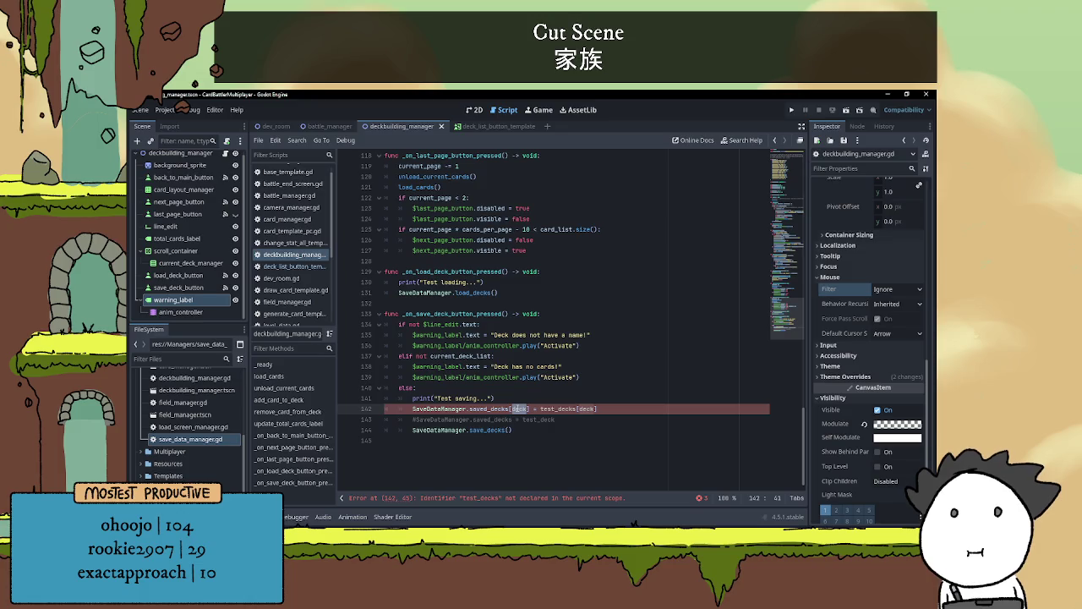
Copy $line_edit.text from line 134 and paste it as the saved_decks key on line 142
{"action": "left_click", "coordinate": [515, 396]}
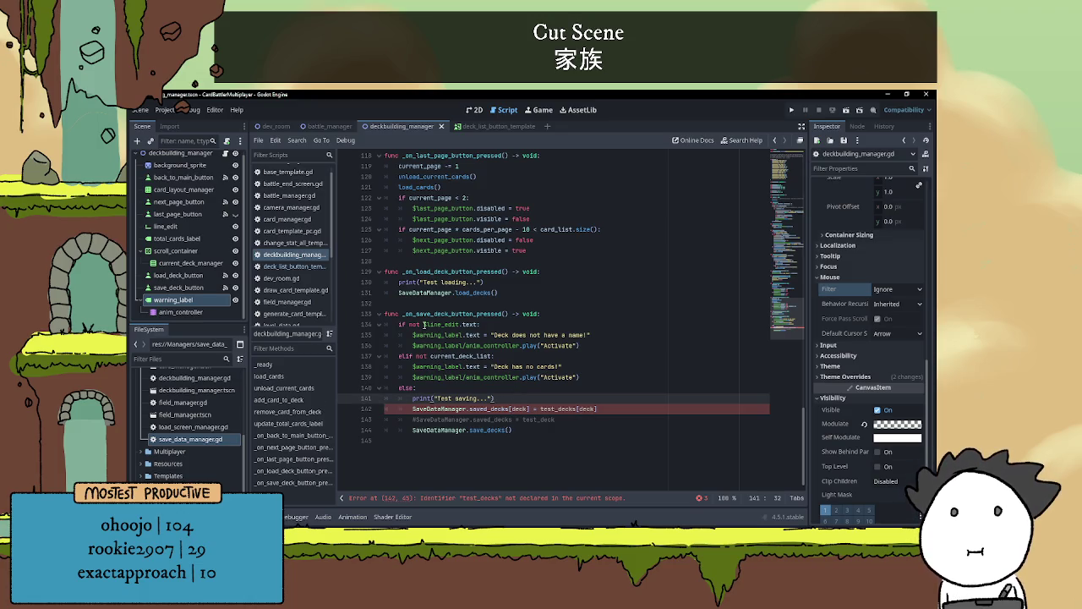
{"action": "left_click_drag", "start_coordinate": [423, 325], "coordinate": [479, 324]}
{"action": "key", "text": "ctrl+c"}
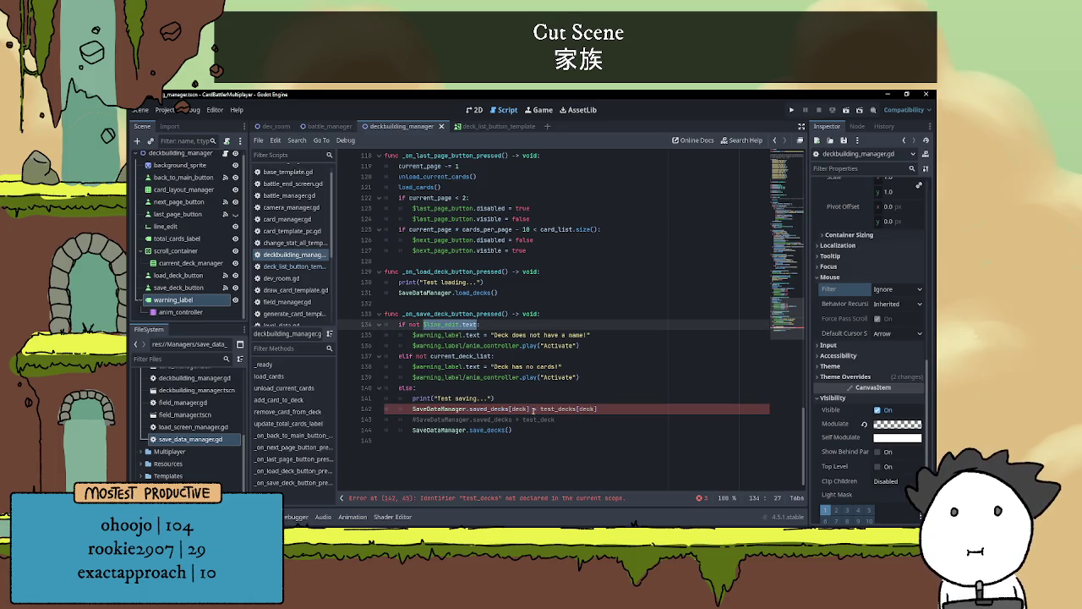
{"action": "left_click", "coordinate": [518, 408]}
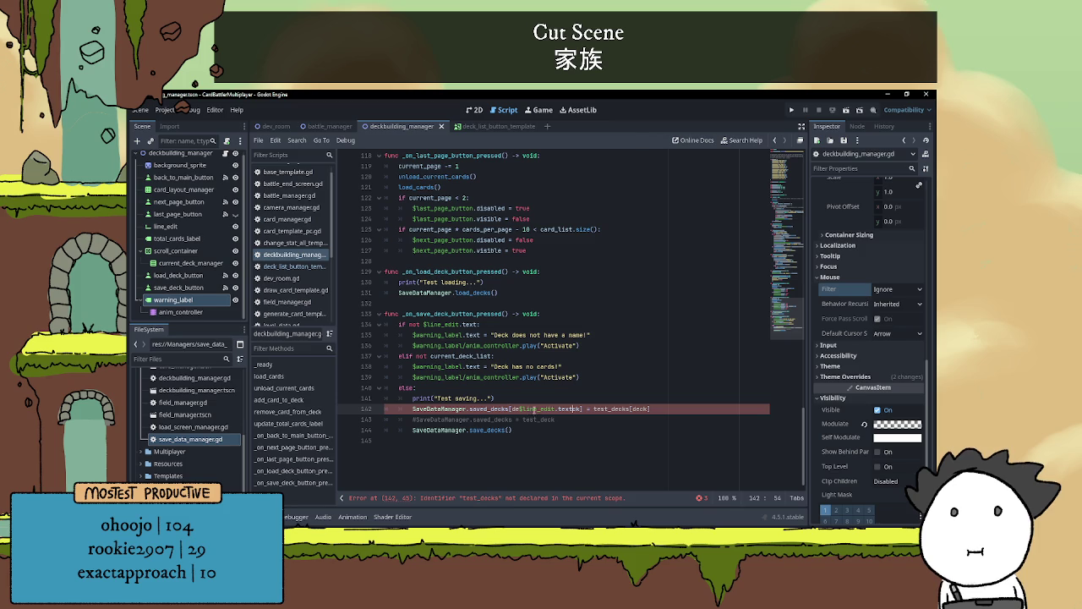
{"action": "double_click", "coordinate": [519, 409]}
{"action": "key", "text": "ctrl+v"}
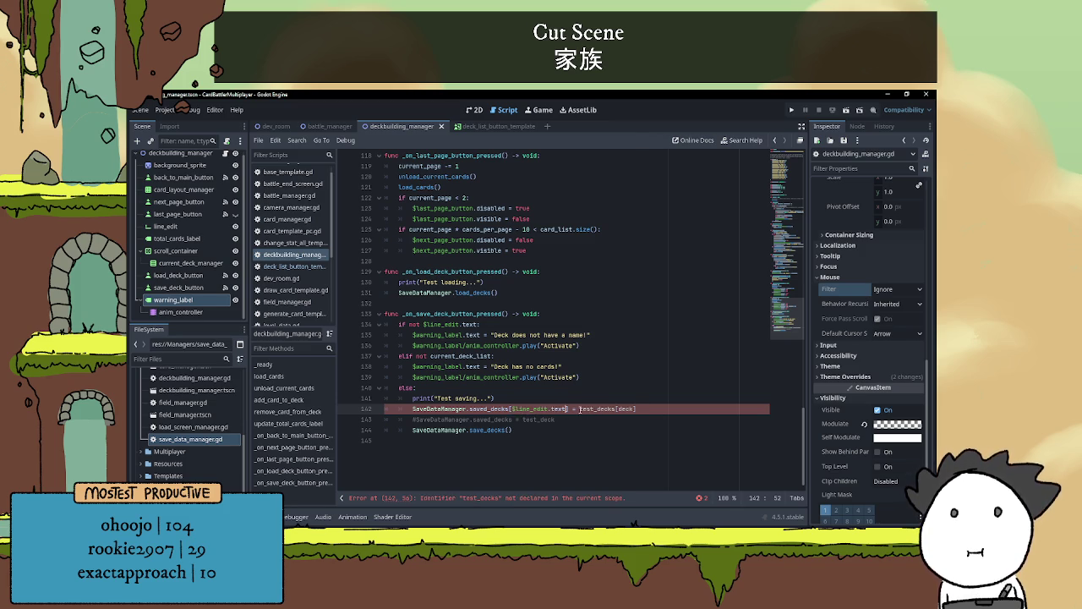
Replace test_decks[deck] on line 142 with current_deck_list using autocomplete
{"action": "mouse_move", "coordinate": [579, 409]}
{"action": "left_mouse_down"}
{"action": "mouse_move", "coordinate": [636, 408]}
{"action": "mouse_move", "coordinate": [613, 407]}
{"action": "left_mouse_up"}
{"action": "type", "text": "current"}
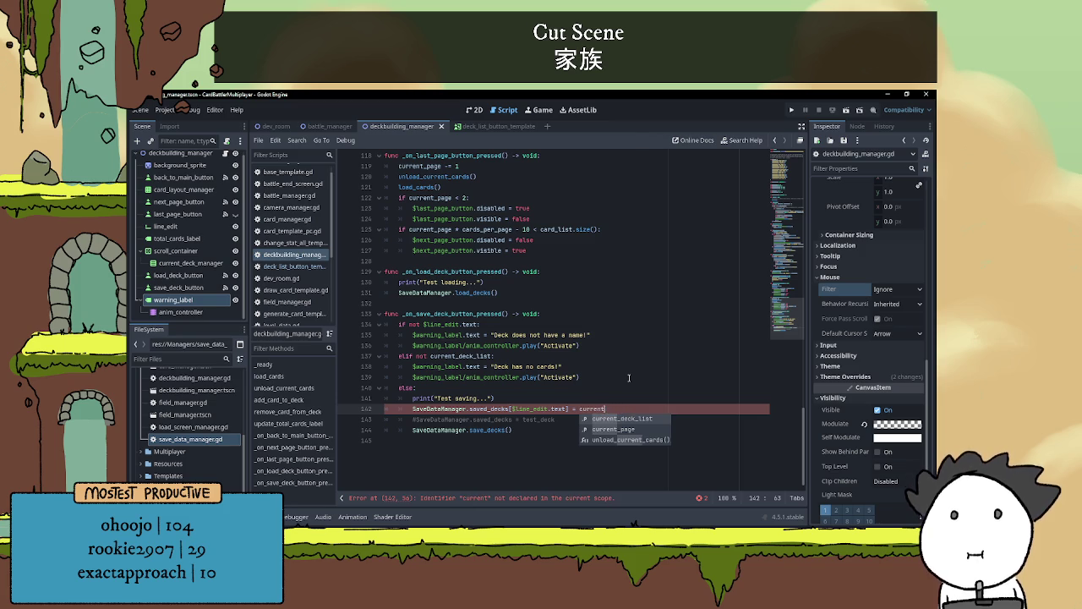
{"action": "key", "text": "Return"}
{"action": "left_click", "coordinate": [629, 377]}
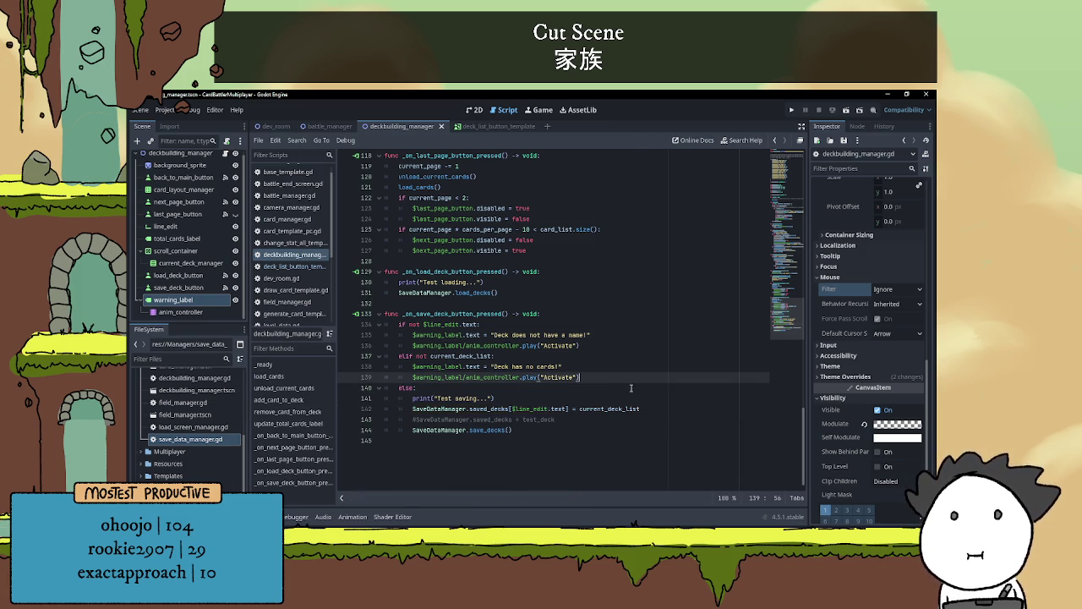
Delete the commented-out '#SaveDataManager.saved_decks = test_deck' line
{"action": "scroll", "coordinate": [645, 369], "scroll_direction": "up", "scroll_amount": 7}
{"action": "scroll", "coordinate": [646, 370], "scroll_direction": "up", "scroll_amount": 10}
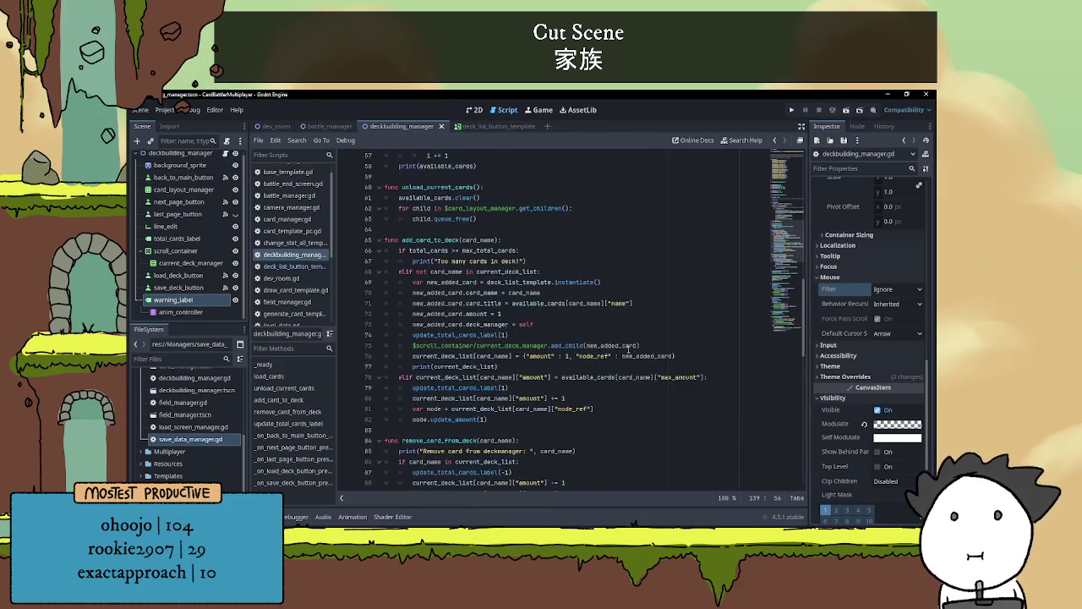
{"action": "scroll", "coordinate": [495, 317], "scroll_direction": "up", "scroll_amount": 10}
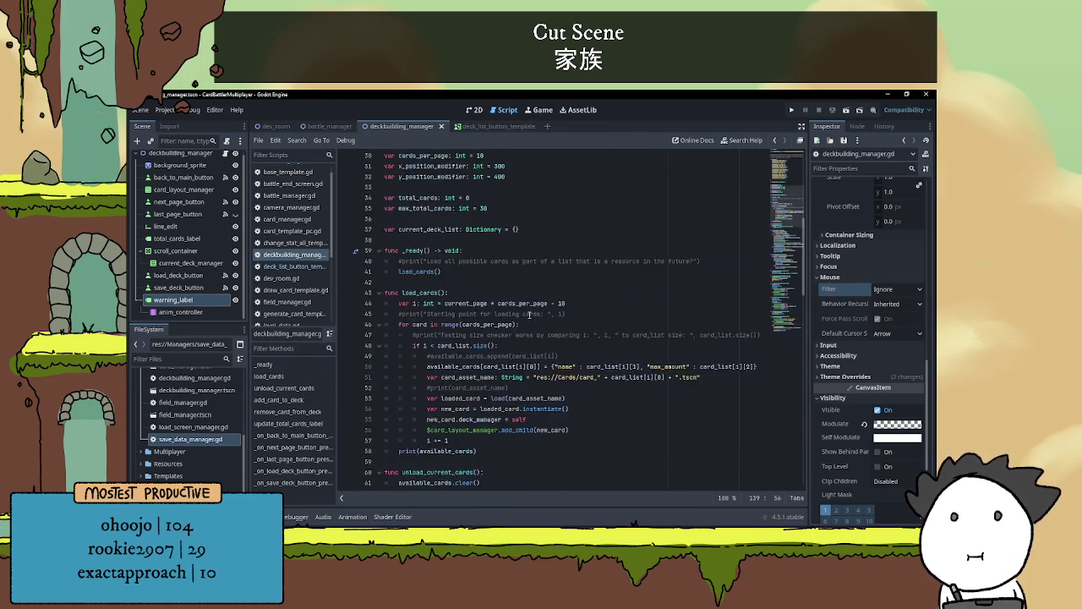
{"action": "scroll", "coordinate": [496, 317], "scroll_direction": "down", "scroll_amount": 3}
{"action": "scroll", "coordinate": [523, 292], "scroll_direction": "down", "scroll_amount": 20}
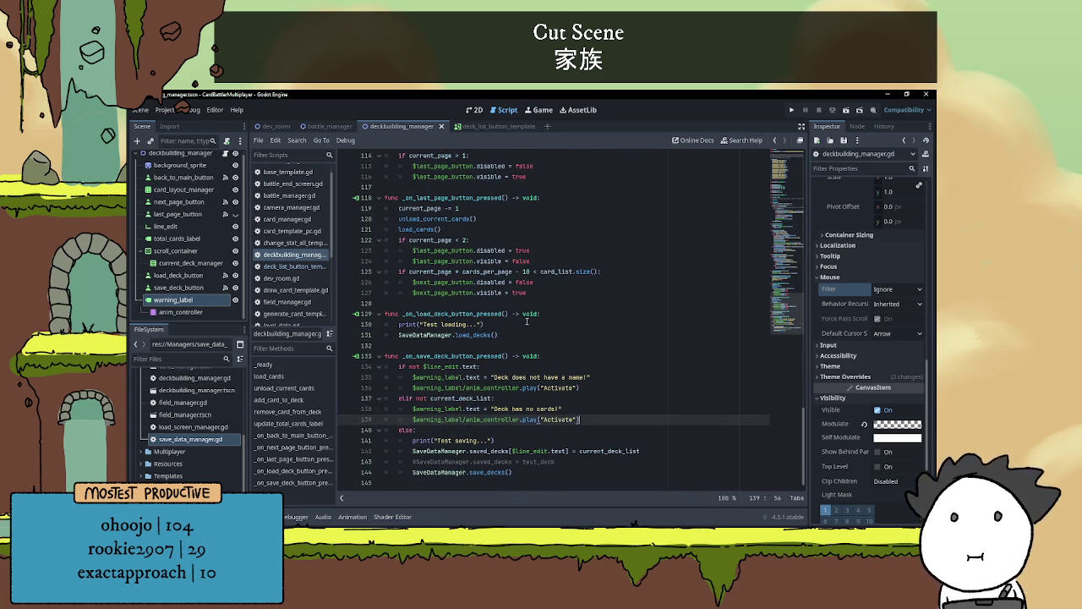
{"action": "left_click", "coordinate": [526, 431]}
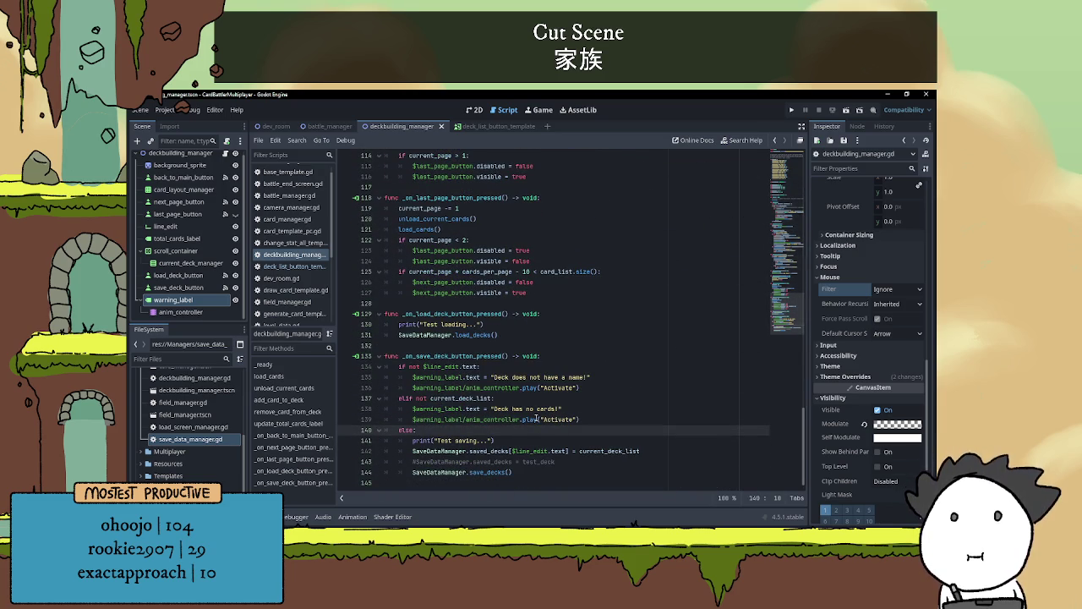
{"action": "left_click_drag", "start_coordinate": [572, 461], "coordinate": [328, 459]}
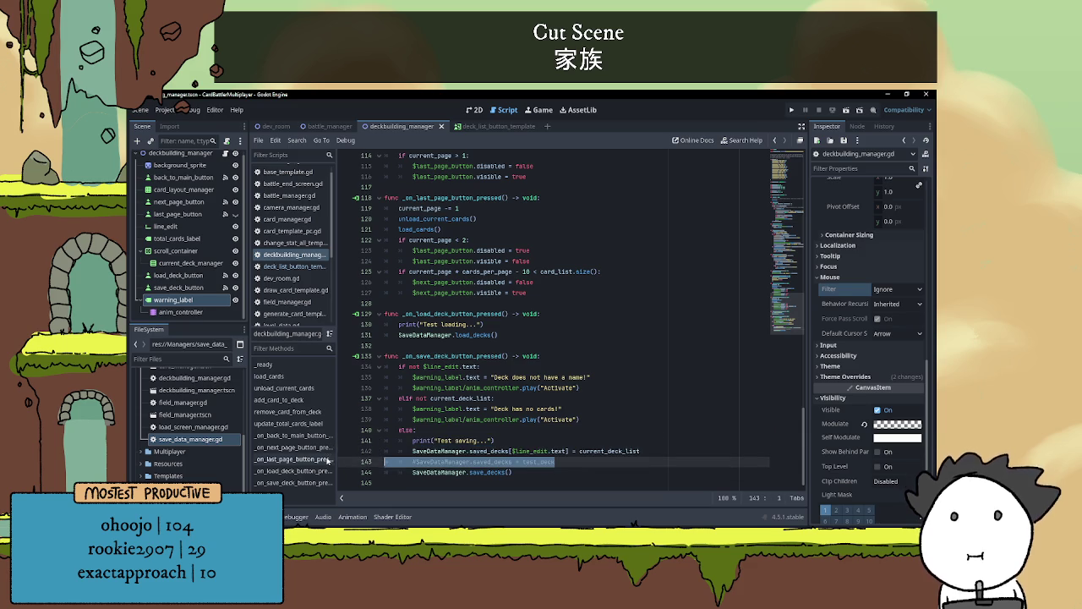
{"action": "key", "text": "BackSpace"}
Return to the end of line 143 and run the game to test deck saving
{"action": "left_click", "coordinate": [535, 464]}
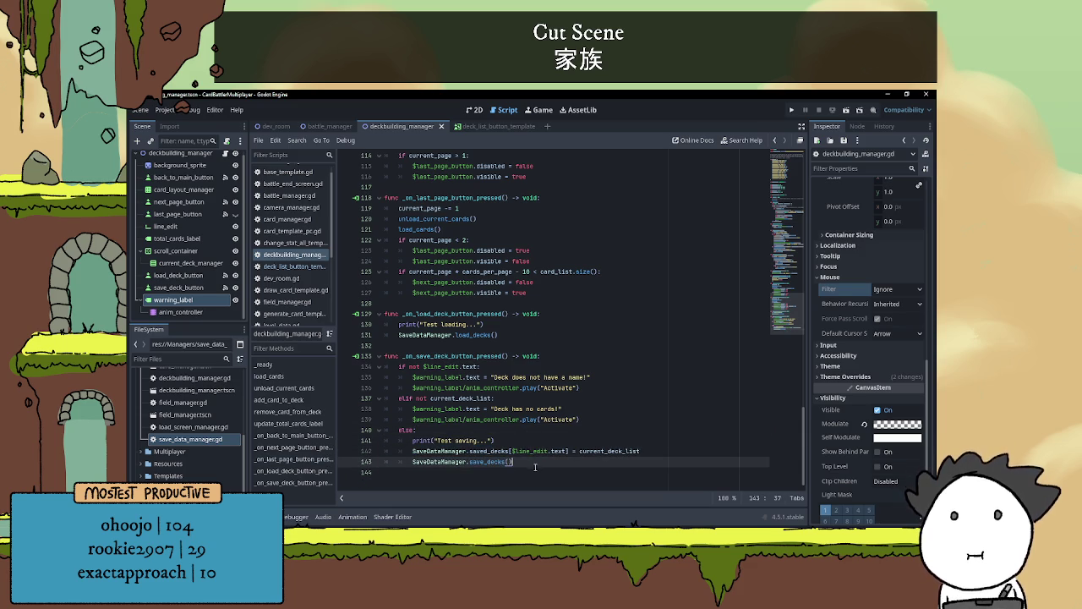
{"action": "left_click", "coordinate": [546, 429]}
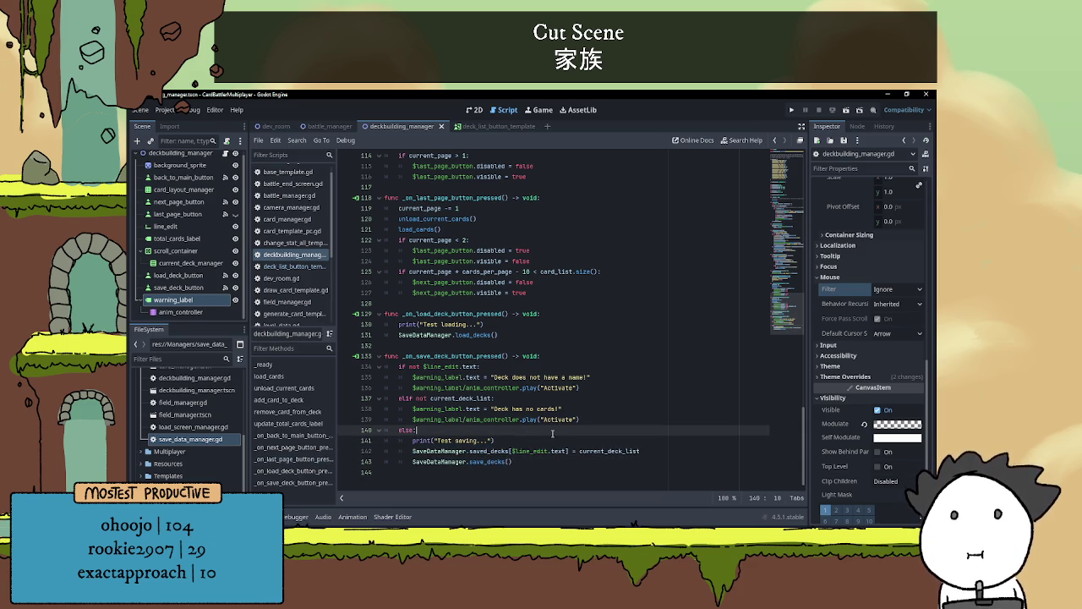
{"action": "left_click", "coordinate": [563, 465]}
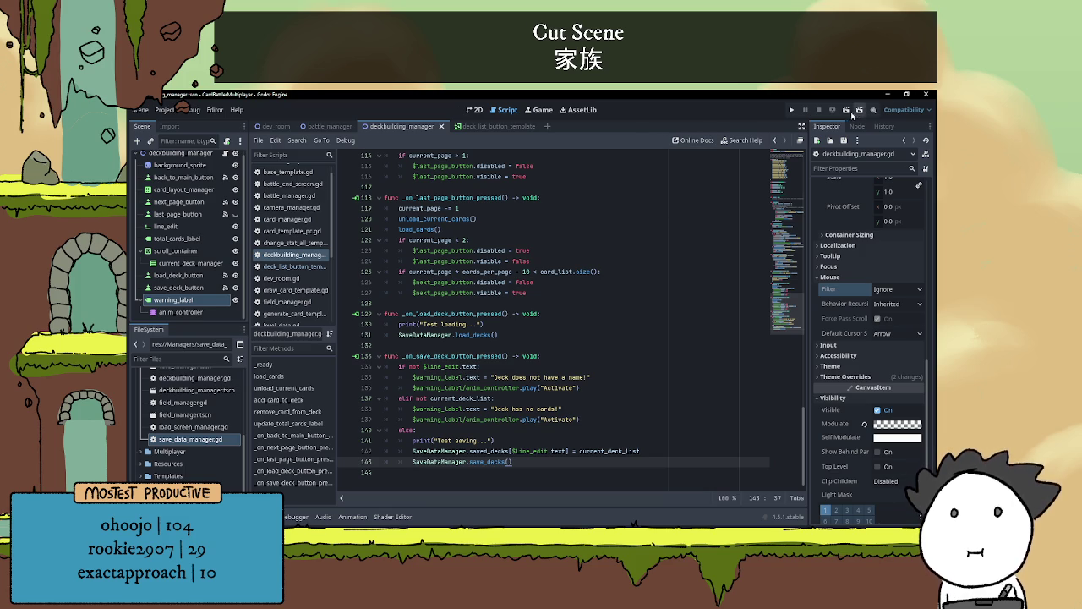
{"action": "left_click", "coordinate": [847, 111]}
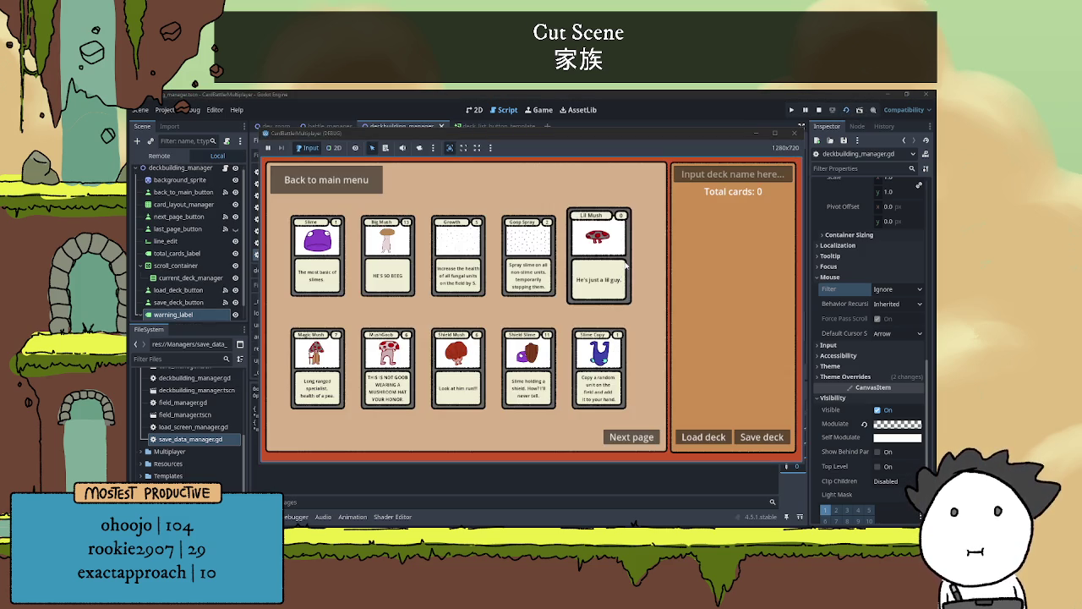
Load the saved decks in the running game and try saving a deck without a name
{"action": "left_click", "coordinate": [704, 438]}
{"action": "left_click", "coordinate": [427, 487]}
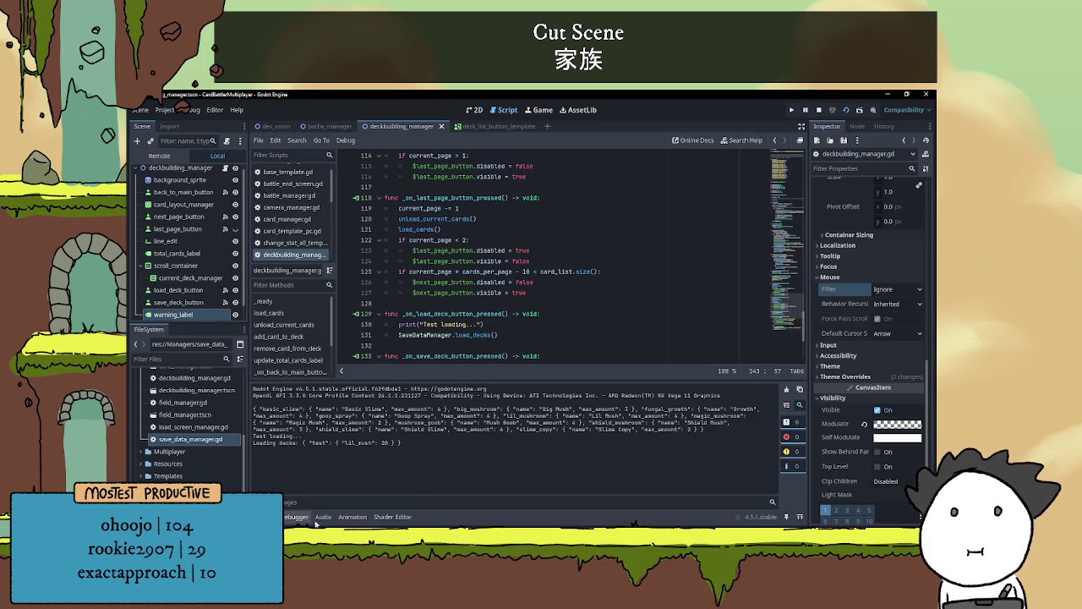
{"action": "left_click", "coordinate": [341, 517]}
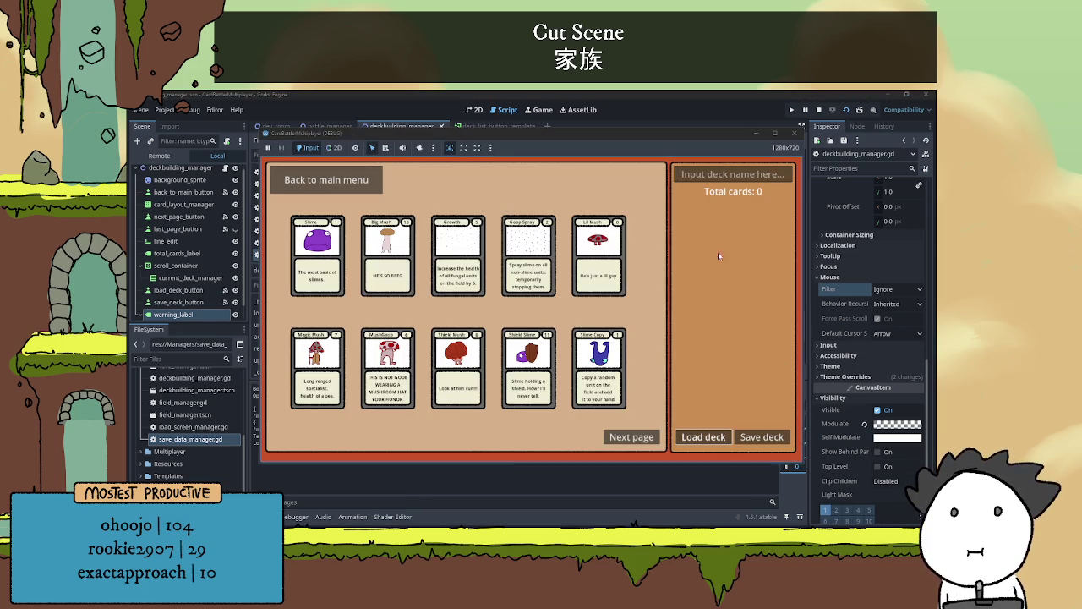
{"action": "left_click", "coordinate": [761, 437]}
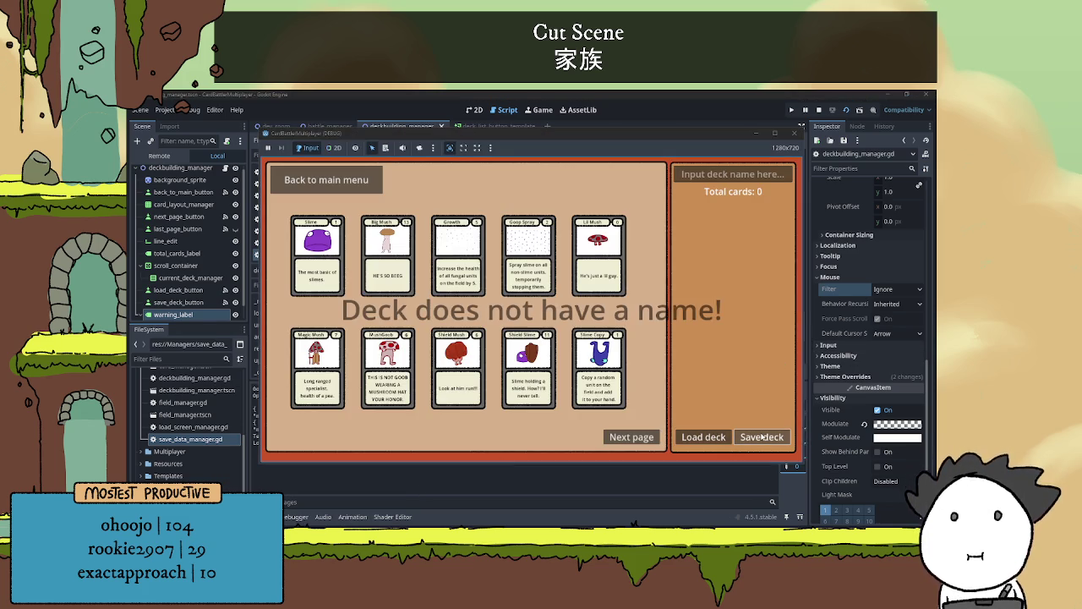
Name the deck 'klabfkasdhb', add Big Mush cards, save it, and select the printed output
{"action": "left_click", "coordinate": [737, 175]}
{"action": "type", "text": "klabfkasdhb"}
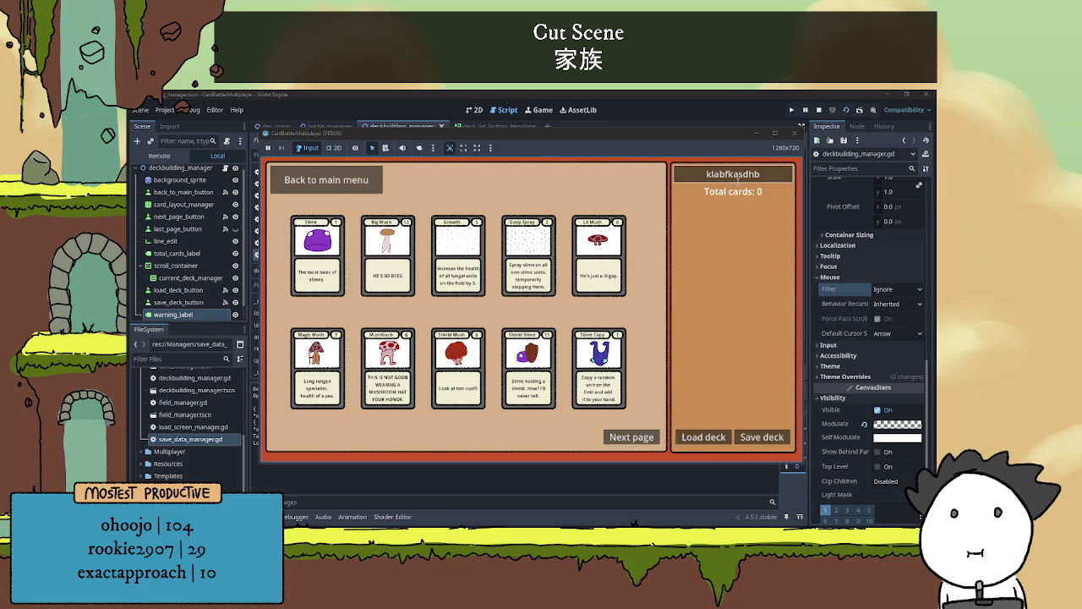
{"action": "left_click", "coordinate": [760, 437]}
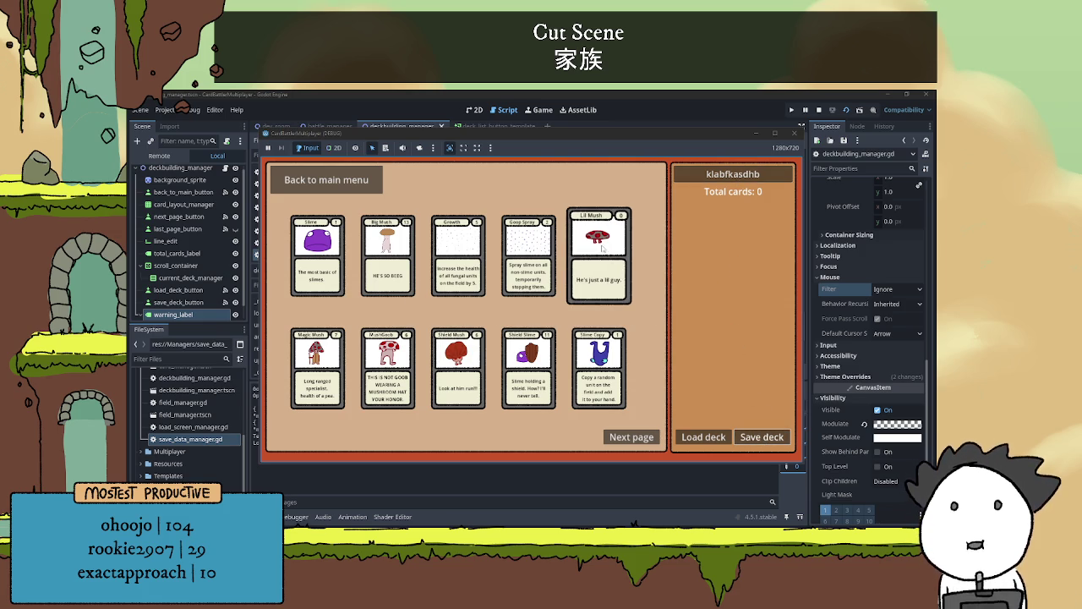
{"action": "left_click", "coordinate": [385, 257]}
{"action": "left_click", "coordinate": [385, 257]}
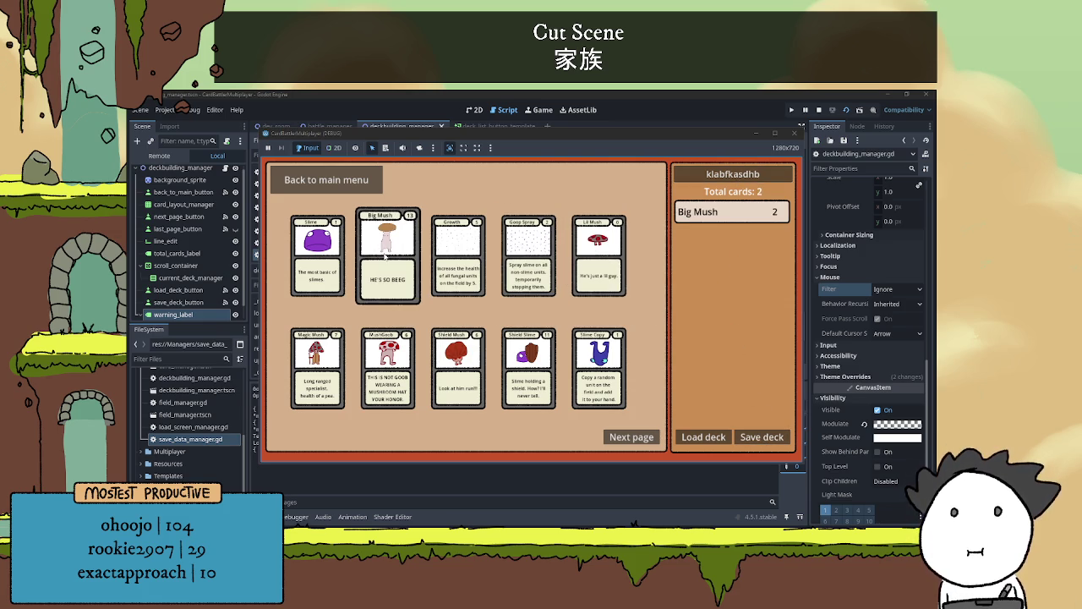
{"action": "left_click", "coordinate": [773, 443]}
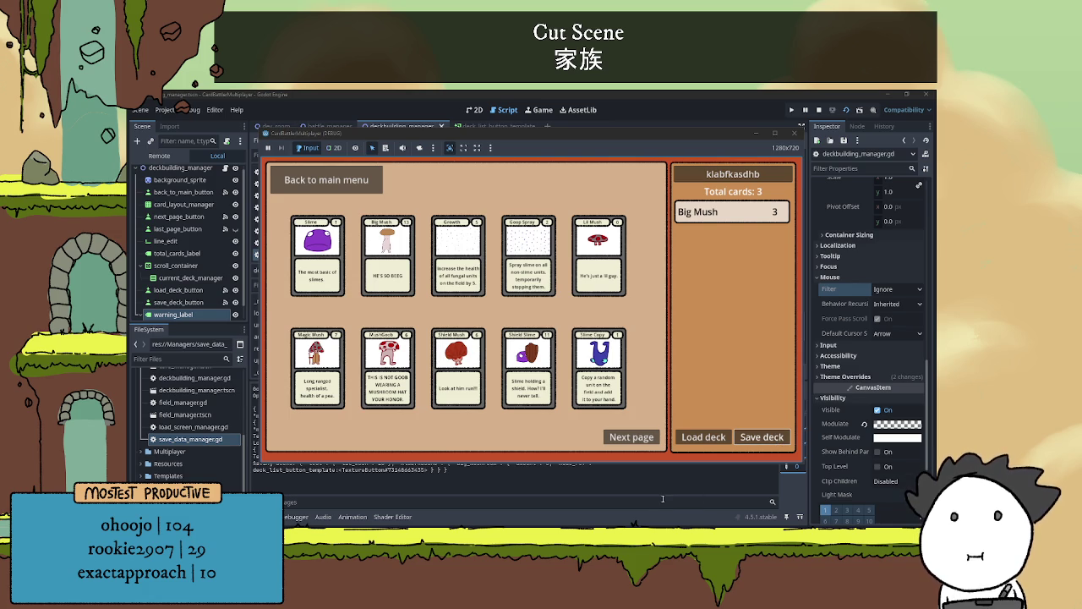
{"action": "left_click", "coordinate": [470, 482]}
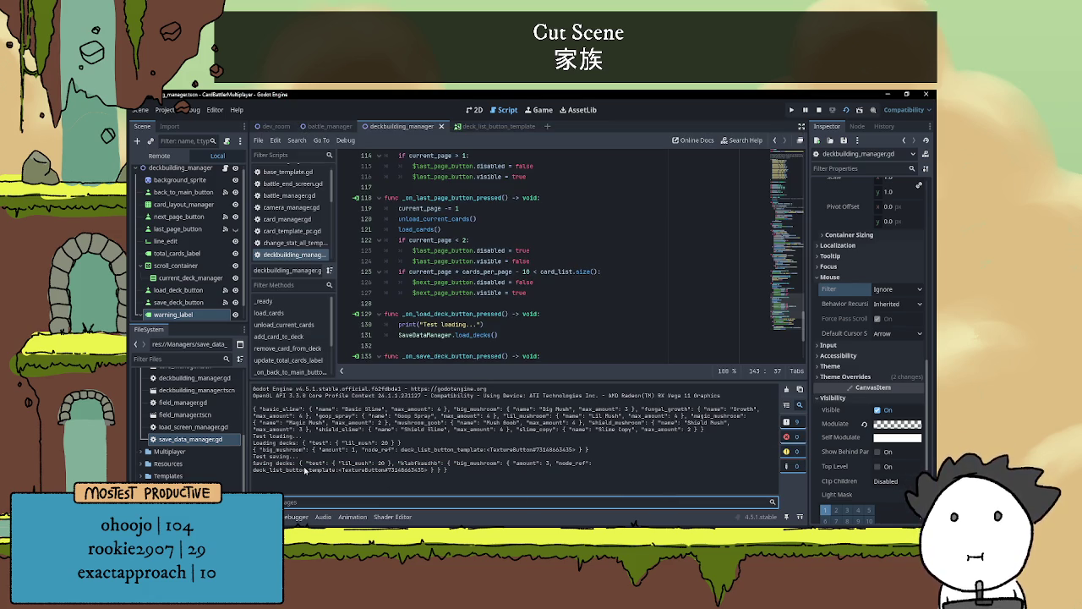
{"action": "mouse_move", "coordinate": [253, 462]}
{"action": "left_mouse_down"}
{"action": "mouse_move", "coordinate": [524, 472]}
{"action": "mouse_move", "coordinate": [459, 461]}
{"action": "left_mouse_up"}
{"action": "left_click", "coordinate": [459, 461]}
{"action": "triple_click", "coordinate": [524, 470]}
{"action": "left_click", "coordinate": [571, 468]}
{"action": "double_click", "coordinate": [570, 464]}
{"action": "left_click", "coordinate": [569, 466]}
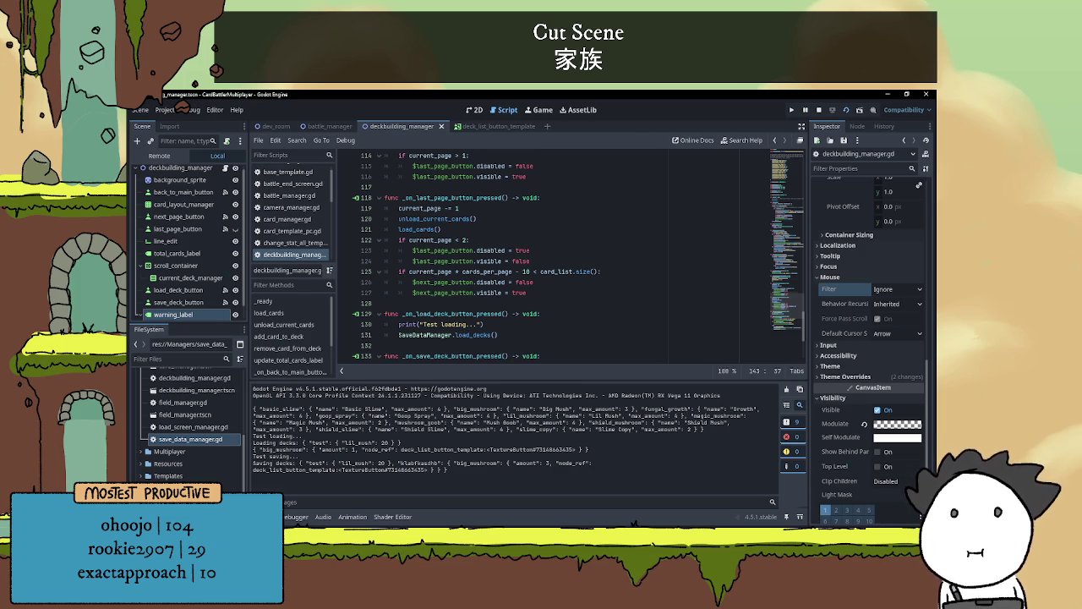
{"action": "key", "text": "ctrl+j"}
{"action": "left_click", "coordinate": [496, 449]}
{"action": "left_click", "coordinate": [501, 431]}
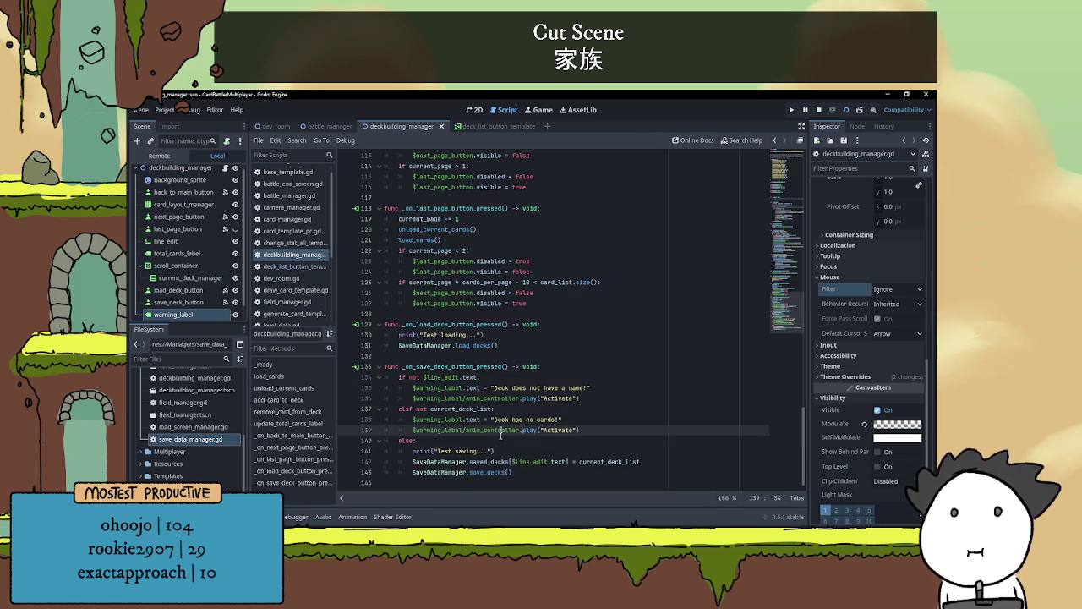
{"action": "left_click", "coordinate": [503, 441]}
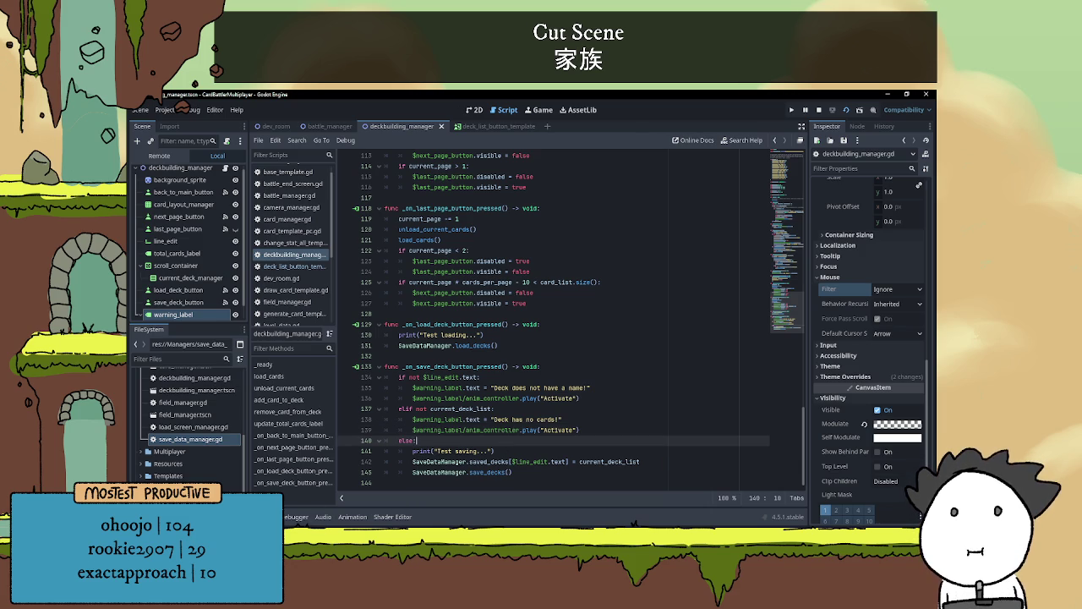
{"action": "scroll", "coordinate": [542, 442], "scroll_direction": "up", "scroll_amount": 3}
{"action": "scroll", "coordinate": [542, 441], "scroll_direction": "down", "scroll_amount": 3}
{"action": "scroll", "coordinate": [557, 396], "scroll_direction": "up", "scroll_amount": 20}
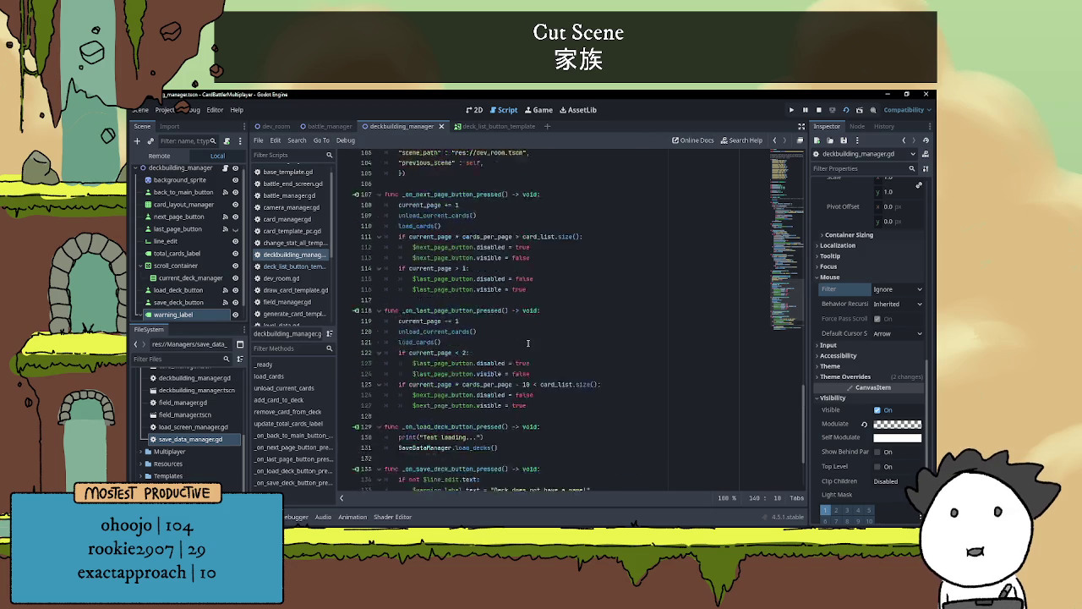
{"action": "scroll", "coordinate": [519, 356], "scroll_direction": "up", "scroll_amount": 6}
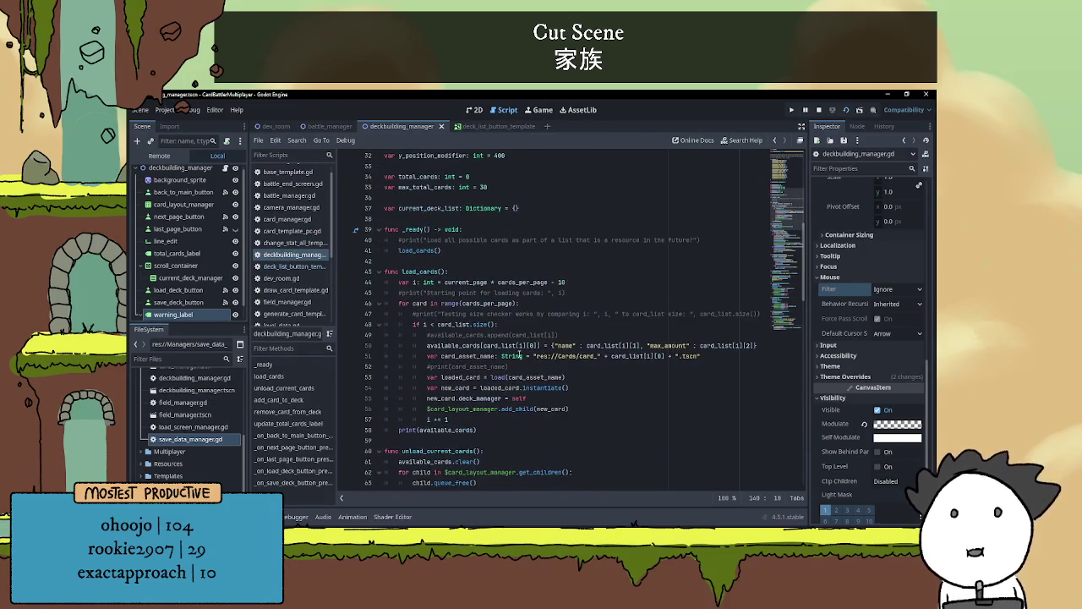
{"action": "scroll", "coordinate": [557, 326], "scroll_direction": "up", "scroll_amount": 10}
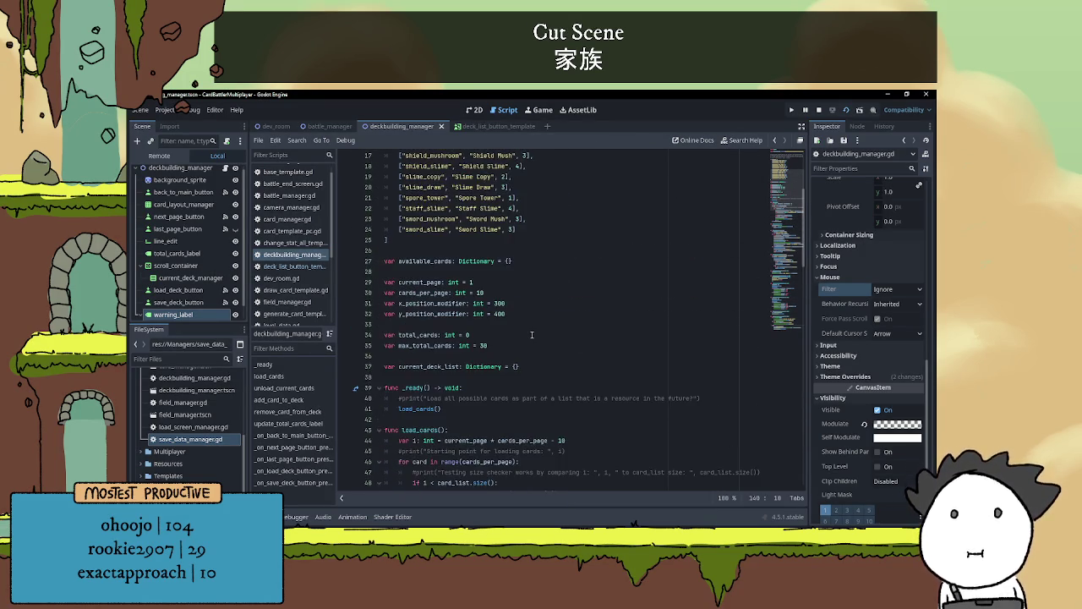
{"action": "scroll", "coordinate": [562, 335], "scroll_direction": "up", "scroll_amount": 1}
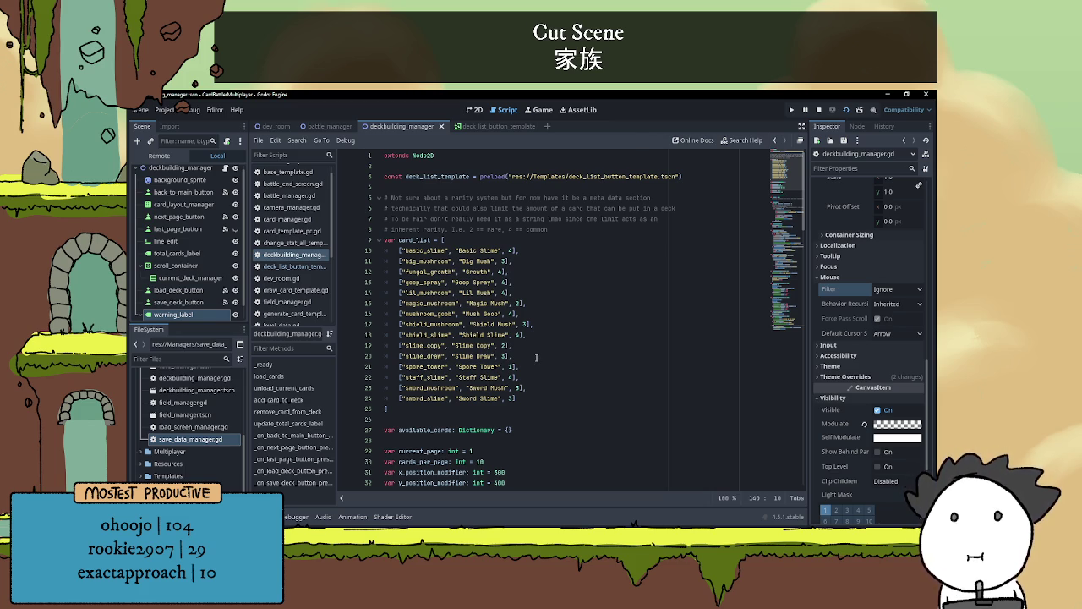
{"action": "scroll", "coordinate": [536, 356], "scroll_direction": "down", "scroll_amount": 3}
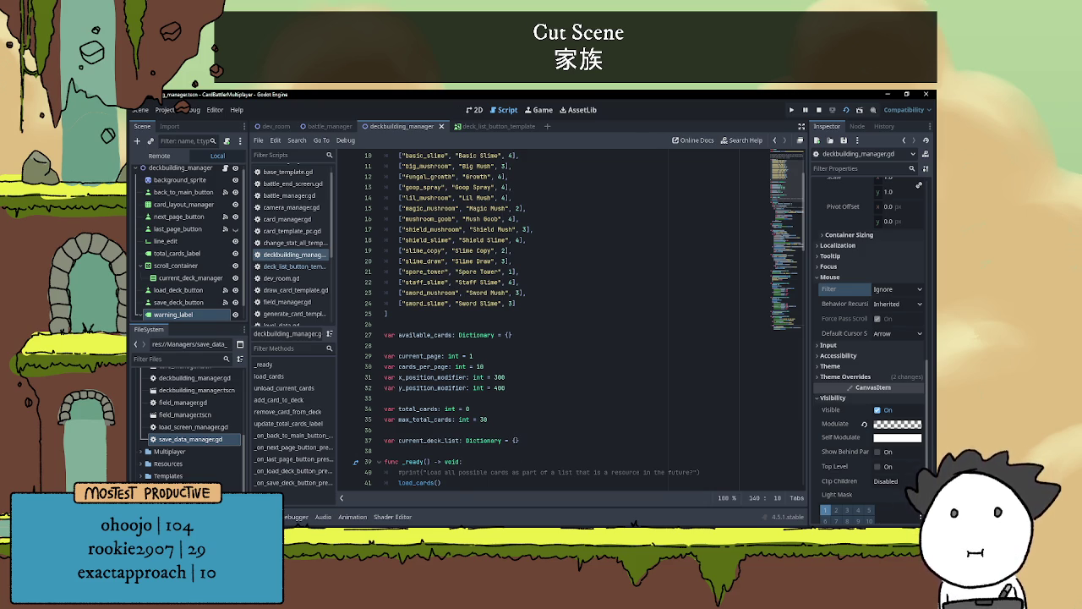
{"action": "scroll", "coordinate": [517, 318], "scroll_direction": "up", "scroll_amount": 3}
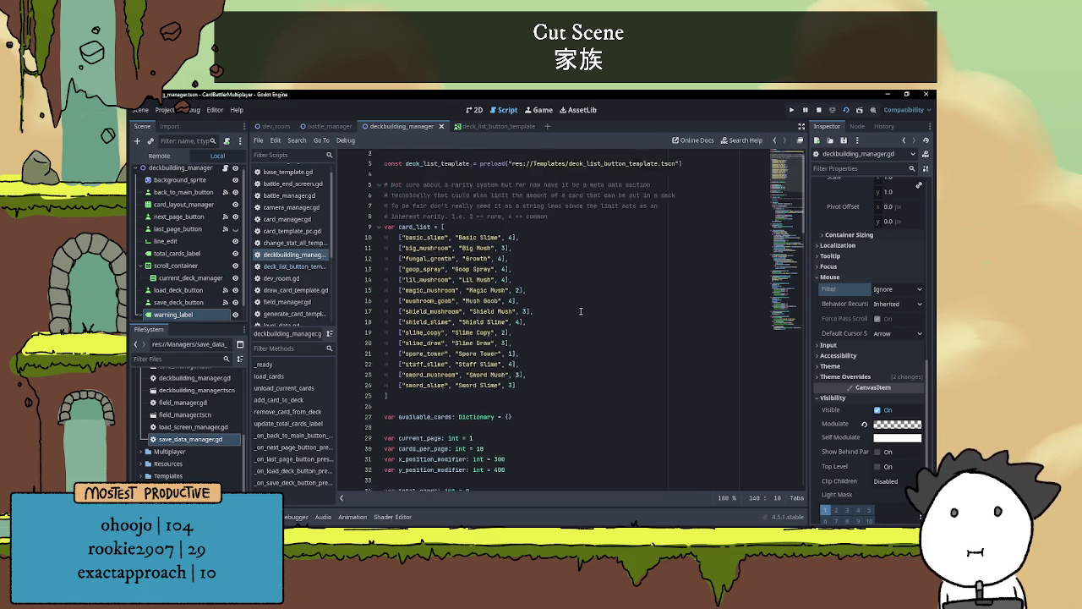
{"action": "scroll", "coordinate": [587, 294], "scroll_direction": "down", "scroll_amount": 6}
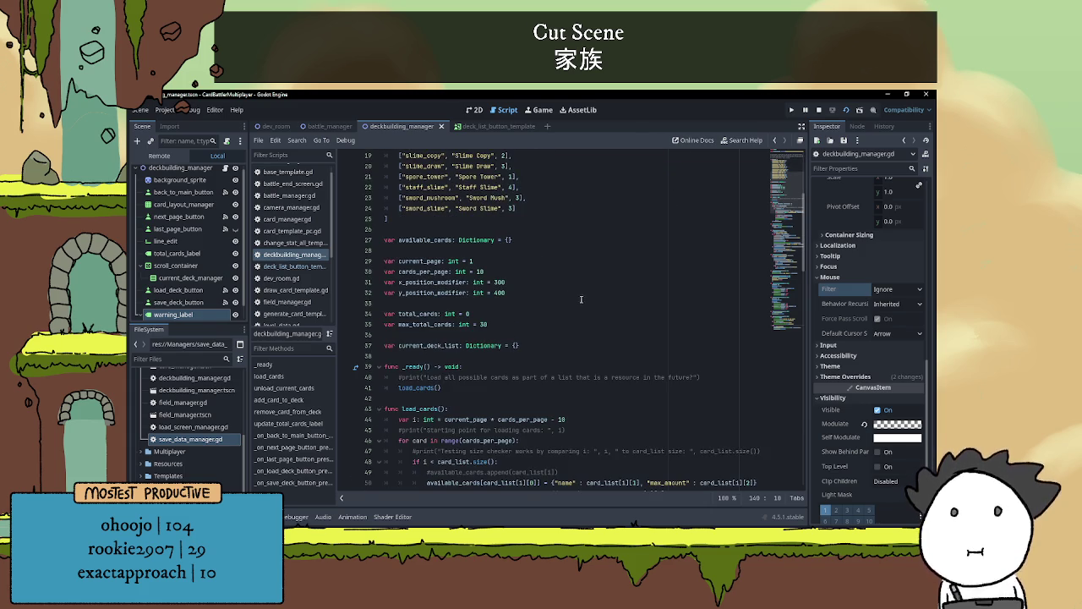
{"action": "left_click", "coordinate": [522, 250]}
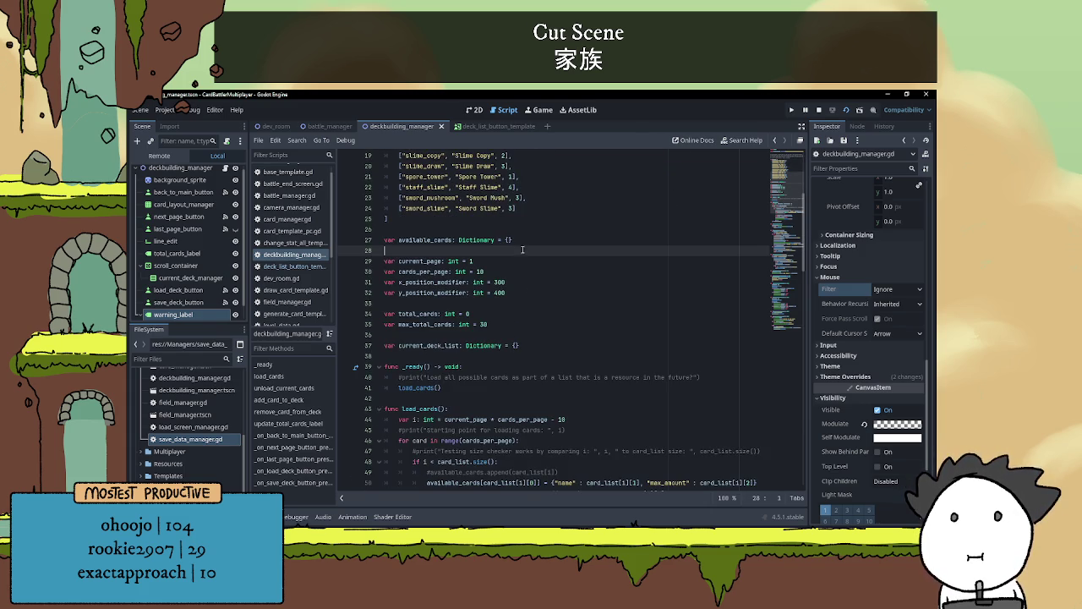
{"action": "left_click", "coordinate": [517, 354]}
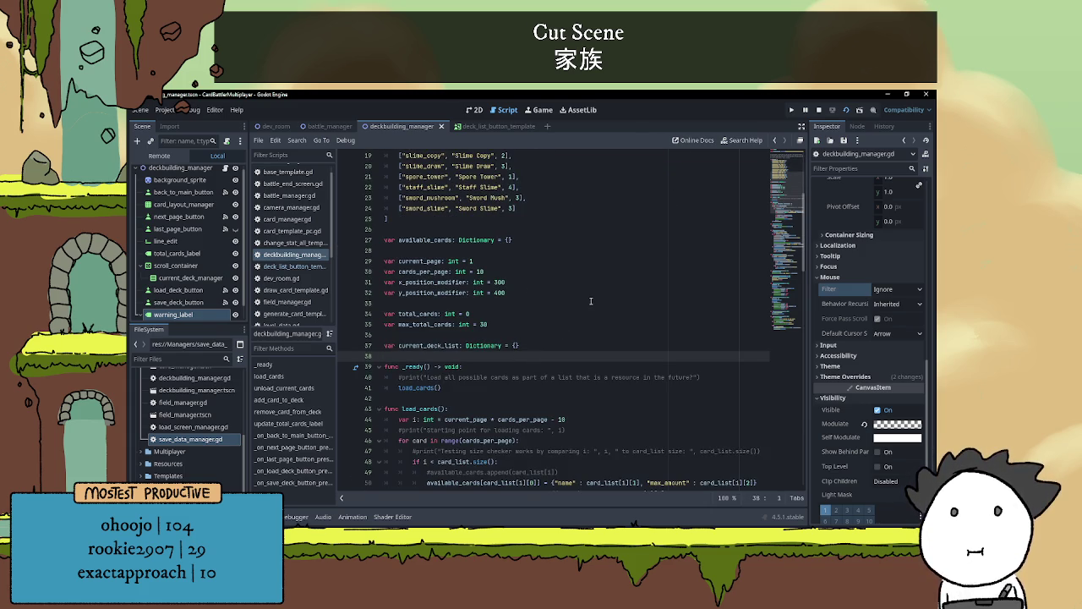
{"action": "scroll", "coordinate": [591, 301], "scroll_direction": "down", "scroll_amount": 20}
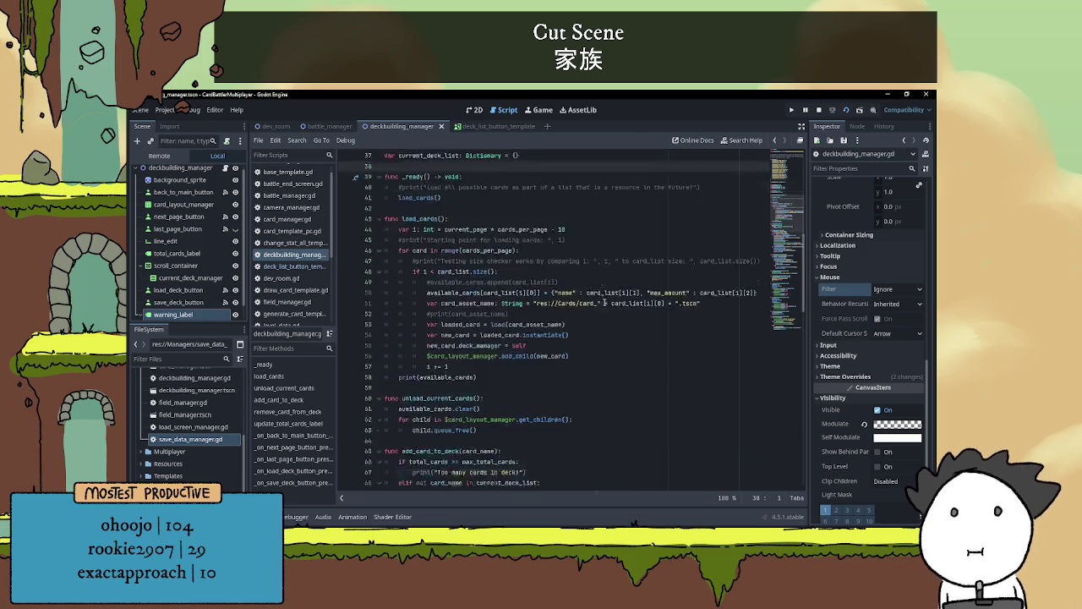
{"action": "scroll", "coordinate": [584, 356], "scroll_direction": "down", "scroll_amount": 5}
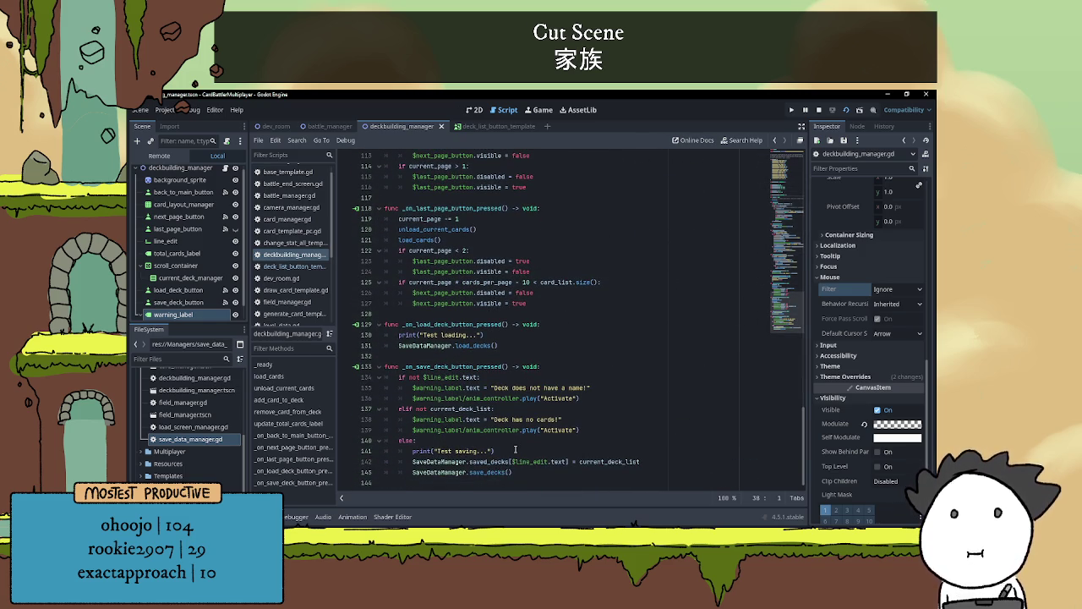
{"action": "key", "text": "alt+Tab"}
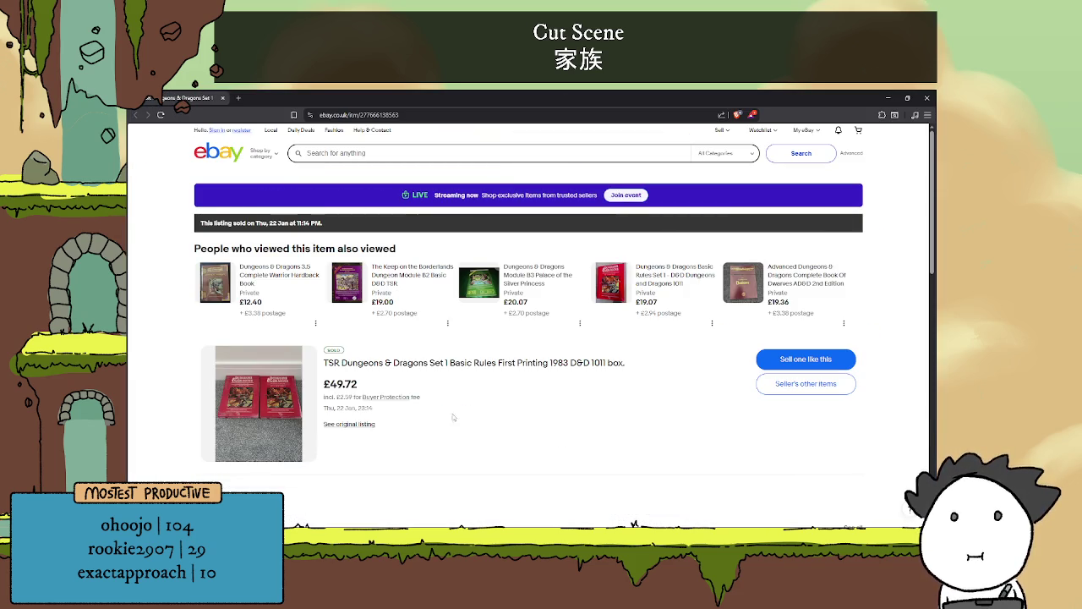
Scroll to Similar items and open the first D&D Basic Rules Set 1 listing in a new tab
{"action": "scroll", "coordinate": [457, 397], "scroll_direction": "down", "scroll_amount": 3}
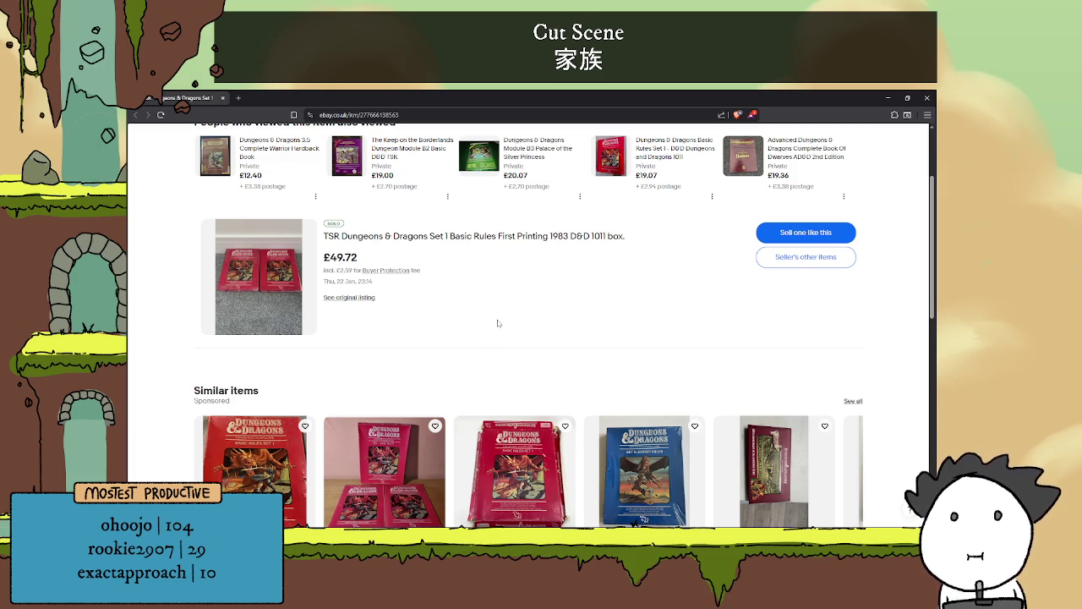
{"action": "scroll", "coordinate": [499, 306], "scroll_direction": "down", "scroll_amount": 1}
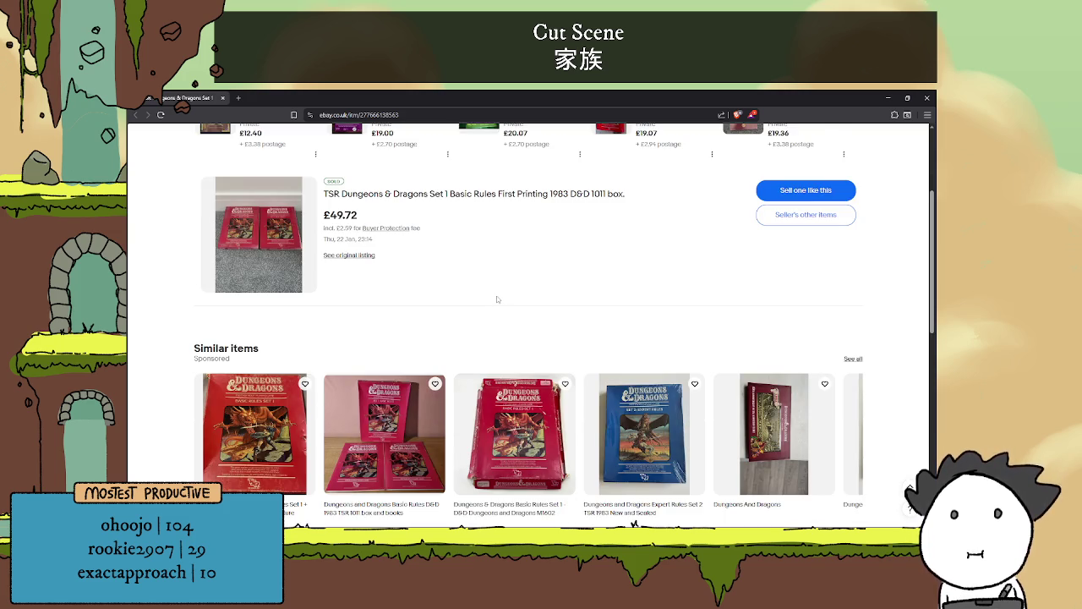
{"action": "scroll", "coordinate": [497, 299], "scroll_direction": "down", "scroll_amount": 3}
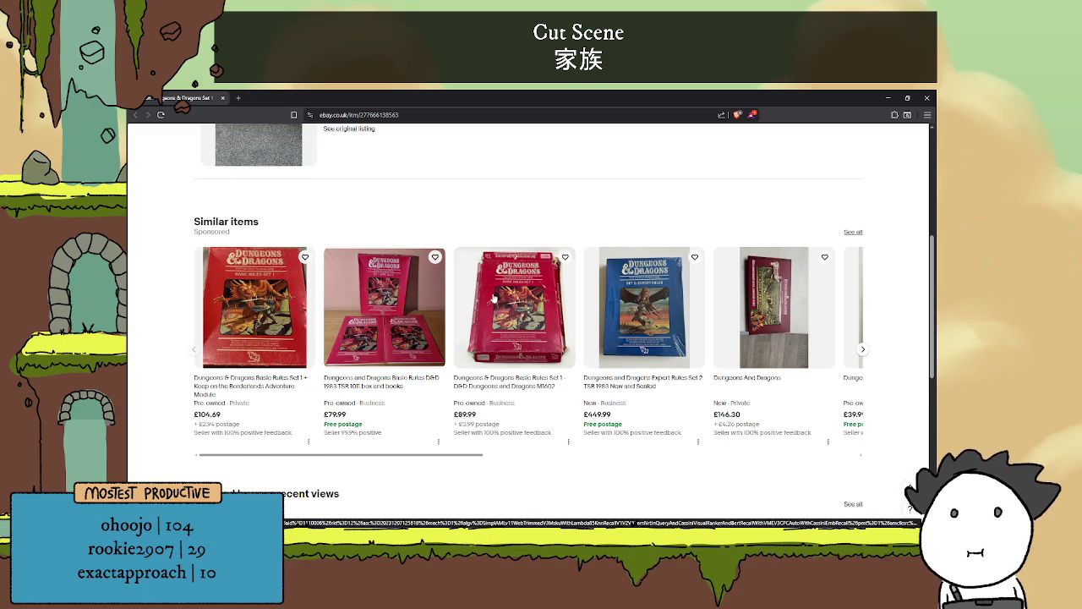
{"action": "scroll", "coordinate": [494, 300], "scroll_direction": "down", "scroll_amount": 1}
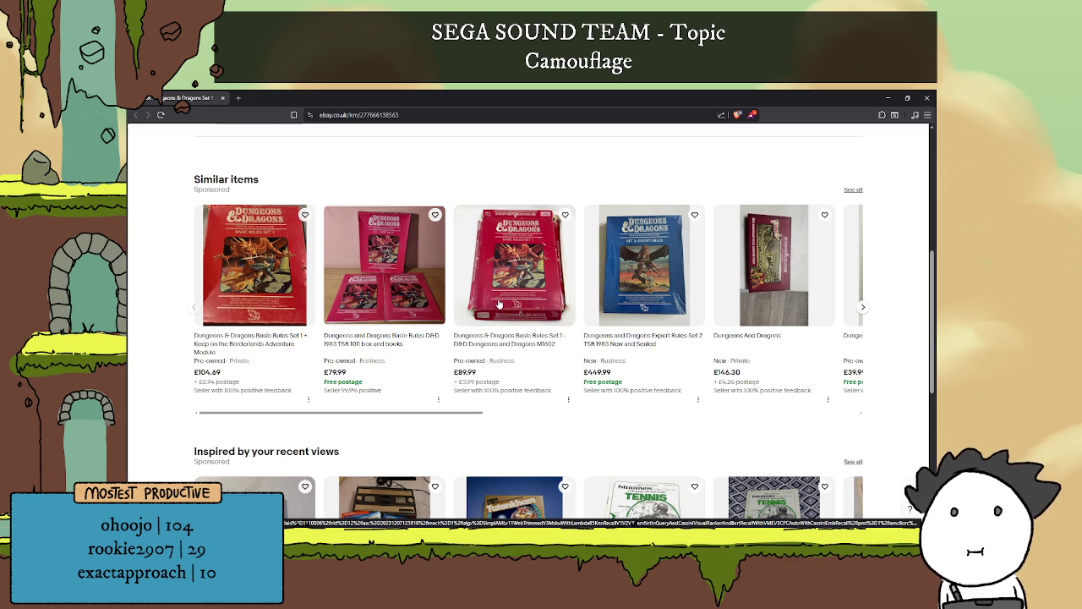
{"action": "scroll", "coordinate": [499, 305], "scroll_direction": "down", "scroll_amount": 2}
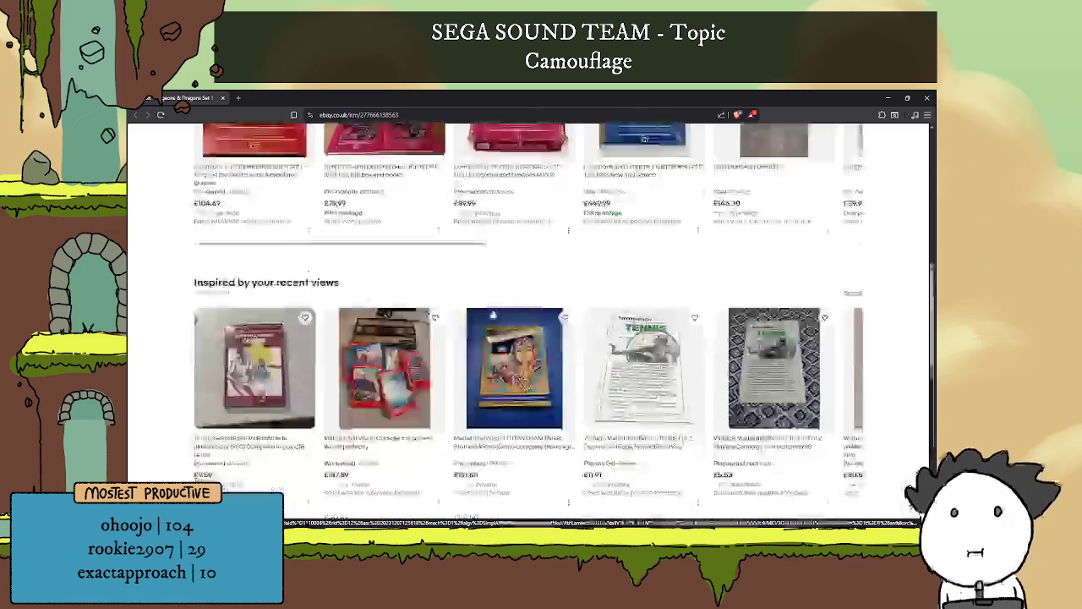
{"action": "scroll", "coordinate": [483, 300], "scroll_direction": "up", "scroll_amount": 5}
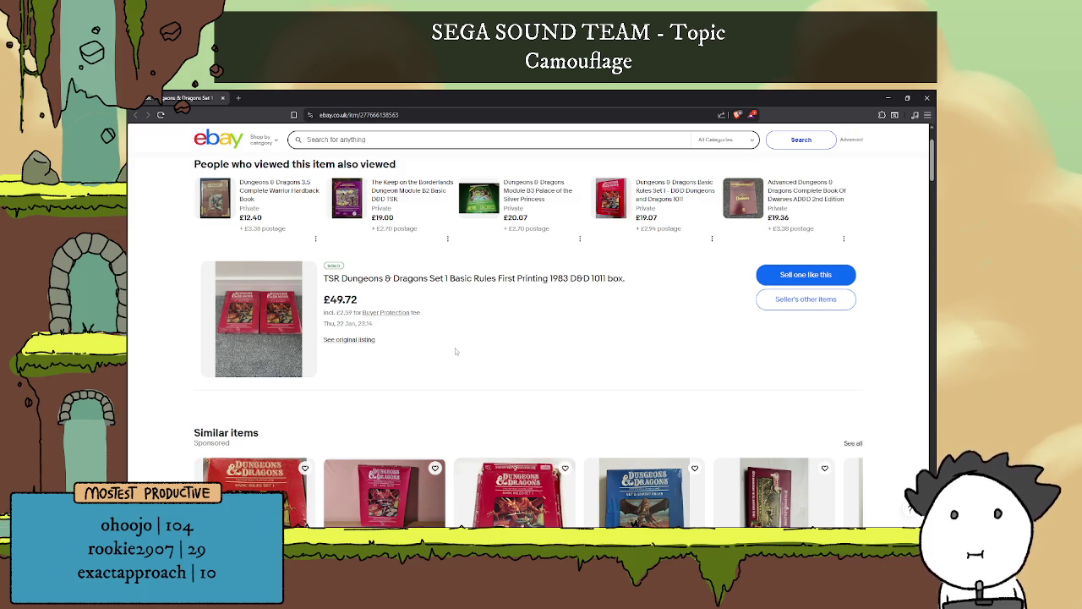
{"action": "scroll", "coordinate": [448, 351], "scroll_direction": "down", "scroll_amount": 5}
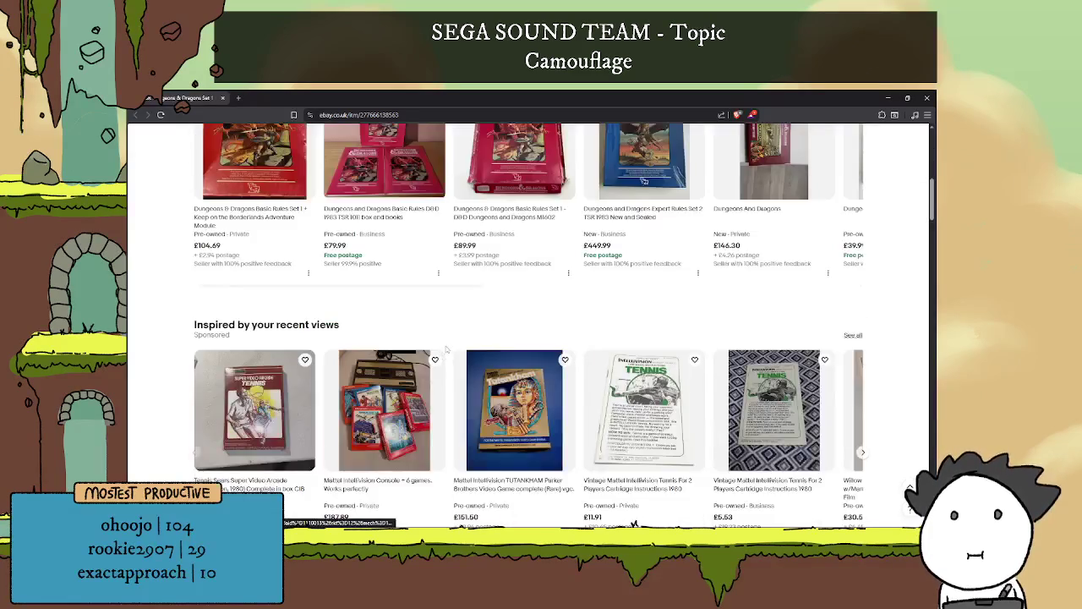
{"action": "scroll", "coordinate": [447, 347], "scroll_direction": "up", "scroll_amount": 2}
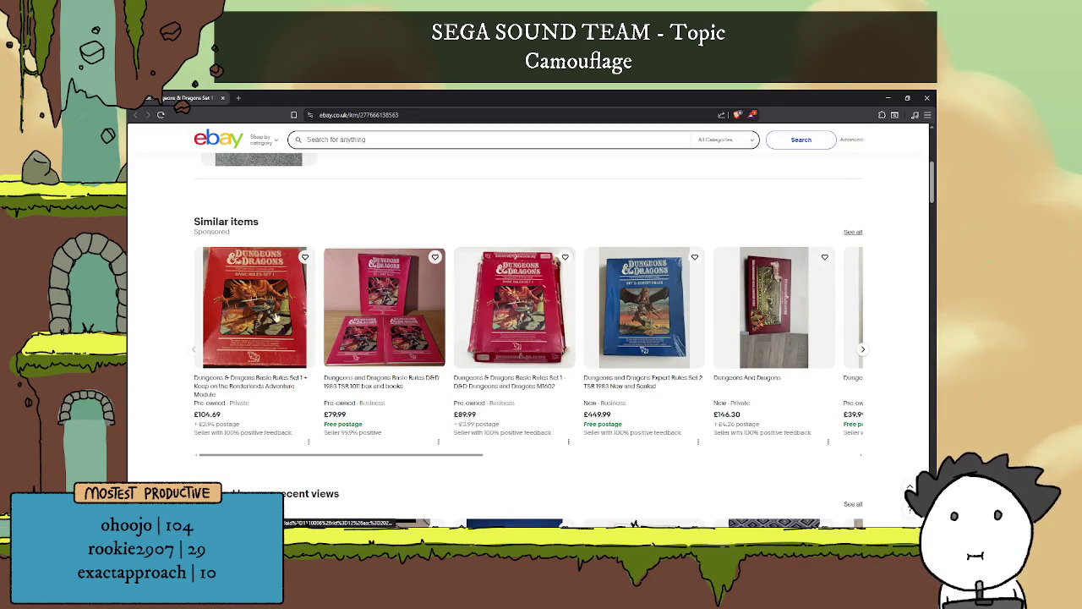
{"action": "left_click", "coordinate": [268, 311]}
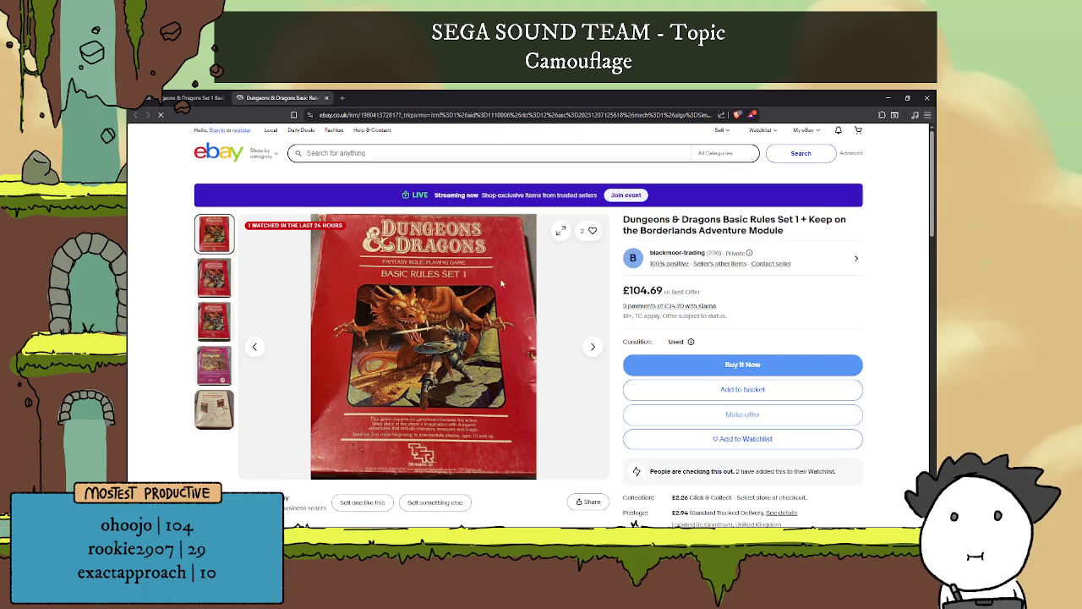
View the listing's gallery photos, including the Keep on the Borderlands module, and zoom on the box back
{"action": "scroll", "coordinate": [659, 357], "scroll_direction": "down", "scroll_amount": 1}
{"action": "left_click", "coordinate": [207, 195]}
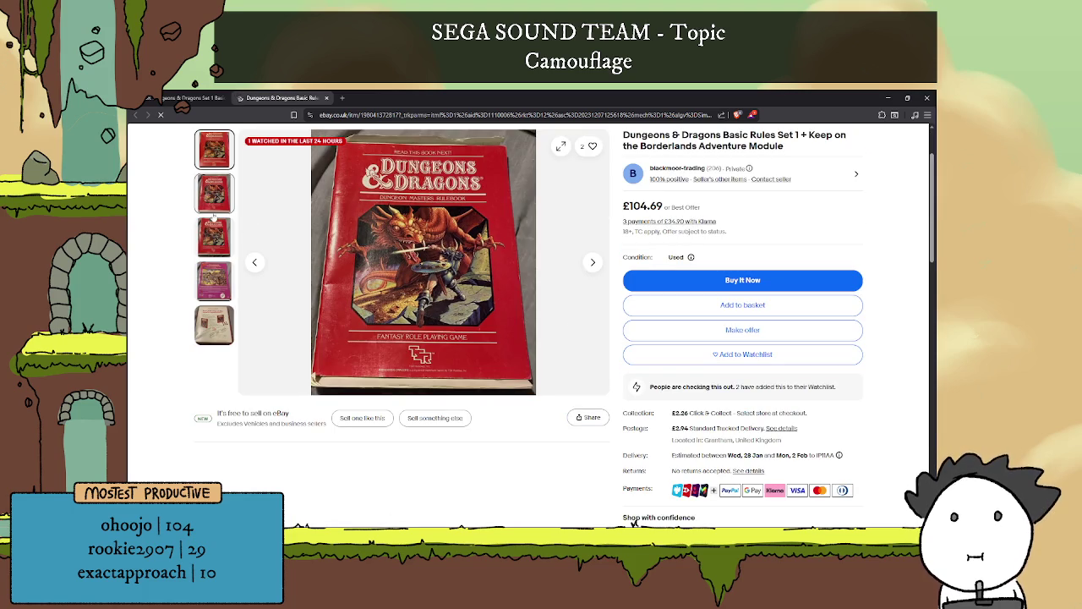
{"action": "left_click", "coordinate": [213, 231]}
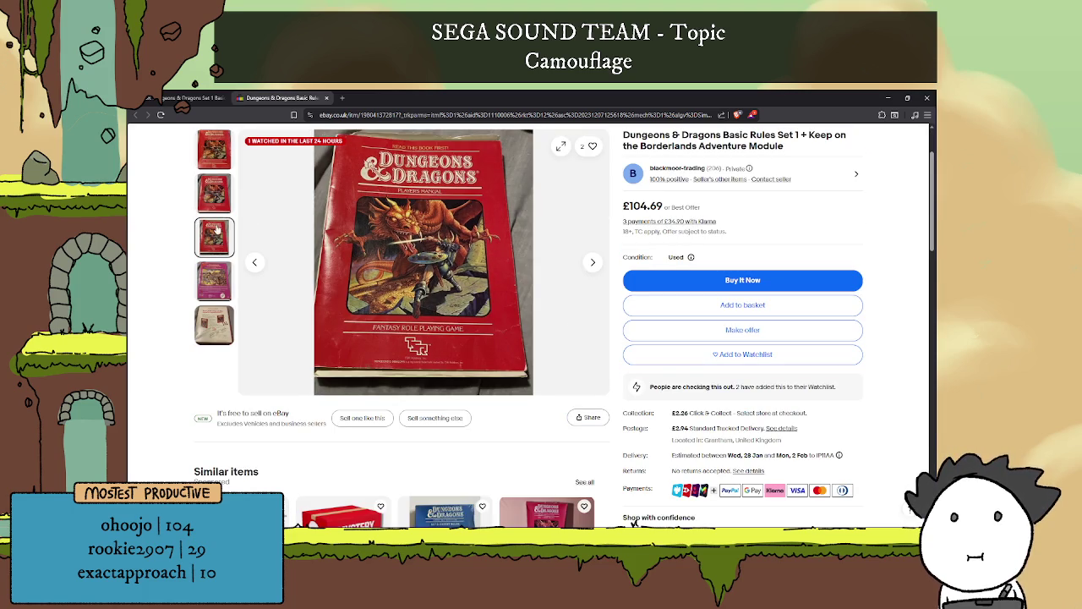
{"action": "left_click", "coordinate": [228, 280]}
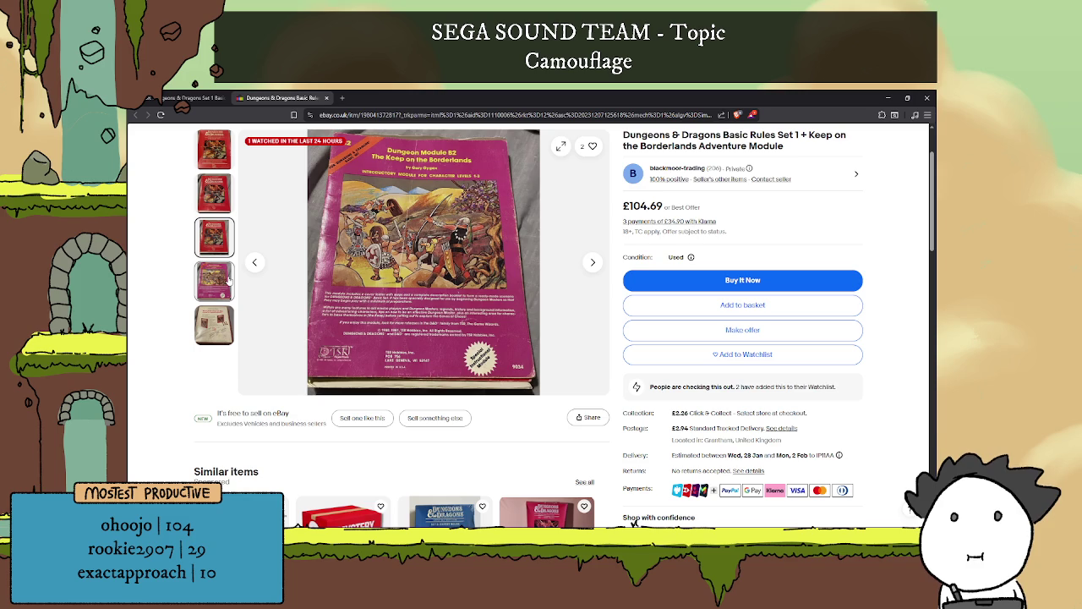
{"action": "left_click", "coordinate": [230, 318]}
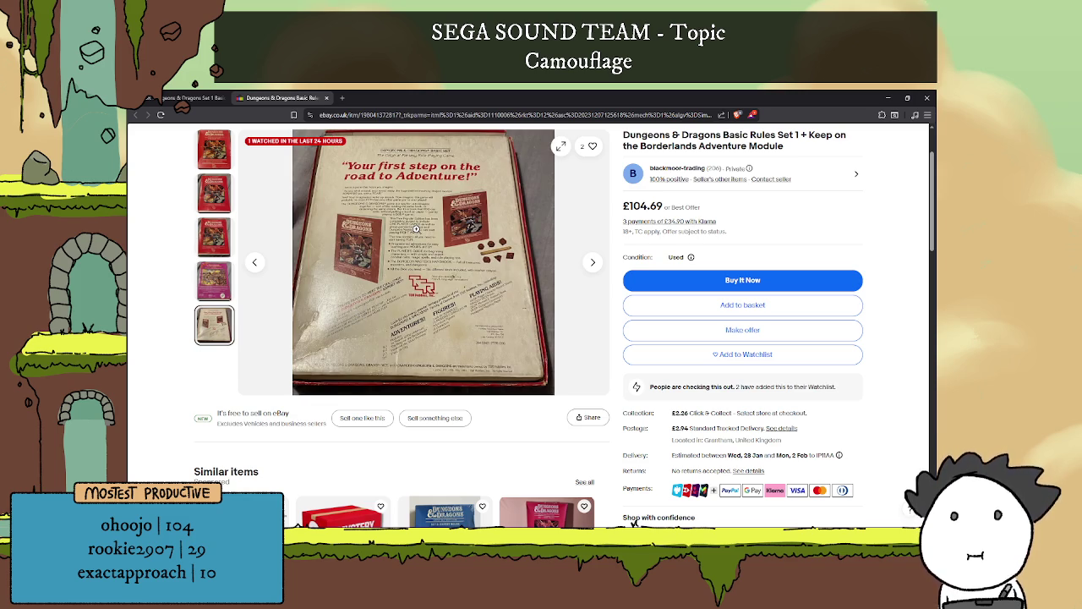
{"action": "left_click", "coordinate": [413, 235]}
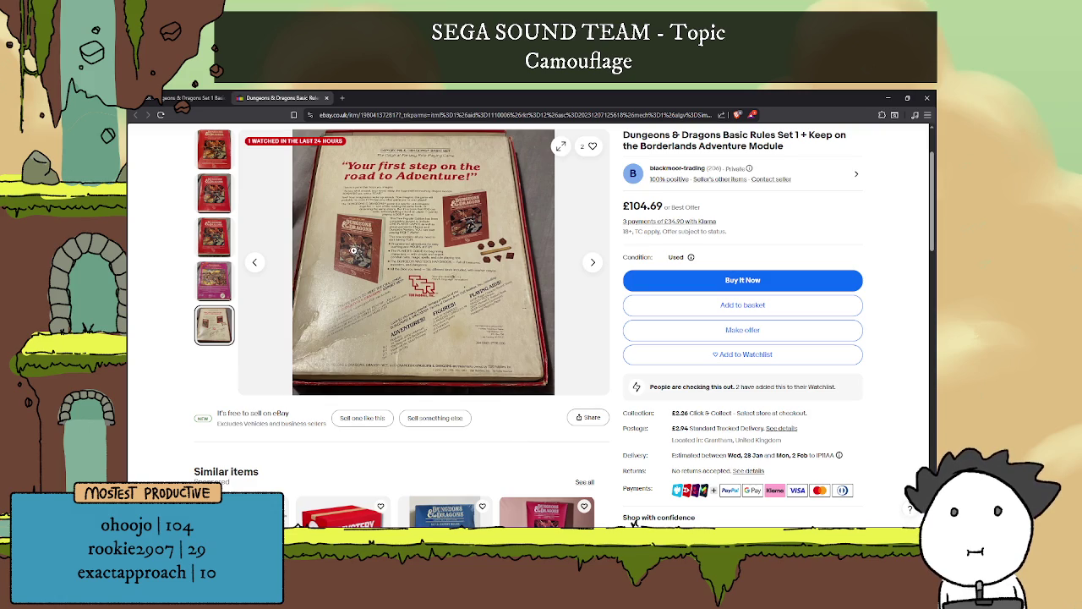
Close the listing tab and the browser, returning to the Godot editor
{"action": "key", "text": "ctrl+w"}
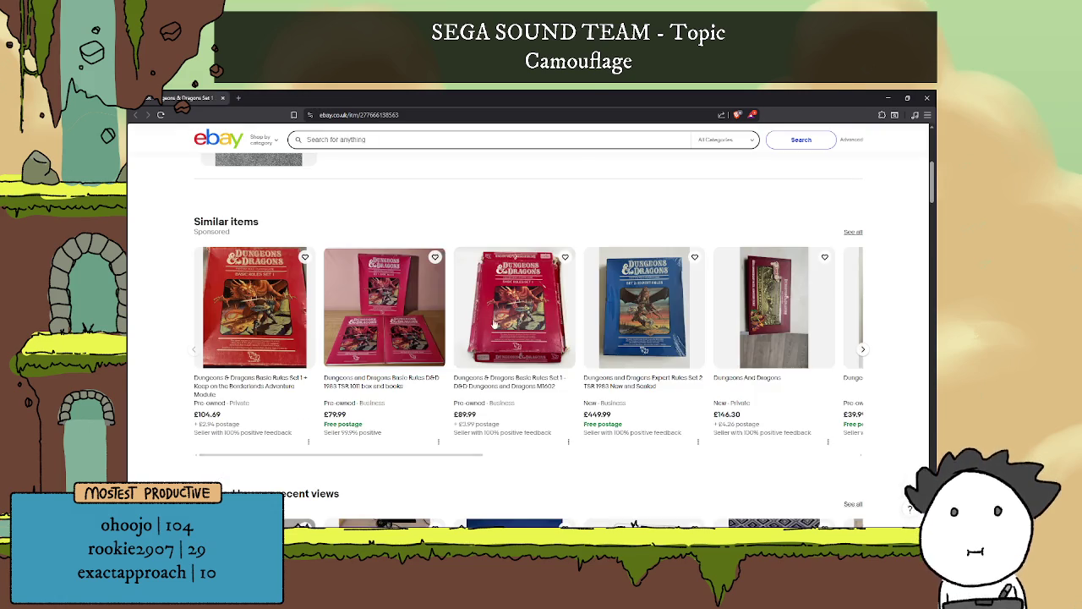
{"action": "scroll", "coordinate": [494, 324], "scroll_direction": "up", "scroll_amount": 5}
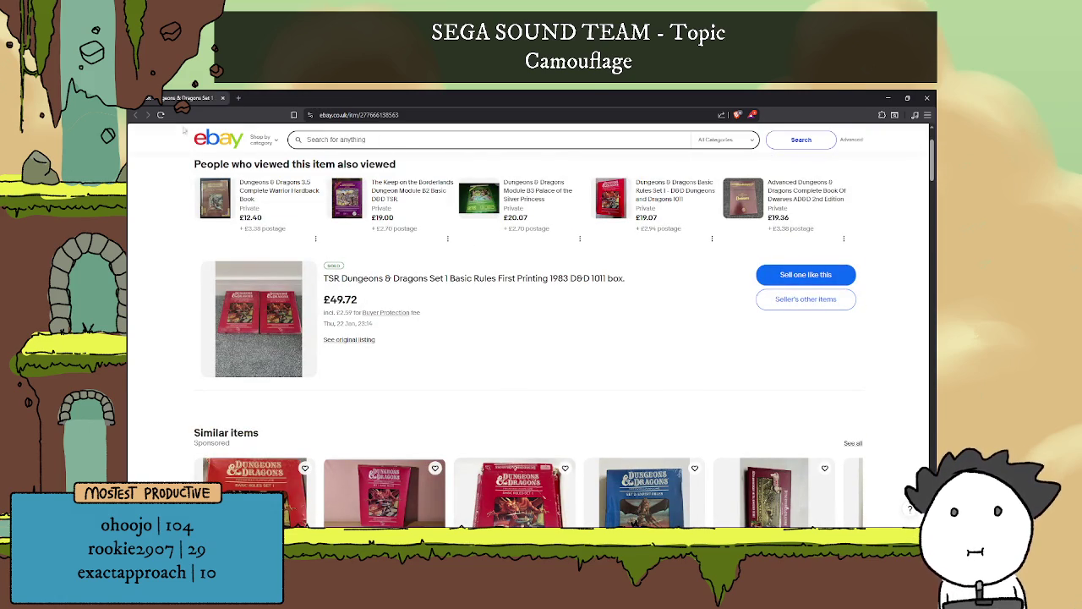
{"action": "left_click", "coordinate": [222, 98]}
{"action": "left_click", "coordinate": [584, 317]}
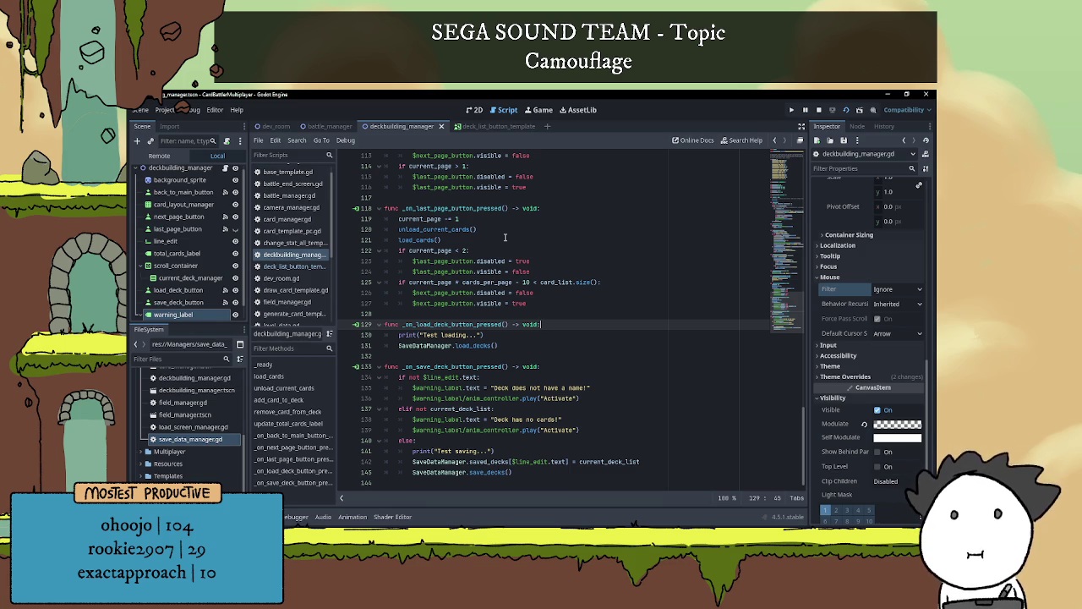
Close the running deck-builder game window with Alt+F4
{"action": "mouse_move", "coordinate": [298, 519]}
{"action": "left_click", "coordinate": [346, 500]}
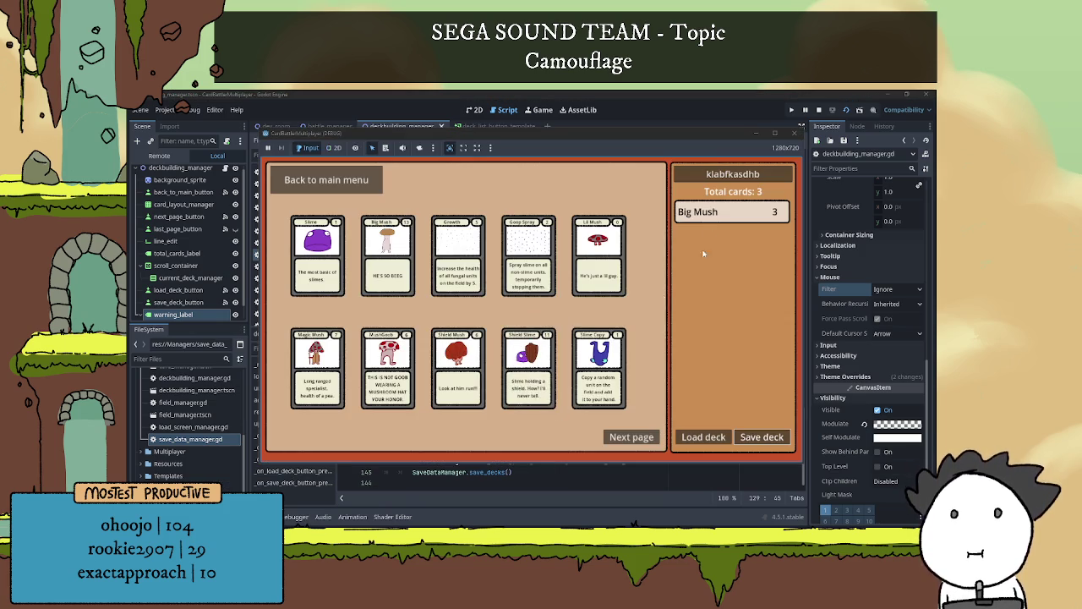
{"action": "key", "text": "alt+F4"}
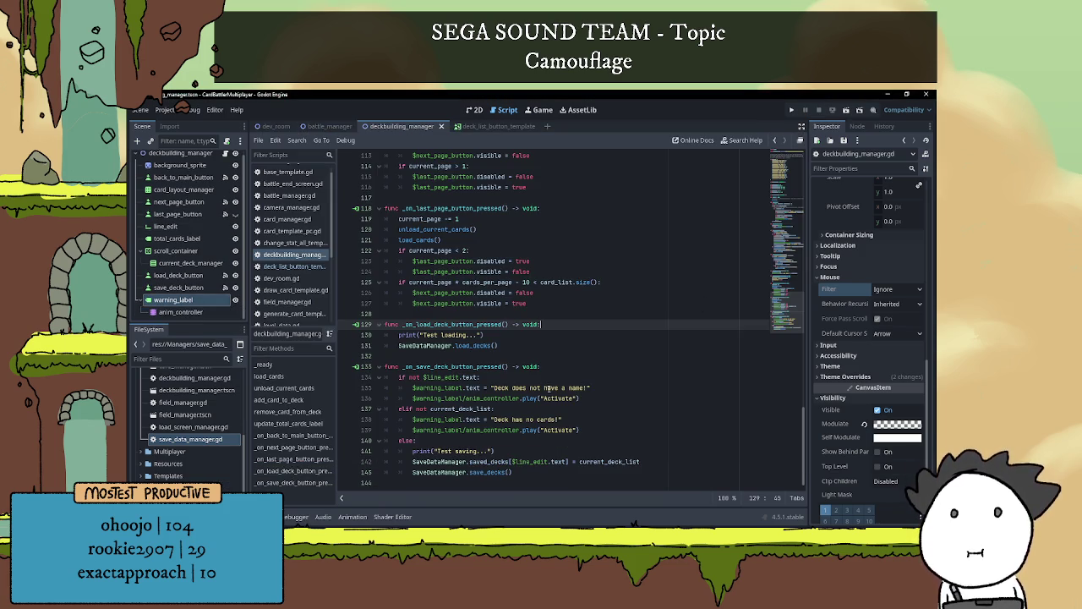
Start a new line after the Test saving print with 'var saved_deck = {'
{"action": "left_click", "coordinate": [515, 450]}
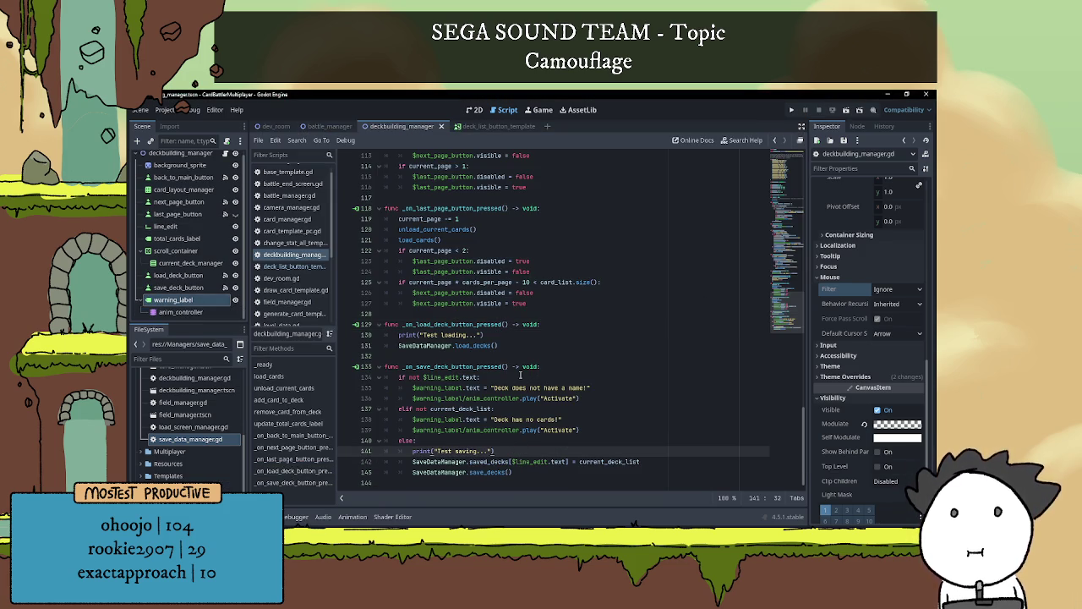
{"action": "key", "text": "Return"}
{"action": "type", "text": "var "}
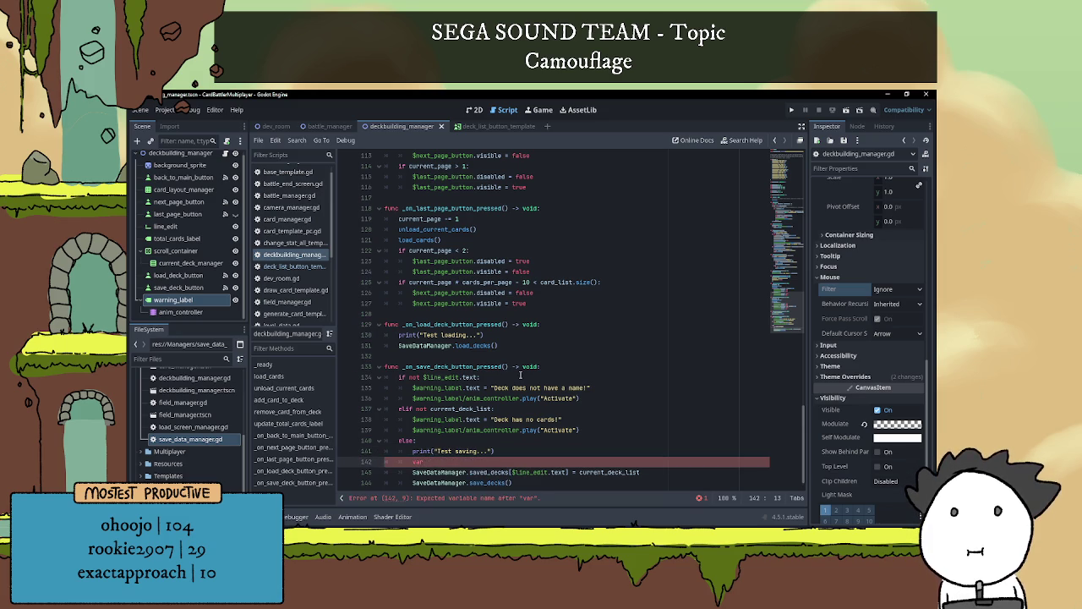
{"action": "type", "text": "s"}
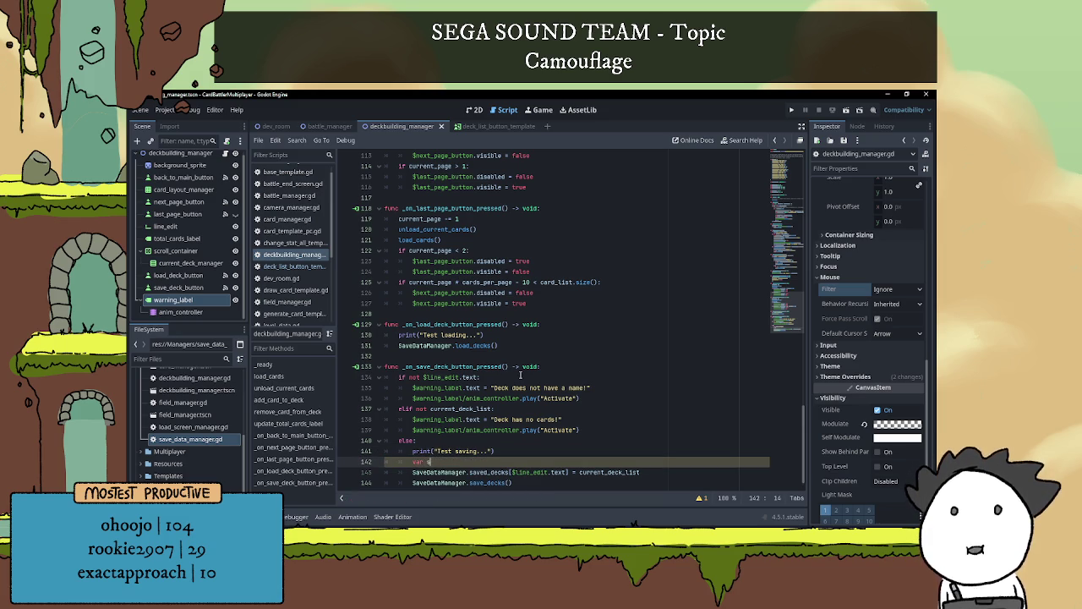
{"action": "type", "text": "aved_deck"}
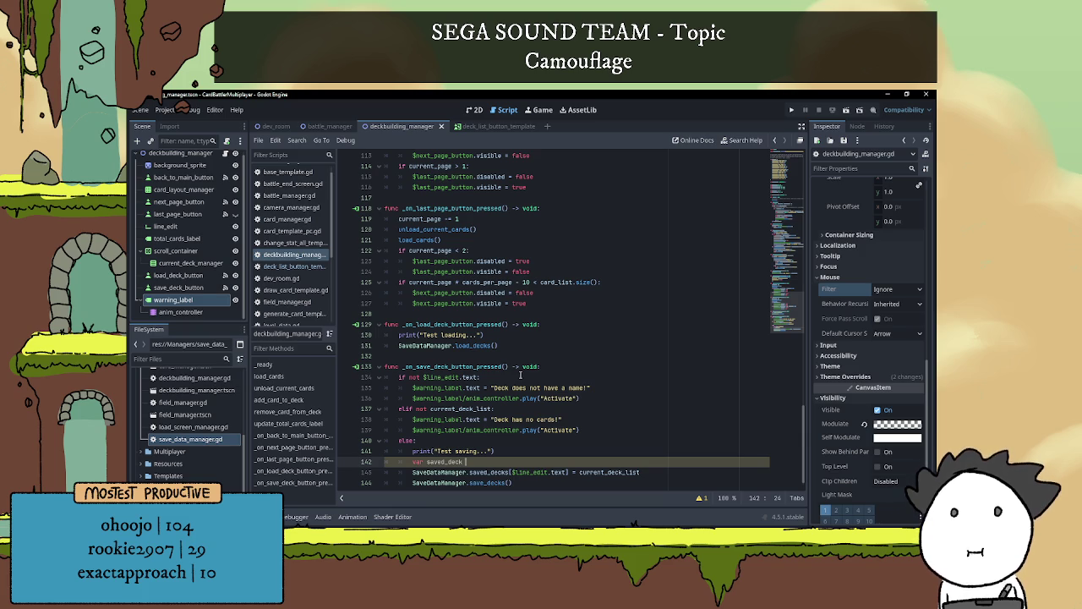
{"action": "type", "text": " = {"}
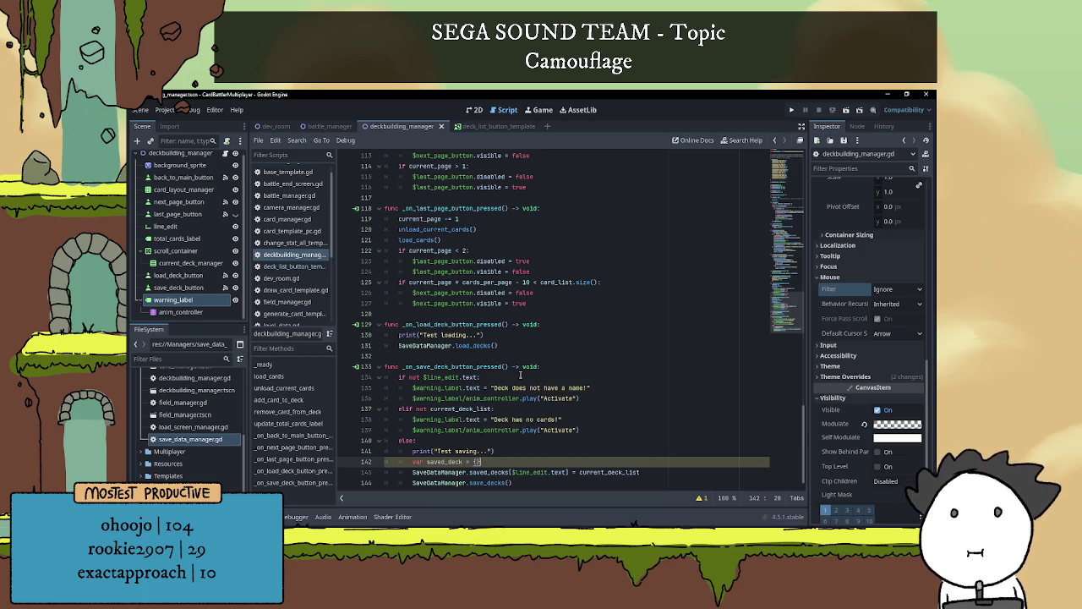
Type the saved_deck declaration as ': Dictionary'
{"action": "key", "text": "Return"}
{"action": "key", "text": "Up"}
{"action": "key", "text": "Left"}
{"action": "key", "text": "Left"}
{"action": "key", "text": "Left"}
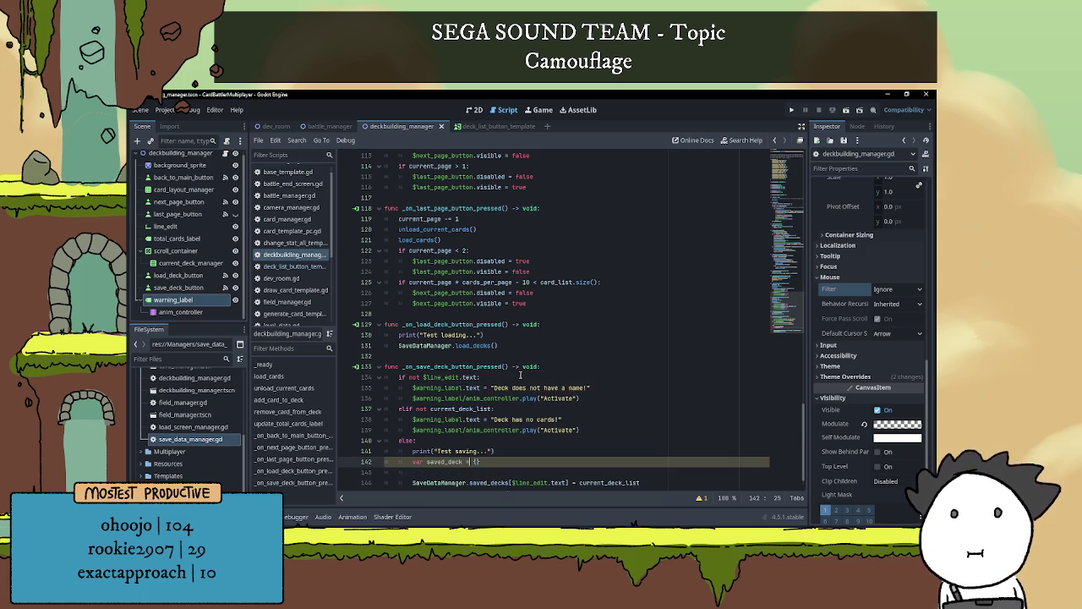
{"action": "type", "text": ": Dictionary"}
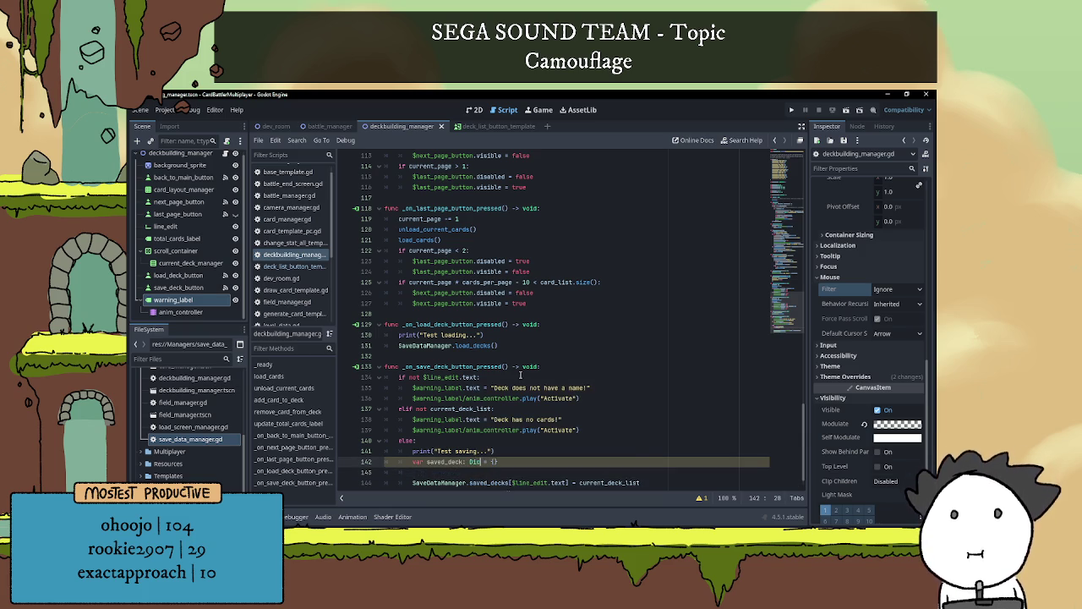
Add the loop header 'for card in current_deck_list:' on the next line
{"action": "key", "text": "Down"}
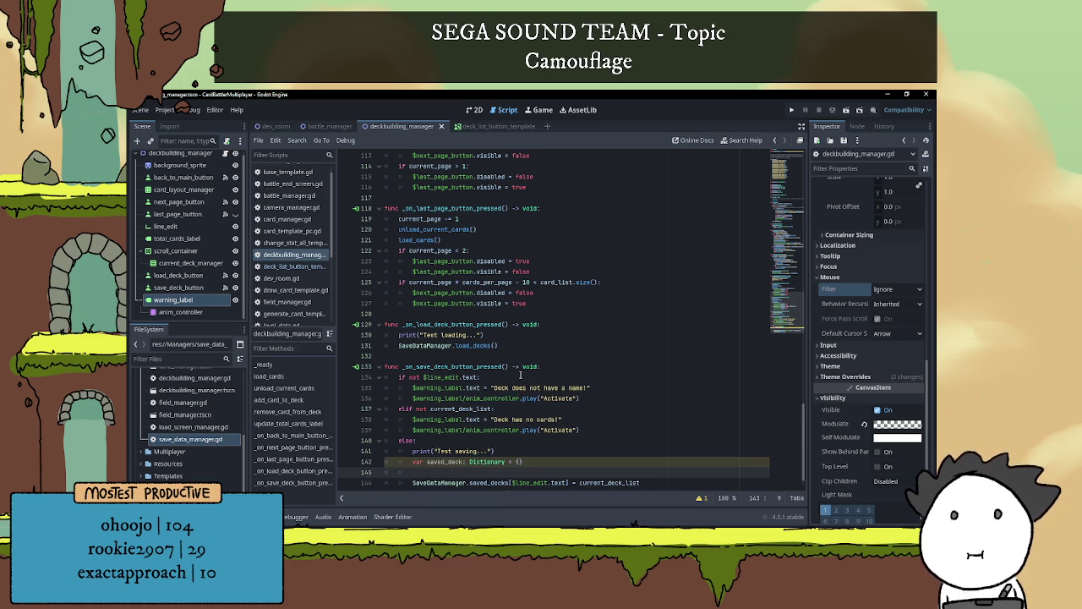
{"action": "scroll", "coordinate": [520, 374], "scroll_direction": "down", "scroll_amount": 1}
{"action": "type", "text": "for "}
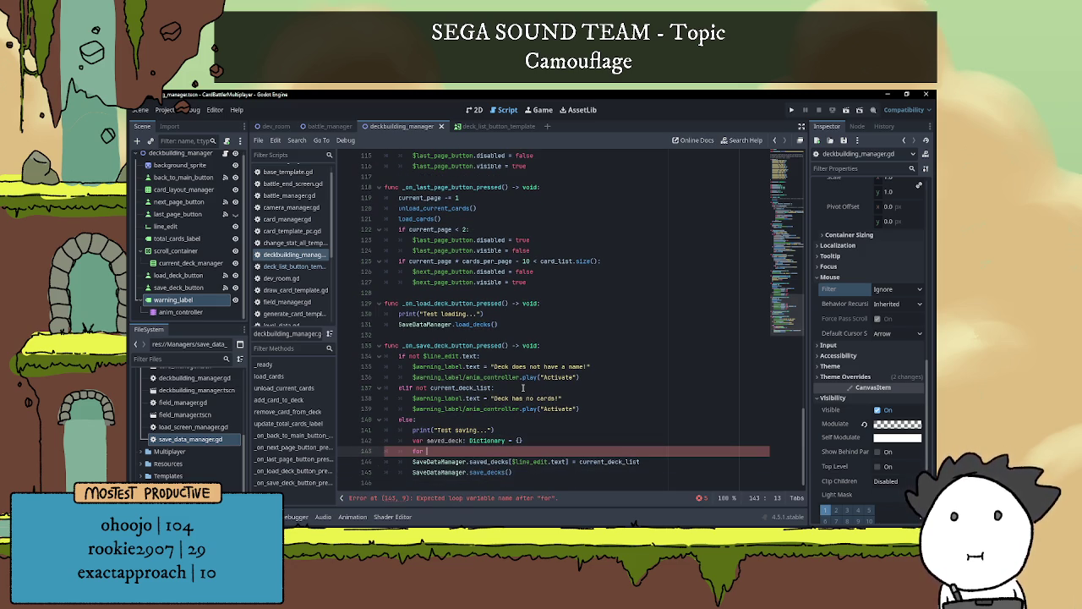
{"action": "type", "text": "card in "}
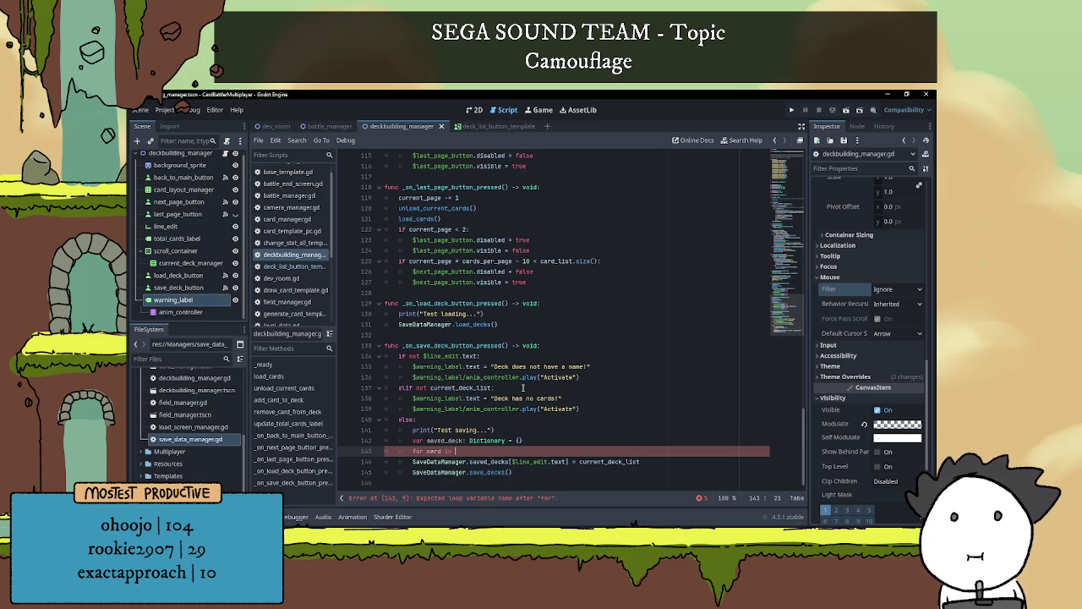
{"action": "type", "text": "current_deck"}
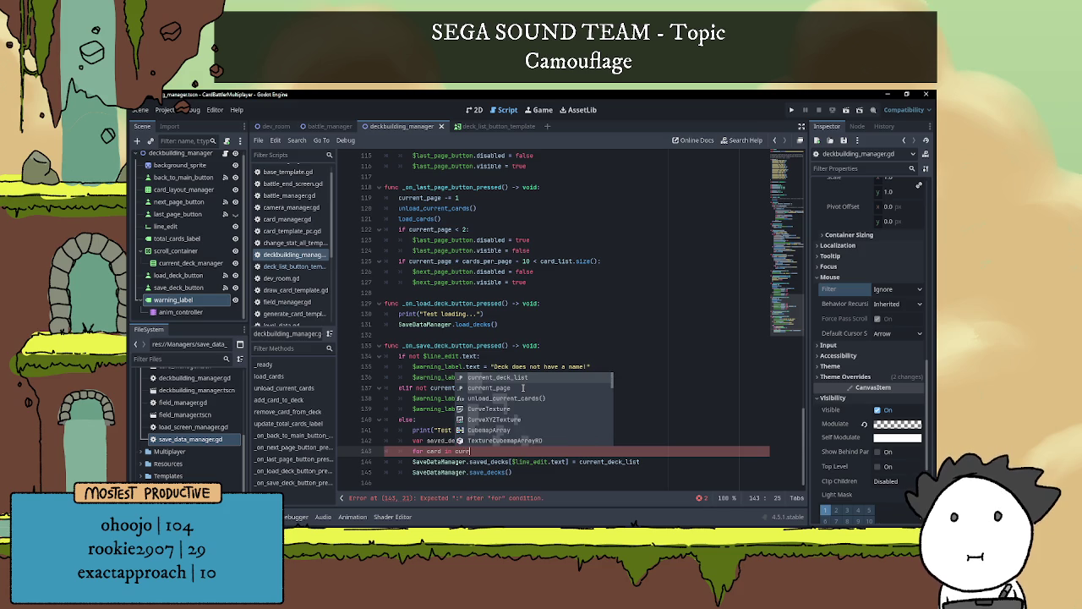
{"action": "key", "text": "Return"}
{"action": "type", "text": ":"}
{"action": "key", "text": "Return"}
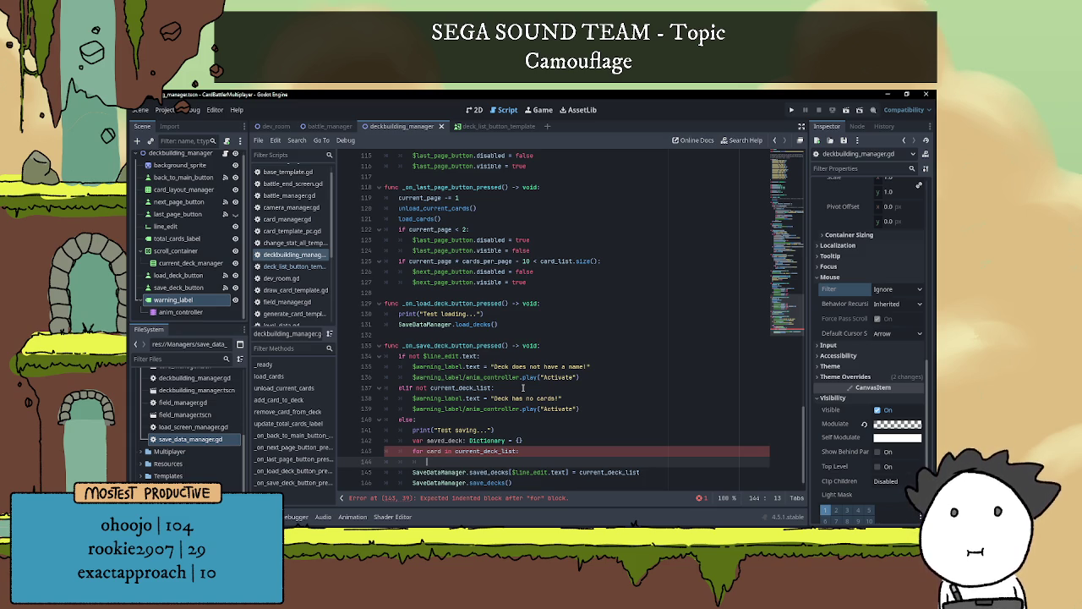
{"action": "scroll", "coordinate": [580, 386], "scroll_direction": "down", "scroll_amount": 1}
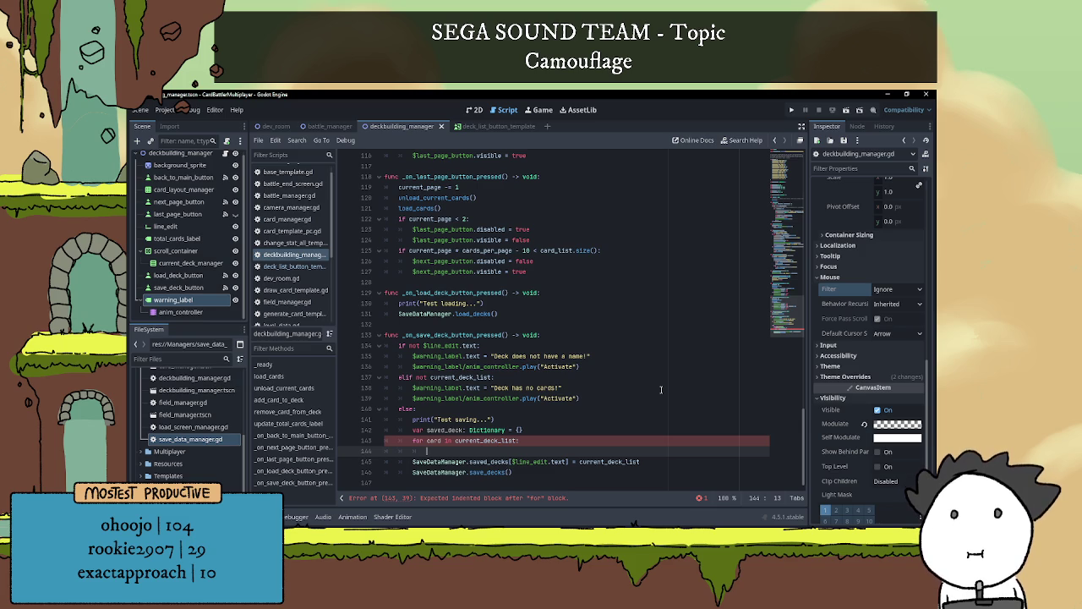
Type 'saved_deck[card] =' inside the loop and dismiss the completion list
{"action": "type", "text": "saved_deck"}
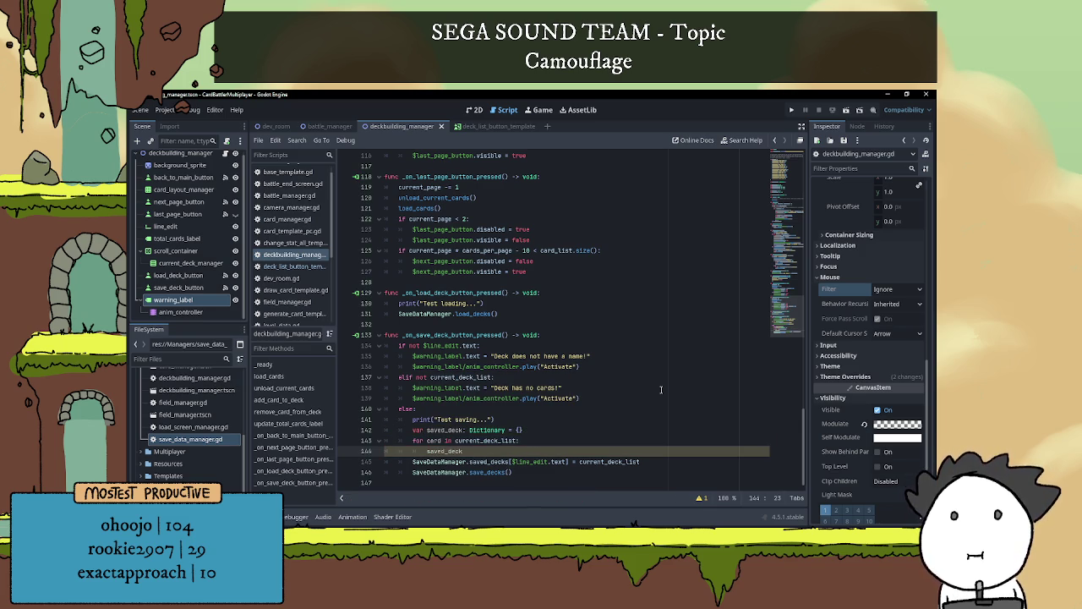
{"action": "type", "text": "[card]"}
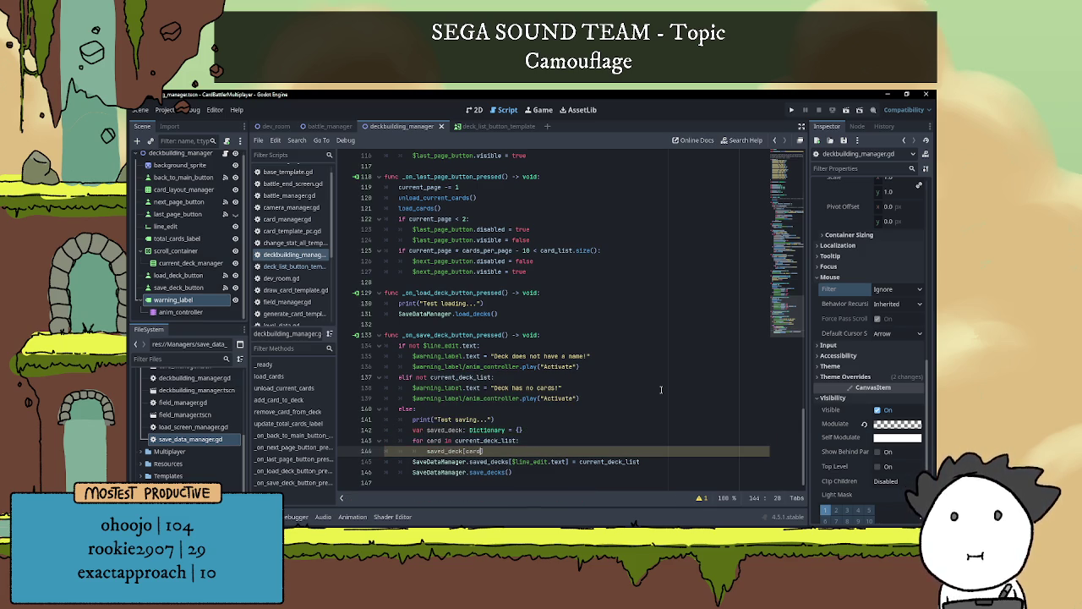
{"action": "type", "text": " ="}
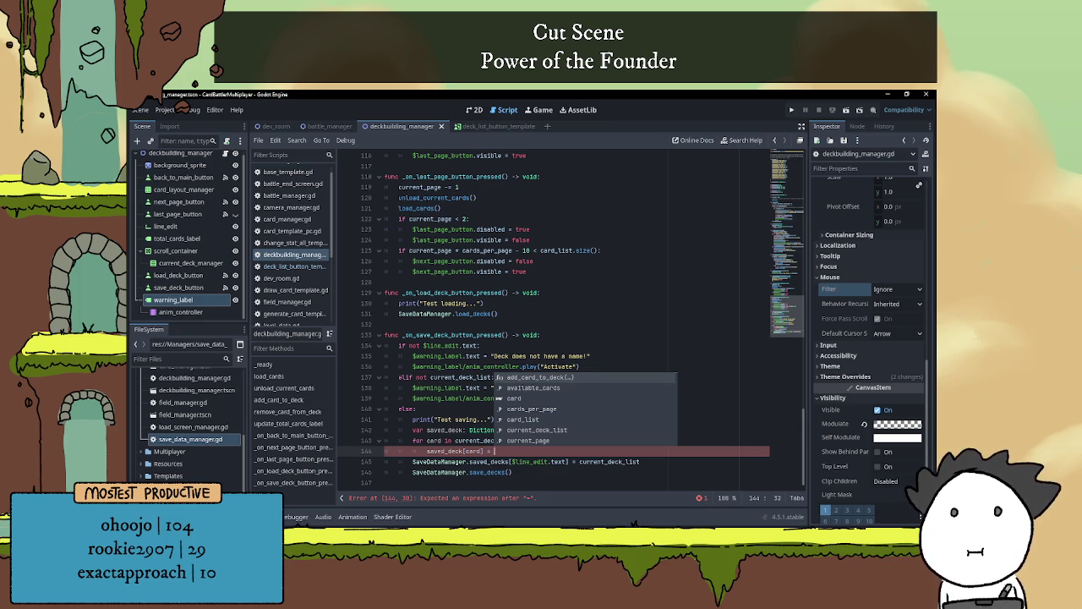
{"action": "key", "text": "Escape"}
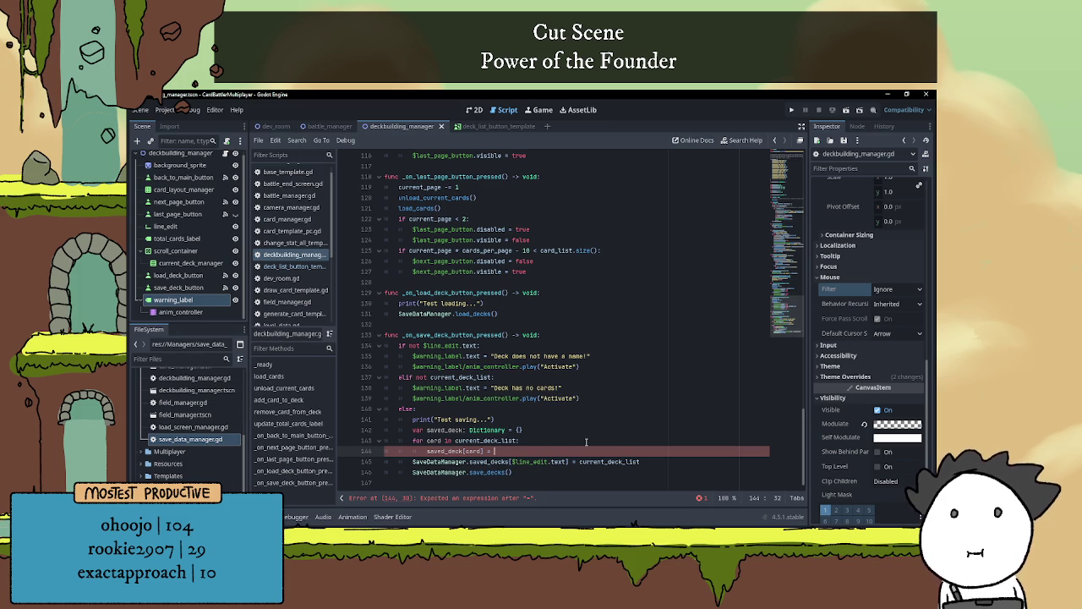
Assign current_deck_list[card]["amount"] in the loop and store saved_deck under $line_edit.text
{"action": "type", "text": "current"}
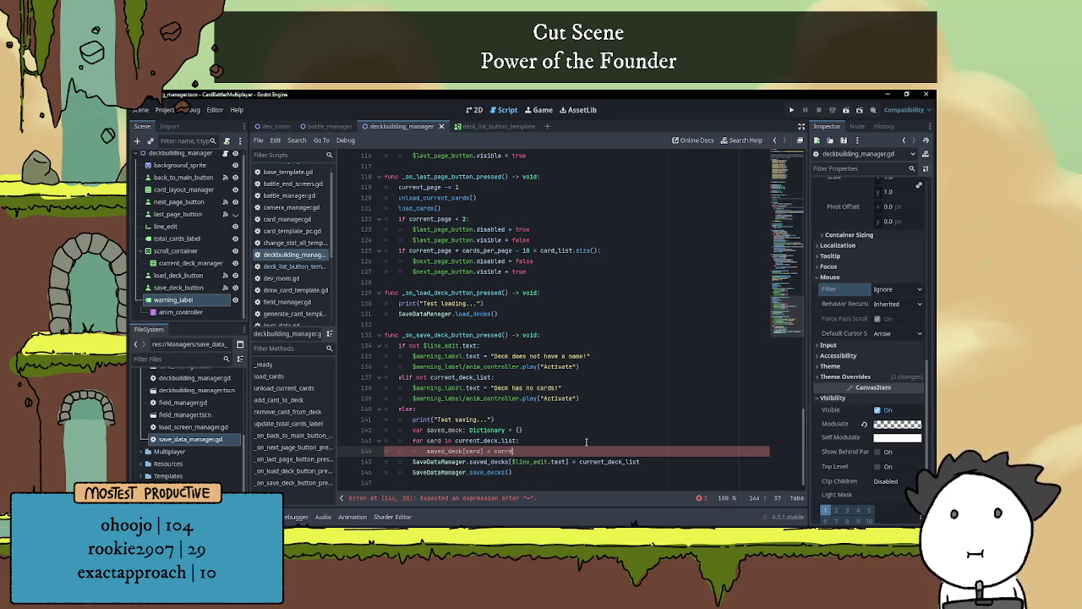
{"action": "key", "text": "Return"}
{"action": "type", "text": "[card]"}
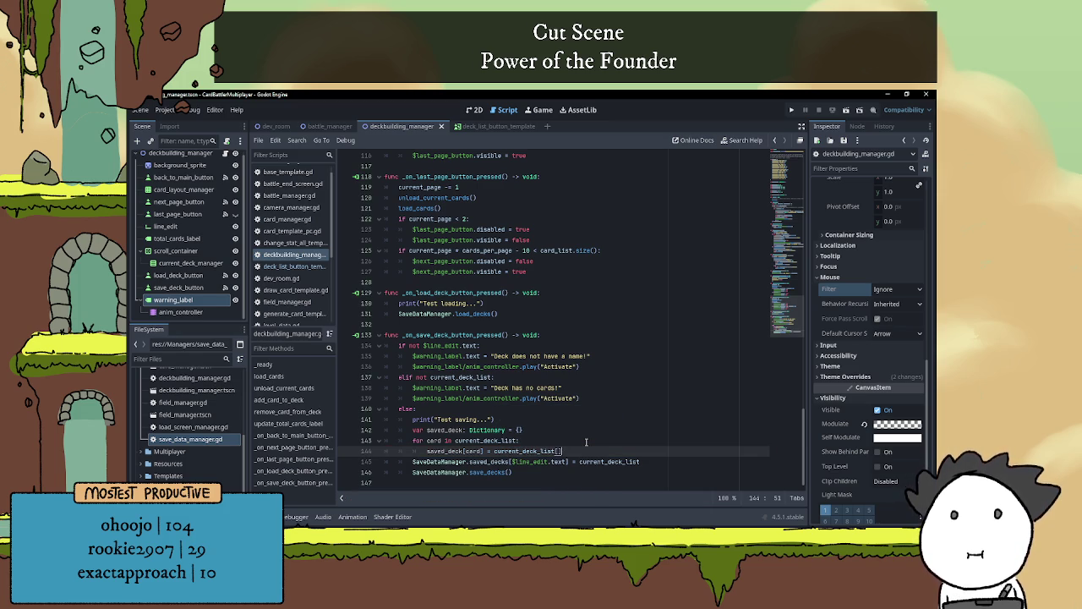
{"action": "type", "text": "[\"amount"}
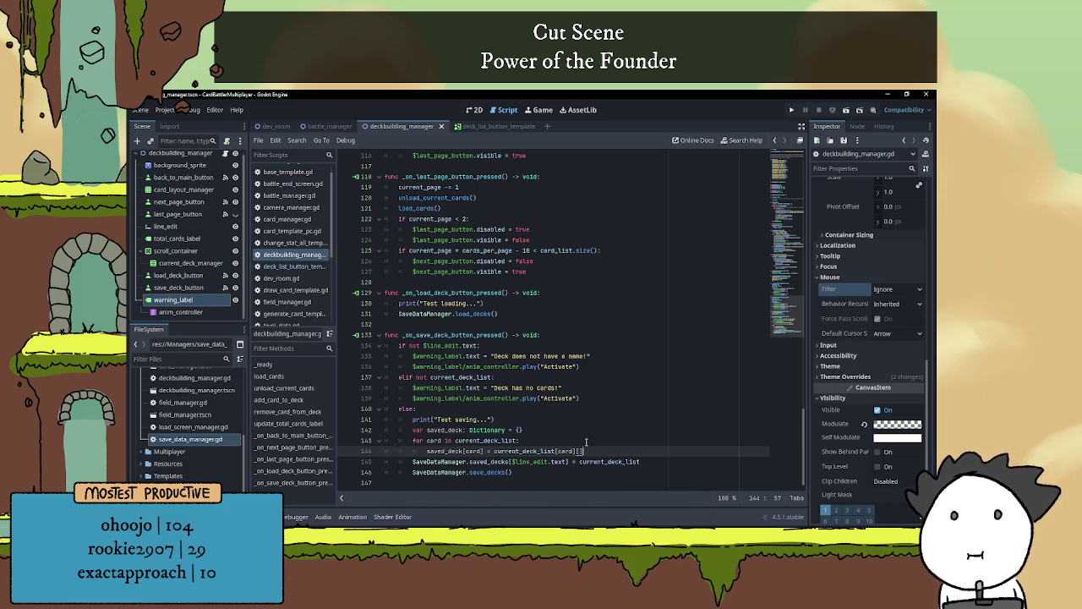
{"action": "type", "text": "t"}
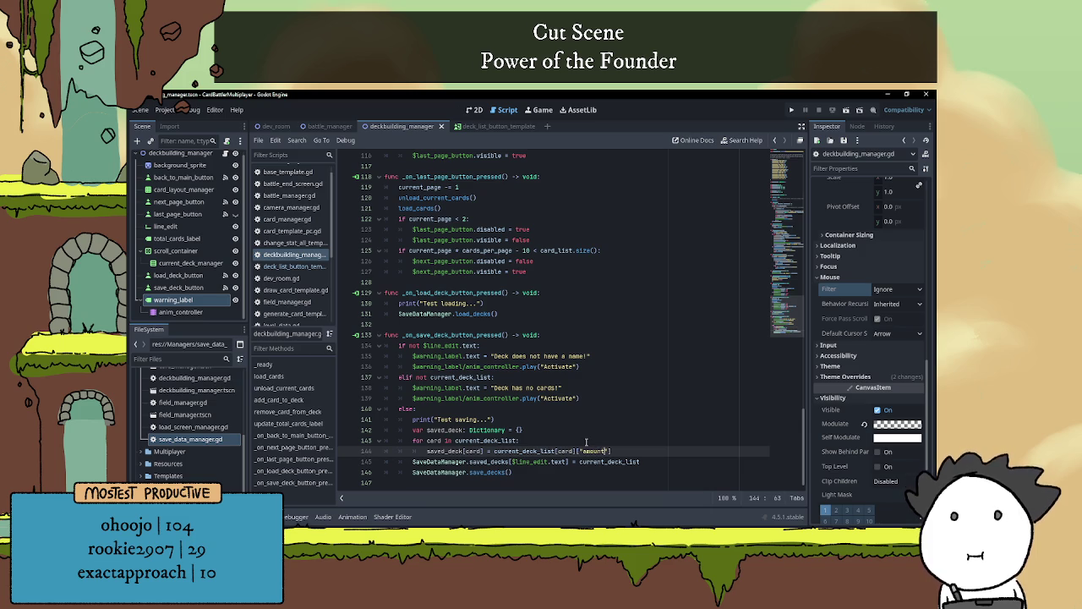
{"action": "type", "text": "\"]"}
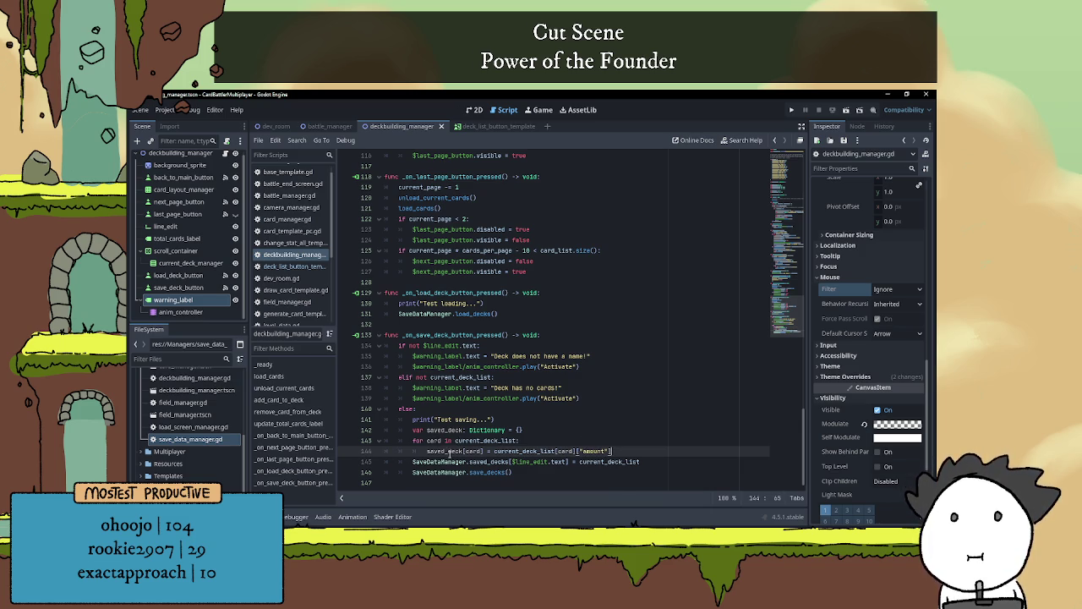
{"action": "double_click", "coordinate": [629, 461]}
{"action": "type", "text": "saved_deck"}
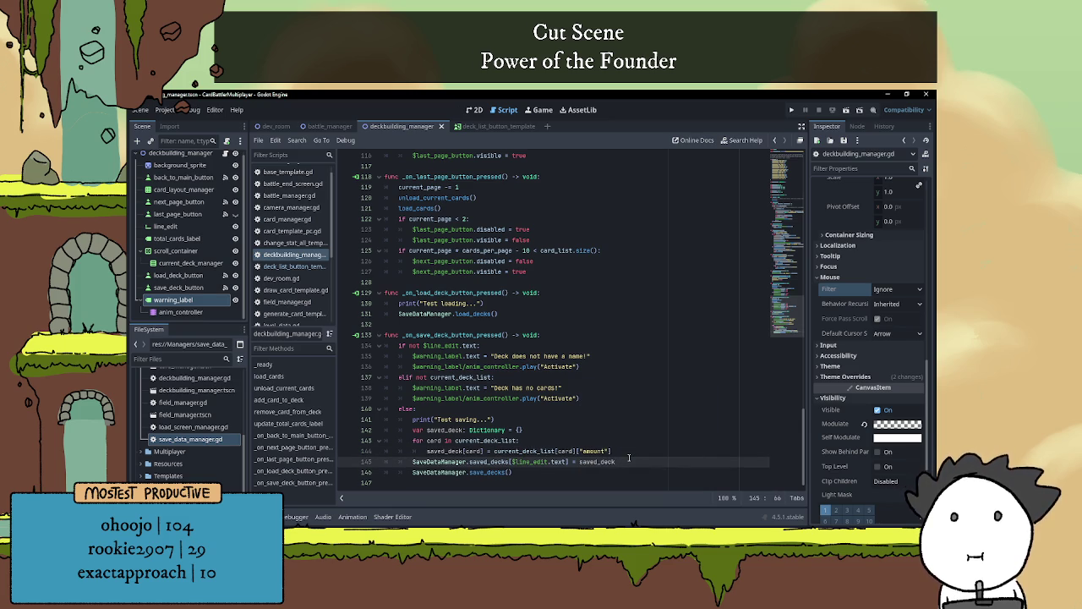
Insert a new, less-indented line after the print statement
{"action": "left_click", "coordinate": [602, 429]}
{"action": "left_click", "coordinate": [586, 408]}
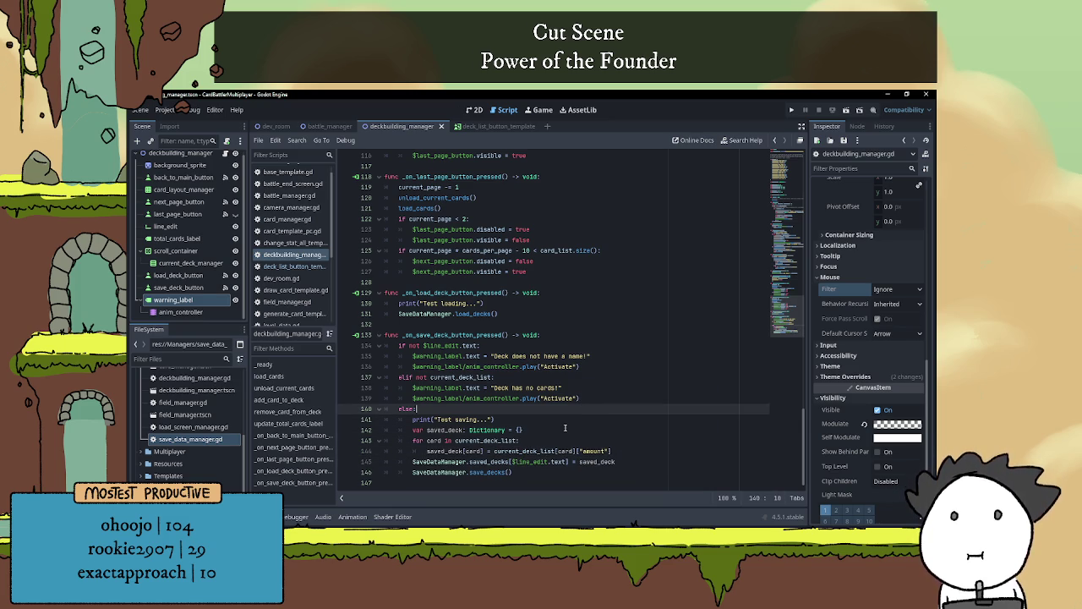
{"action": "left_click", "coordinate": [554, 417]}
{"action": "key", "text": "Return"}
{"action": "scroll", "coordinate": [540, 436], "scroll_direction": "down", "scroll_amount": 1}
{"action": "key", "text": "BackSpace"}
{"action": "key", "text": "BackSpace"}
{"action": "key", "text": "BackSpace"}
Add 'SaveDataManager.saved_decks = {}' below the saved_decks assignment
{"action": "left_click", "coordinate": [635, 451]}
{"action": "key", "text": "Return"}
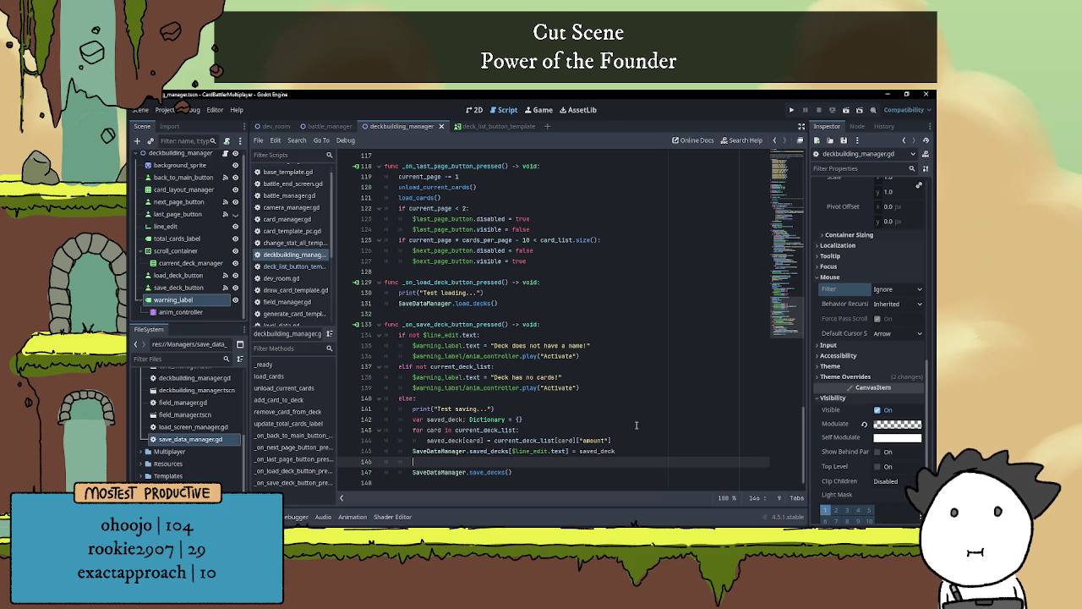
{"action": "type", "text": "Save"}
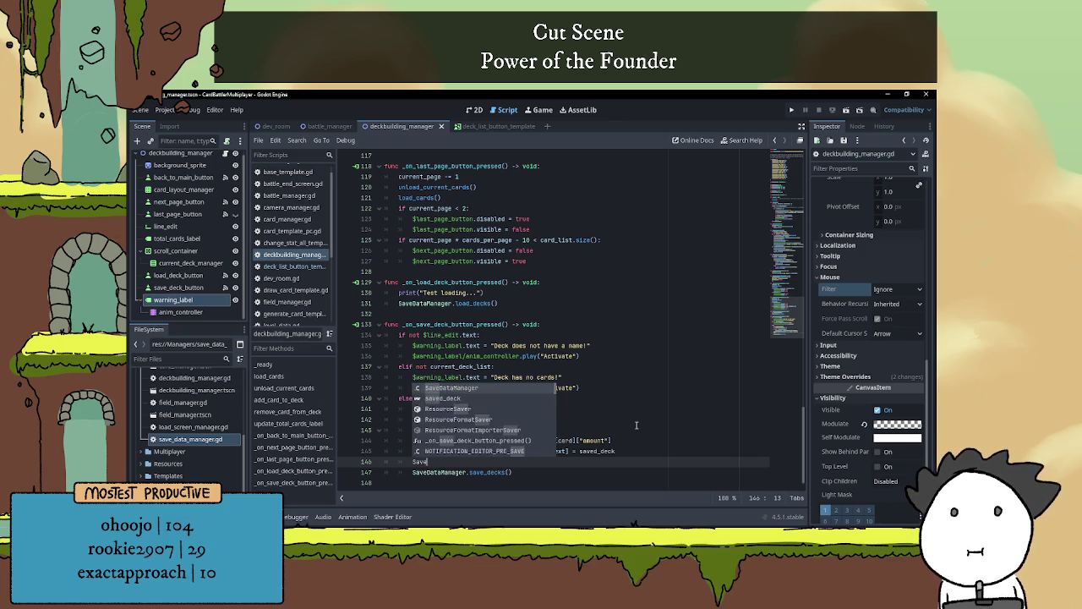
{"action": "type", "text": "DataManager.saved"}
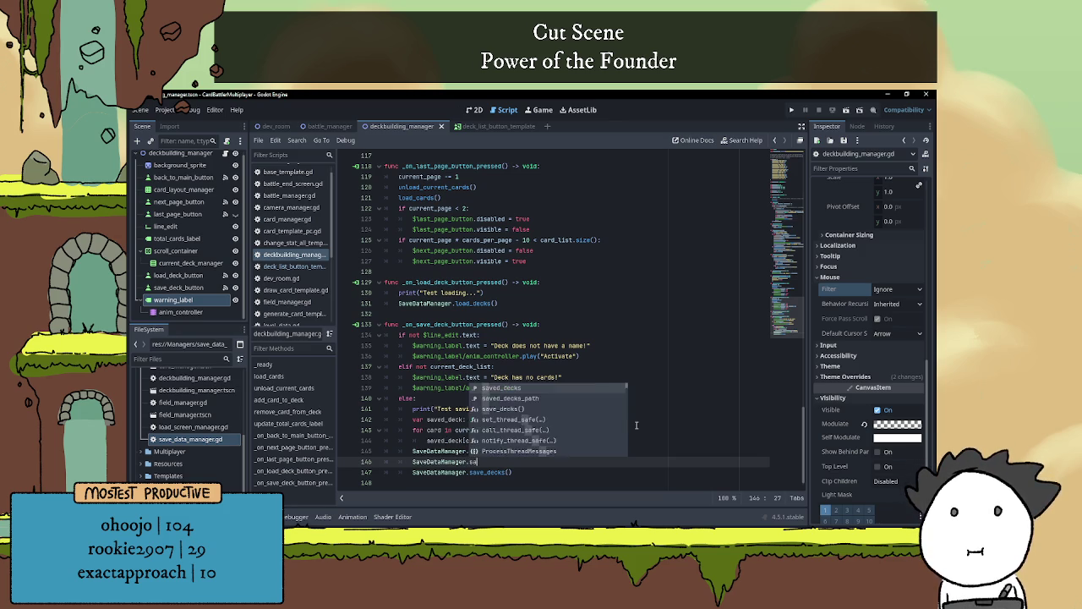
{"action": "key", "text": "Return"}
{"action": "type", "text": "= {}"}
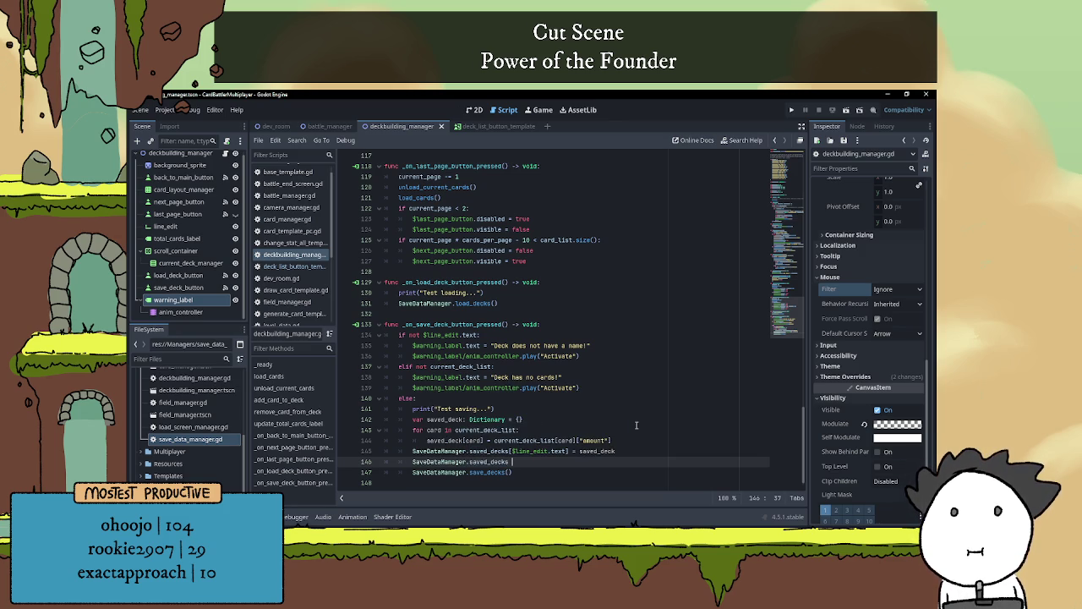
{"action": "left_click", "coordinate": [598, 409]}
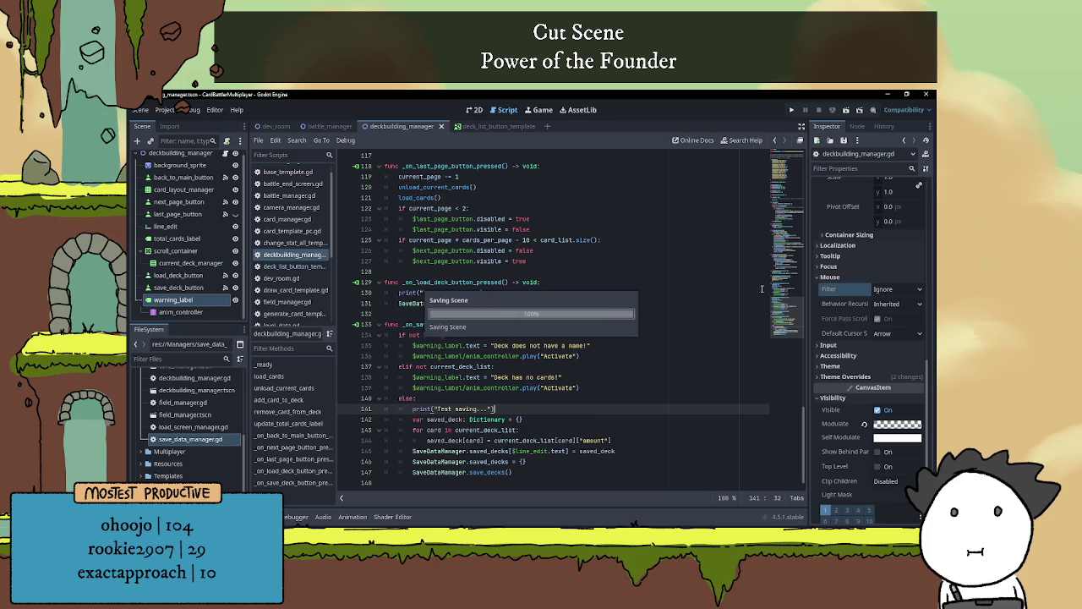
Run the project, save a deck with one Slime Copy card, check for 'Test saving...', then stop
{"action": "left_click", "coordinate": [843, 112]}
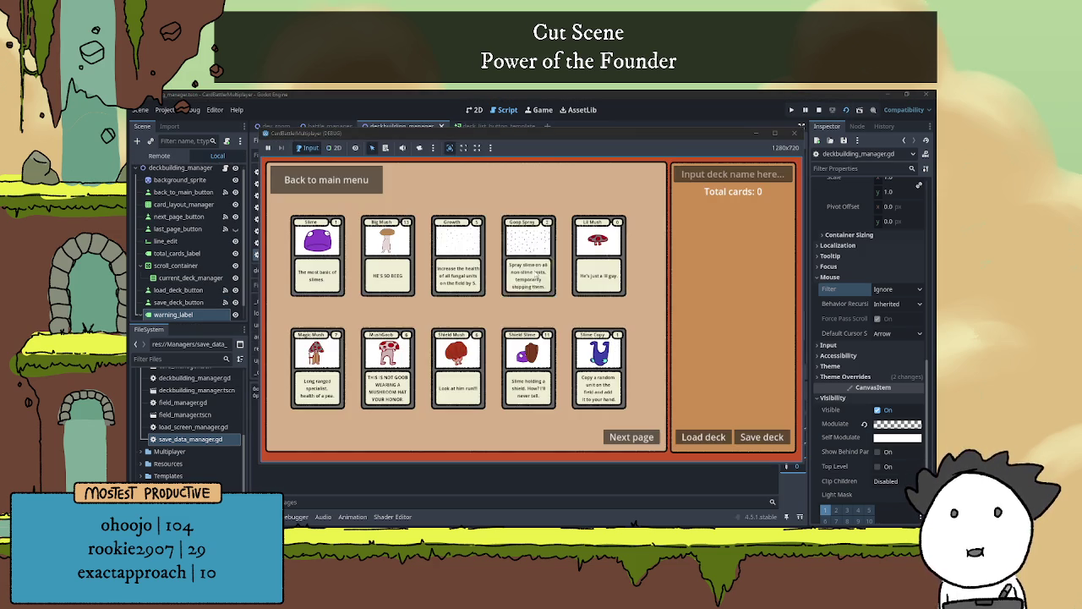
{"action": "left_click", "coordinate": [585, 369]}
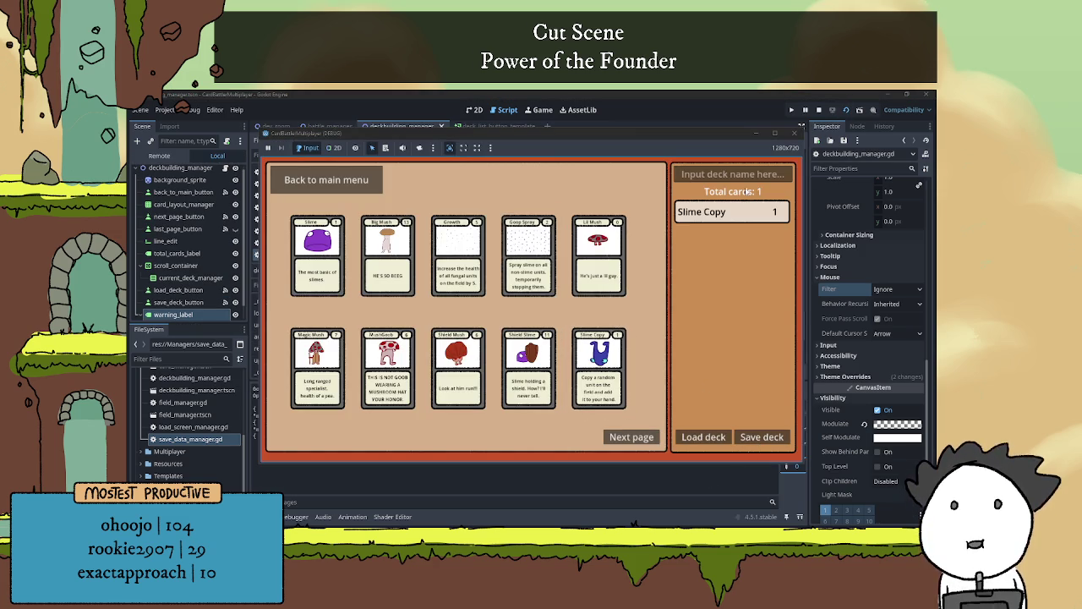
{"action": "type", "text": "df"}
{"action": "left_click", "coordinate": [763, 442]}
{"action": "left_click", "coordinate": [524, 496]}
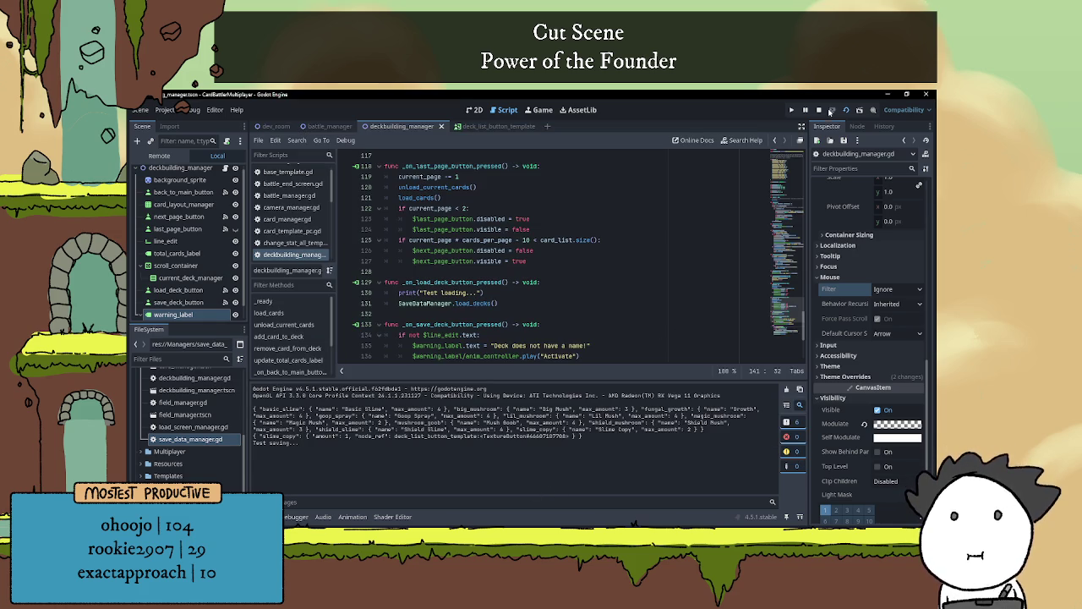
{"action": "left_click", "coordinate": [829, 113]}
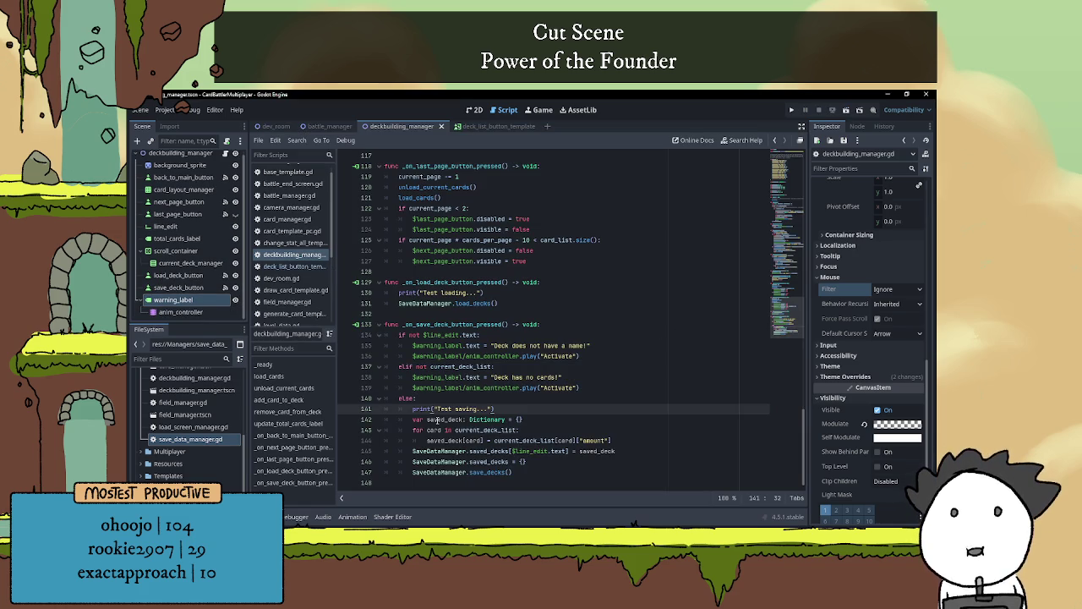
Delete the saved_decks = {} reset line from the save handler
{"action": "left_click_drag", "start_coordinate": [533, 465], "coordinate": [376, 464]}
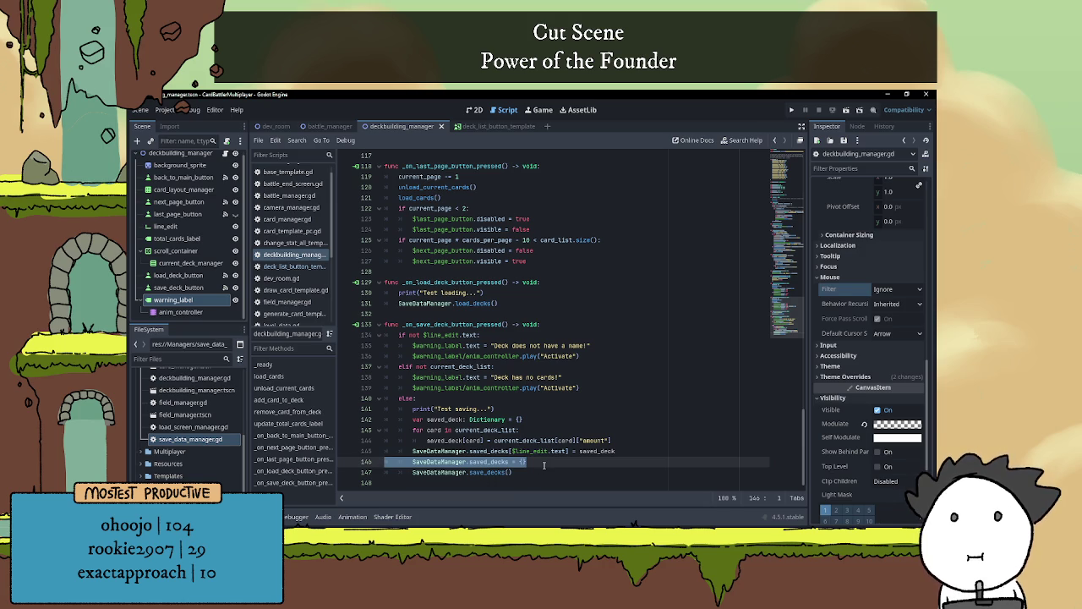
{"action": "key", "text": "BackSpace"}
{"action": "key", "text": "BackSpace"}
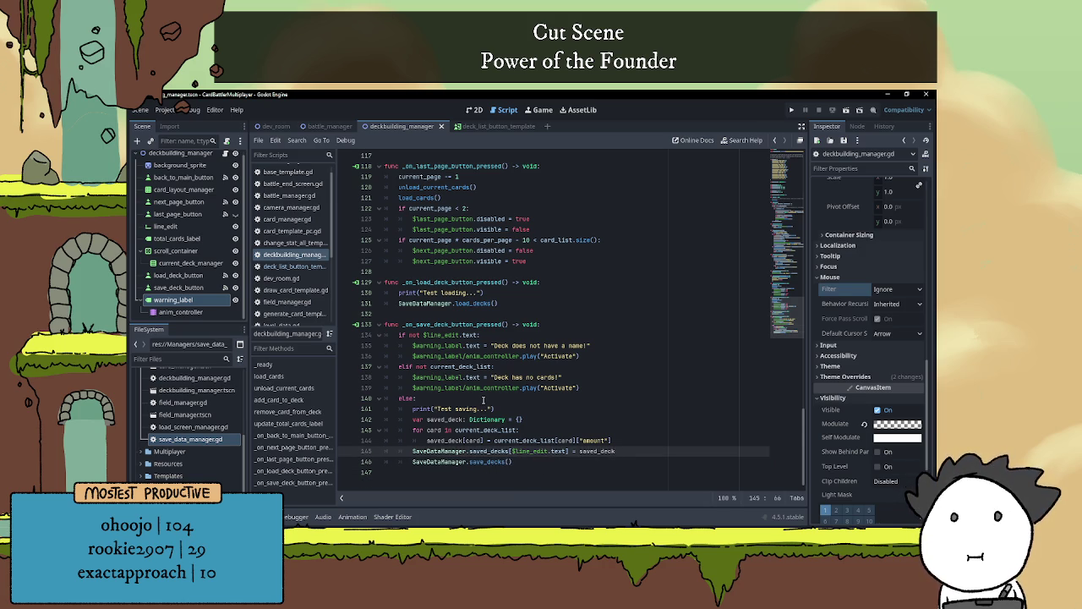
{"action": "left_click", "coordinate": [484, 398]}
Pass through battle_manager to the deckbuilding_manager scene and open save_data_manager.gd
{"action": "left_click", "coordinate": [328, 125]}
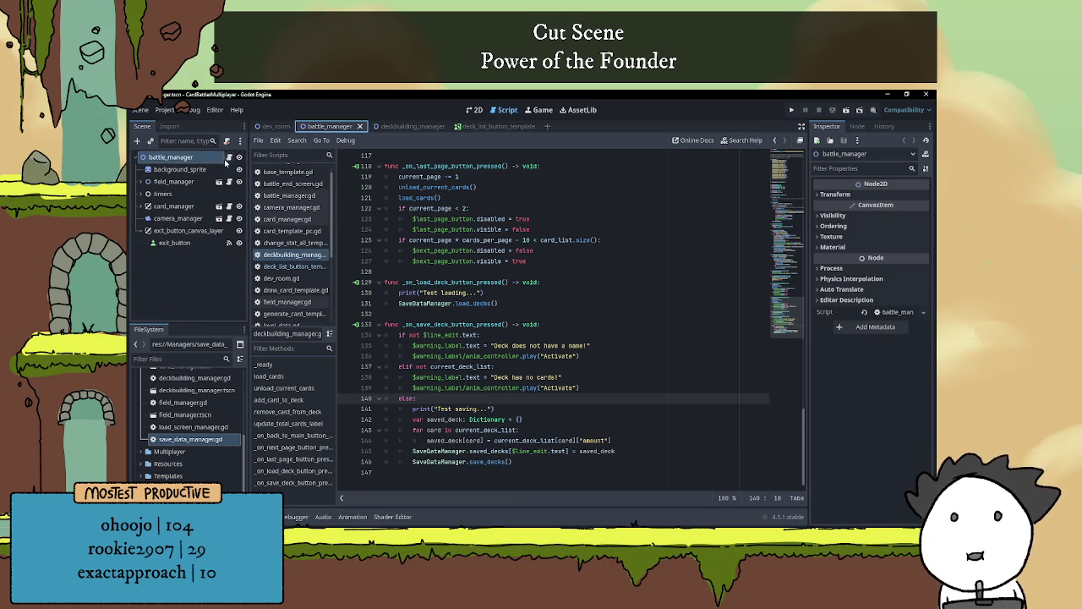
{"action": "left_click", "coordinate": [412, 126]}
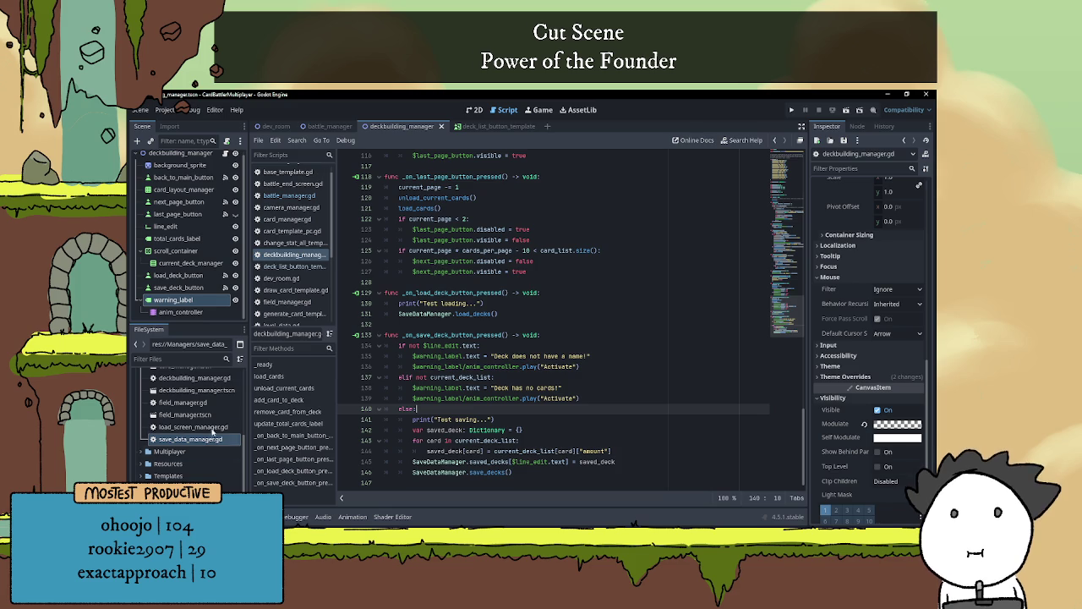
{"action": "double_click", "coordinate": [190, 439]}
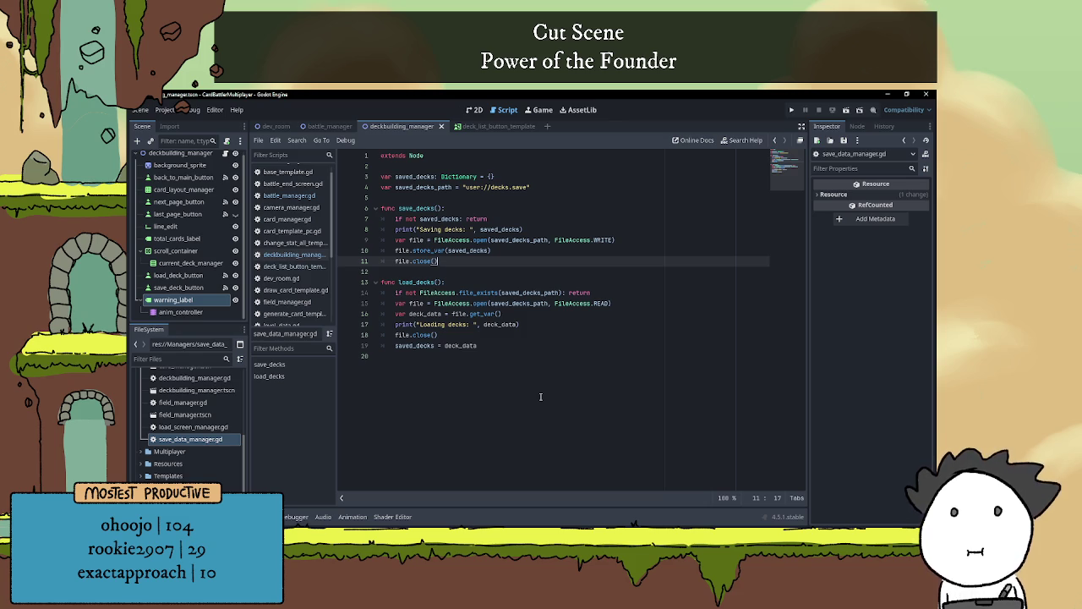
Comment out the empty-deck check with # and run the project
{"action": "left_click", "coordinate": [395, 218]}
{"action": "type", "text": "#"}
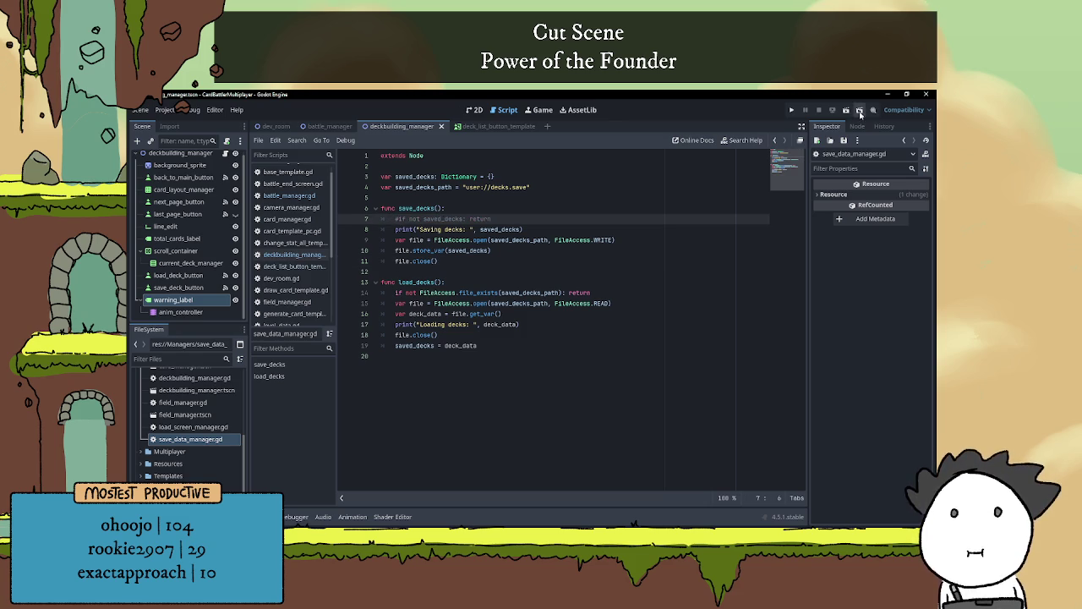
{"action": "left_click", "coordinate": [846, 111]}
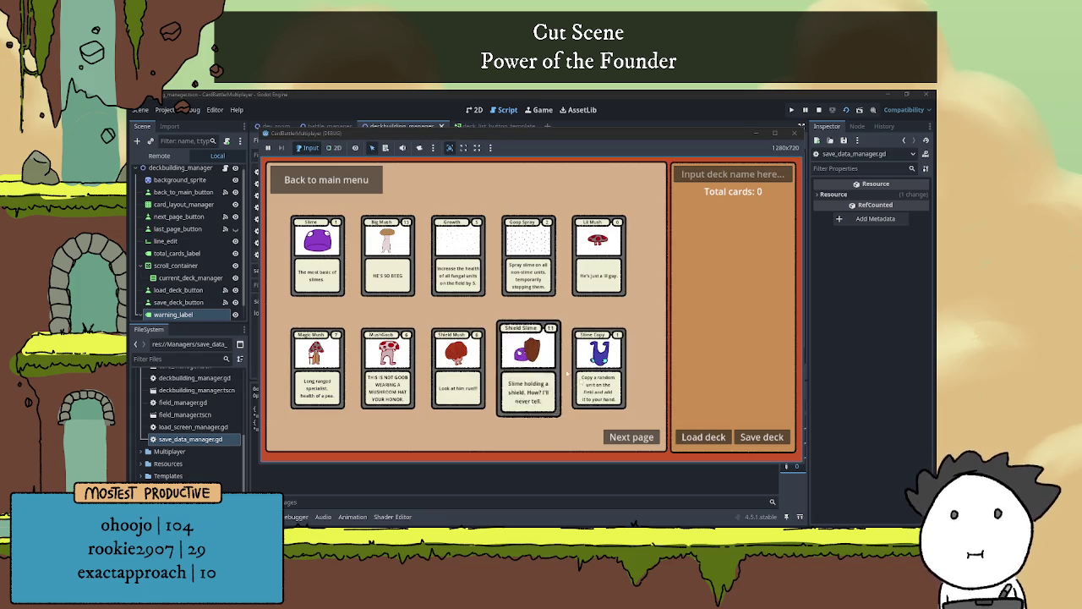
Save a test deck 'sdg' holding one Slime Copy card, then stop the game
{"action": "left_click", "coordinate": [599, 368]}
{"action": "left_click", "coordinate": [718, 174]}
{"action": "type", "text": "sdg"}
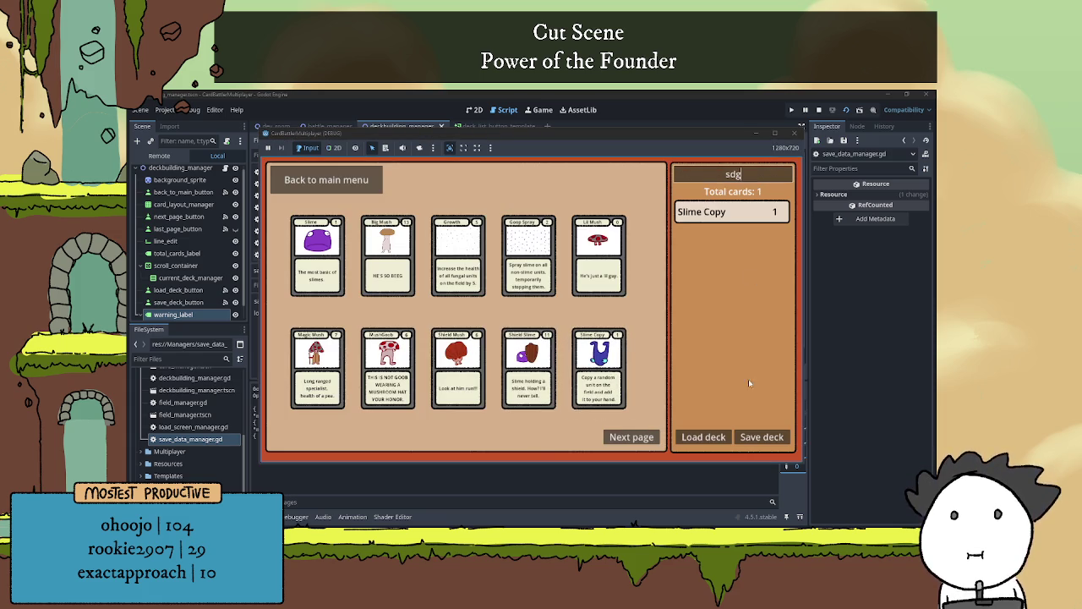
{"action": "left_click", "coordinate": [755, 437]}
{"action": "left_click", "coordinate": [569, 478]}
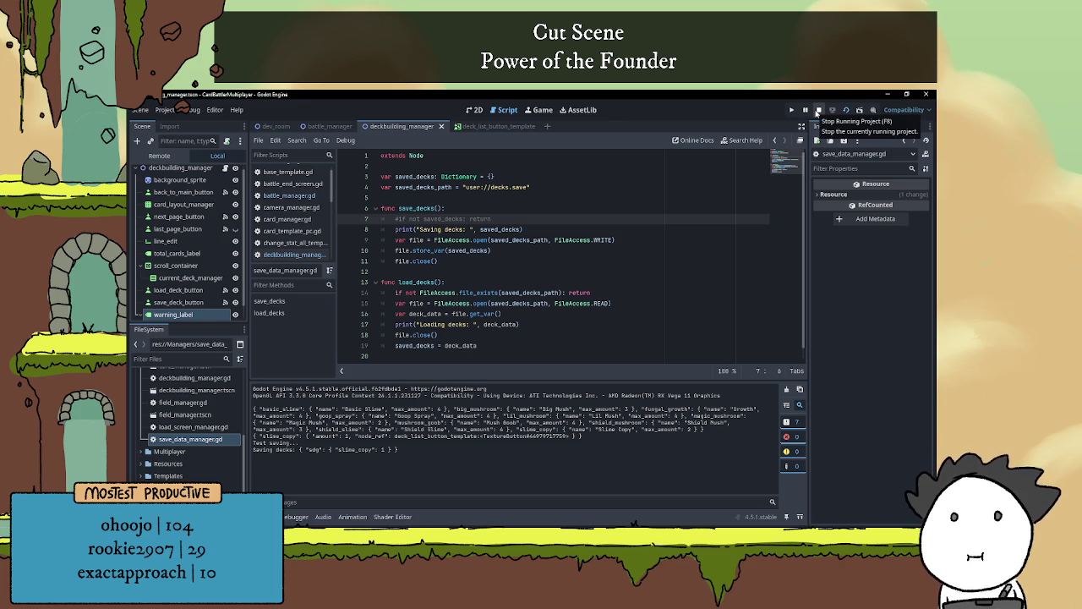
{"action": "left_click", "coordinate": [817, 112]}
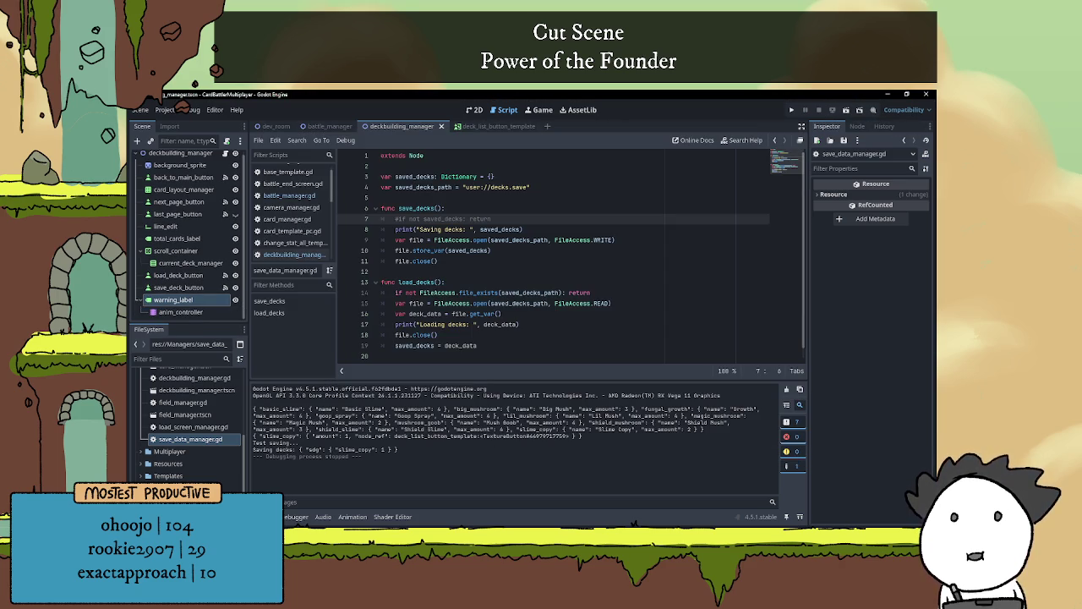
Collapse the Output panel and uncomment the empty-deck check in save_decks
{"action": "left_click", "coordinate": [264, 517]}
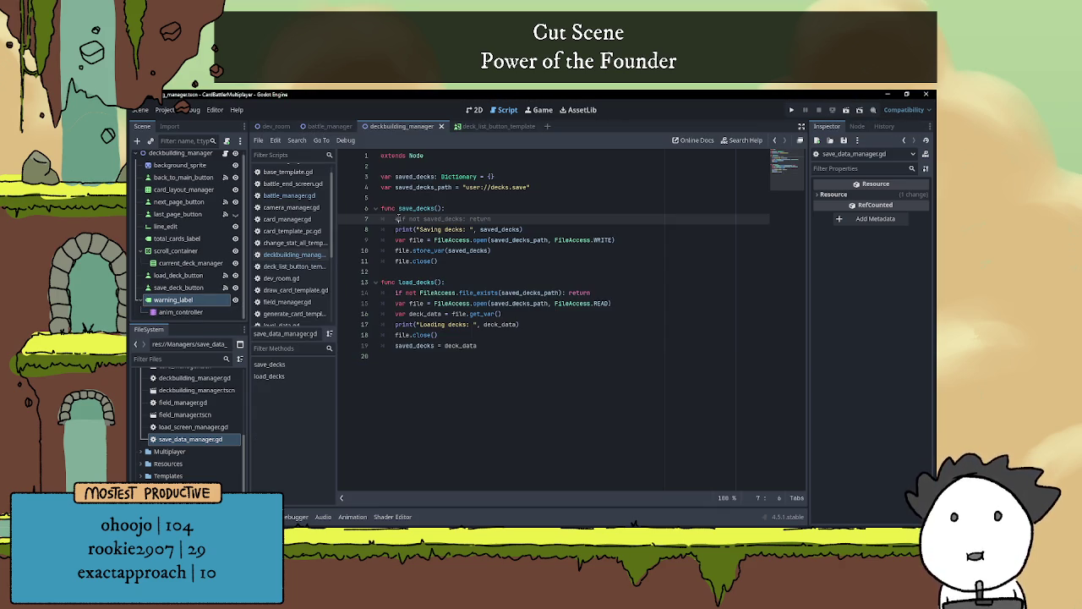
{"action": "key", "text": "ctrl+k"}
{"action": "left_click", "coordinate": [484, 209]}
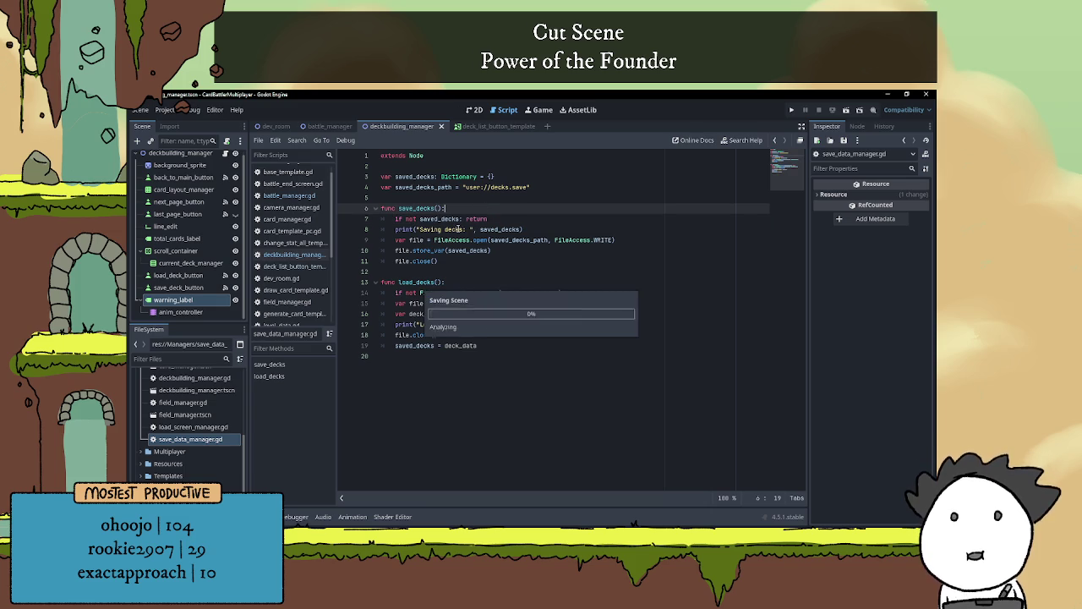
Return to the deckbuilding_manager script and comment out the saved_decks assignment line
{"action": "left_click", "coordinate": [487, 126]}
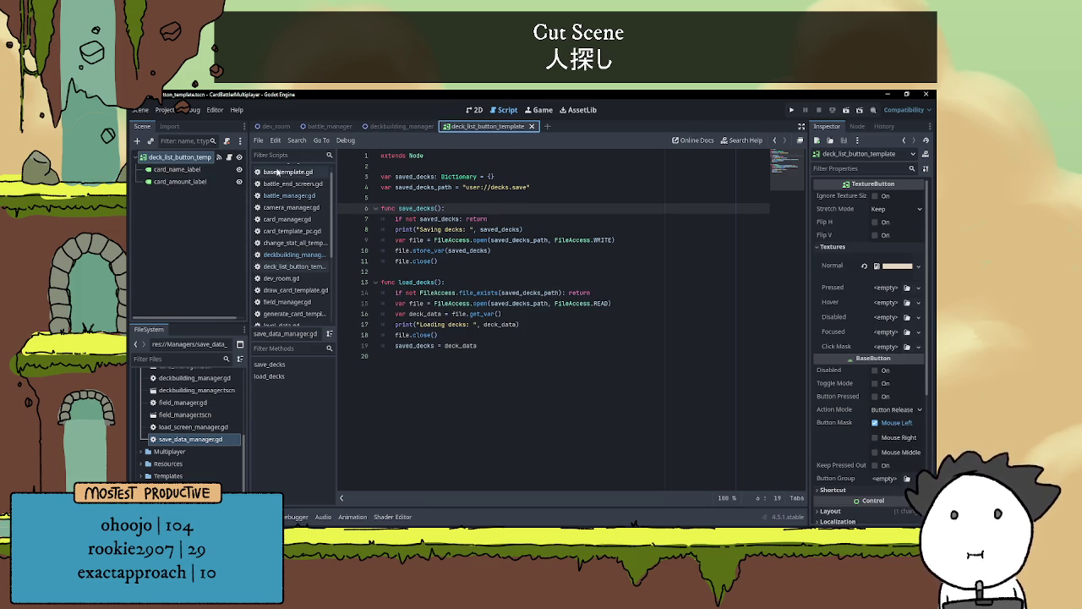
{"action": "left_click", "coordinate": [399, 126]}
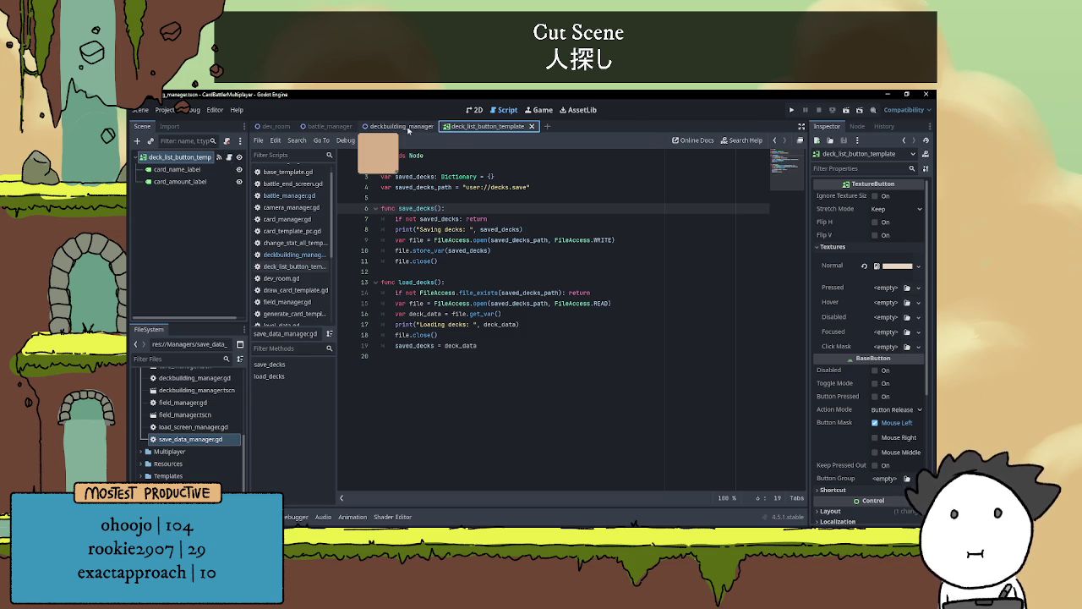
{"action": "scroll", "coordinate": [501, 410], "scroll_direction": "down", "scroll_amount": 2}
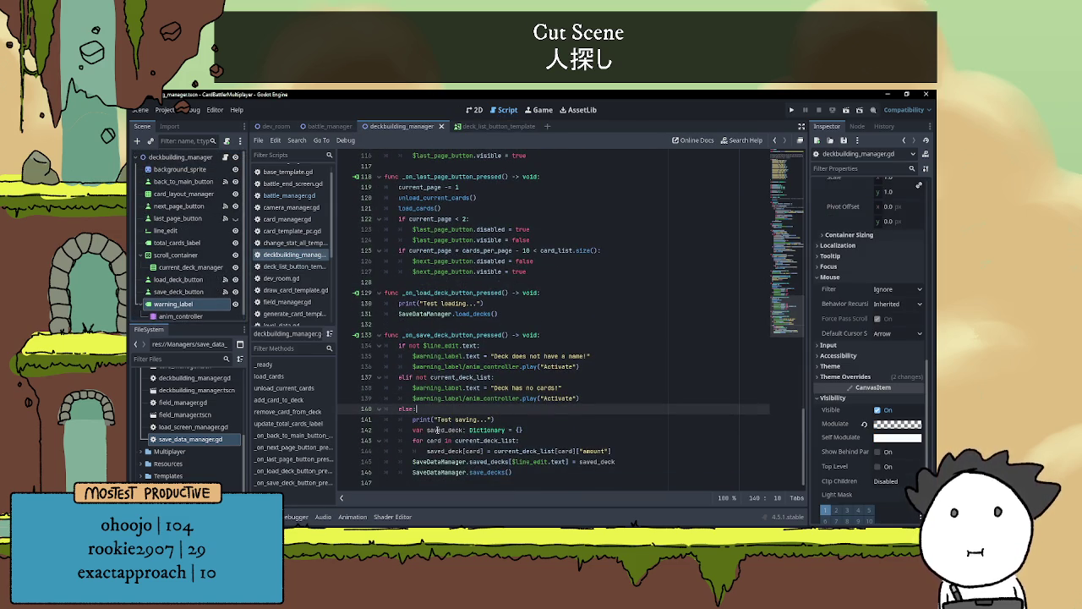
{"action": "left_click", "coordinate": [412, 461]}
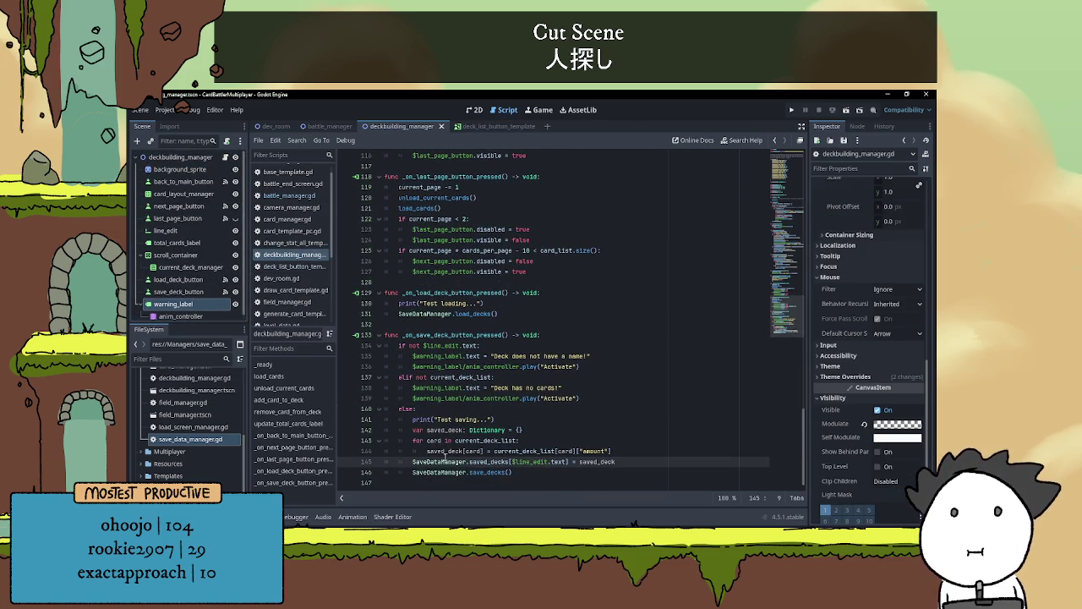
{"action": "type", "text": "#"}
Look over the save handler lines, then uncomment the saved_decks assignment with Ctrl+K
{"action": "left_click", "coordinate": [550, 431]}
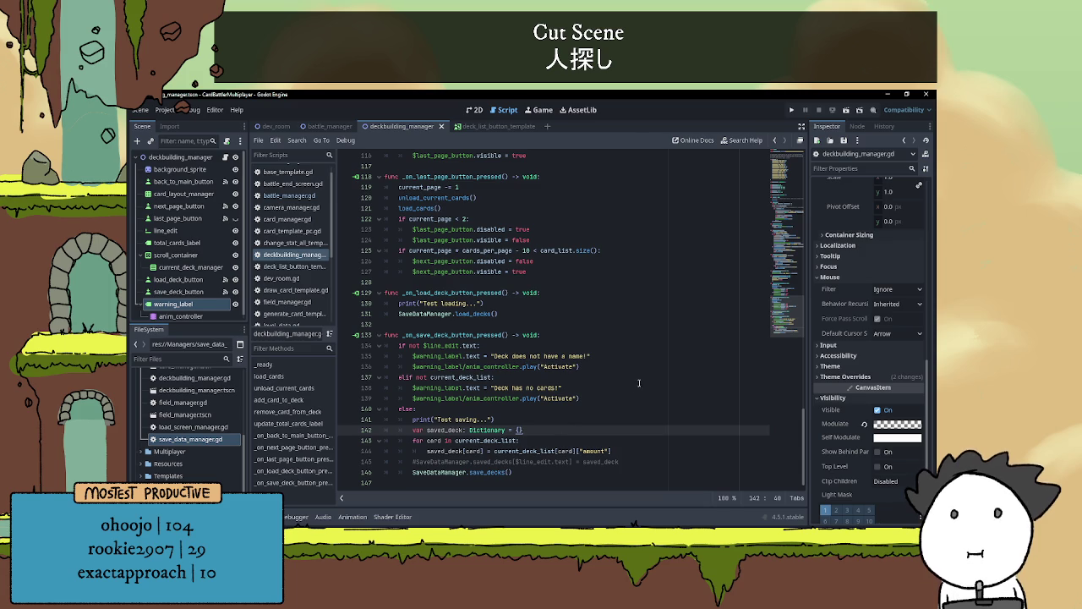
{"action": "left_click", "coordinate": [587, 408]}
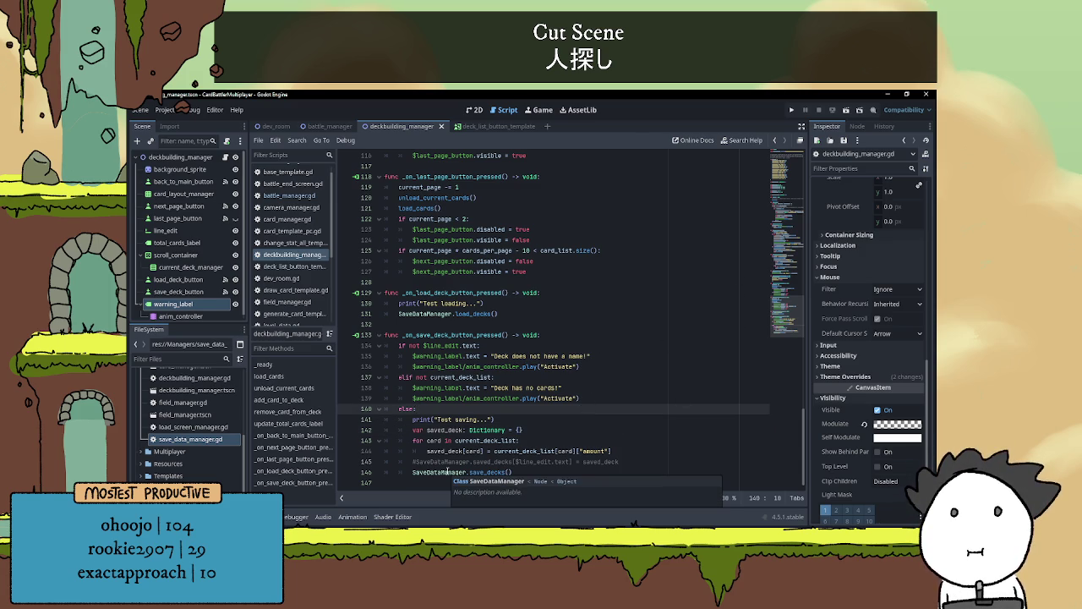
{"action": "left_click", "coordinate": [507, 420]}
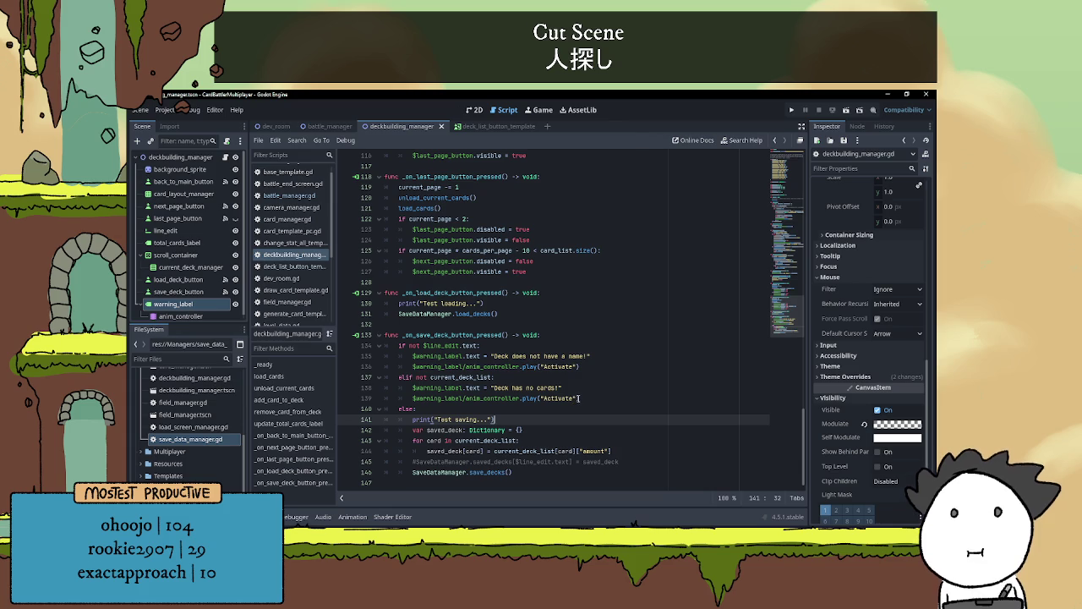
{"action": "left_click", "coordinate": [617, 461]}
{"action": "key", "text": "ctrl+k"}
{"action": "left_click", "coordinate": [616, 430]}
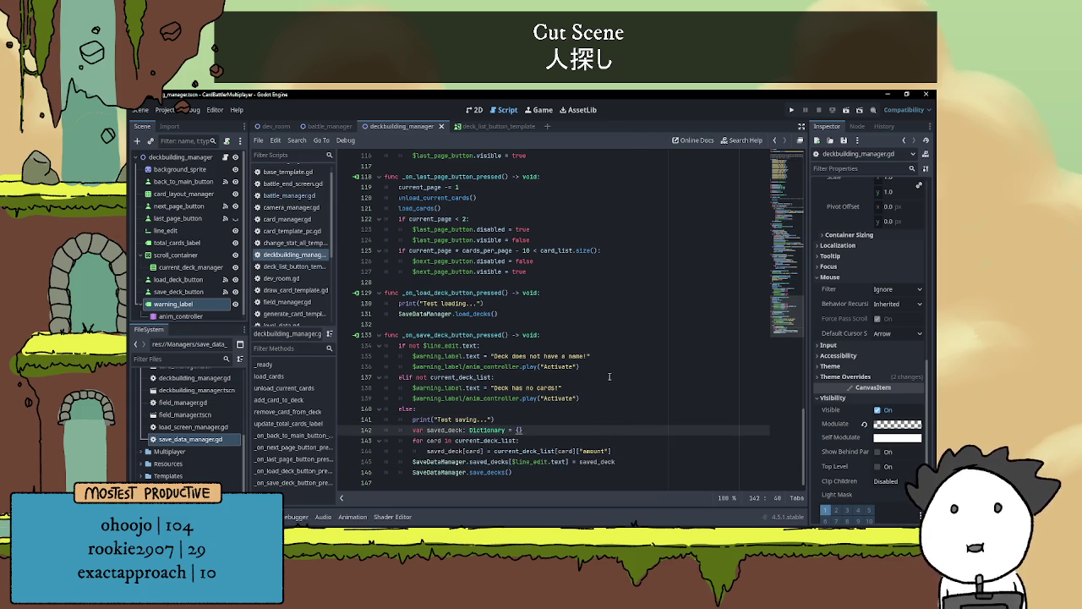
Review the load_decks call area and run the project again
{"action": "left_click", "coordinate": [564, 317]}
{"action": "left_click", "coordinate": [551, 324]}
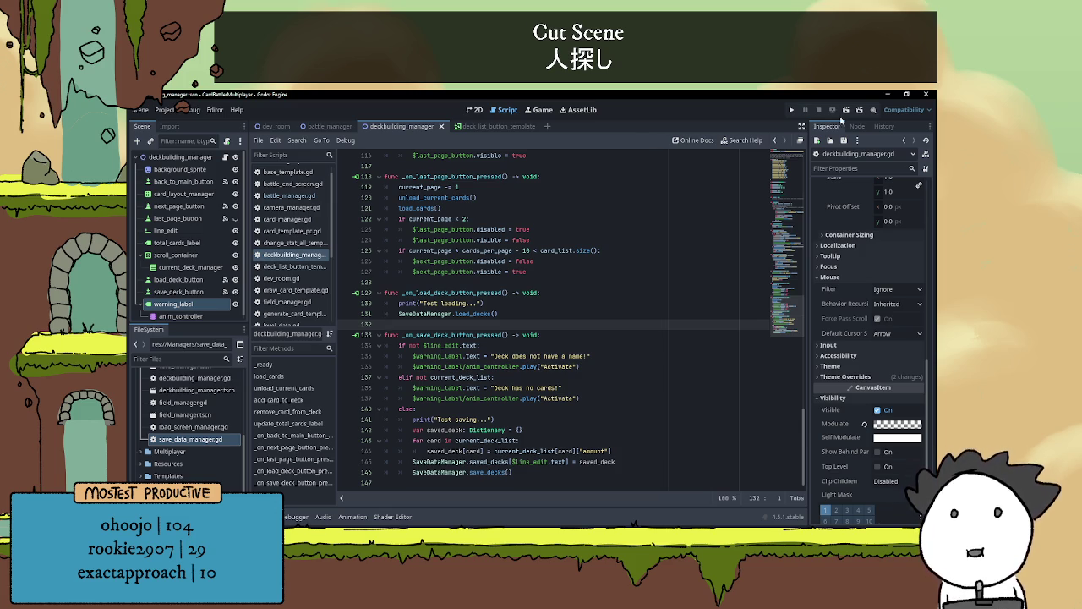
{"action": "left_click", "coordinate": [847, 110]}
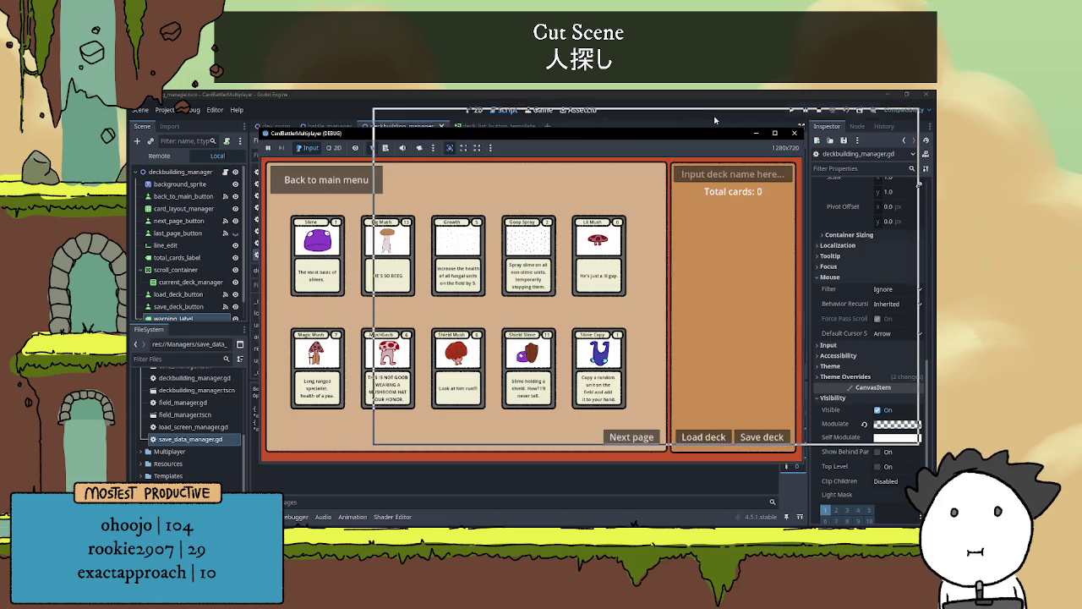
Load the saved decks in the running game and check the editor output
{"action": "left_click_drag", "start_coordinate": [601, 135], "coordinate": [716, 115]}
{"action": "left_click", "coordinate": [818, 418]}
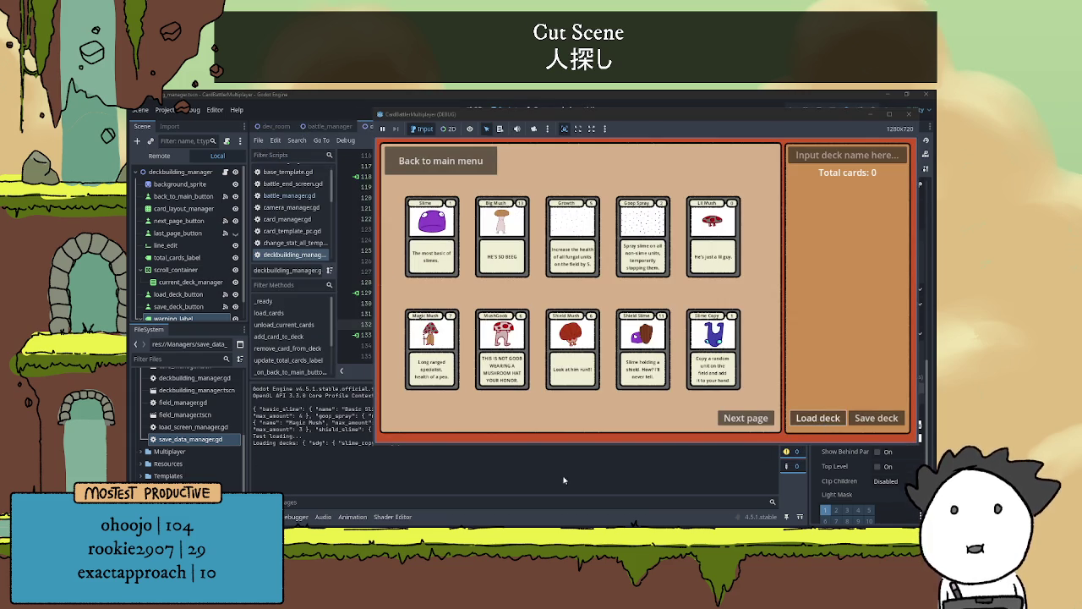
{"action": "left_click", "coordinate": [566, 478]}
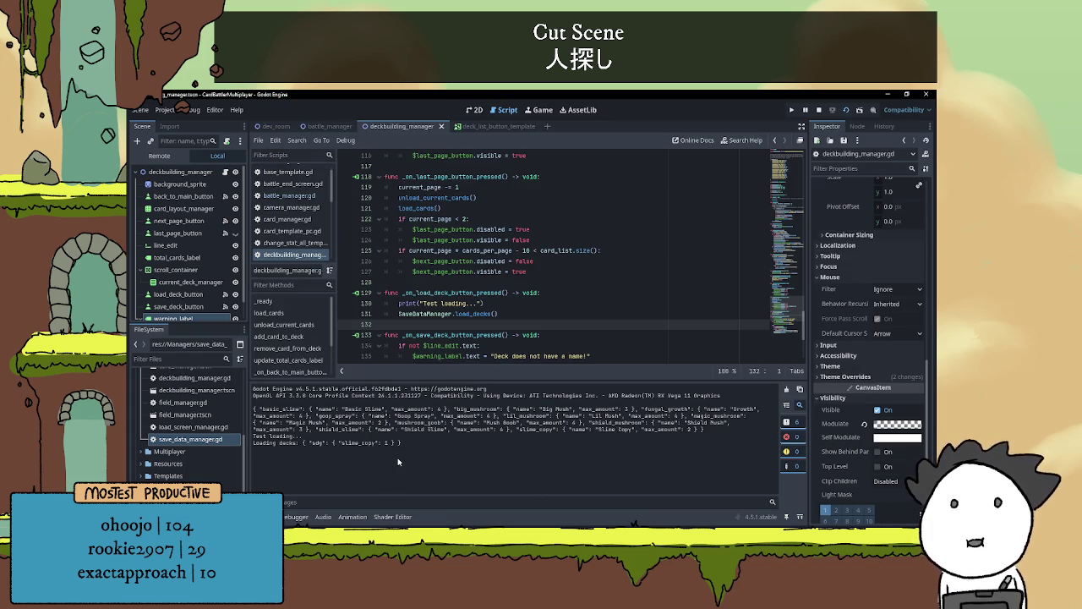
{"action": "key", "text": "alt+Tab"}
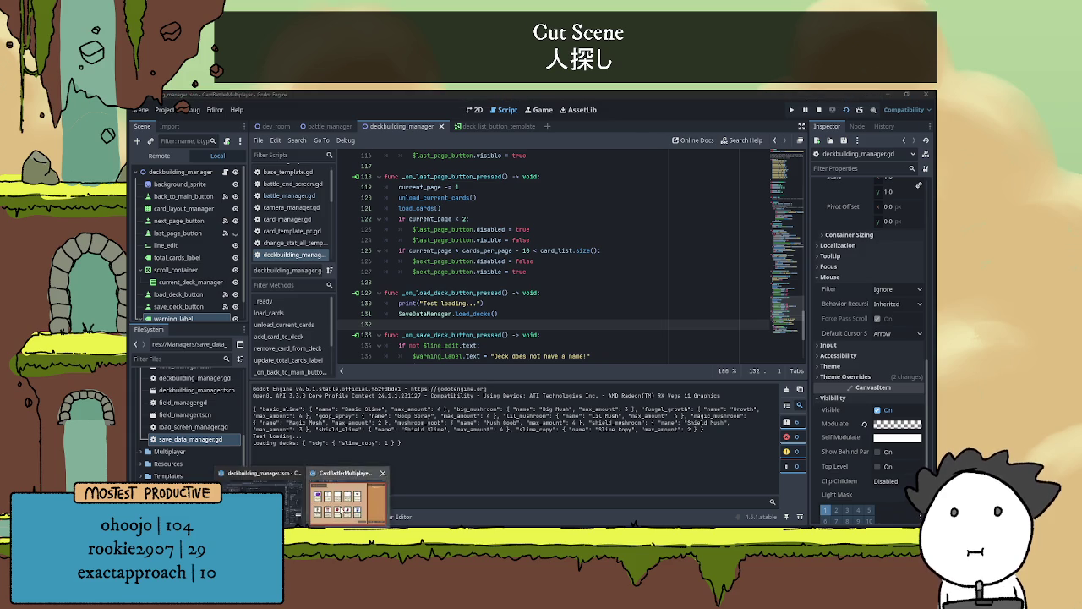
Build a ten-card deck named 'asdfgadfg', starting with Big Mush, and save it
{"action": "left_click", "coordinate": [841, 154]}
{"action": "type", "text": "asdfgadfg"}
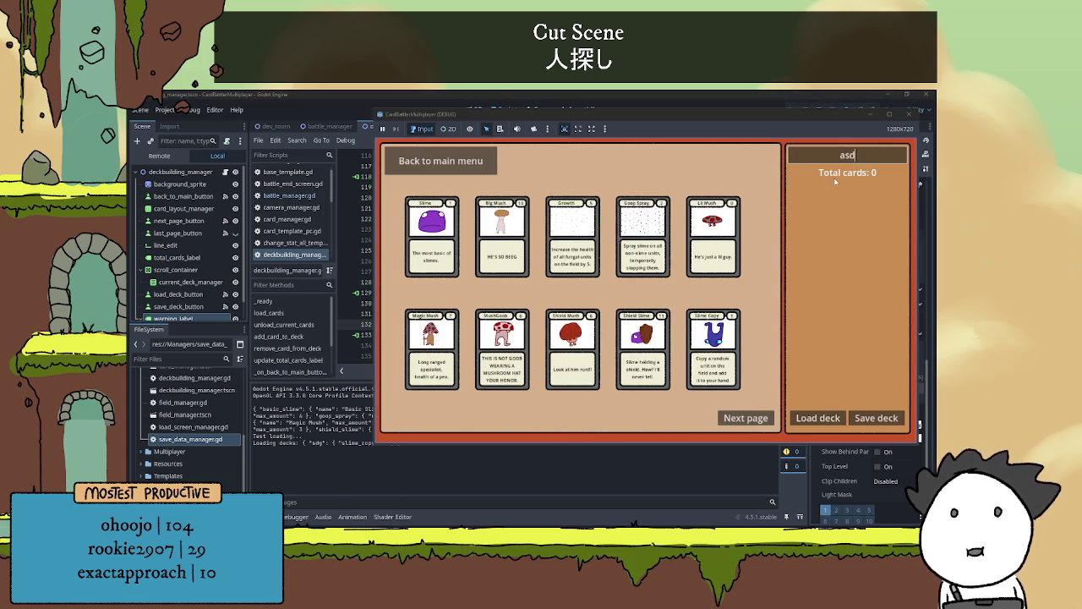
{"action": "left_click", "coordinate": [509, 238]}
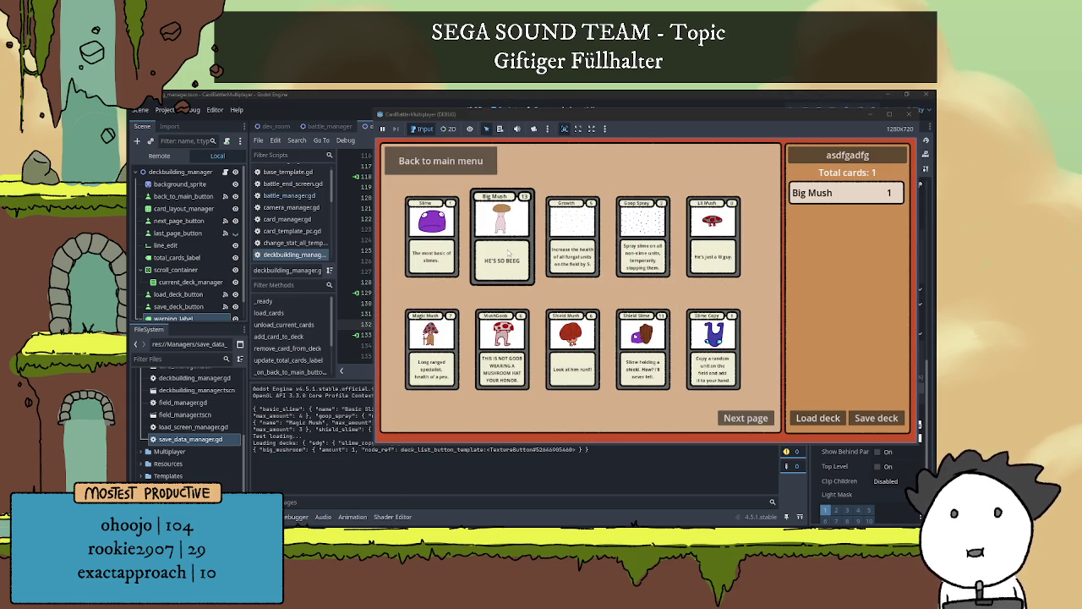
{"action": "left_click", "coordinate": [509, 238]}
{"action": "left_click", "coordinate": [573, 347]}
{"action": "left_click", "coordinate": [502, 347]}
{"action": "left_click", "coordinate": [432, 346]}
{"action": "left_click", "coordinate": [432, 347]}
{"action": "left_click", "coordinate": [432, 237]}
{"action": "left_click", "coordinate": [641, 246]}
{"action": "left_click", "coordinate": [642, 347]}
{"action": "left_click", "coordinate": [713, 347]}
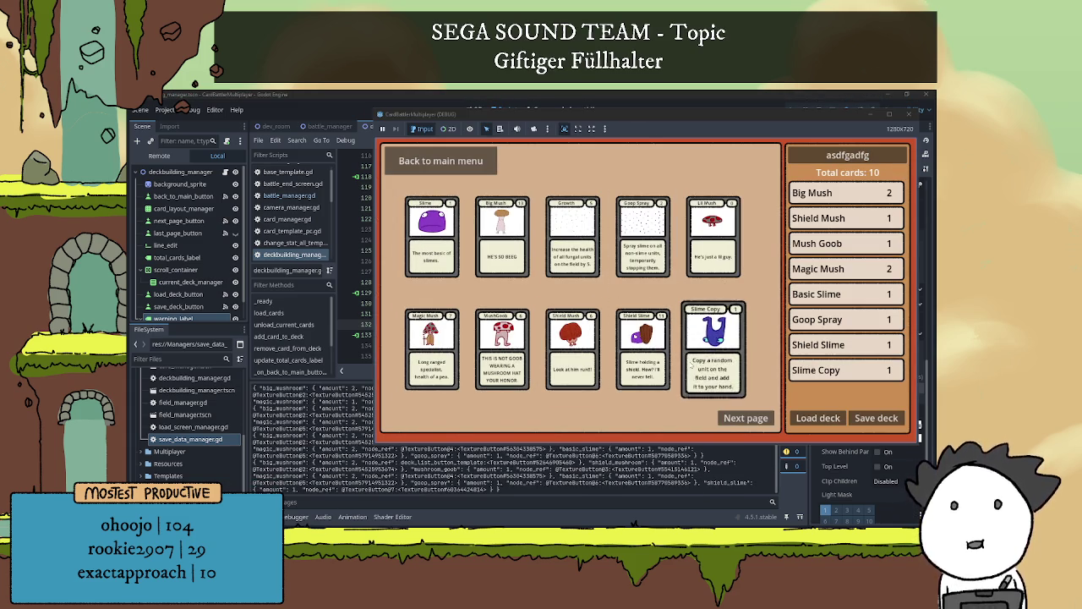
{"action": "left_click", "coordinate": [874, 420]}
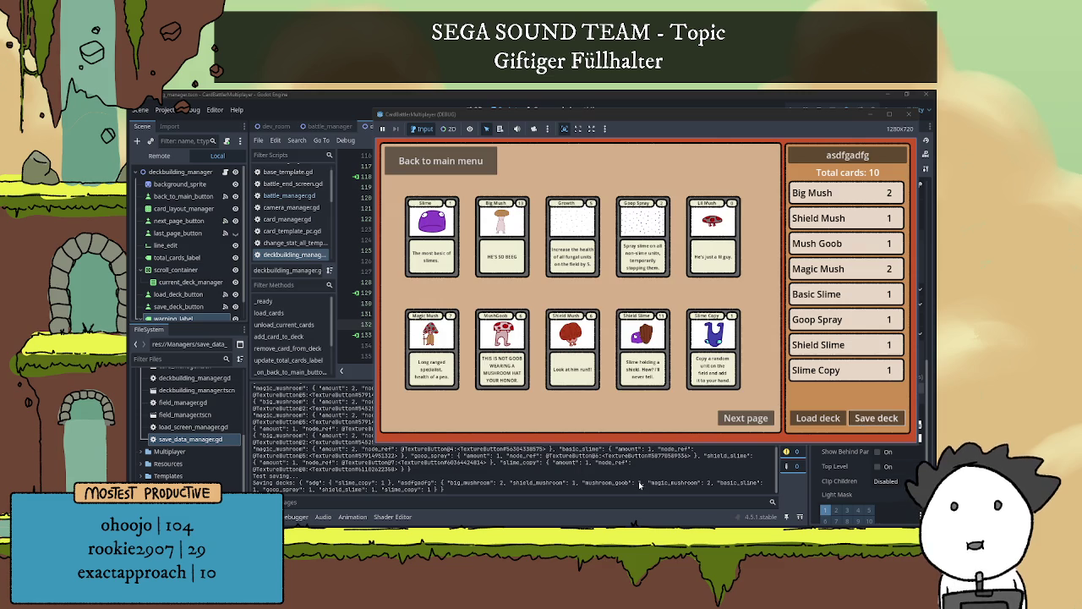
Close the game with F8 and collapse the Output panel to view the save_decks code
{"action": "key", "text": "F8"}
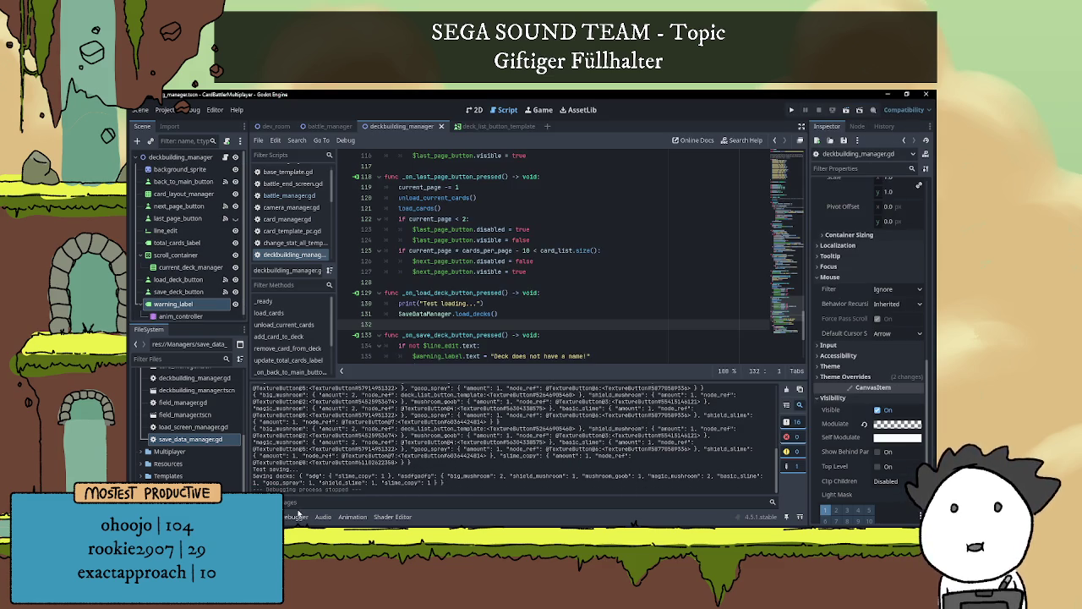
{"action": "left_click", "coordinate": [306, 516]}
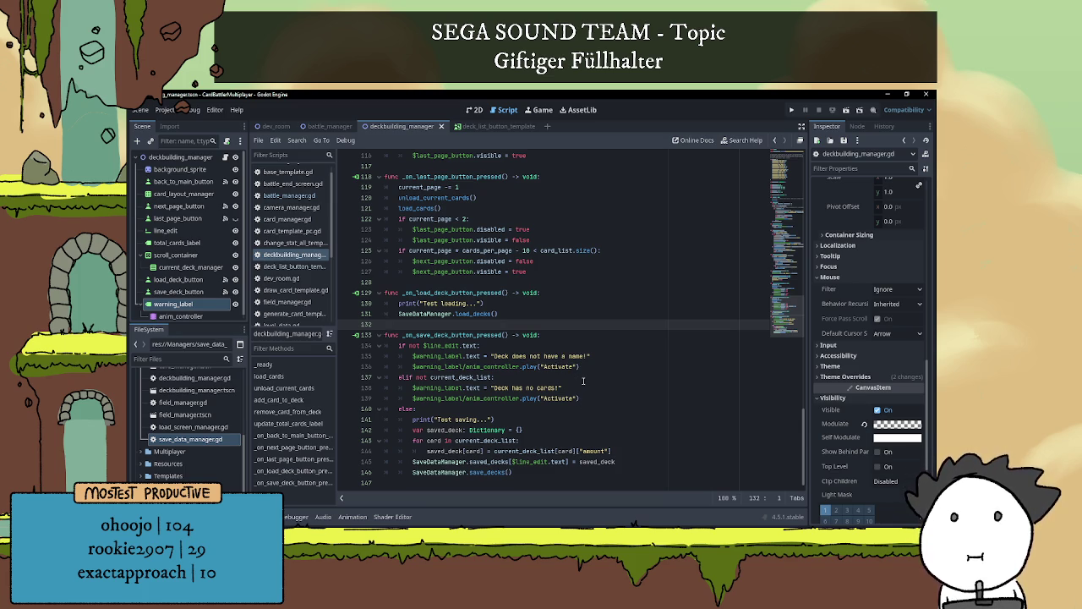
{"action": "left_click", "coordinate": [532, 461]}
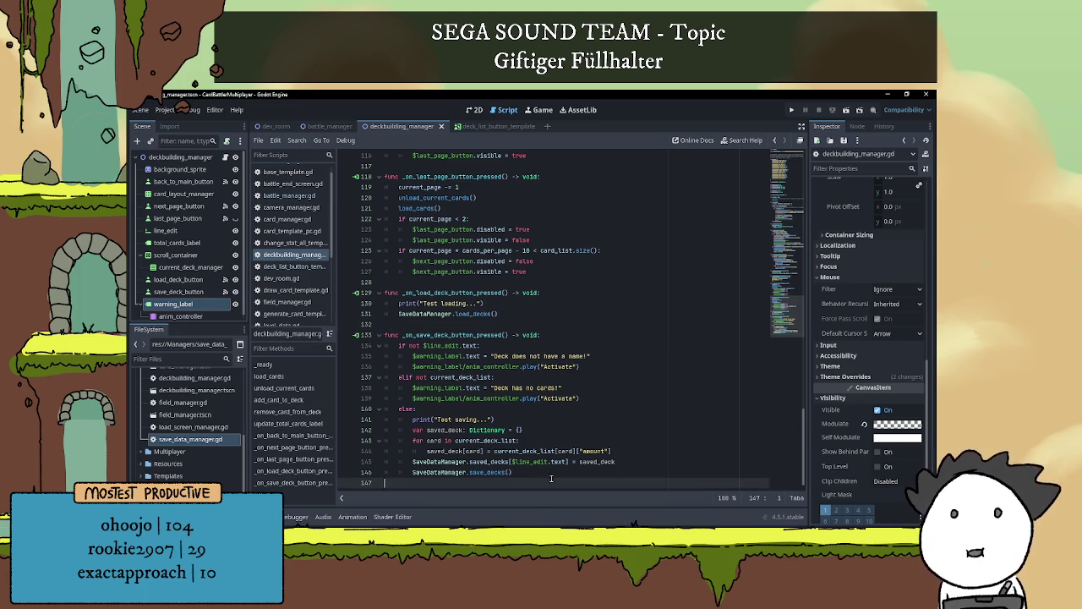
{"action": "scroll", "coordinate": [565, 453], "scroll_direction": "up", "scroll_amount": 5}
{"action": "scroll", "coordinate": [565, 453], "scroll_direction": "down", "scroll_amount": 5}
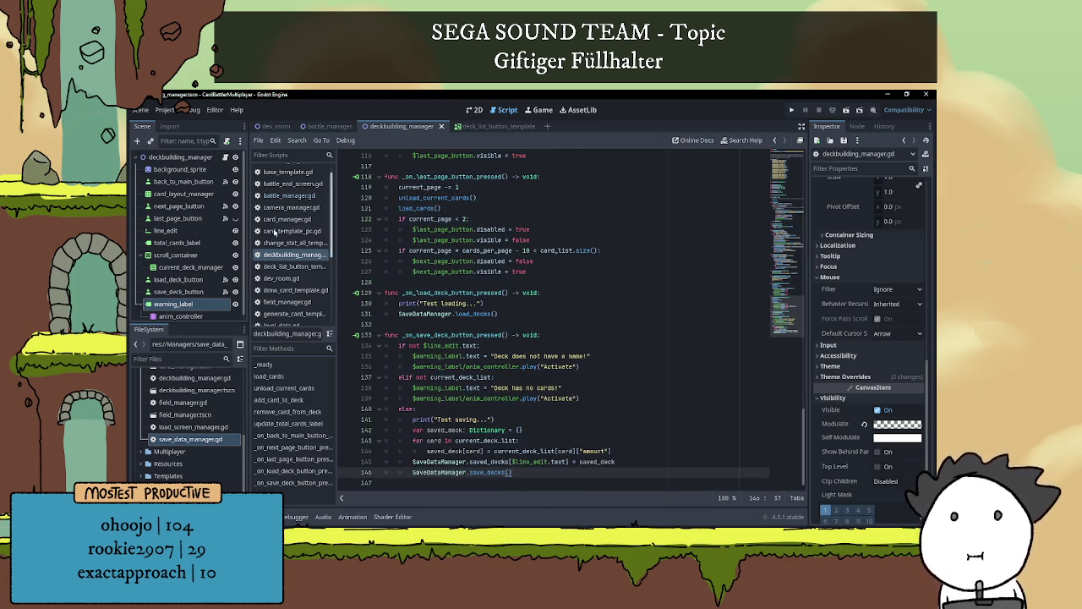
{"action": "double_click", "coordinate": [190, 439]}
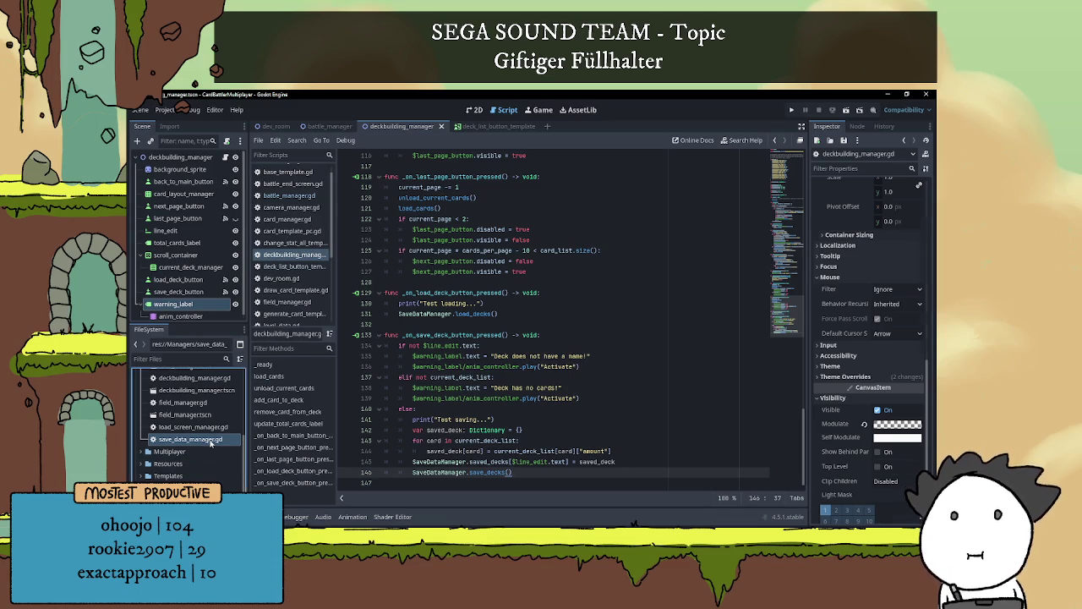
{"action": "left_click", "coordinate": [469, 273]}
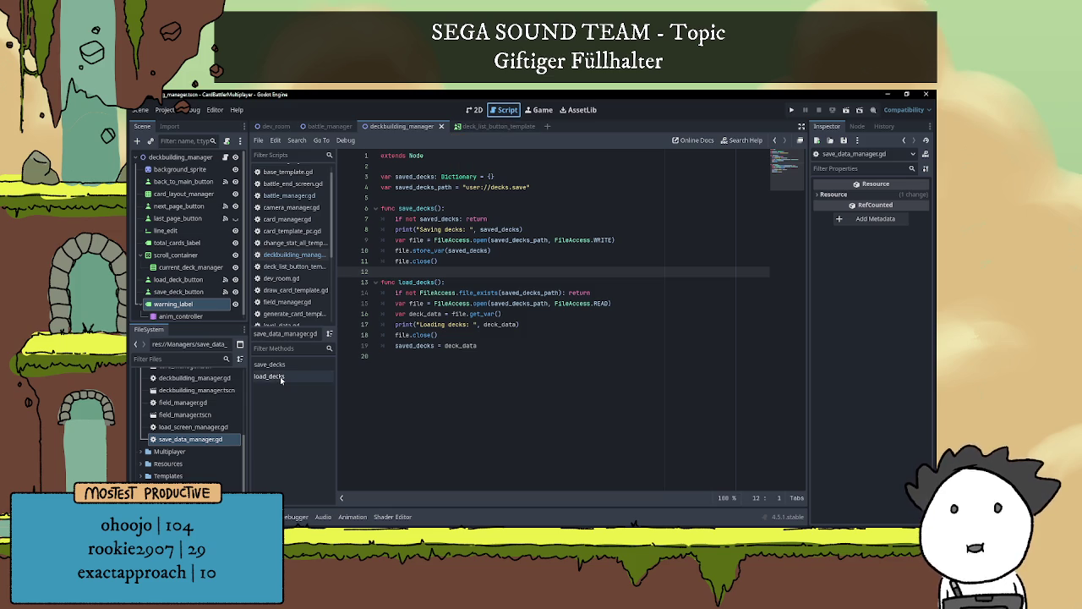
{"action": "left_click", "coordinate": [226, 157]}
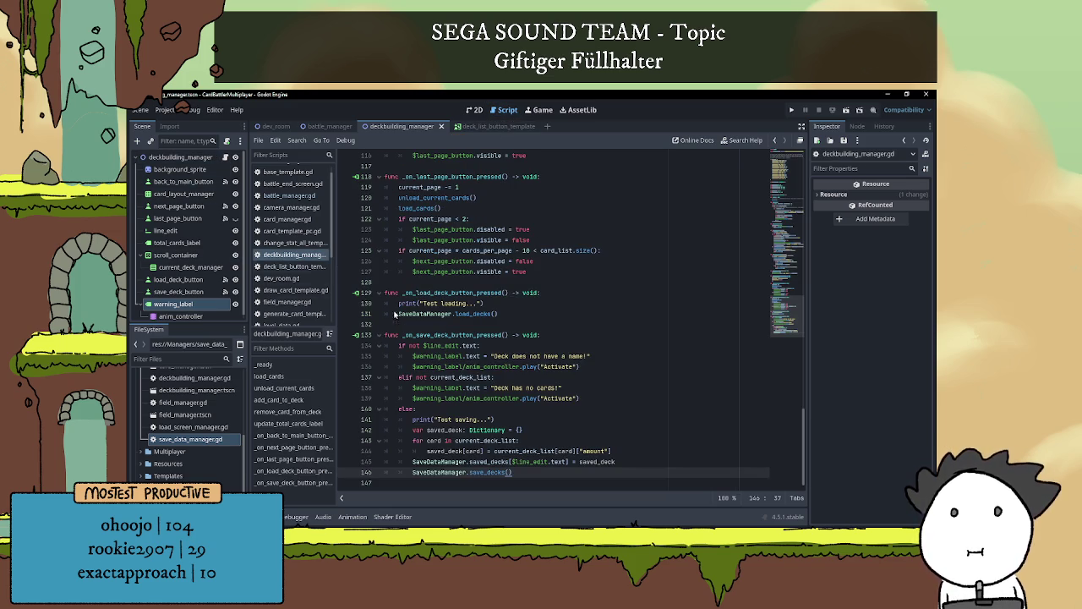
{"action": "left_click", "coordinate": [489, 323]}
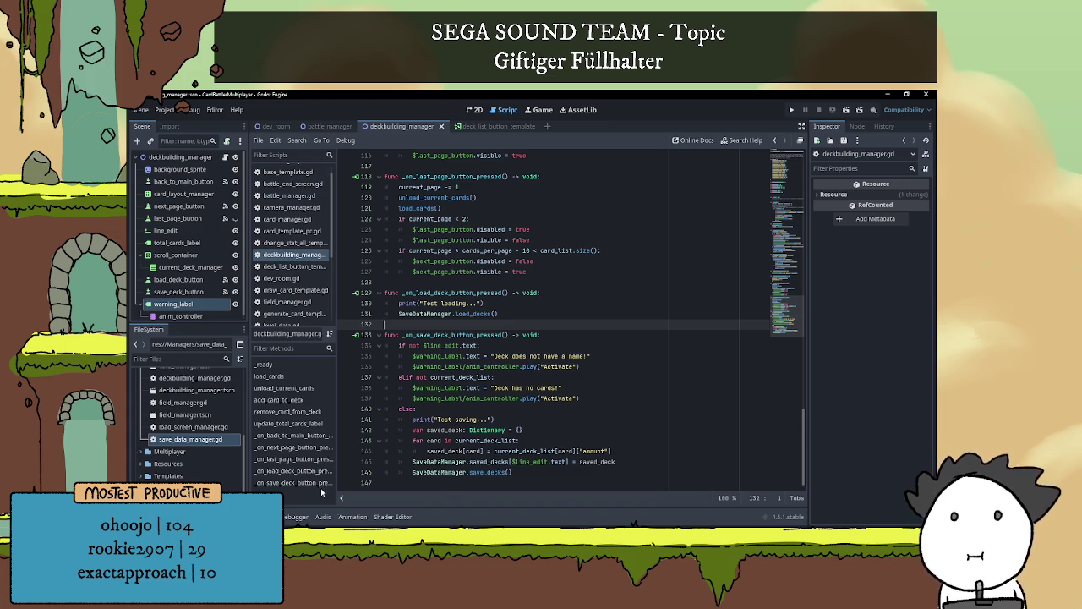
{"action": "key", "text": "alt+Tab"}
Delete the finished 'SaveManager global' item from the Notepad to-do list
{"action": "left_click", "coordinate": [656, 187]}
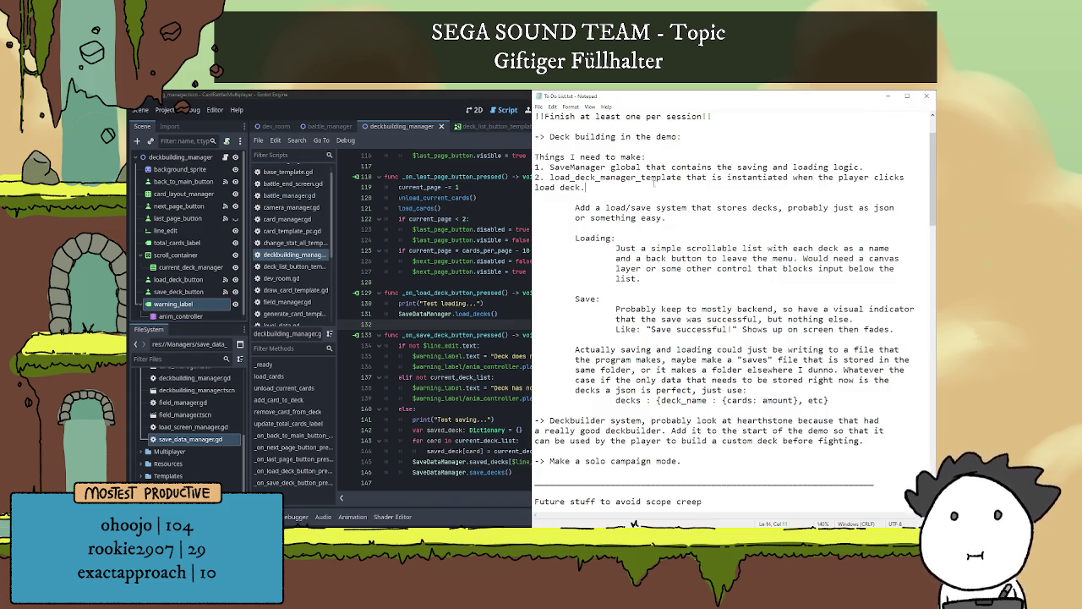
{"action": "scroll", "coordinate": [733, 217], "scroll_direction": "up", "scroll_amount": 2}
{"action": "mouse_move", "coordinate": [887, 229]}
{"action": "left_mouse_down"}
{"action": "mouse_move", "coordinate": [524, 209]}
{"action": "mouse_move", "coordinate": [515, 221]}
{"action": "left_mouse_up"}
{"action": "key", "text": "BackSpace"}
{"action": "key", "text": "BackSpace"}
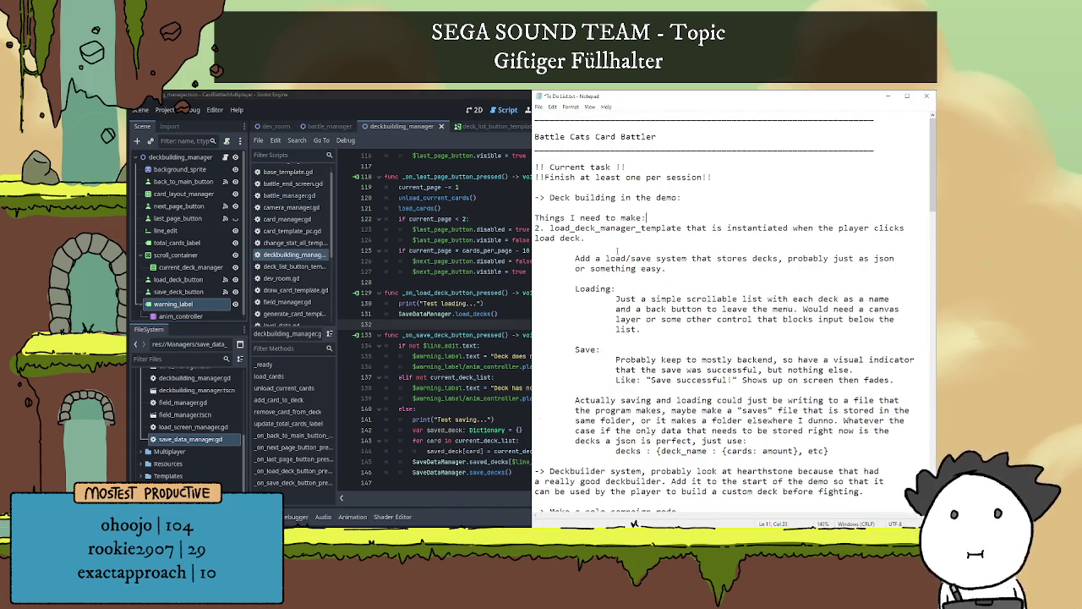
Select the word 'successful!' in the notes and return to Godot
{"action": "scroll", "coordinate": [732, 326], "scroll_direction": "down", "scroll_amount": 1}
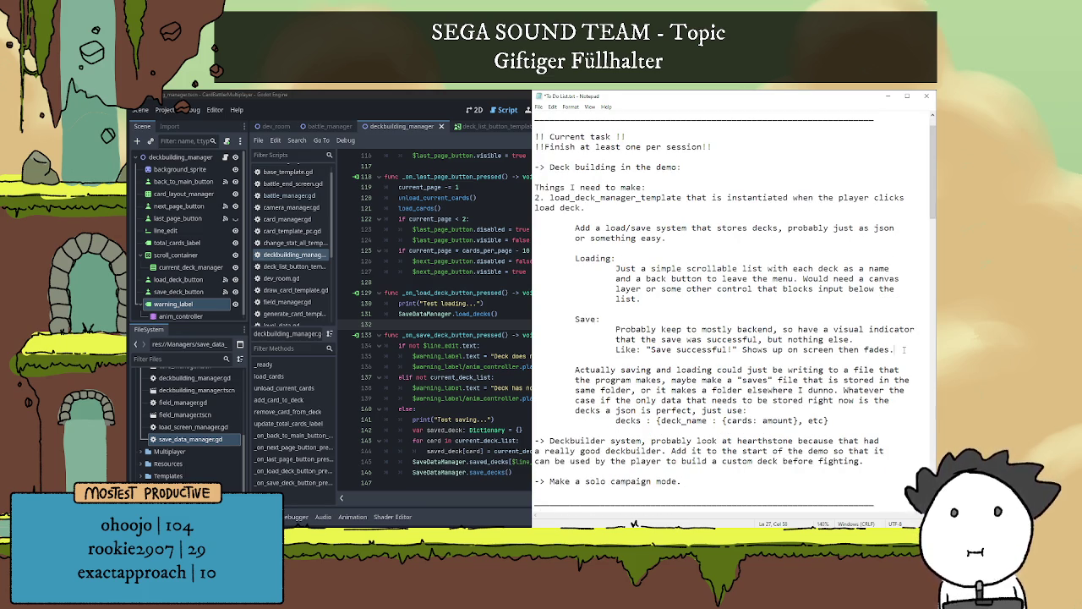
{"action": "double_click", "coordinate": [706, 348]}
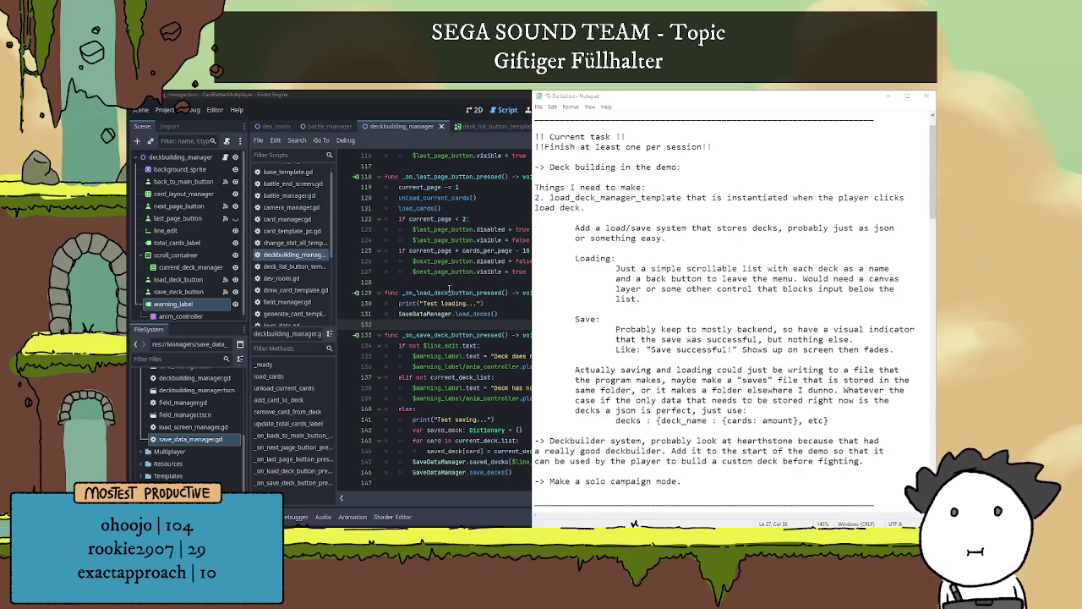
{"action": "key", "text": "alt+Tab"}
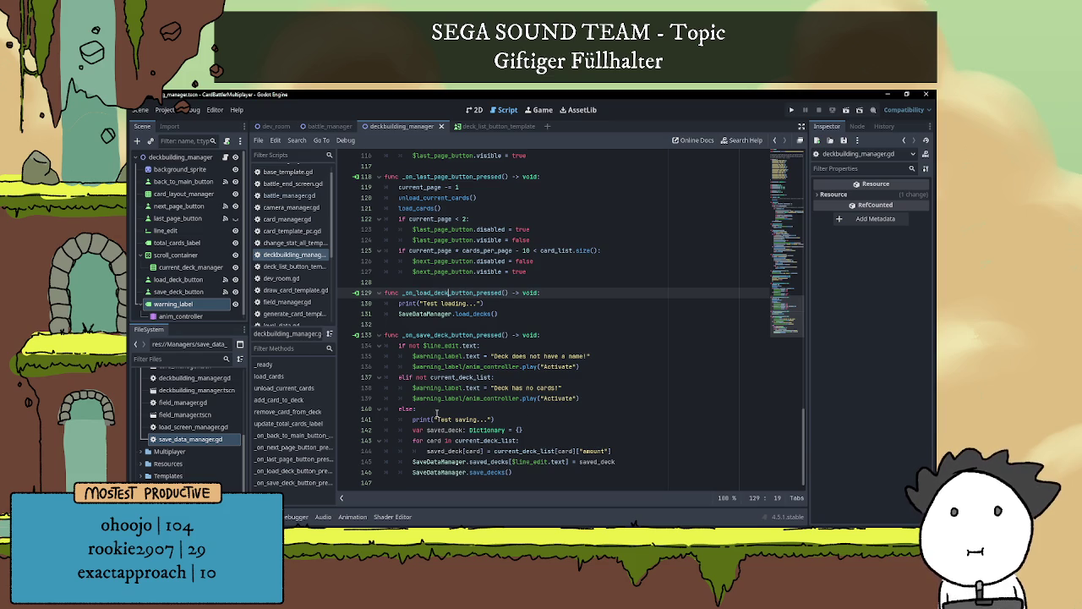
Replace the Test saving print on line 141 with the copied $warning_label.text statement
{"action": "left_click_drag", "start_coordinate": [413, 419], "coordinate": [494, 419]}
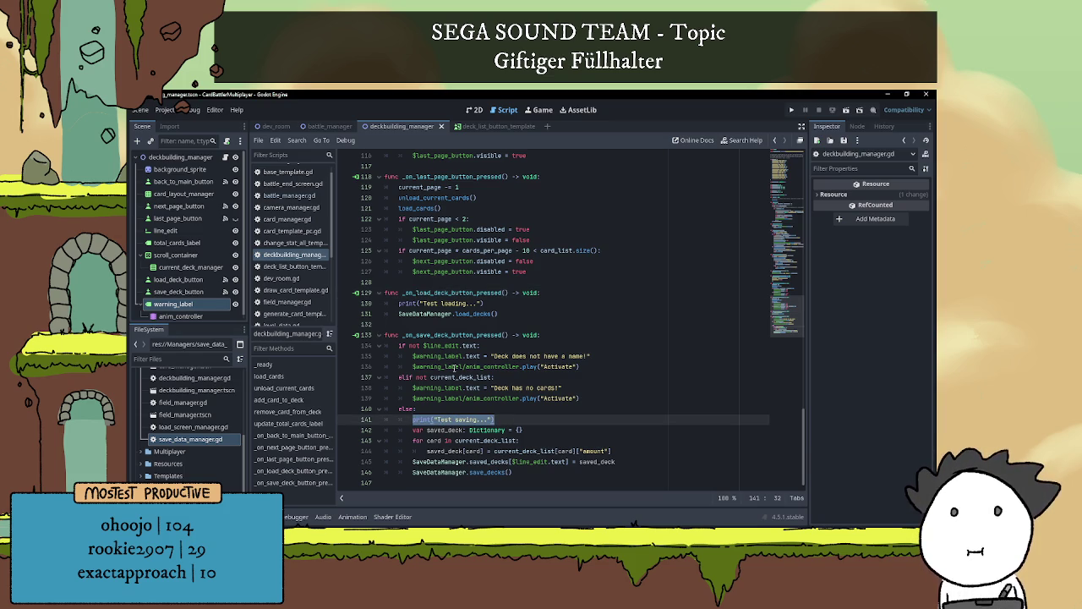
{"action": "left_click_drag", "start_coordinate": [413, 356], "coordinate": [611, 361]}
{"action": "key", "text": "ctrl+c"}
{"action": "left_click_drag", "start_coordinate": [413, 419], "coordinate": [565, 419]}
{"action": "key", "text": "ctrl+v"}
{"action": "key", "text": "Return"}
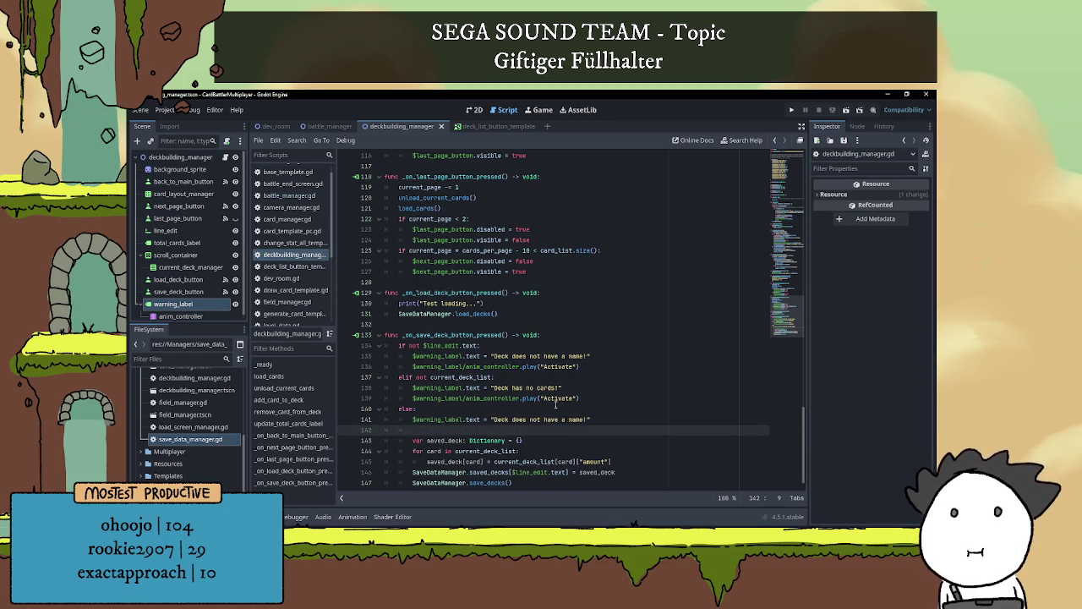
Copy the Activate animation play statement onto the new line 142
{"action": "left_click_drag", "start_coordinate": [412, 367], "coordinate": [628, 366]}
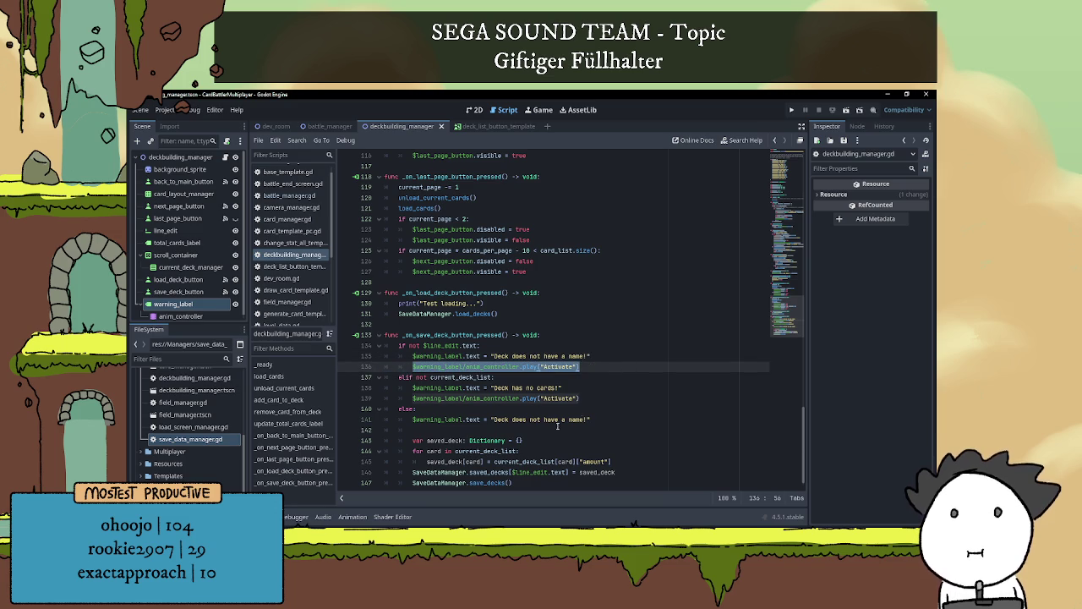
{"action": "key", "text": "ctrl+c"}
{"action": "left_click", "coordinate": [460, 432]}
{"action": "key", "text": "ctrl+v"}
Change the warning message text to 'Deck saved successfully!'
{"action": "left_click_drag", "start_coordinate": [494, 419], "coordinate": [587, 419]}
{"action": "type", "text": "Save s"}
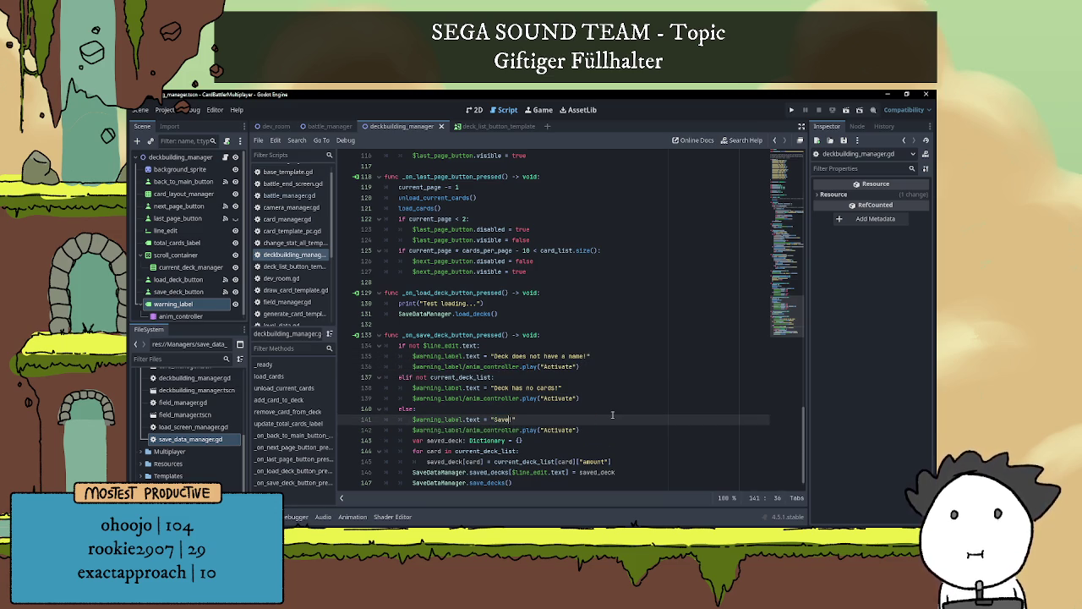
{"action": "type", "text": "ucces"}
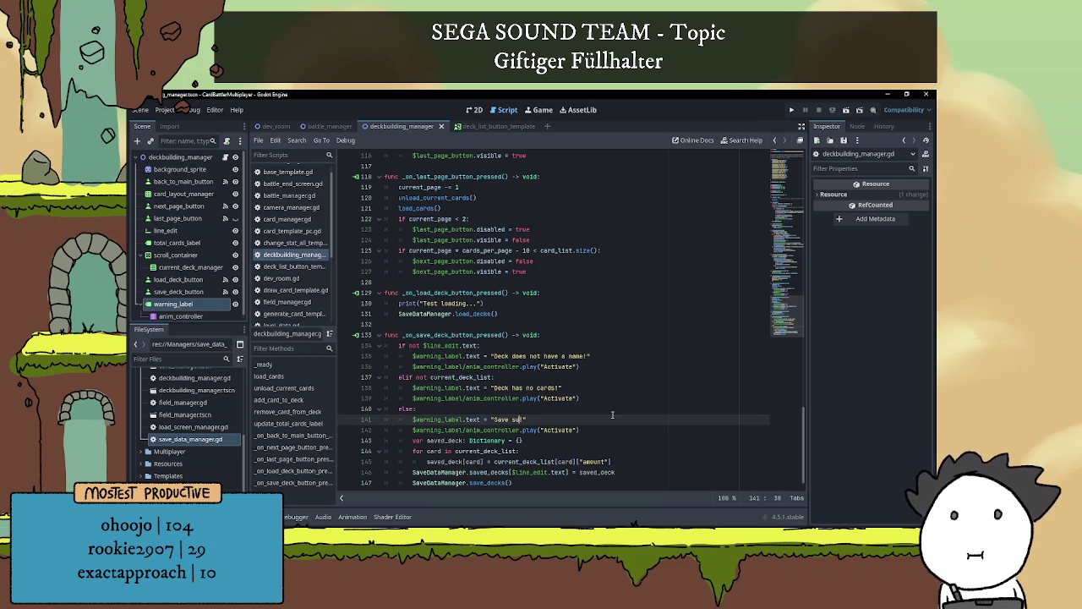
{"action": "type", "text": "sfu"}
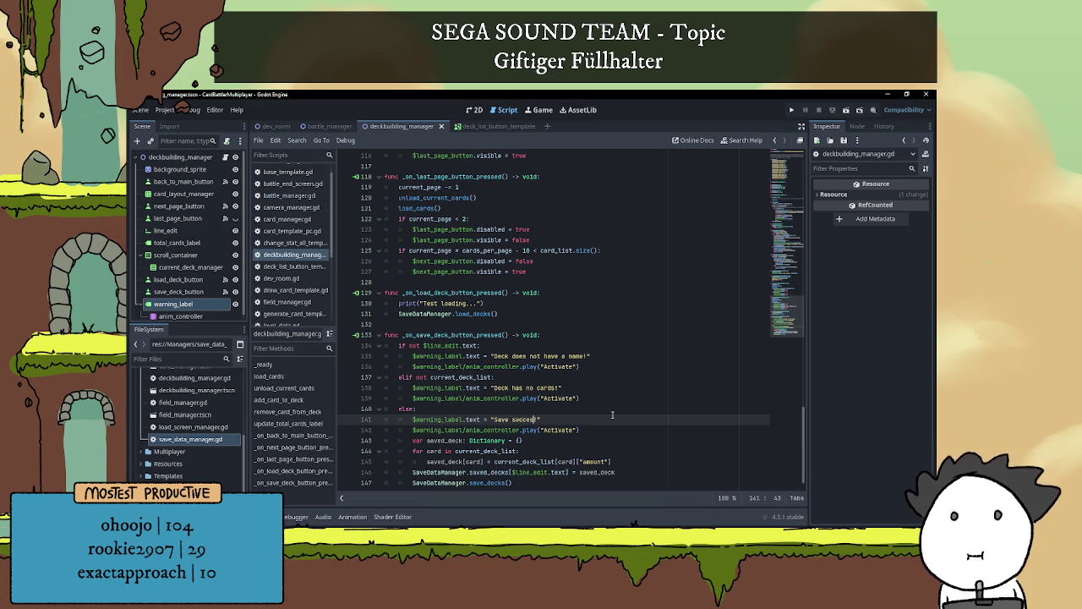
{"action": "type", "text": "l!"}
{"action": "left_click", "coordinate": [610, 440]}
{"action": "left_click", "coordinate": [605, 409]}
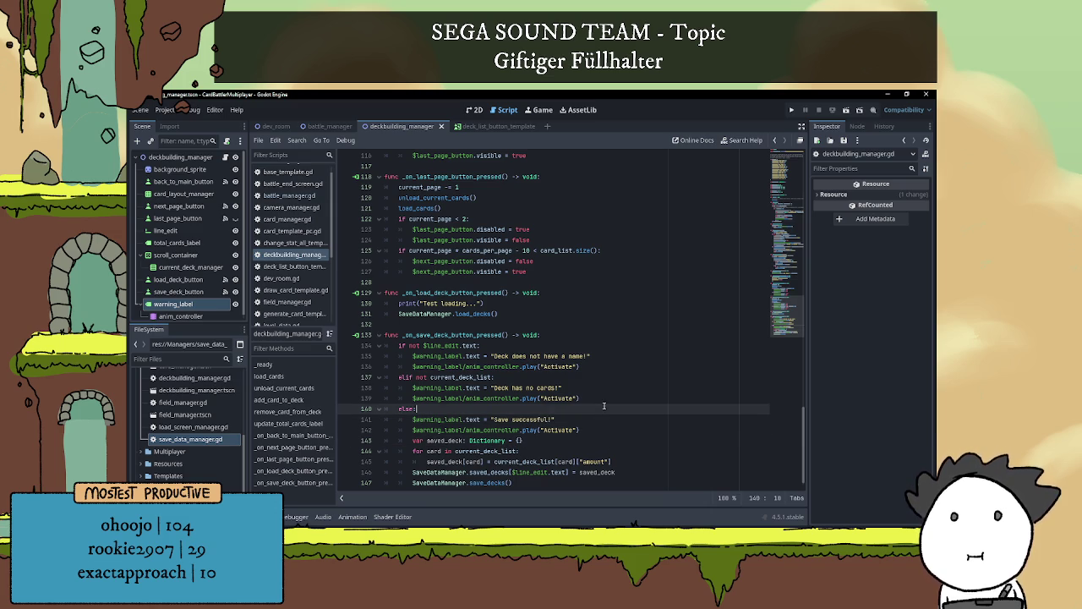
{"action": "left_click", "coordinate": [496, 420]}
{"action": "key", "text": "BackSpace"}
{"action": "type", "text": "Deck s"}
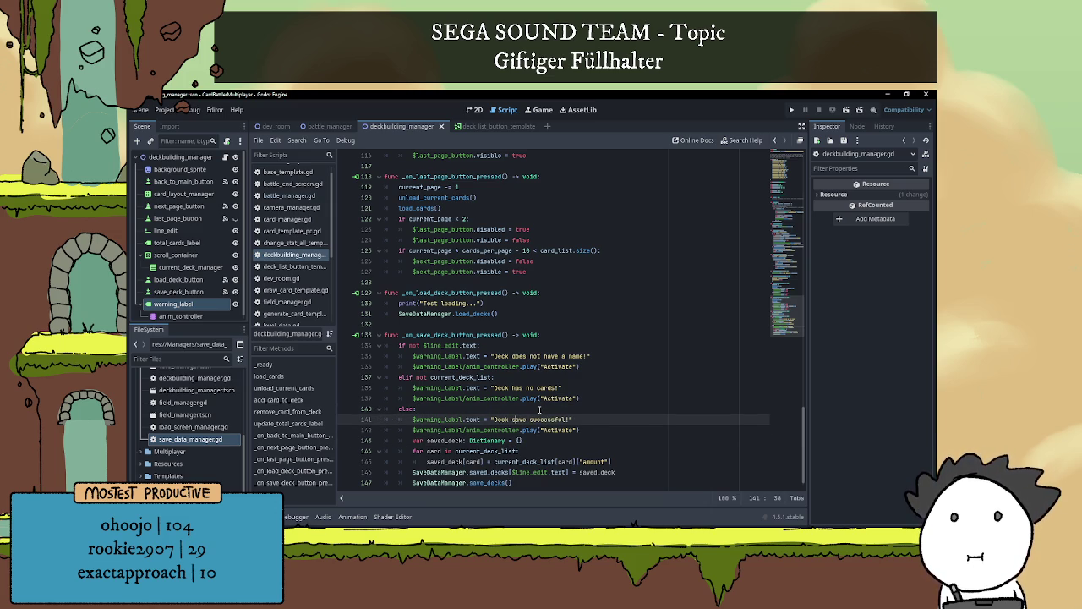
{"action": "key", "text": "Right"}
{"action": "type", "text": "d"}
{"action": "key", "text": "Right"}
{"action": "type", "text": "ly"}
Check the surrounding handler lines and run the deckbuilding scene
{"action": "left_click", "coordinate": [598, 408]}
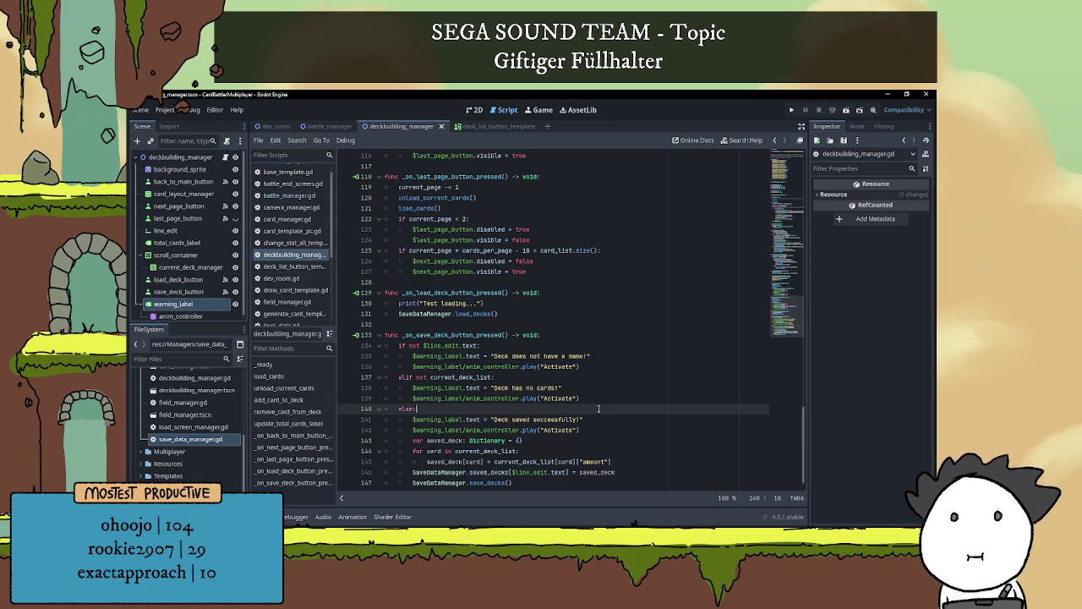
{"action": "scroll", "coordinate": [630, 412], "scroll_direction": "down", "scroll_amount": 1}
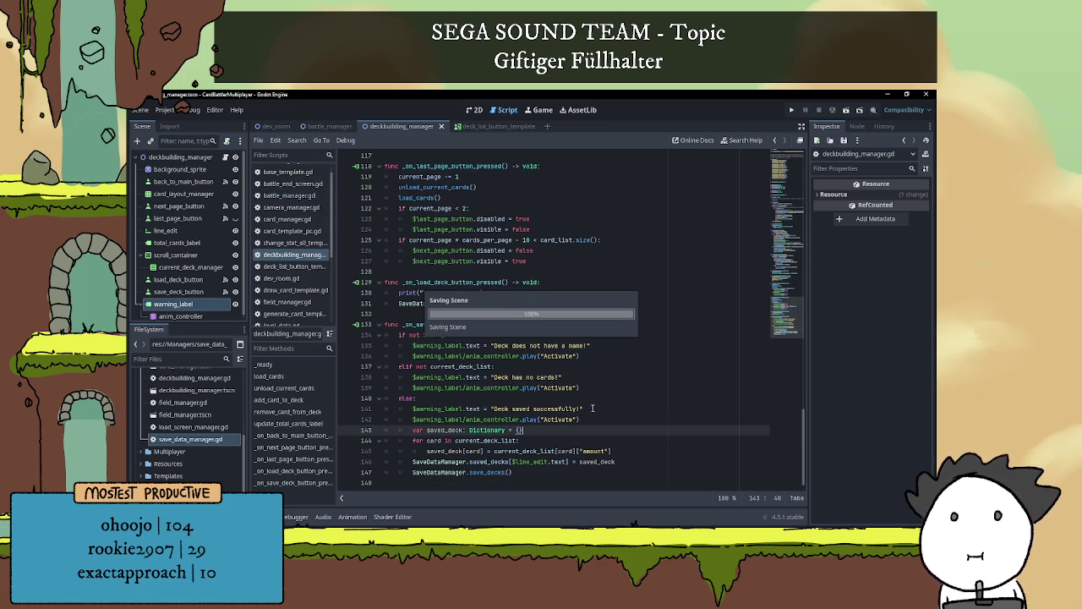
{"action": "left_click", "coordinate": [588, 333]}
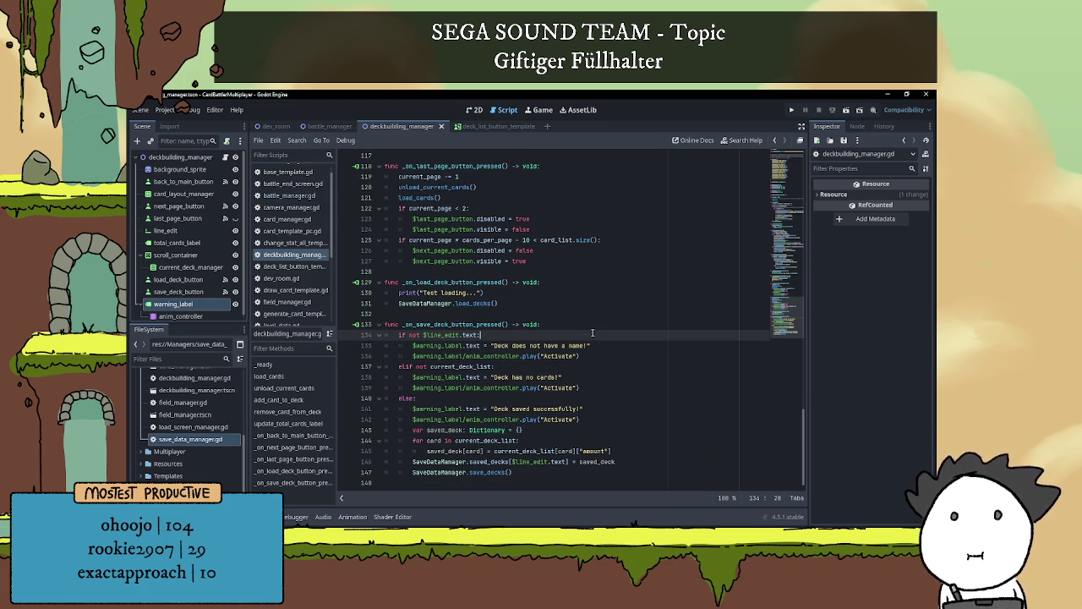
{"action": "left_click", "coordinate": [581, 397]}
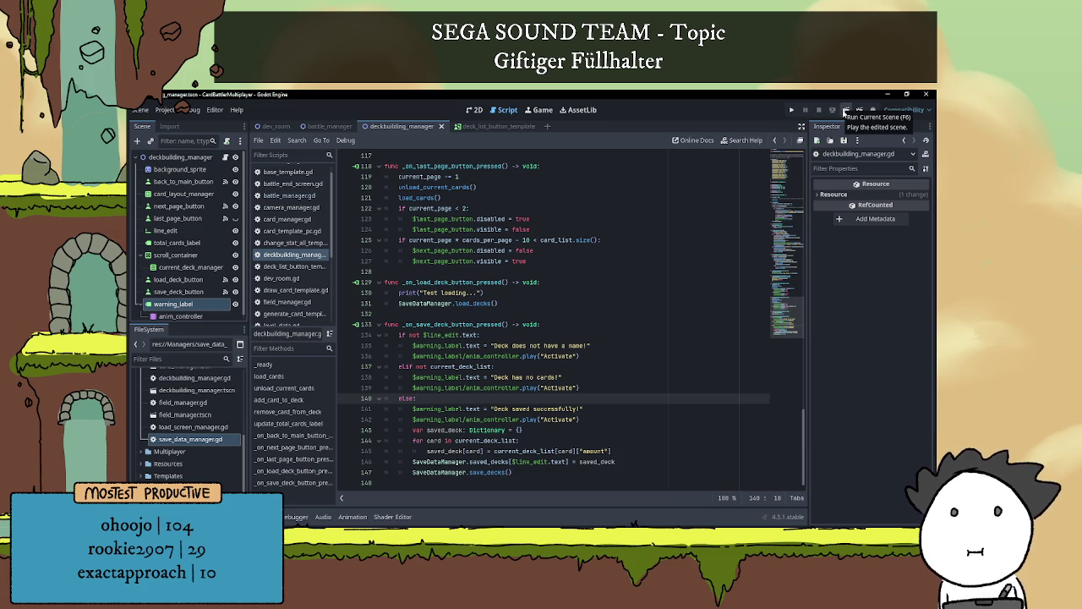
{"action": "left_click", "coordinate": [845, 111]}
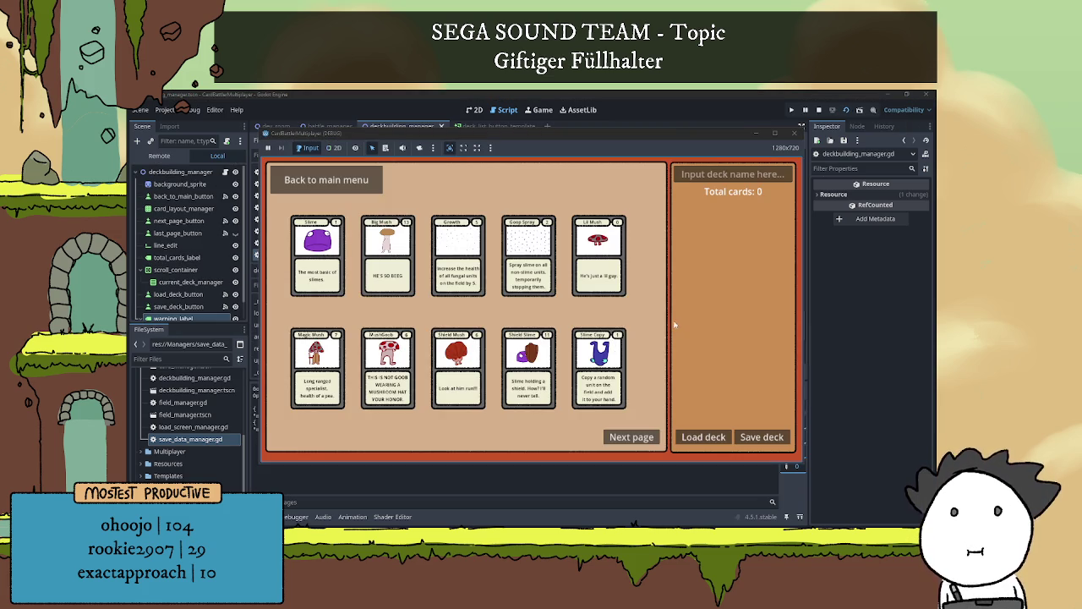
Add one Lil Mush card, name the deck 'asfas', and save it
{"action": "left_click", "coordinate": [598, 253]}
{"action": "left_click", "coordinate": [740, 174]}
{"action": "type", "text": "asfas"}
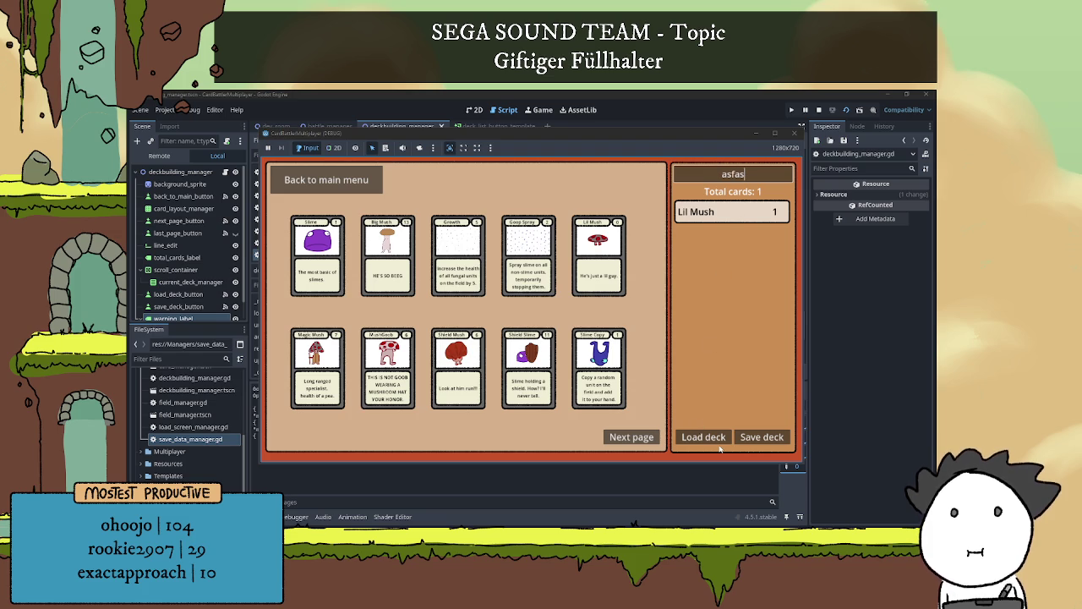
{"action": "left_click", "coordinate": [757, 437]}
{"action": "left_click", "coordinate": [757, 438]}
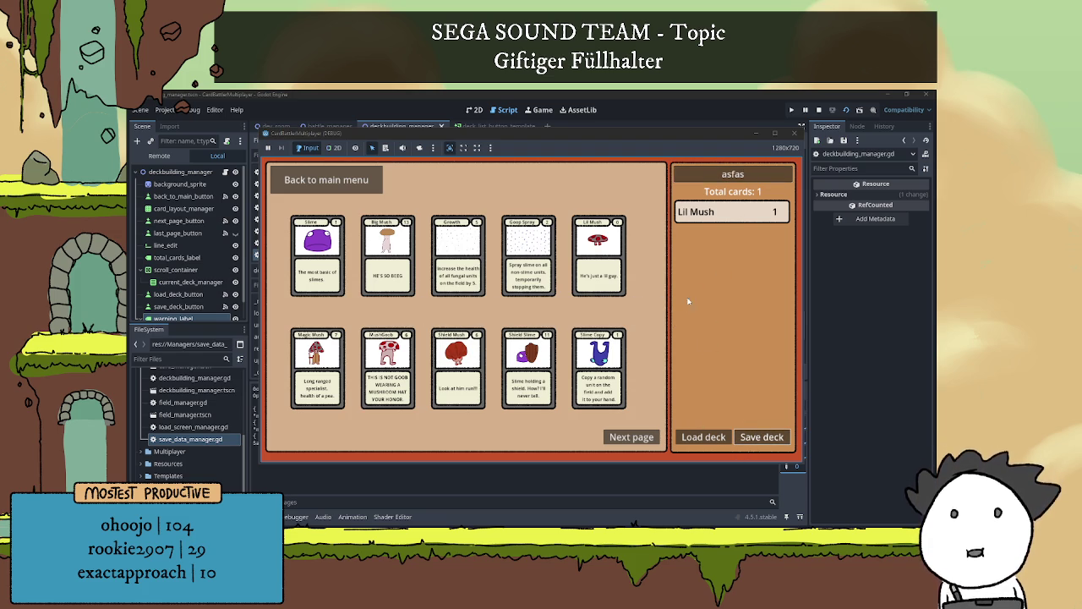
Save the deck again, load the saved decks, and close the game
{"action": "left_click_drag", "start_coordinate": [558, 134], "coordinate": [668, 103]}
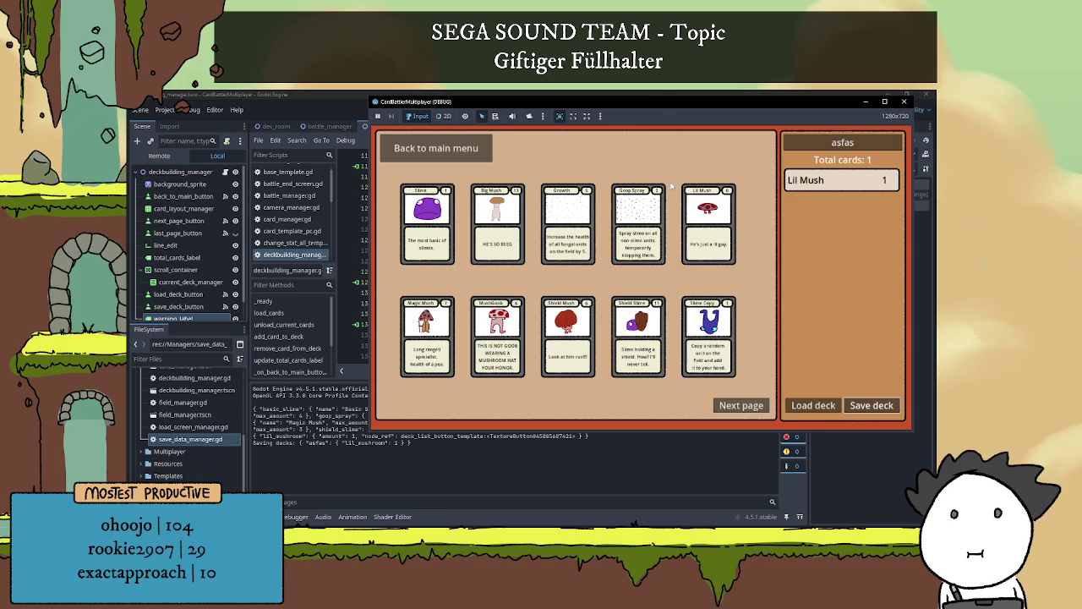
{"action": "left_click", "coordinate": [864, 407]}
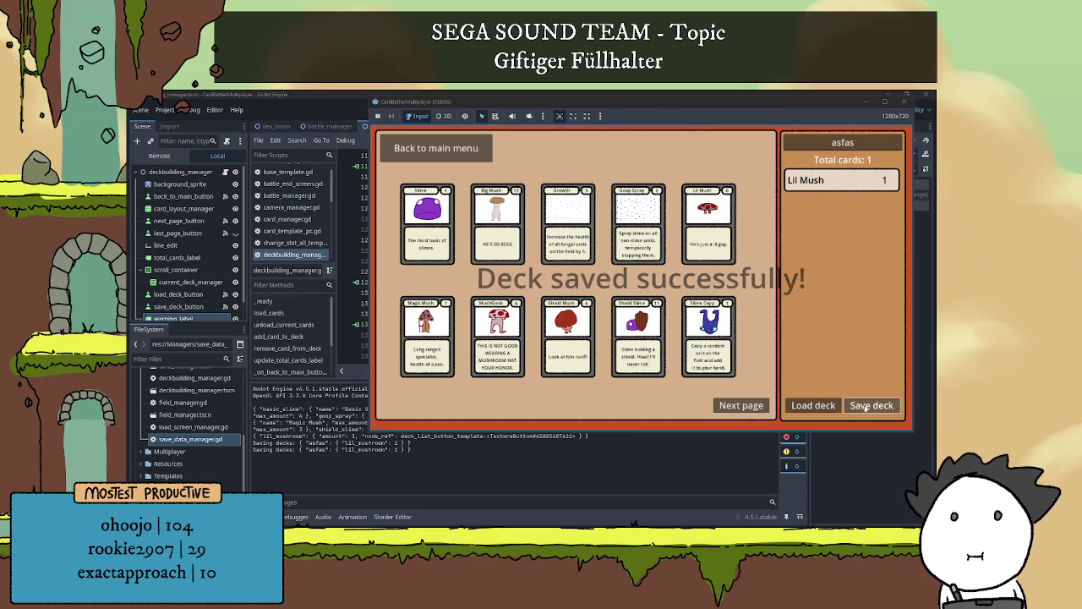
{"action": "left_click", "coordinate": [827, 412]}
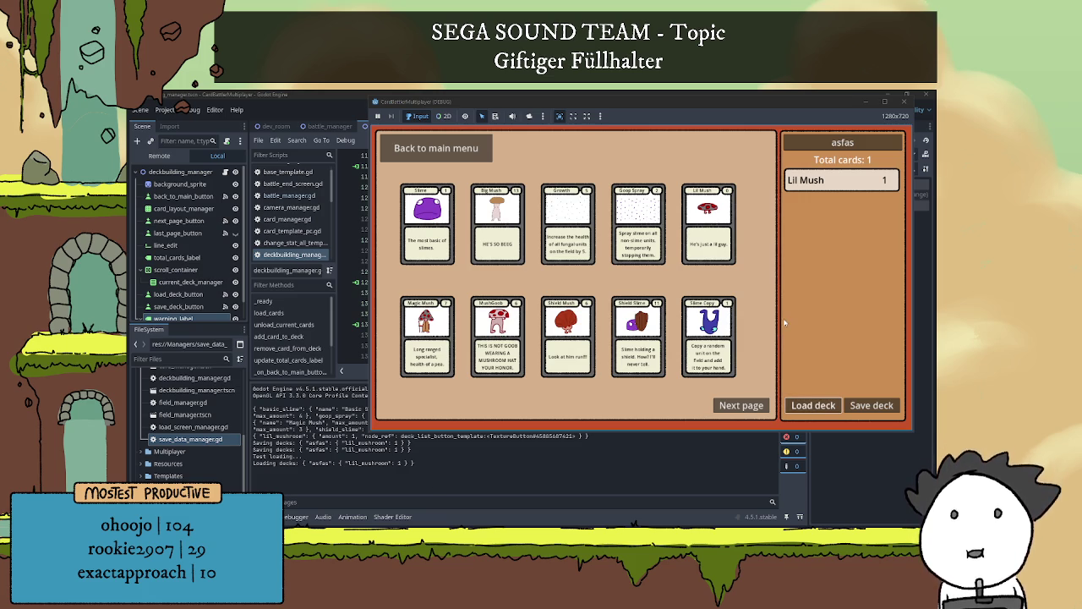
{"action": "key", "text": "F8"}
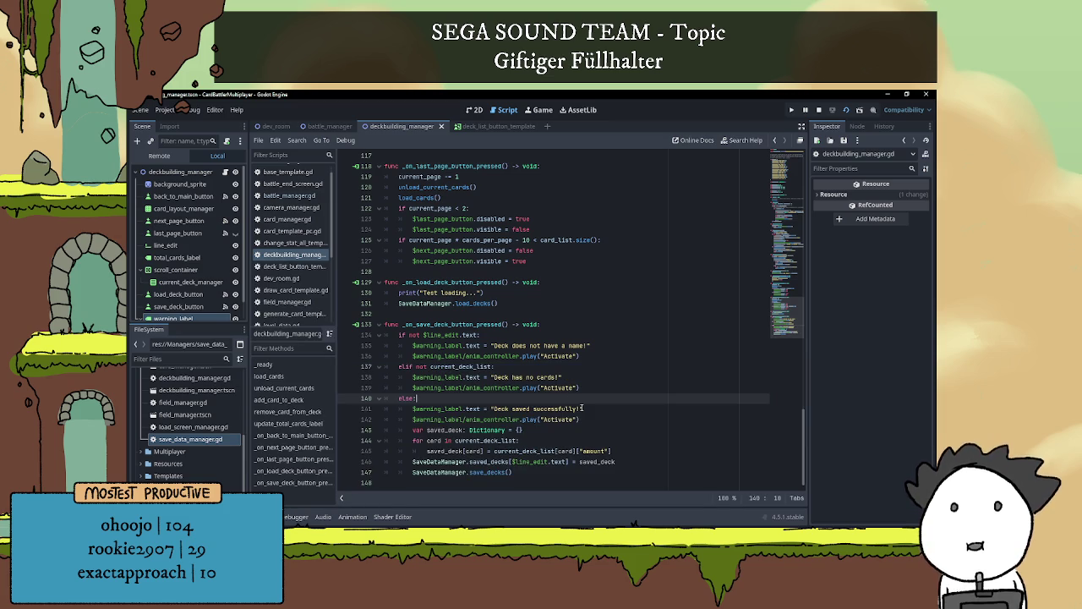
Scroll through deckbuilding_manager.gd's Save and Load deck handlers, then open save_data_manager.gd
{"action": "scroll", "coordinate": [573, 409], "scroll_direction": "up", "scroll_amount": 20}
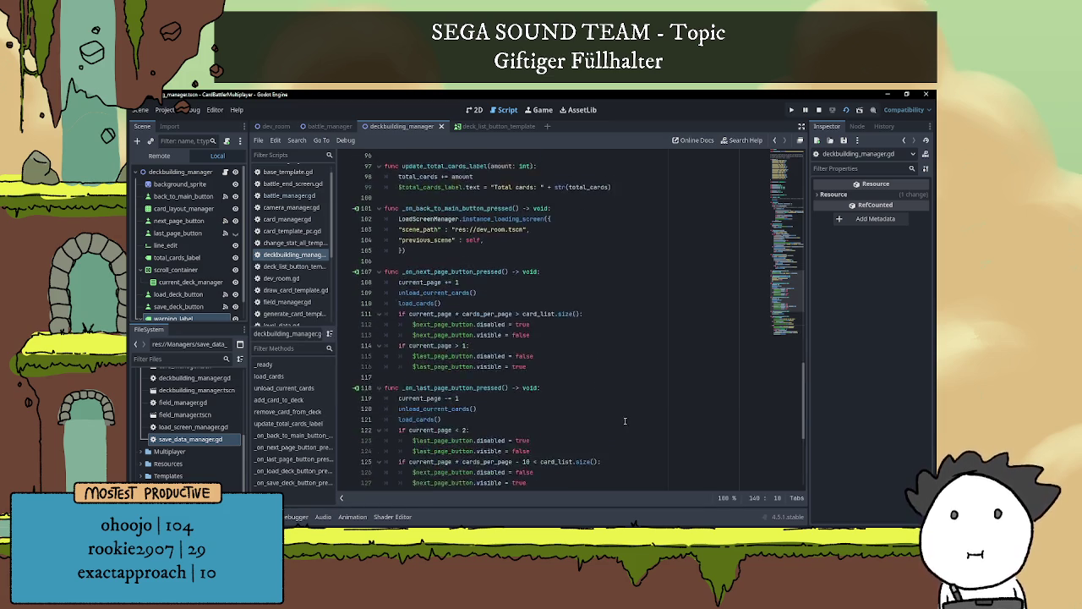
{"action": "scroll", "coordinate": [606, 435], "scroll_direction": "up", "scroll_amount": 13}
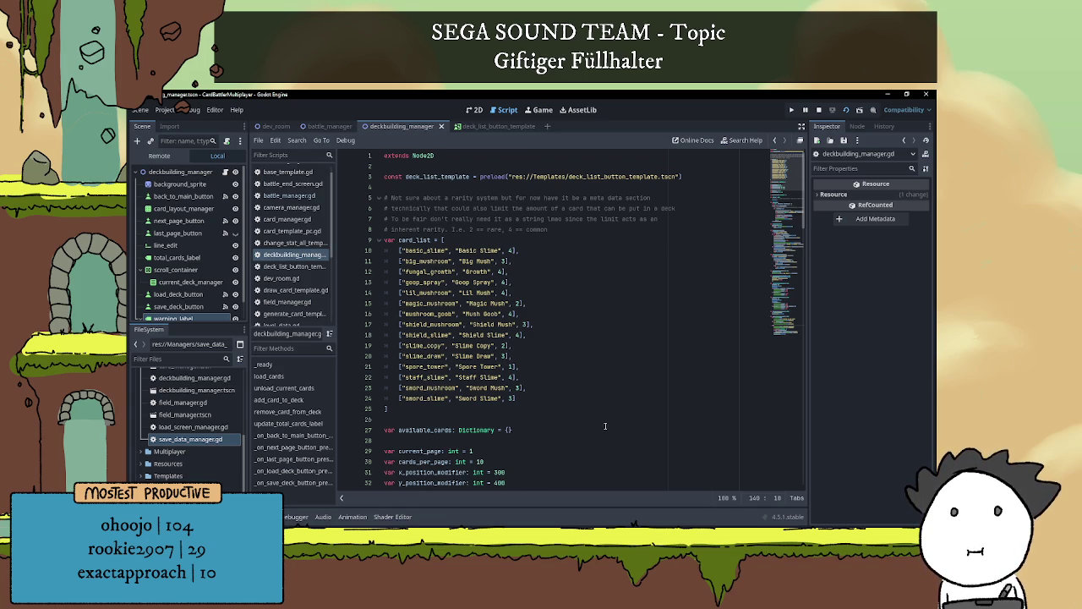
{"action": "scroll", "coordinate": [605, 430], "scroll_direction": "down", "scroll_amount": 17}
{"action": "scroll", "coordinate": [617, 427], "scroll_direction": "down", "scroll_amount": 10}
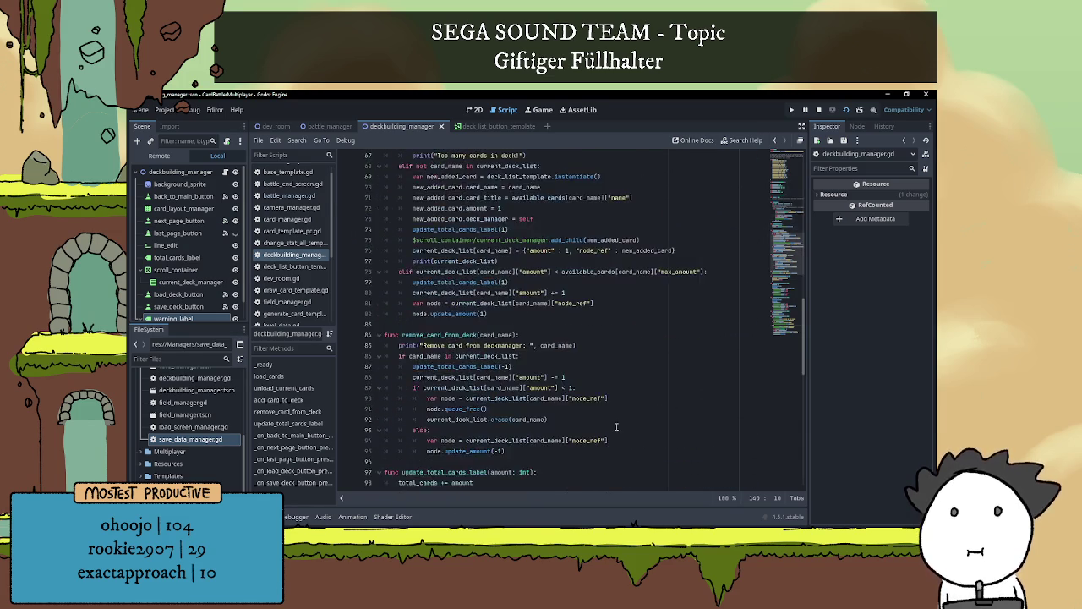
{"action": "scroll", "coordinate": [605, 421], "scroll_direction": "down", "scroll_amount": 5}
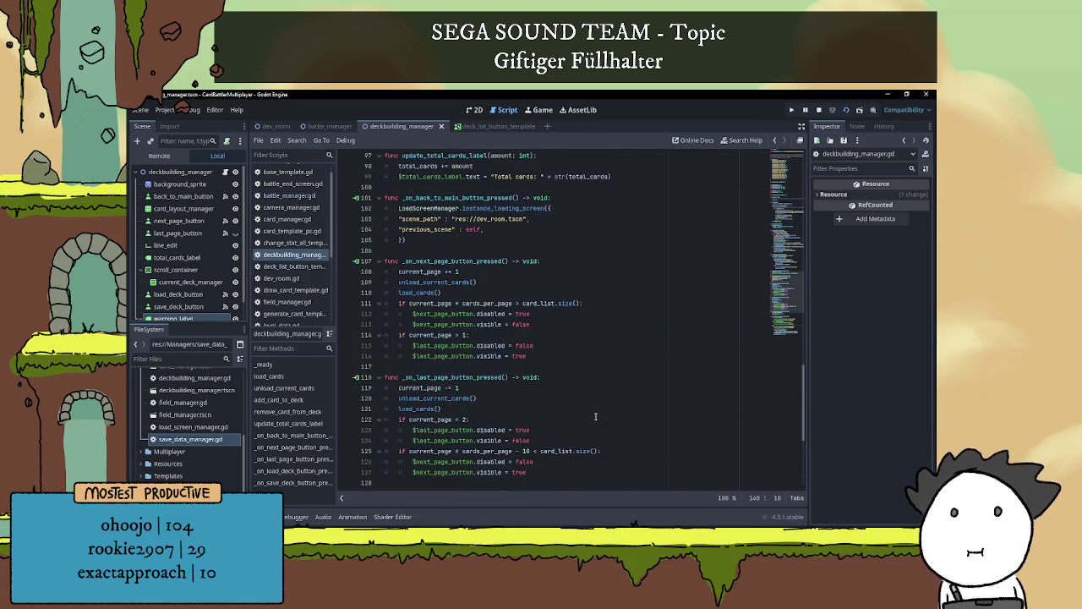
{"action": "scroll", "coordinate": [595, 416], "scroll_direction": "down", "scroll_amount": 3}
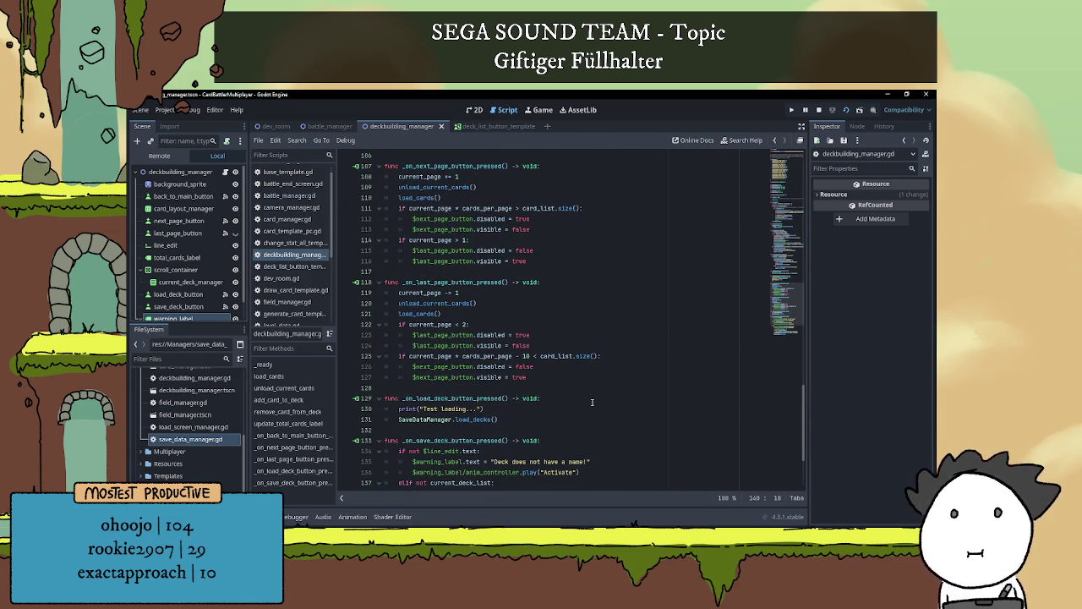
{"action": "scroll", "coordinate": [633, 309], "scroll_direction": "down", "scroll_amount": 4}
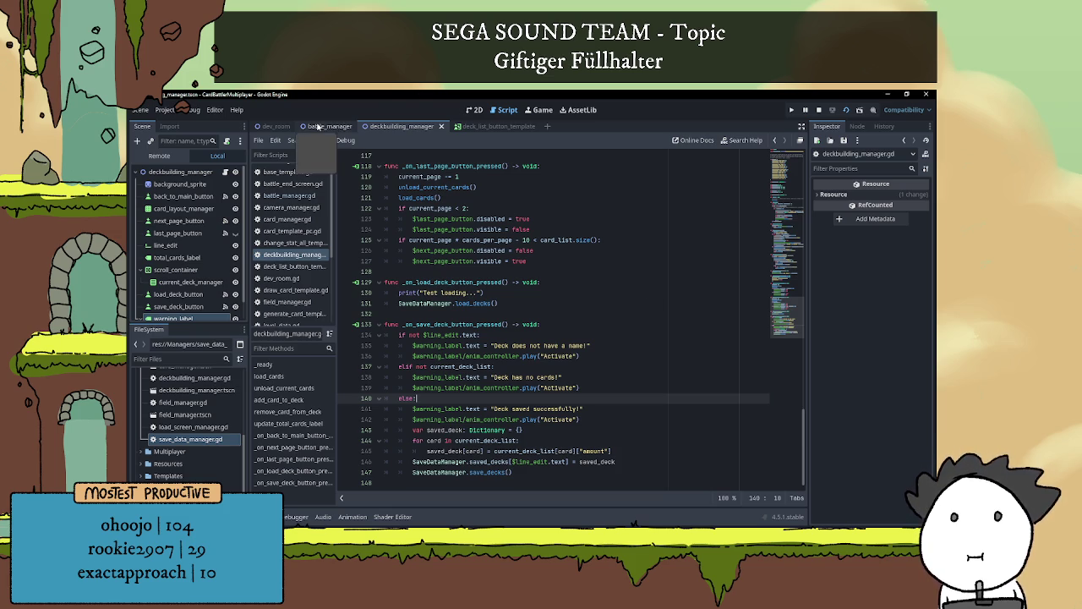
{"action": "scroll", "coordinate": [551, 305], "scroll_direction": "up", "scroll_amount": 9}
{"action": "scroll", "coordinate": [549, 313], "scroll_direction": "up", "scroll_amount": 20}
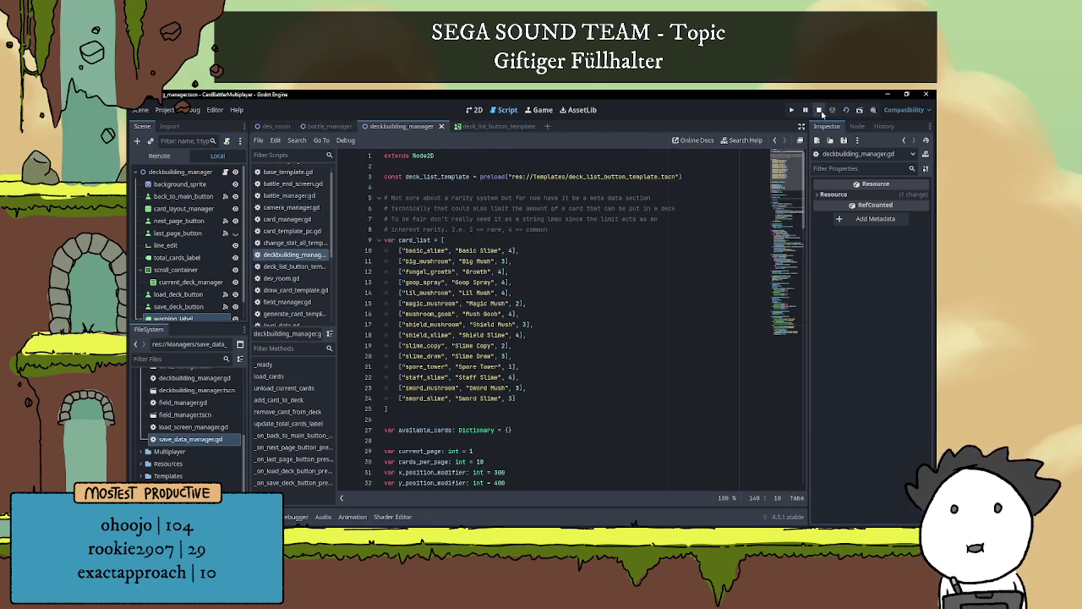
{"action": "scroll", "coordinate": [186, 254], "scroll_direction": "down", "scroll_amount": 1}
{"action": "double_click", "coordinate": [194, 439]}
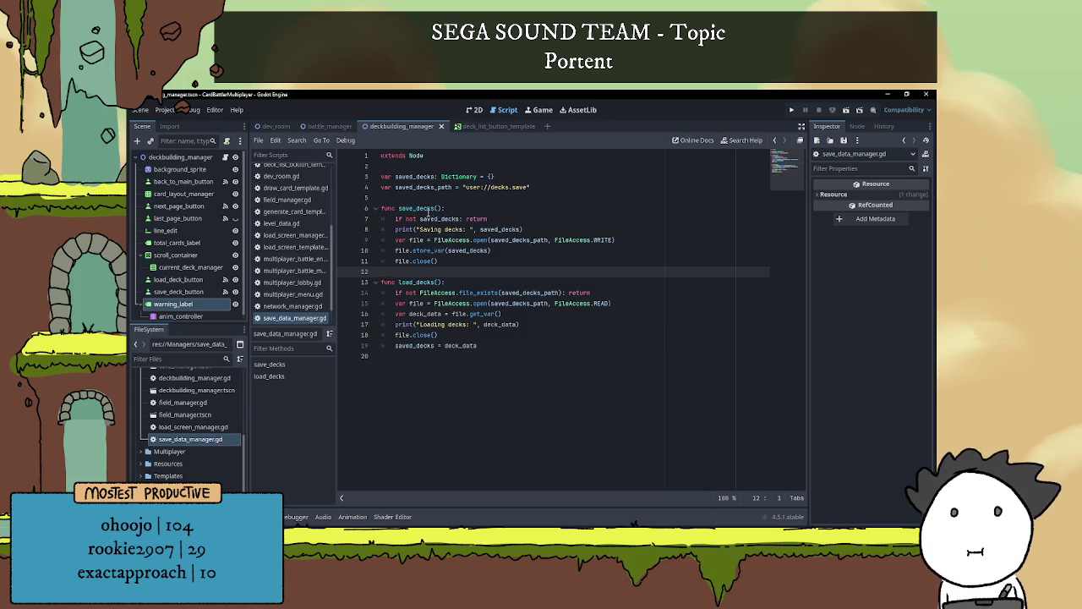
Add a func _ready() -> void: declaration below the variables using autocomplete
{"action": "left_click", "coordinate": [428, 208]}
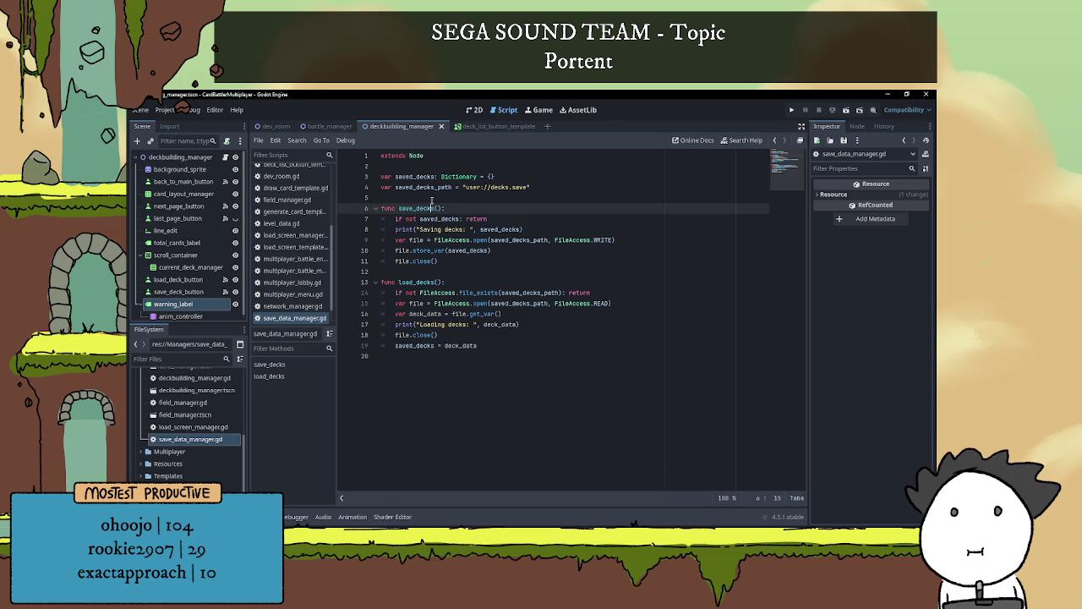
{"action": "left_click", "coordinate": [429, 198]}
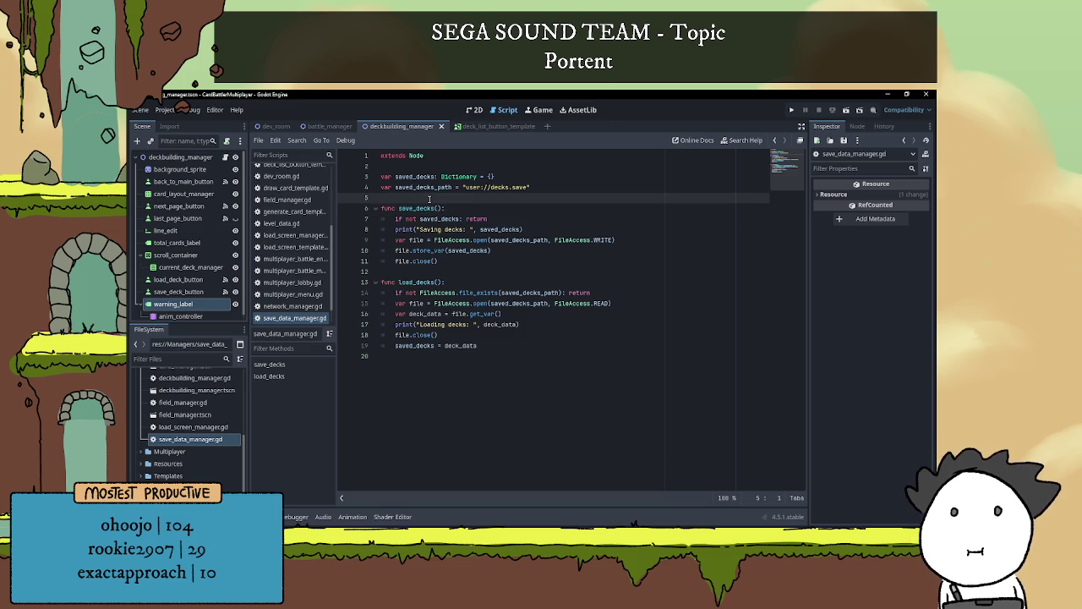
{"action": "key", "text": "Return"}
{"action": "key", "text": "Return"}
{"action": "key", "text": "Up"}
{"action": "type", "text": "func re"}
{"action": "key", "text": "Return"}
{"action": "key", "text": "BackSpace"}
{"action": "key", "text": "BackSpace"}
{"action": "key", "text": "BackSpace"}
{"action": "key", "text": "BackSpace"}
{"action": "key", "text": "BackSpace"}
{"action": "key", "text": "BackSpace"}
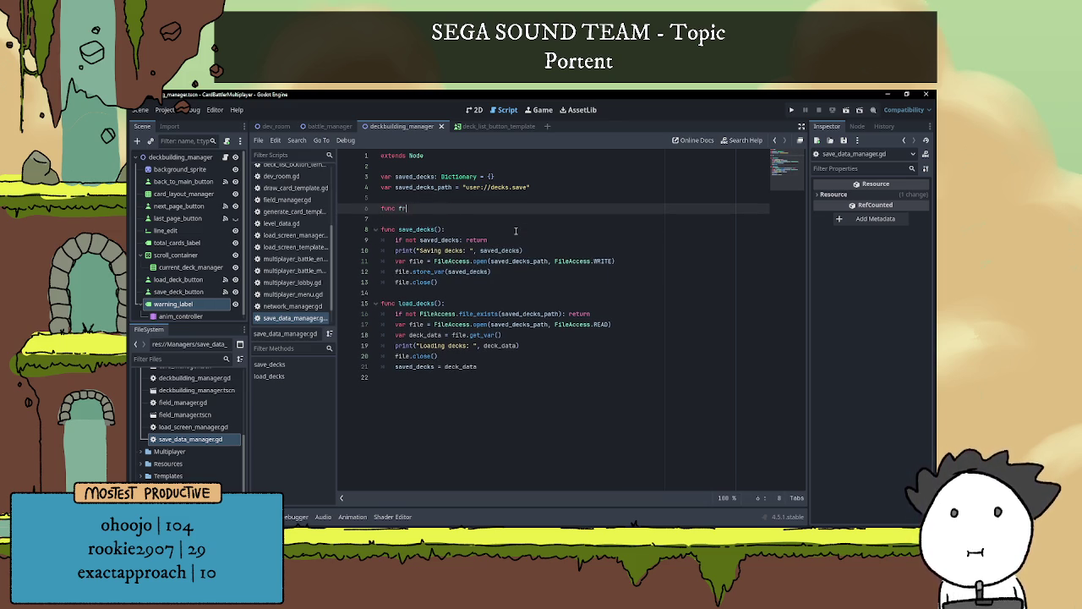
{"action": "type", "text": "read"}
{"action": "key", "text": "Return"}
Make _ready() call load_decks(), then run the game
{"action": "key", "text": "Return"}
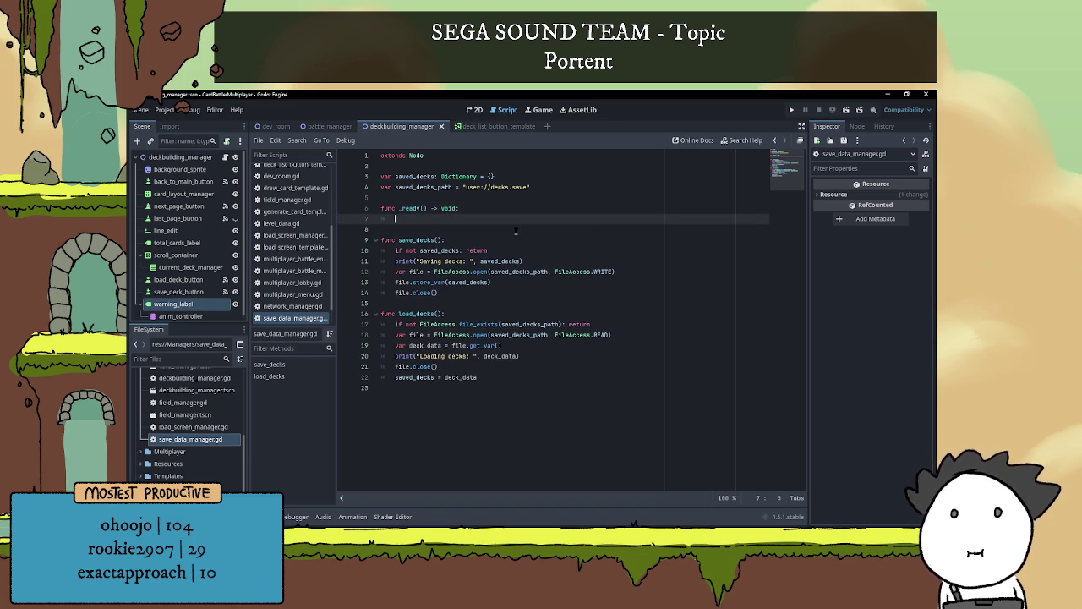
{"action": "type", "text": "load"}
{"action": "key", "text": "Return"}
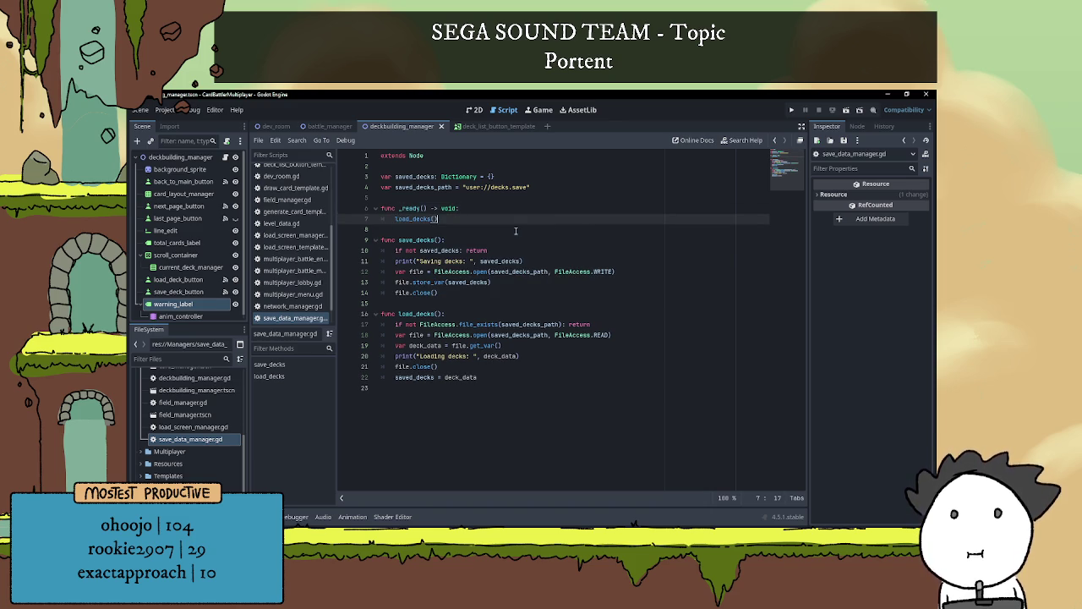
{"action": "left_click", "coordinate": [506, 224]}
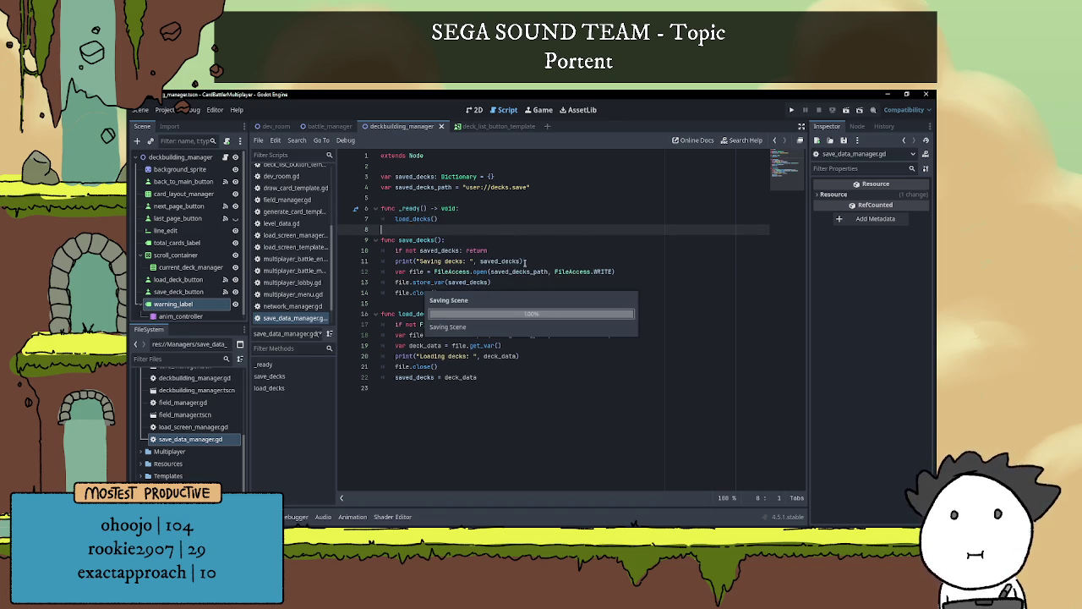
{"action": "left_click", "coordinate": [476, 301]}
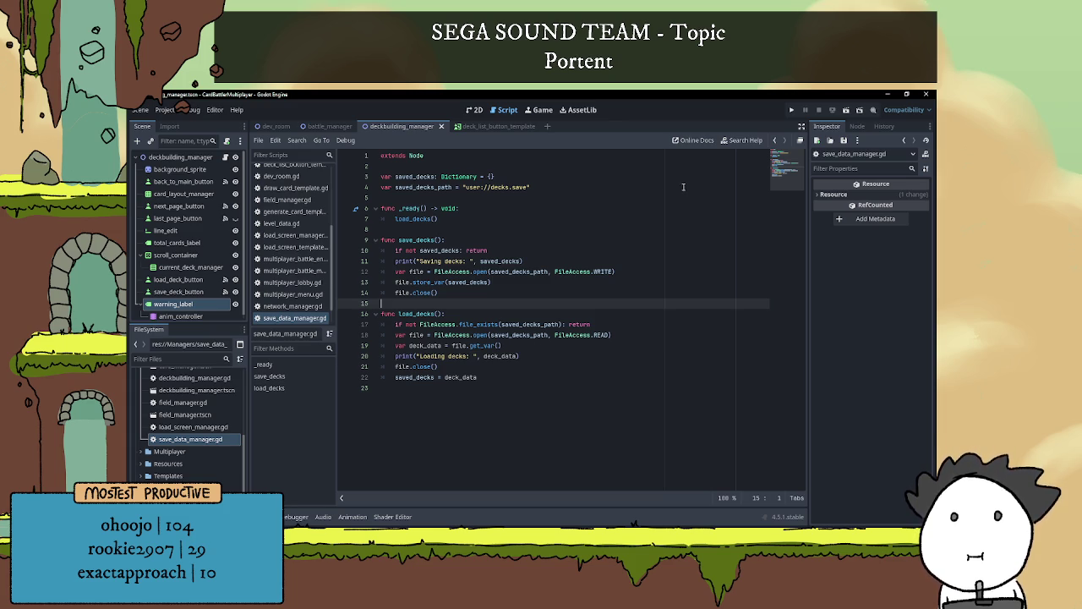
{"action": "left_click", "coordinate": [550, 198]}
{"action": "left_click", "coordinate": [536, 219]}
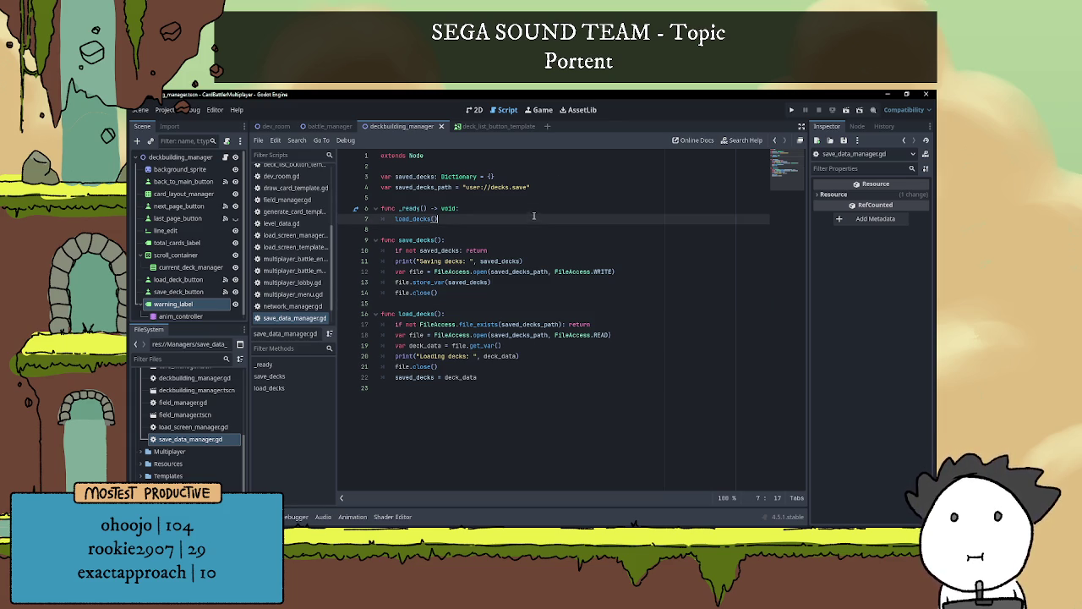
{"action": "left_click", "coordinate": [532, 213]}
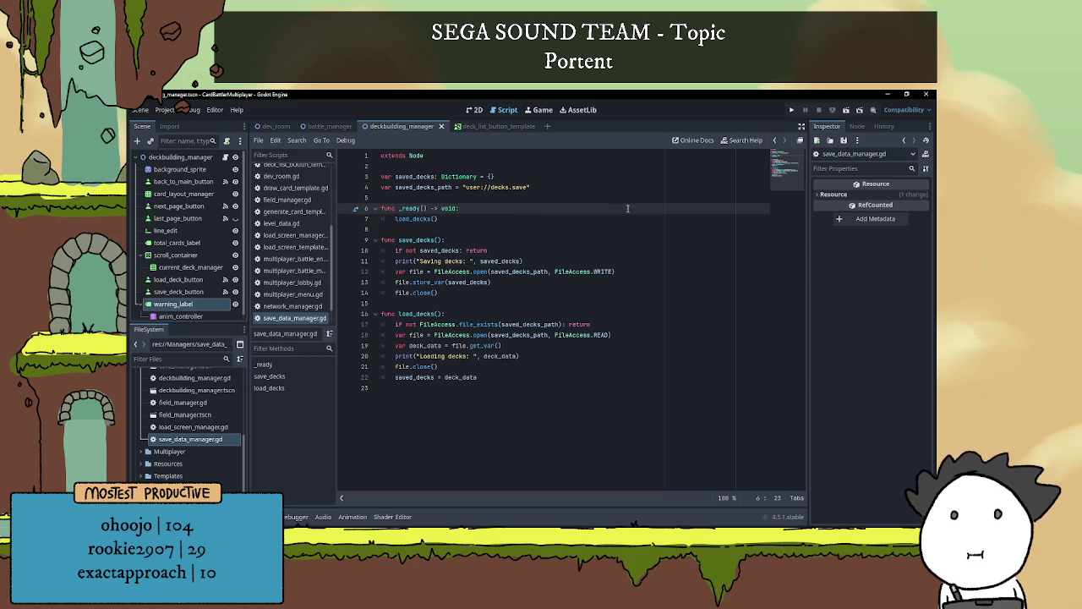
{"action": "left_click", "coordinate": [847, 109]}
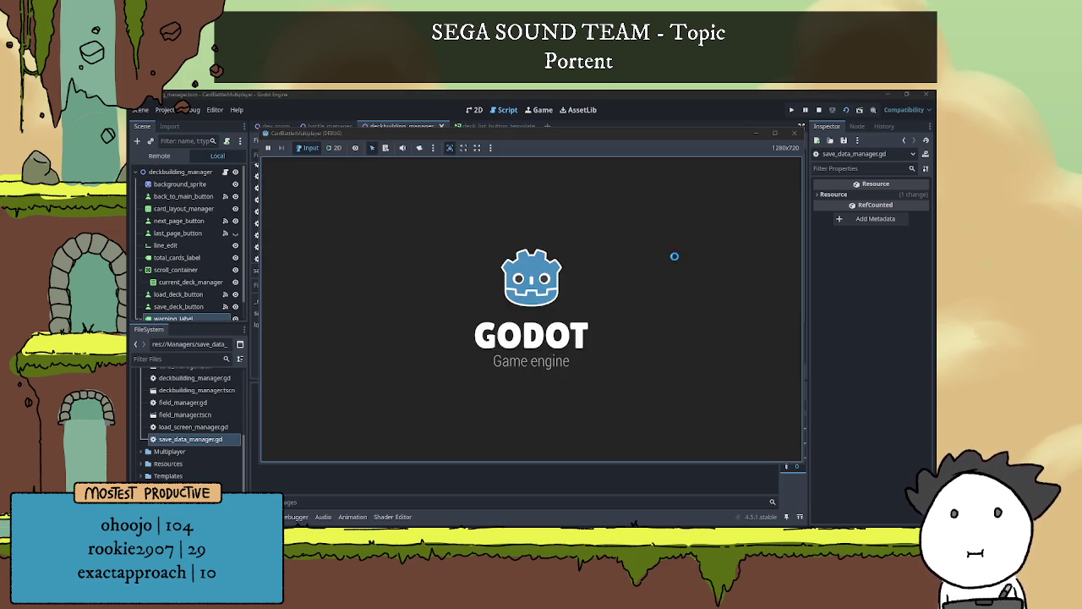
Name a deck 'asd', add Big Mush and Growth, and save it
{"action": "left_click_drag", "start_coordinate": [603, 136], "coordinate": [672, 117]}
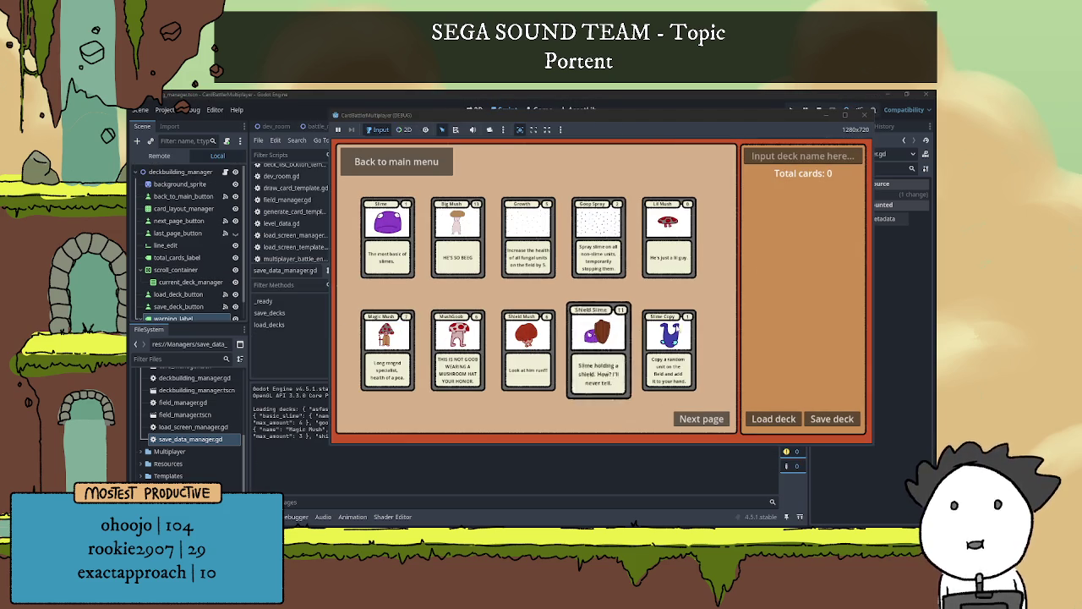
{"action": "type", "text": "asd"}
{"action": "left_click", "coordinate": [457, 255]}
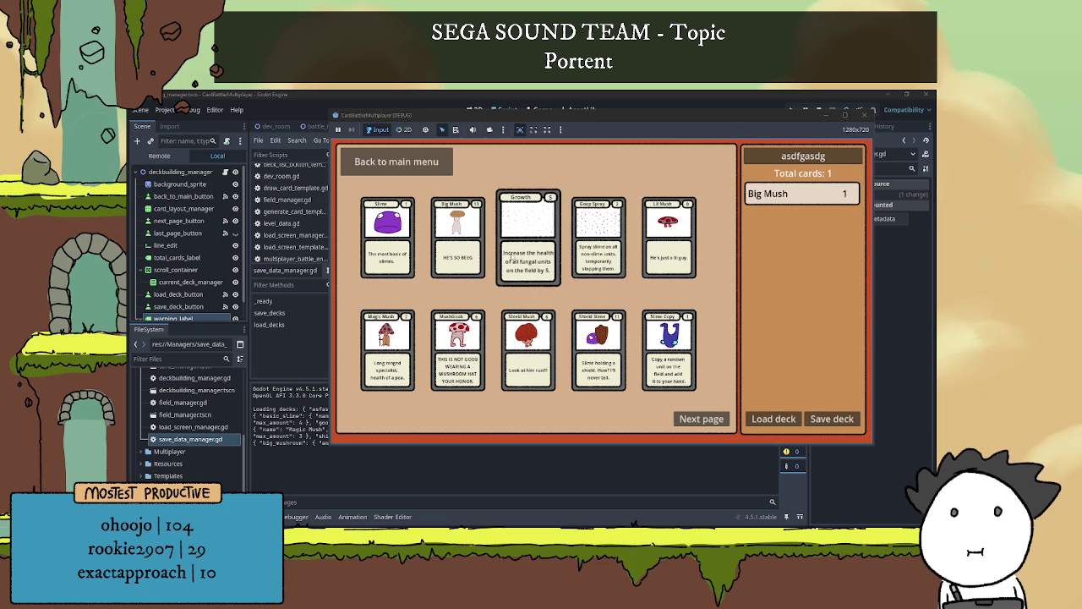
{"action": "left_click", "coordinate": [527, 246]}
{"action": "left_click", "coordinate": [821, 423]}
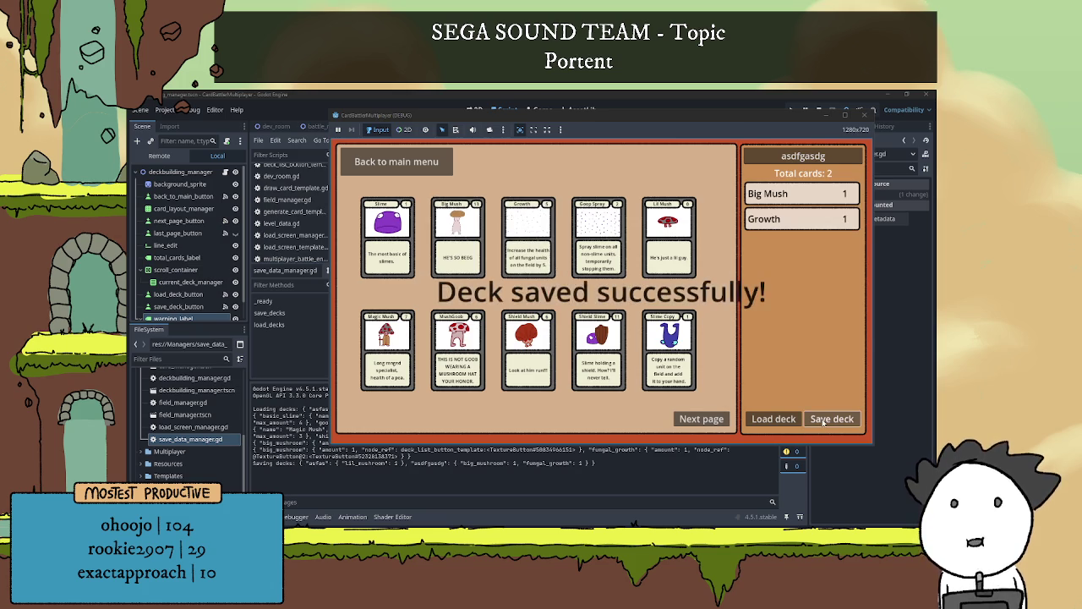
Check the editor output, then load the saved decks back in the game
{"action": "left_click", "coordinate": [314, 467]}
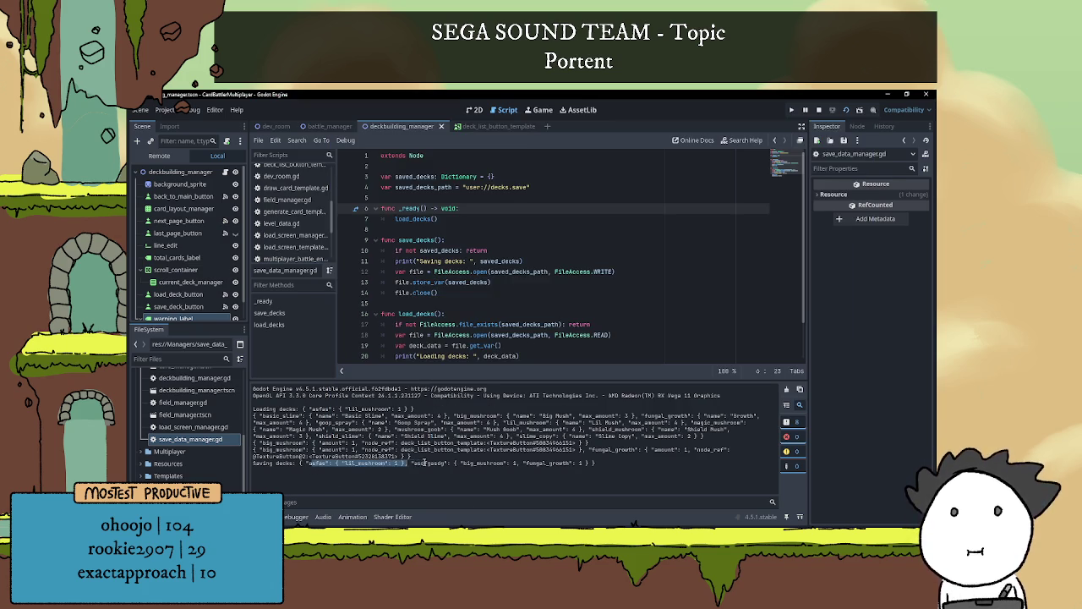
{"action": "left_click", "coordinate": [303, 528]}
{"action": "left_click", "coordinate": [346, 503]}
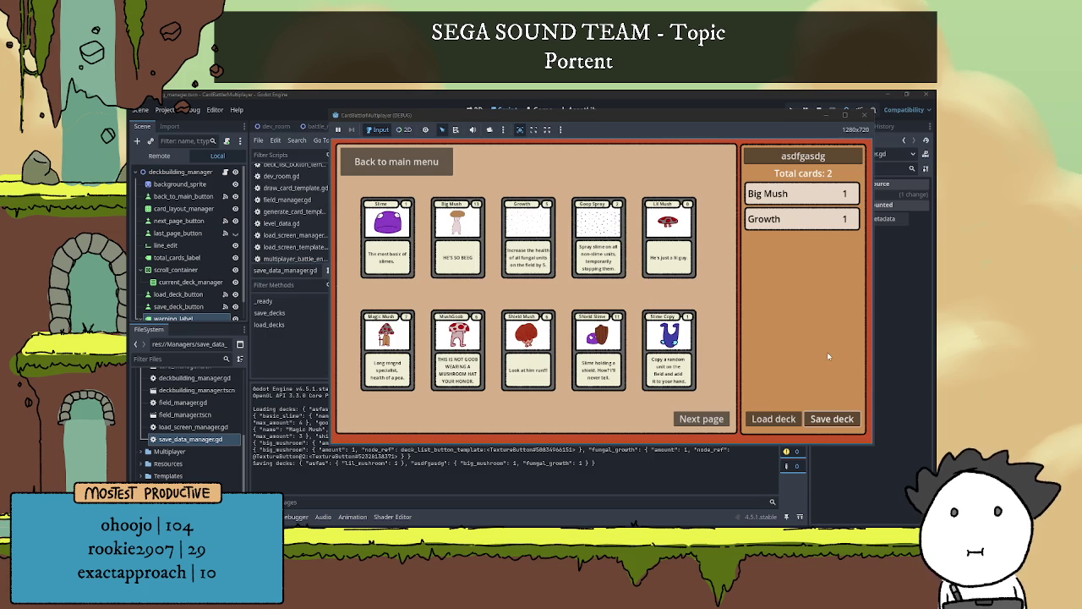
{"action": "left_click", "coordinate": [778, 422]}
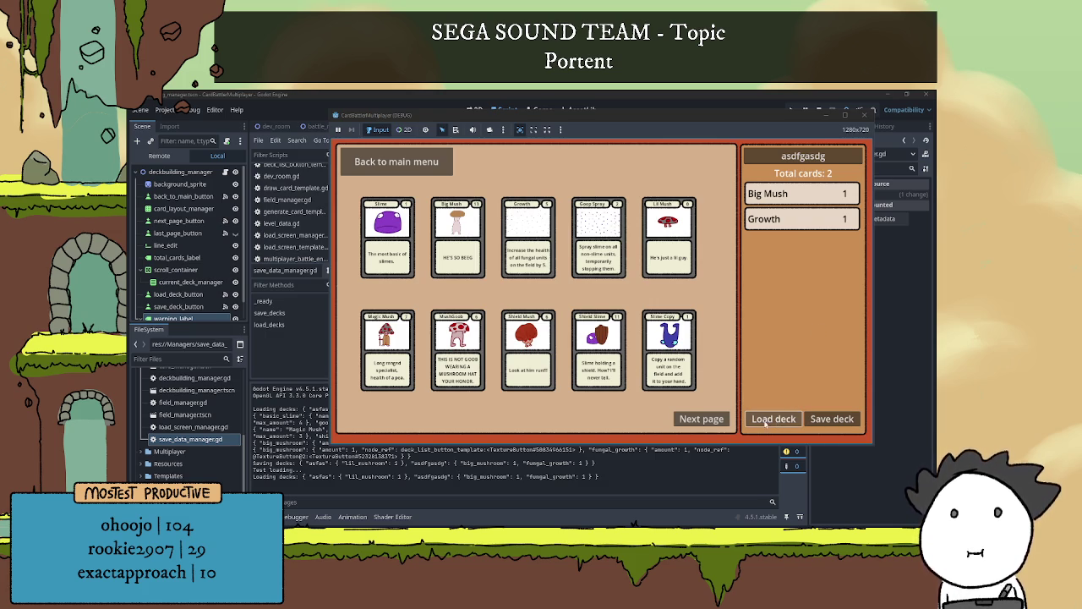
Drop Big Mush, lengthen the deck name, add three cards, save, stop the game, and check output
{"action": "left_click", "coordinate": [771, 193]}
{"action": "type", "text": "agasdg"}
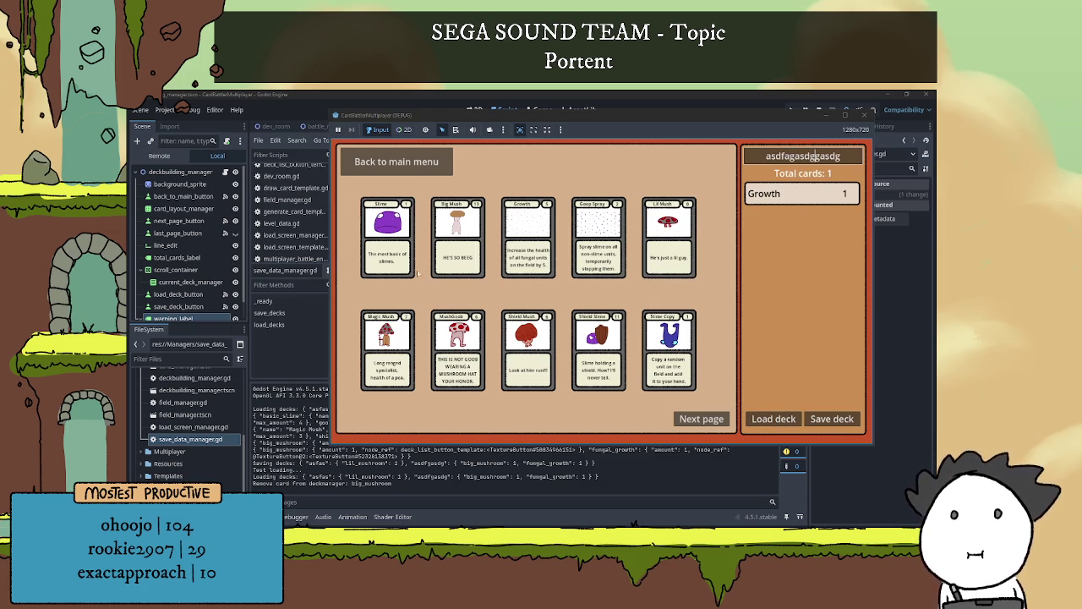
{"action": "left_click", "coordinate": [388, 237]}
{"action": "left_click", "coordinate": [457, 348]}
{"action": "left_click", "coordinate": [457, 349]}
{"action": "left_click", "coordinate": [527, 349]}
{"action": "left_click", "coordinate": [527, 349]}
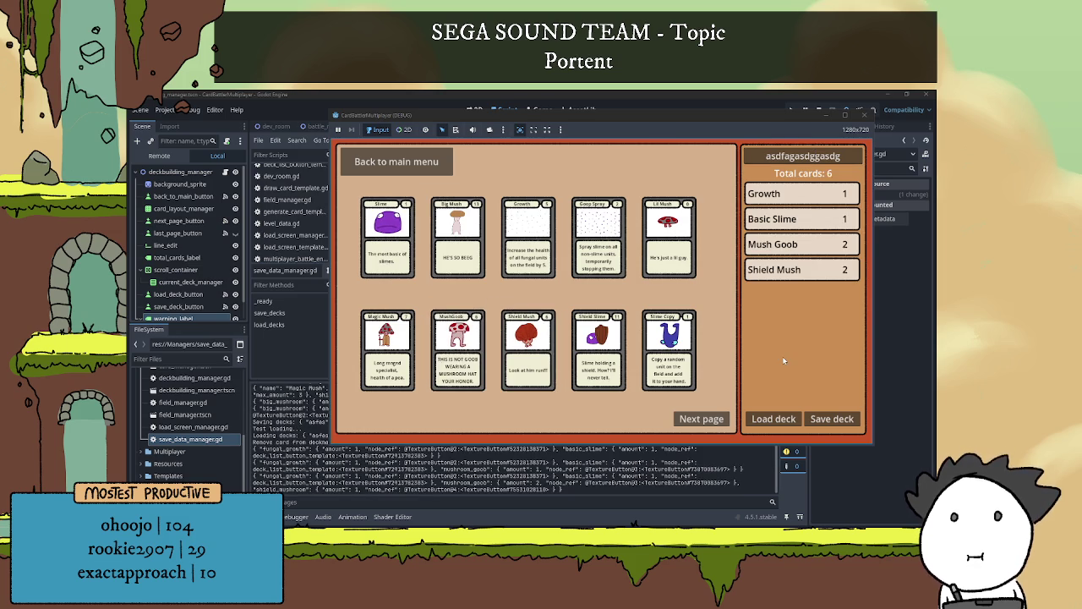
{"action": "left_click", "coordinate": [831, 419]}
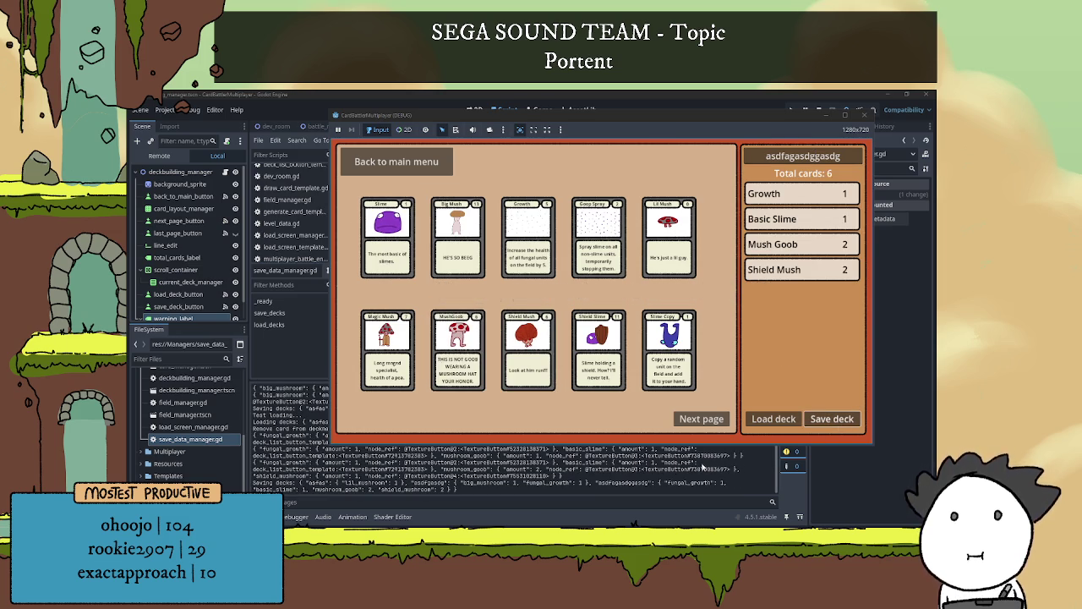
{"action": "key", "text": "F8"}
{"action": "left_click_drag", "start_coordinate": [309, 482], "coordinate": [550, 483]}
{"action": "left_click", "coordinate": [461, 487]}
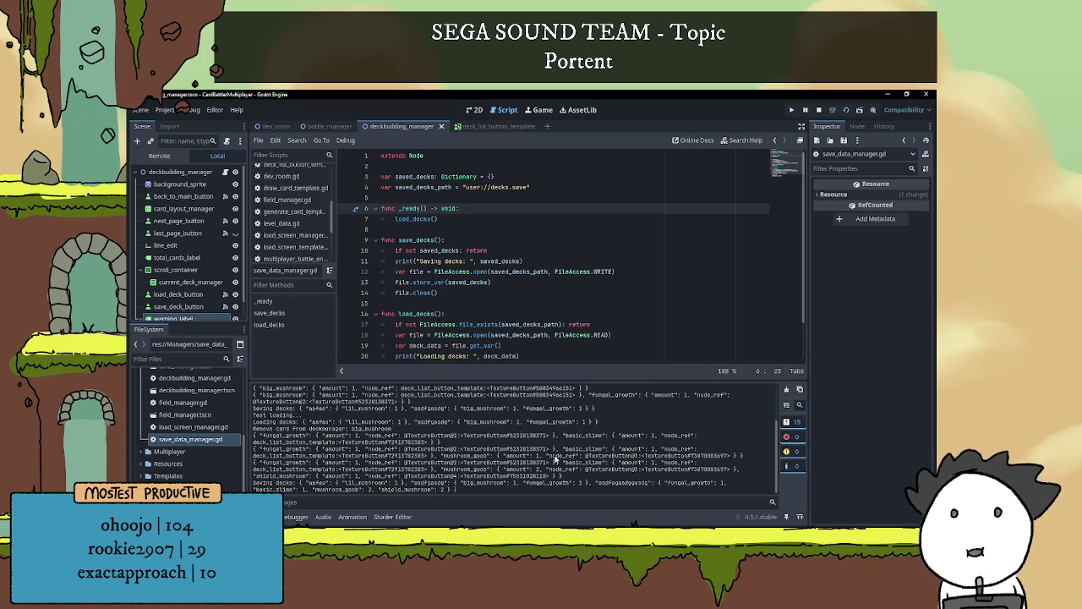
Check the new deck's saved entry in Output, then collapse the console to show the full script
{"action": "left_click_drag", "start_coordinate": [597, 483], "coordinate": [640, 486]}
{"action": "left_click", "coordinate": [641, 486]}
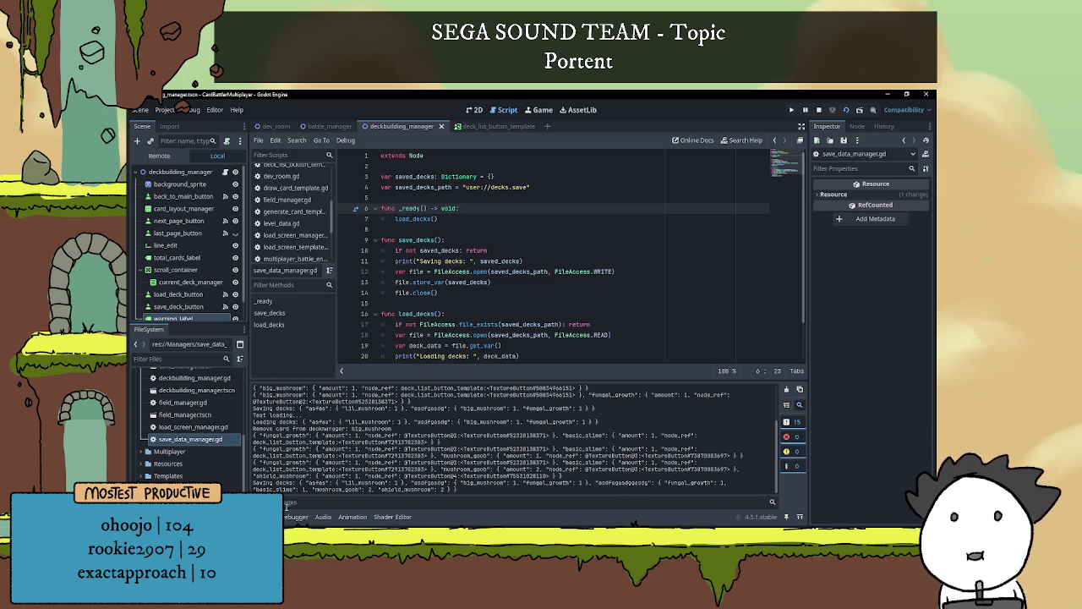
{"action": "left_click", "coordinate": [267, 516]}
{"action": "left_click", "coordinate": [553, 292]}
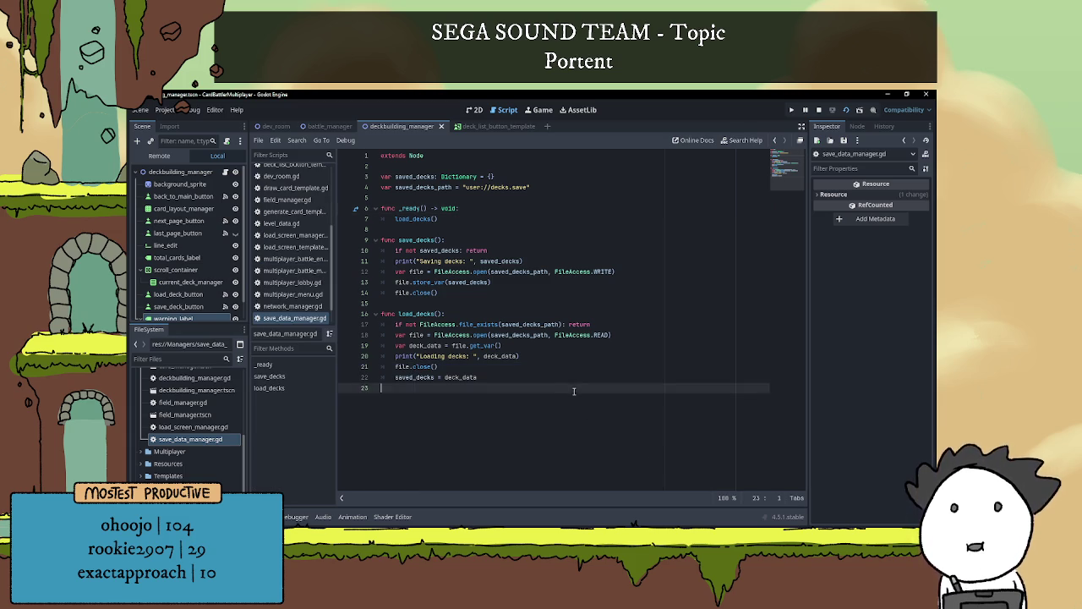
{"action": "left_click", "coordinate": [553, 303]}
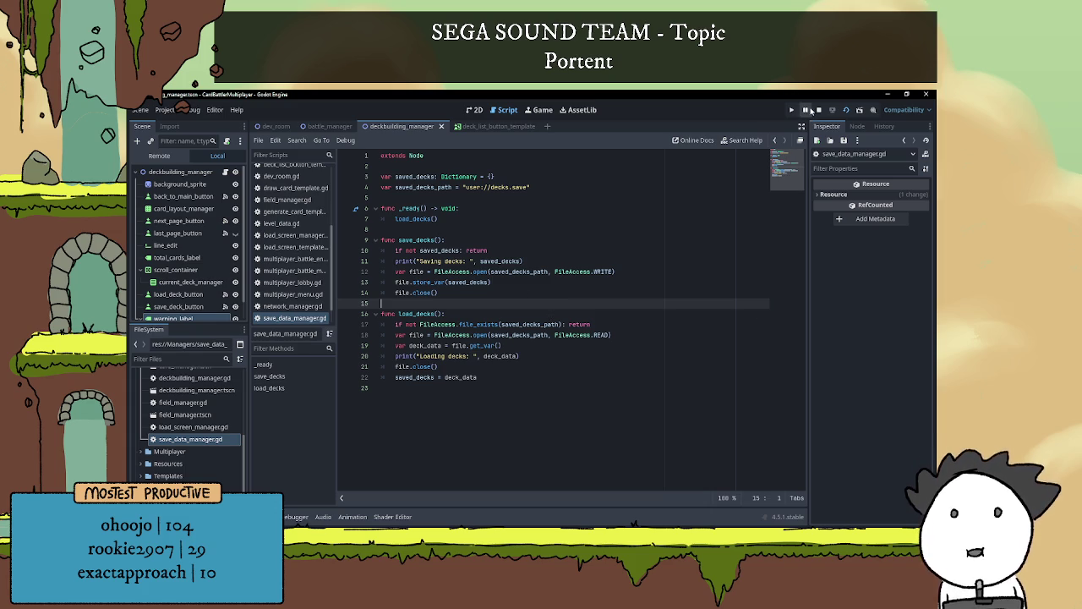
{"action": "left_click", "coordinate": [815, 110]}
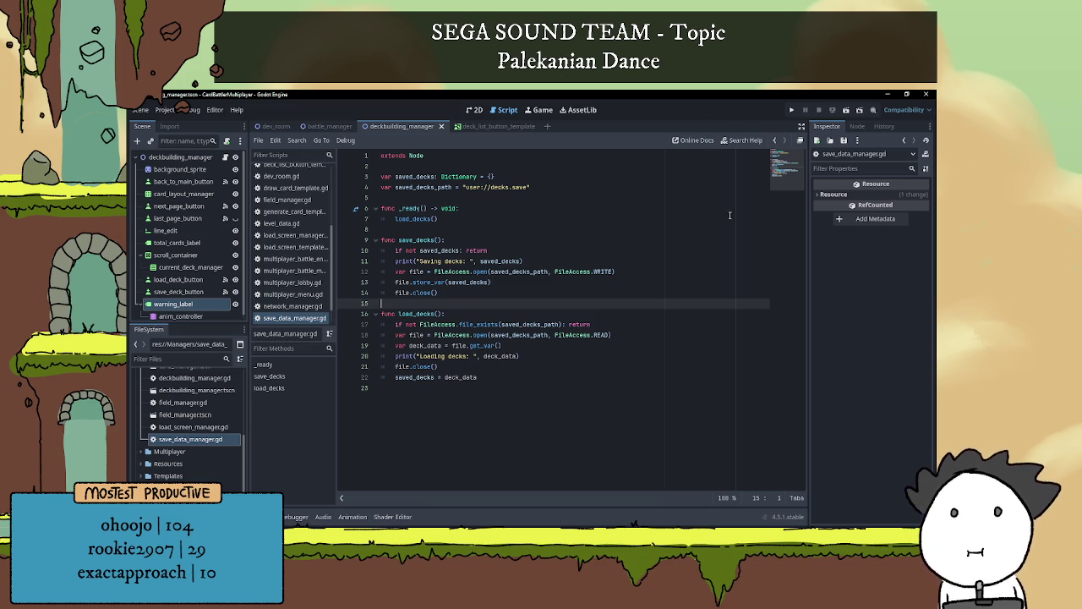
Open the deckbuilding_manager scene and its root node's script for editing
{"action": "left_click", "coordinate": [484, 126]}
{"action": "left_click", "coordinate": [475, 110]}
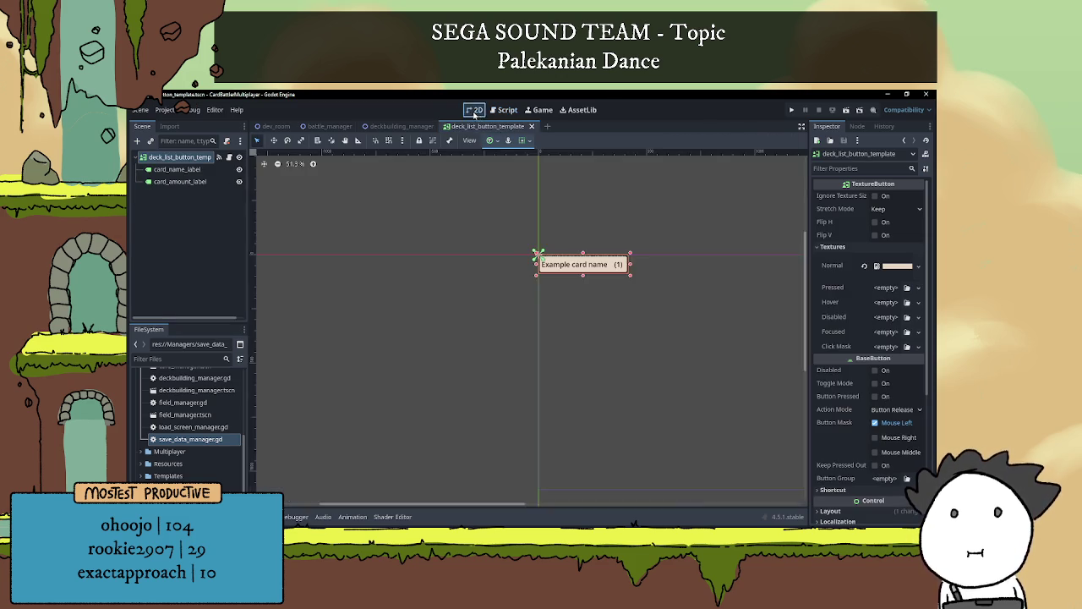
{"action": "left_click", "coordinate": [402, 126]}
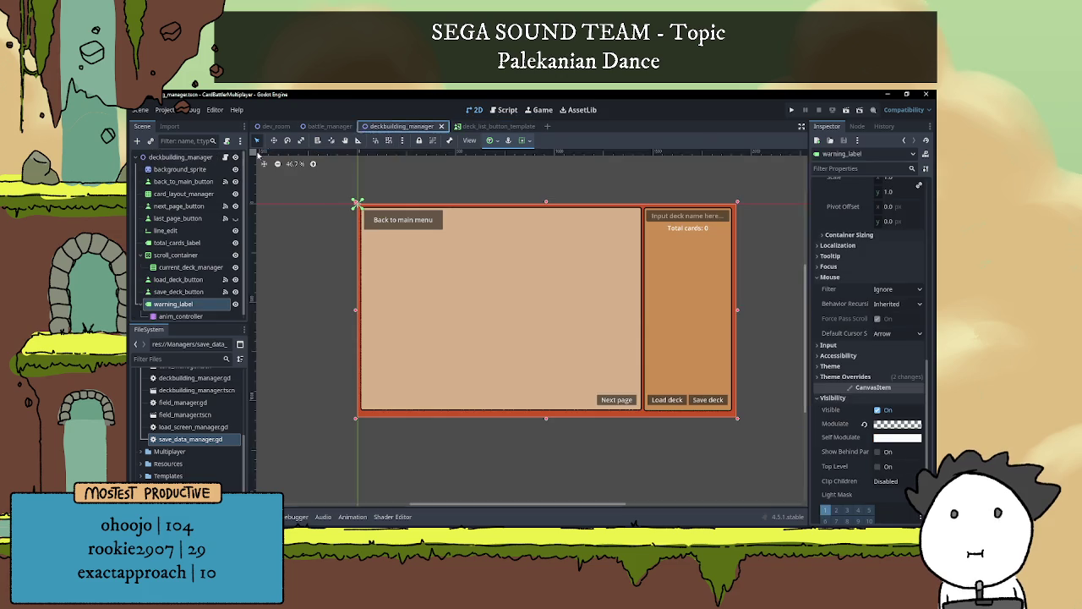
{"action": "left_click", "coordinate": [180, 157]}
{"action": "left_click", "coordinate": [226, 157]}
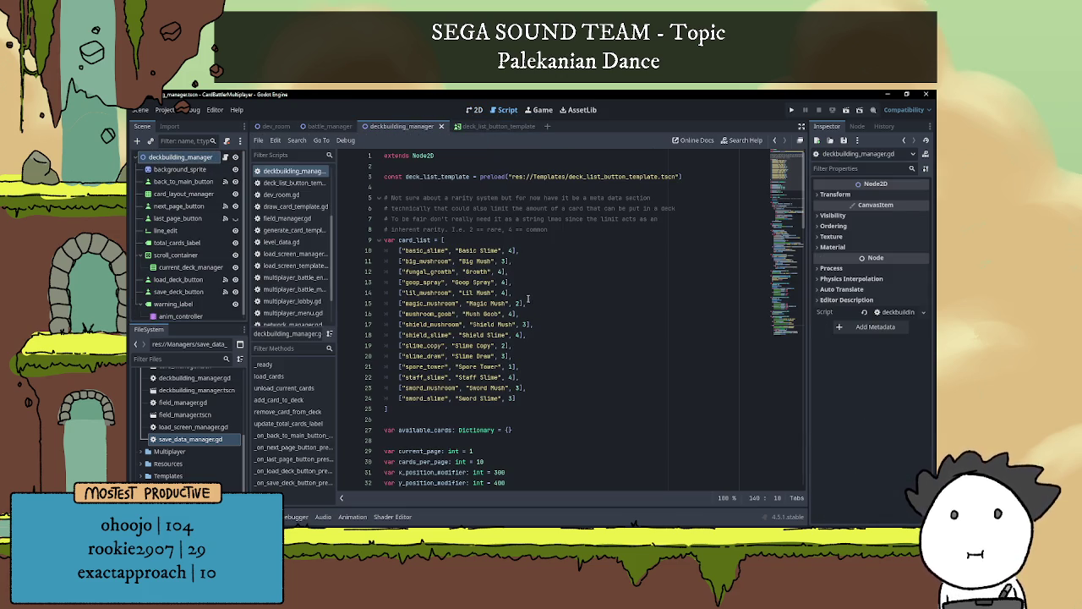
Insert blank lines below the deck_list_template preload line
{"action": "left_click", "coordinate": [497, 187]}
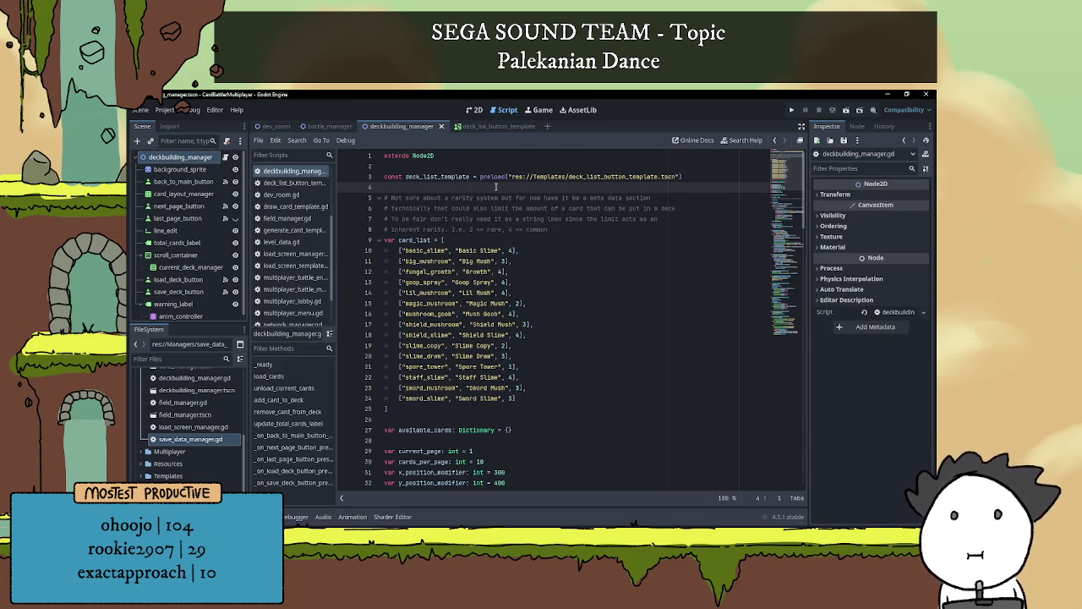
{"action": "key", "text": "Return"}
{"action": "key", "text": "Return"}
{"action": "key", "text": "Up"}
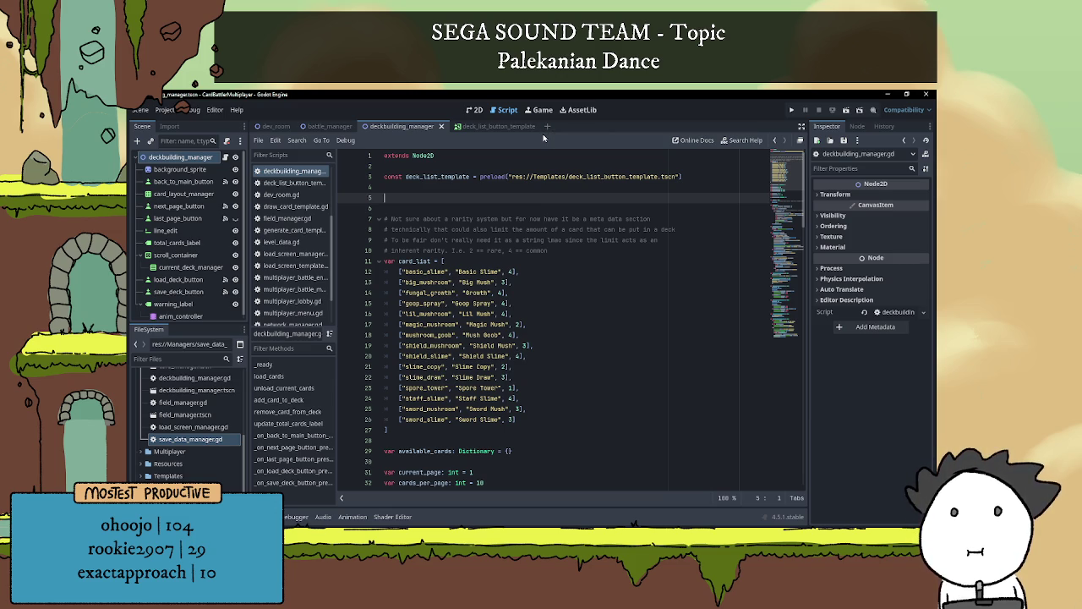
Review the deckbuilding layout in the 2D view, zooming in and out
{"action": "left_click", "coordinate": [475, 110]}
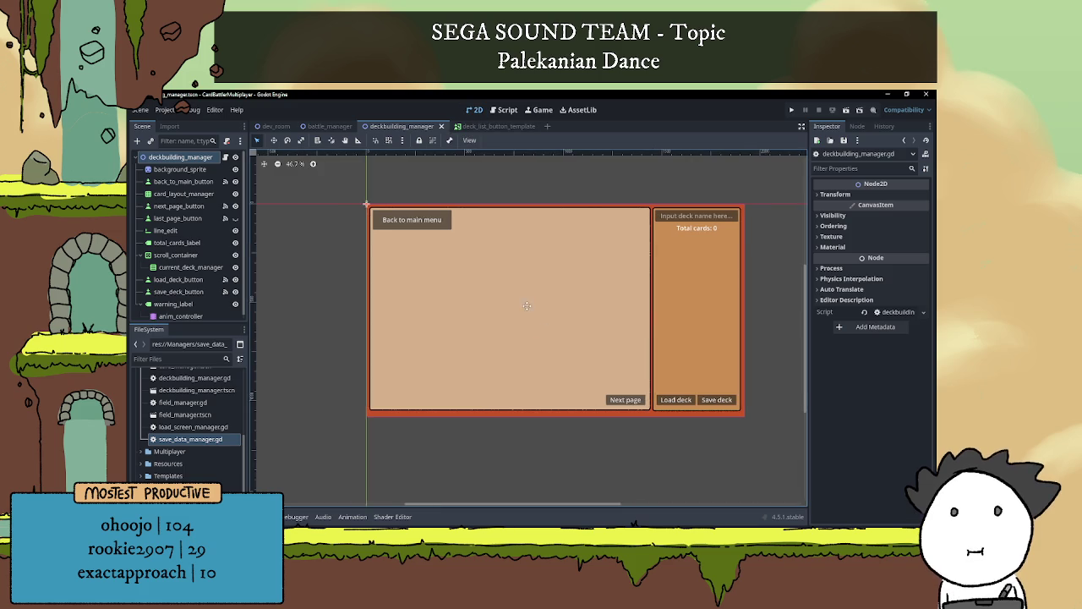
{"action": "scroll", "coordinate": [541, 275], "scroll_direction": "up", "scroll_amount": 3}
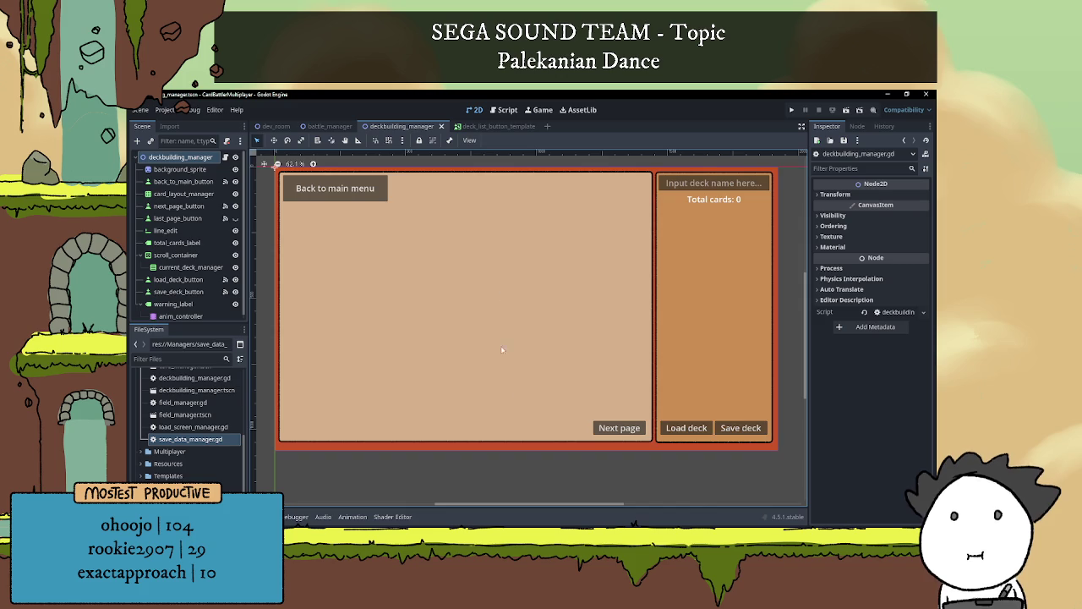
{"action": "scroll", "coordinate": [515, 263], "scroll_direction": "down", "scroll_amount": 1}
{"action": "scroll", "coordinate": [551, 333], "scroll_direction": "up", "scroll_amount": 1}
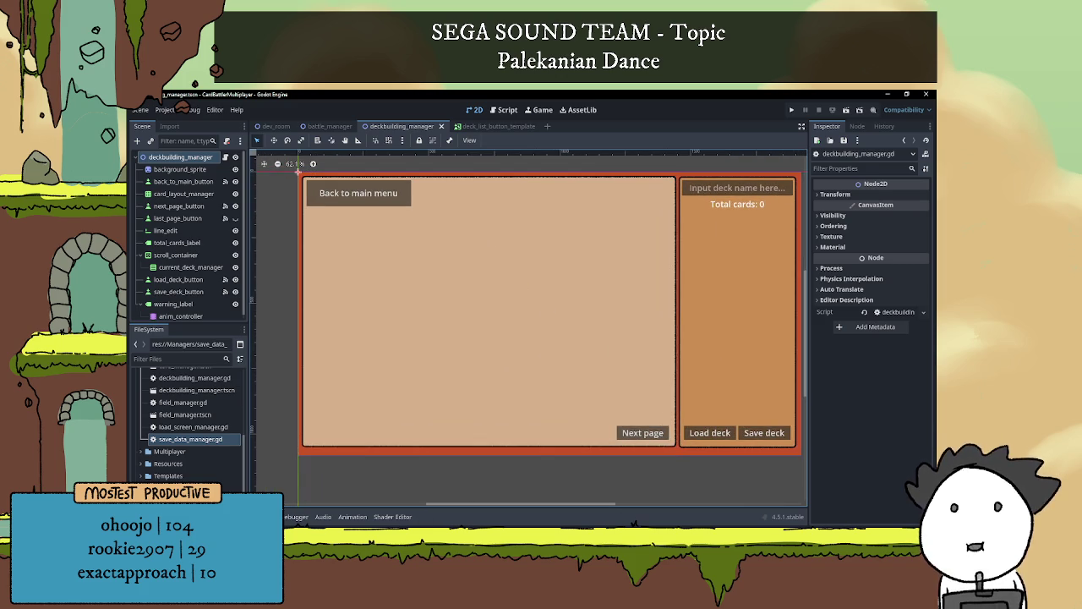
Check the to-do list notes, then create a new empty scene
{"action": "key", "text": "alt+Tab"}
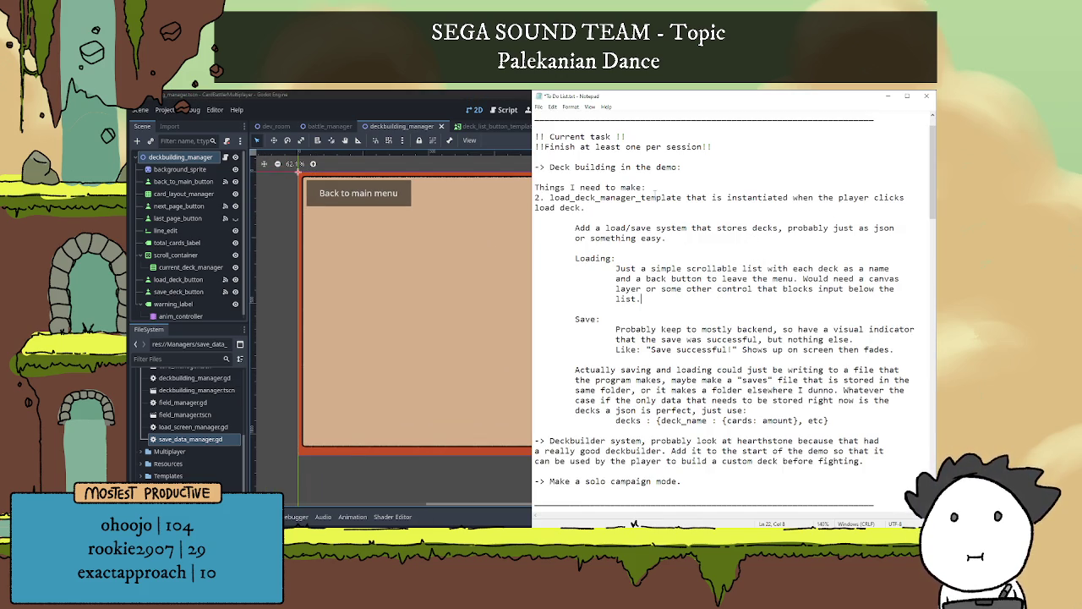
{"action": "left_click", "coordinate": [505, 130]}
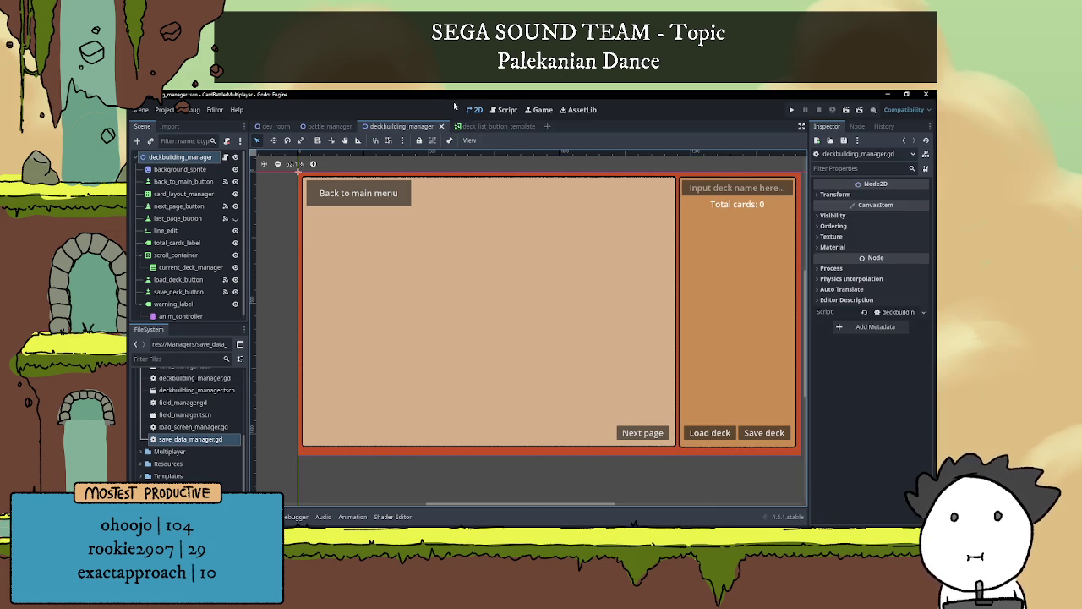
{"action": "left_click", "coordinate": [548, 127]}
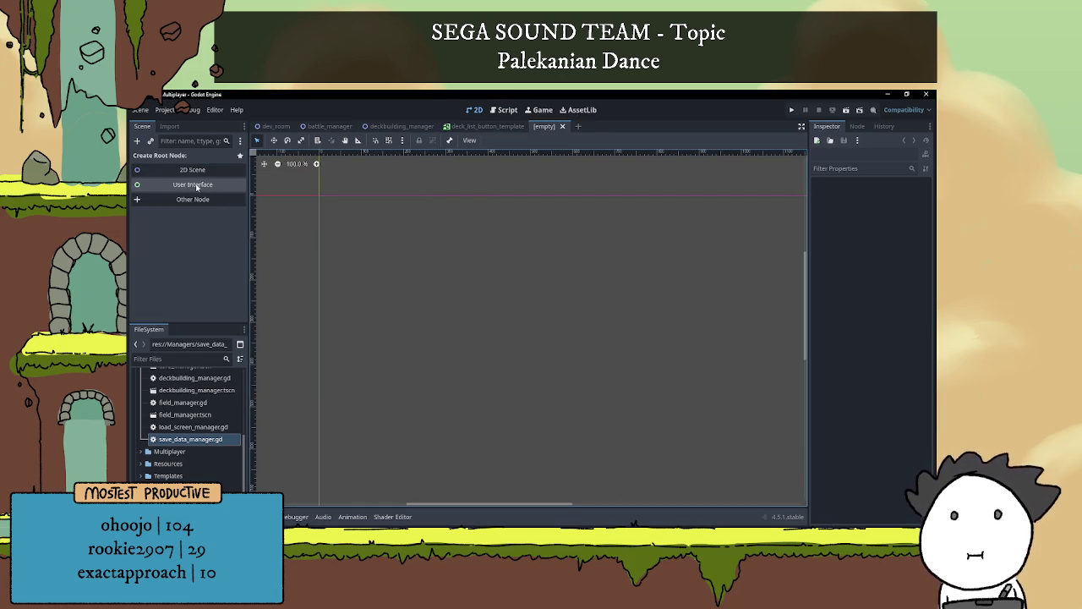
Create a CanvasLayer as the new scene's root node
{"action": "left_click", "coordinate": [193, 199]}
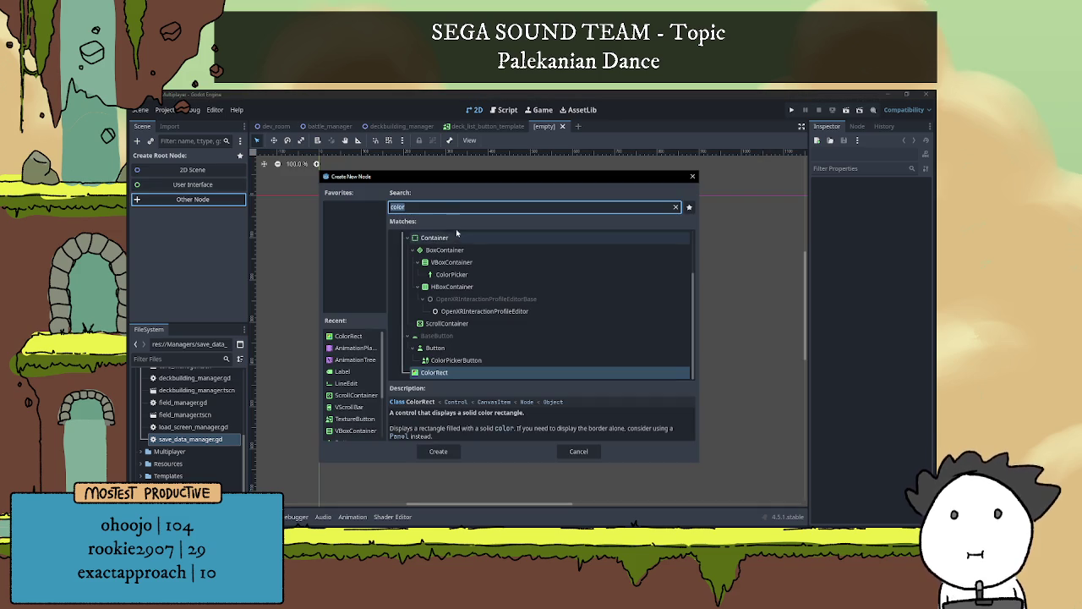
{"action": "type", "text": "canvar"}
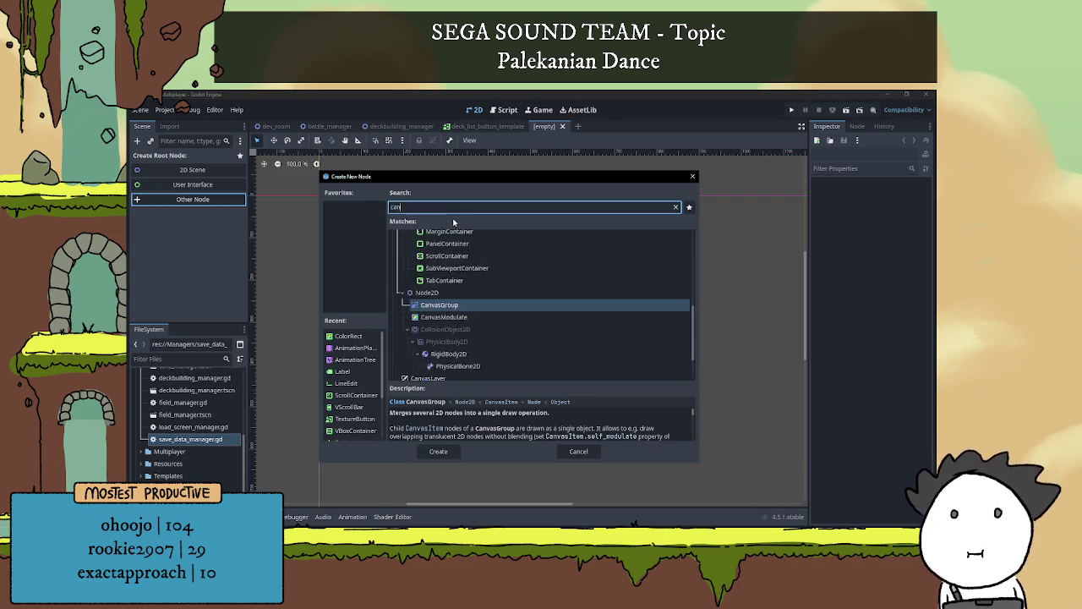
{"action": "key", "text": "Down"}
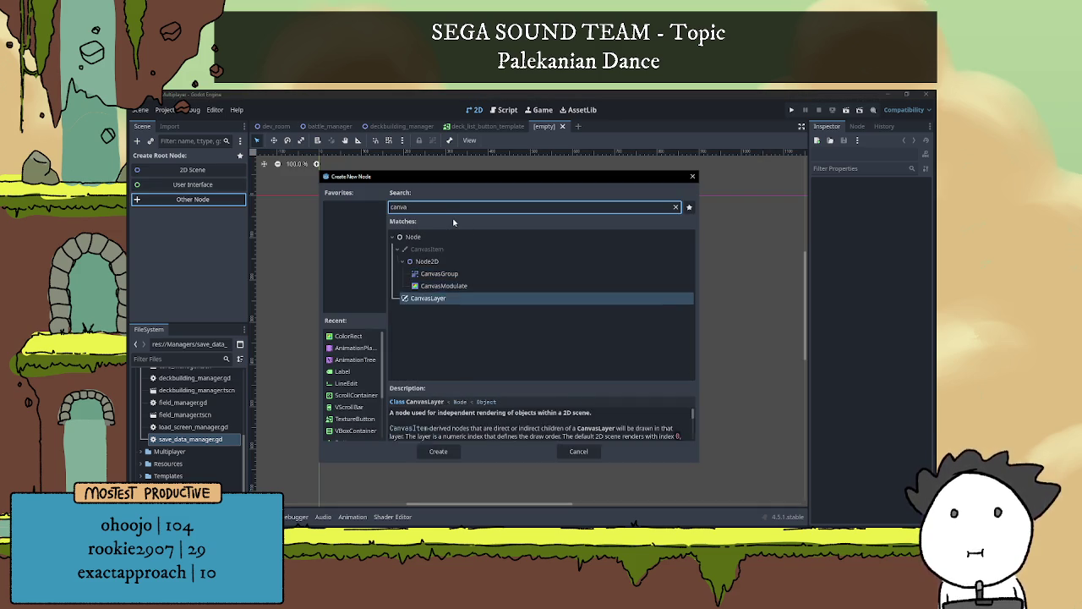
{"action": "key", "text": "Return"}
Rename the CanvasLayer root to deck_loading_manager and begin adding a child node
{"action": "double_click", "coordinate": [176, 159]}
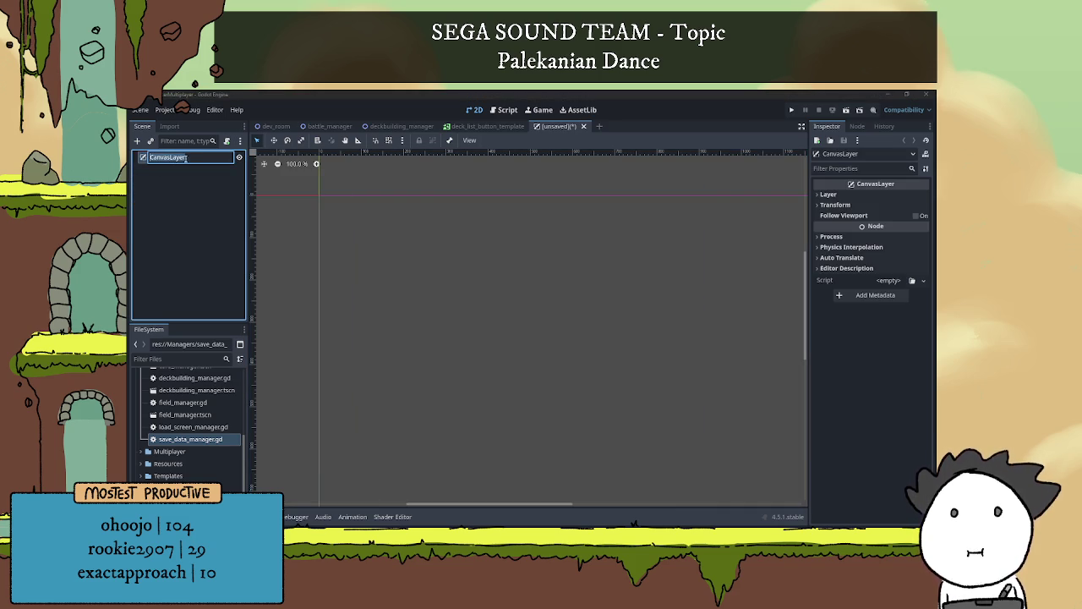
{"action": "key", "text": "BackSpace"}
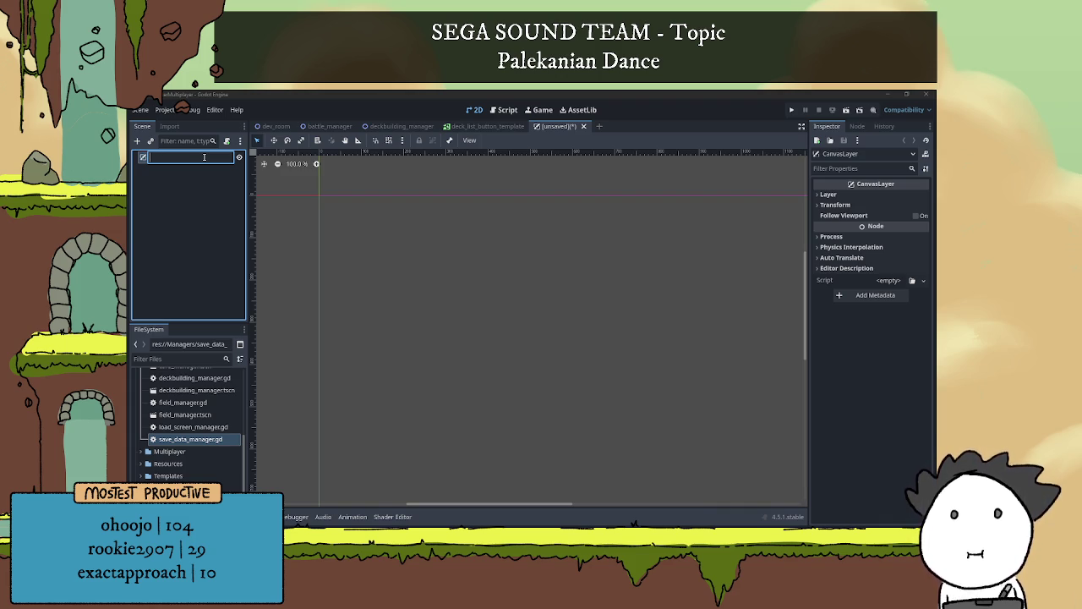
{"action": "type", "text": "deck"}
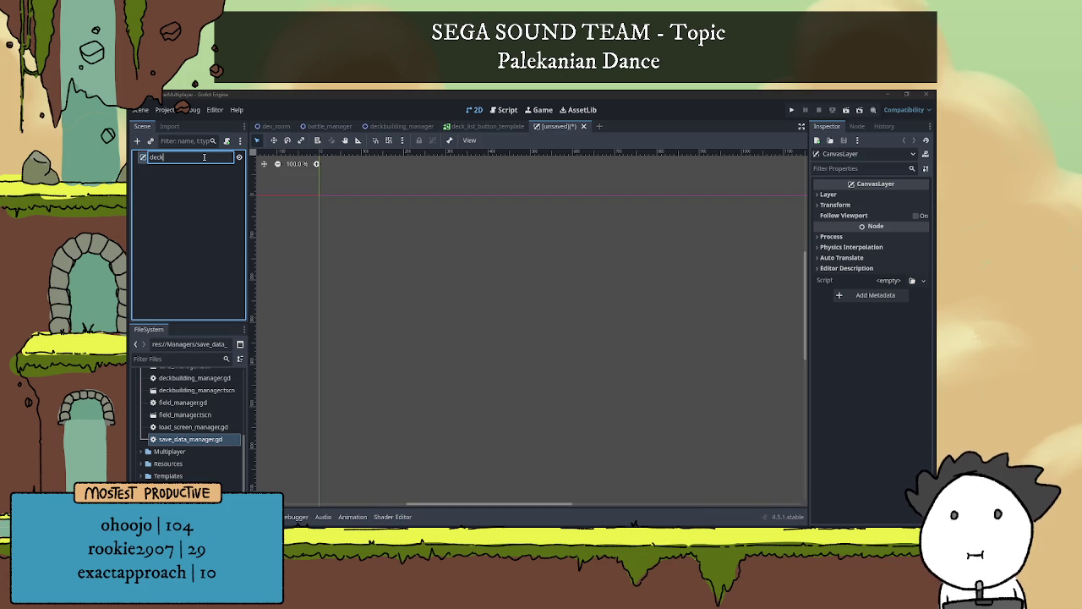
{"action": "type", "text": "_loading_"}
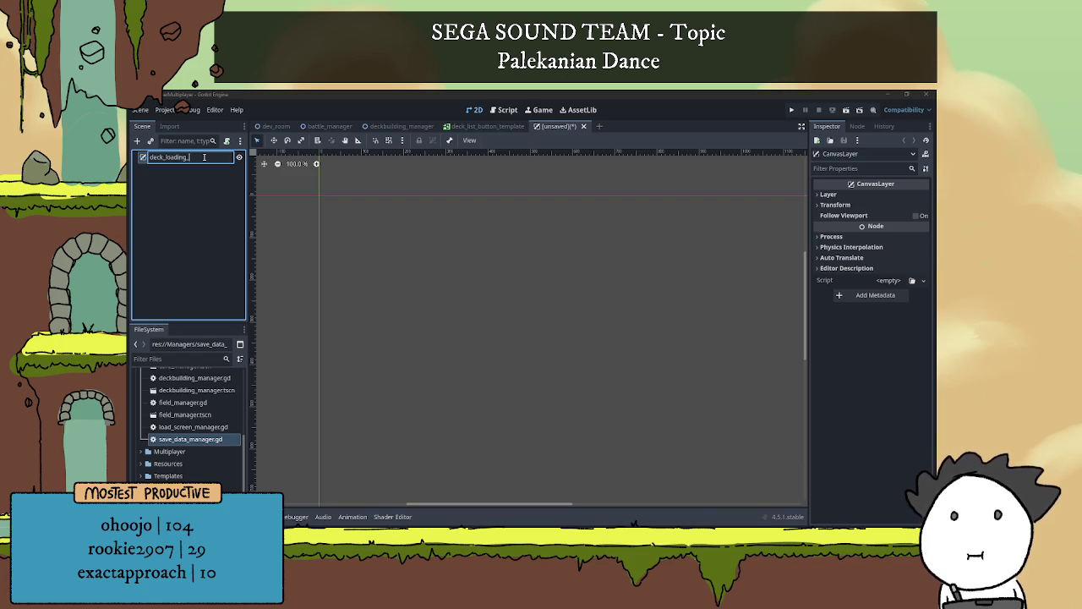
{"action": "type", "text": "manager"}
{"action": "key", "text": "Return"}
{"action": "scroll", "coordinate": [522, 276], "scroll_direction": "down", "scroll_amount": 3}
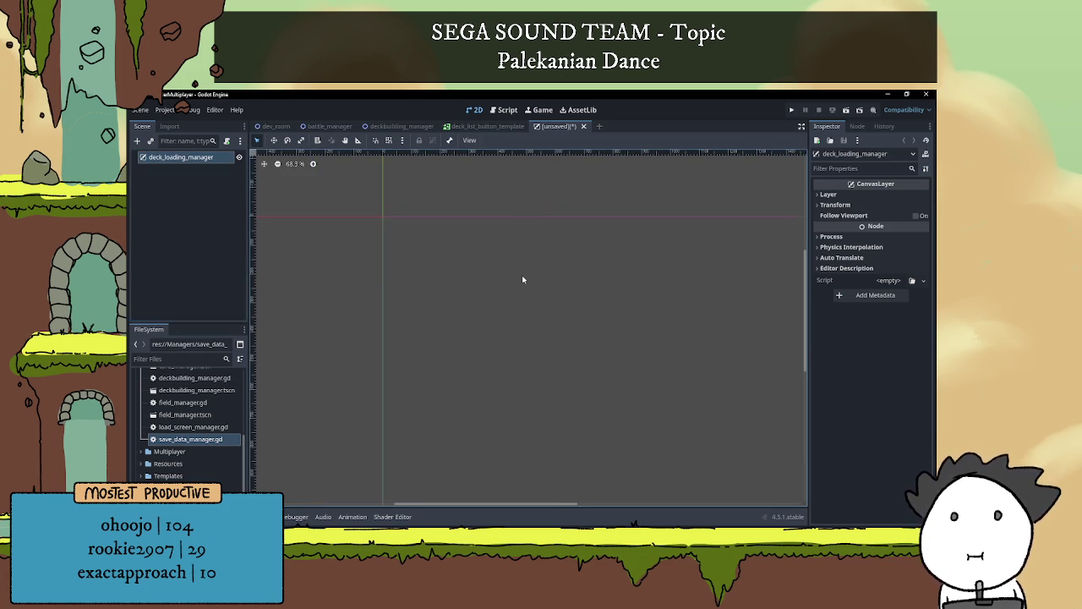
{"action": "scroll", "coordinate": [567, 273], "scroll_direction": "down", "scroll_amount": 2}
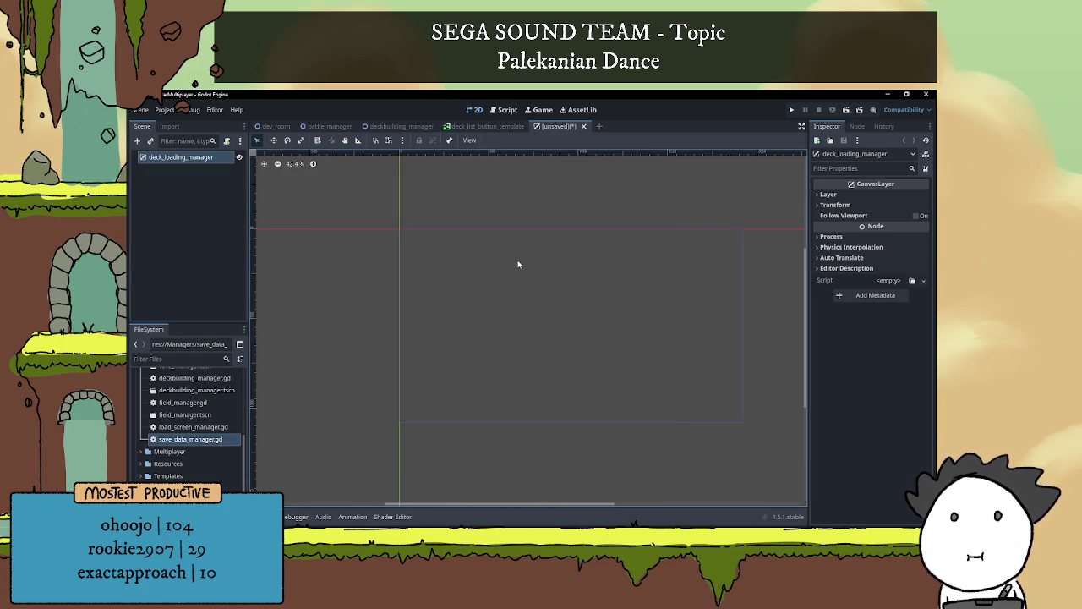
{"action": "scroll", "coordinate": [515, 269], "scroll_direction": "right", "scroll_amount": 3}
{"action": "scroll", "coordinate": [516, 270], "scroll_direction": "up", "scroll_amount": 1}
{"action": "scroll", "coordinate": [516, 270], "scroll_direction": "down", "scroll_amount": 2}
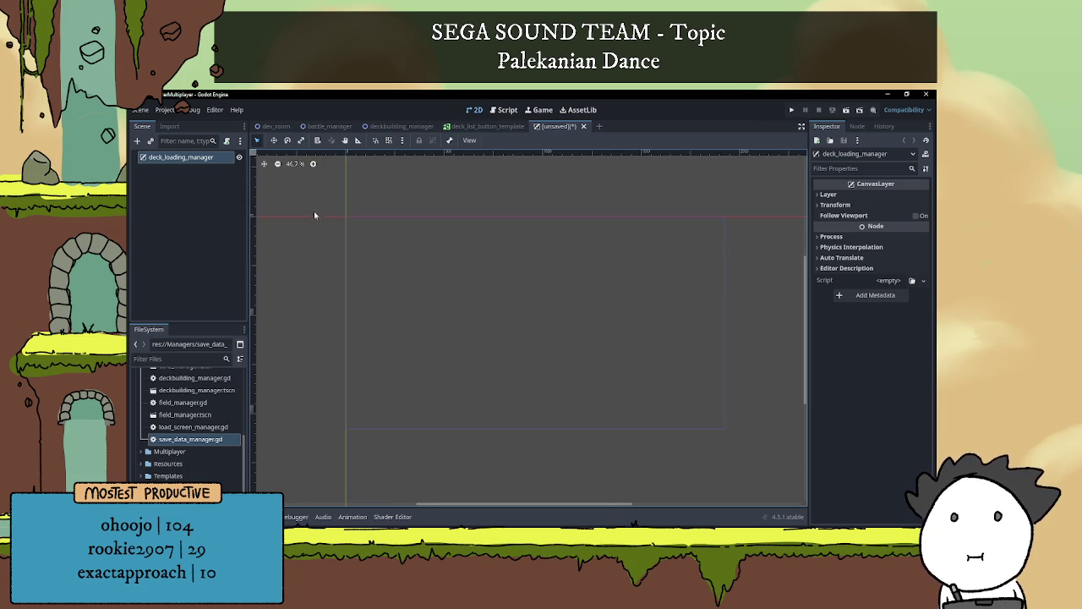
{"action": "left_click", "coordinate": [137, 140]}
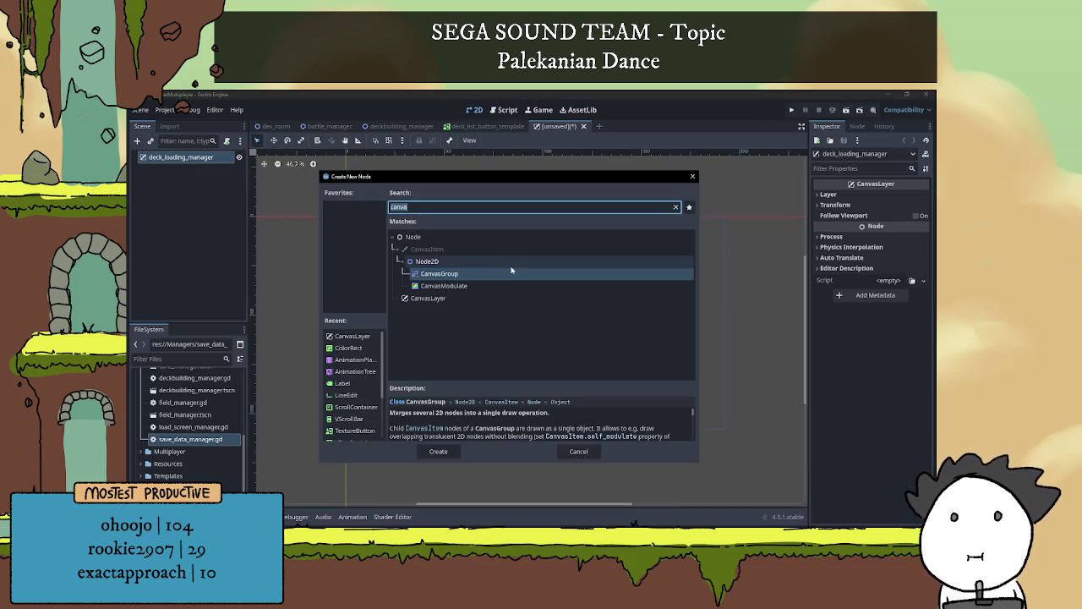
Add a ColorRect child named background
{"action": "type", "text": "colo"}
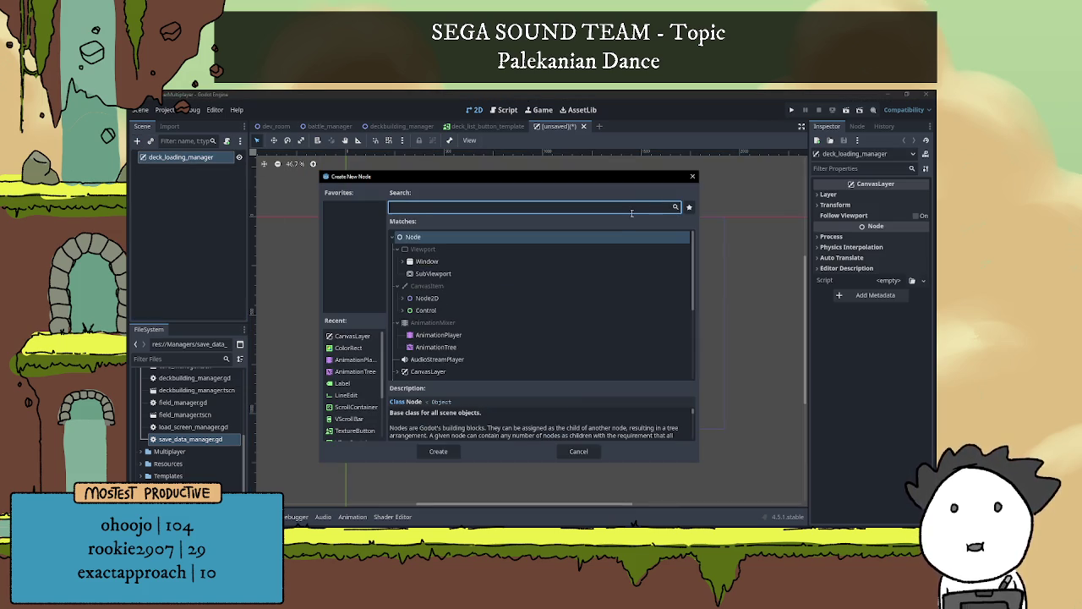
{"action": "key", "text": "Return"}
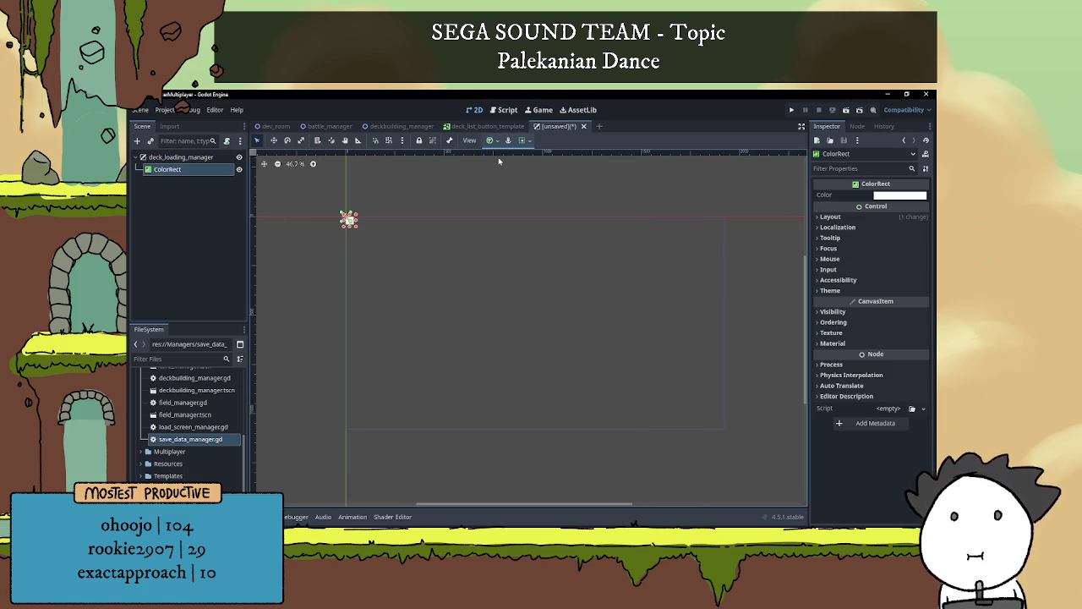
{"action": "double_click", "coordinate": [192, 171]}
{"action": "type", "text": "b"}
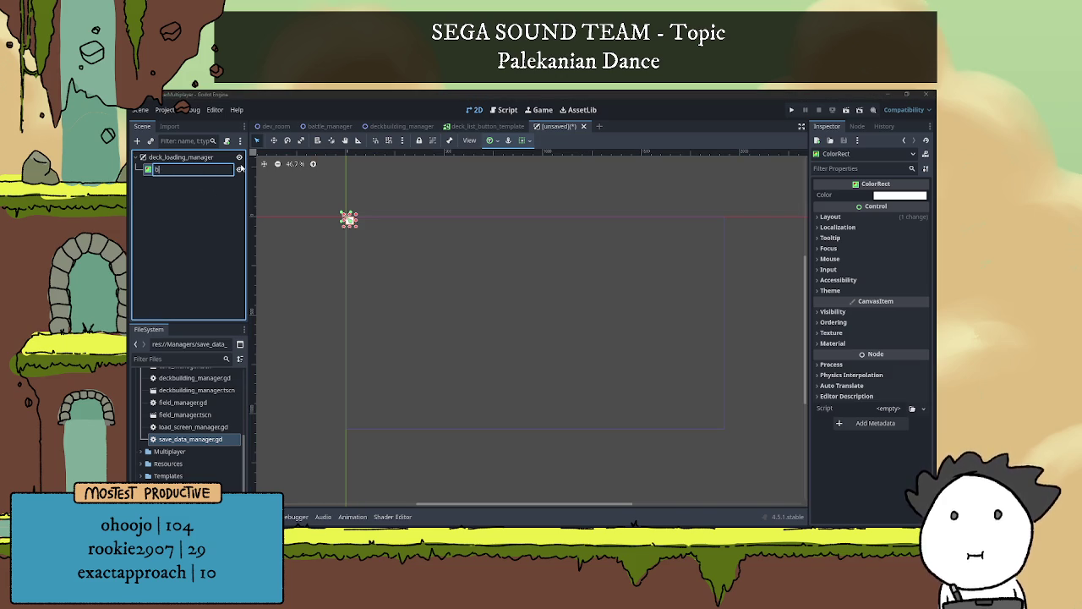
{"action": "type", "text": "ackground"}
{"action": "key", "text": "Return"}
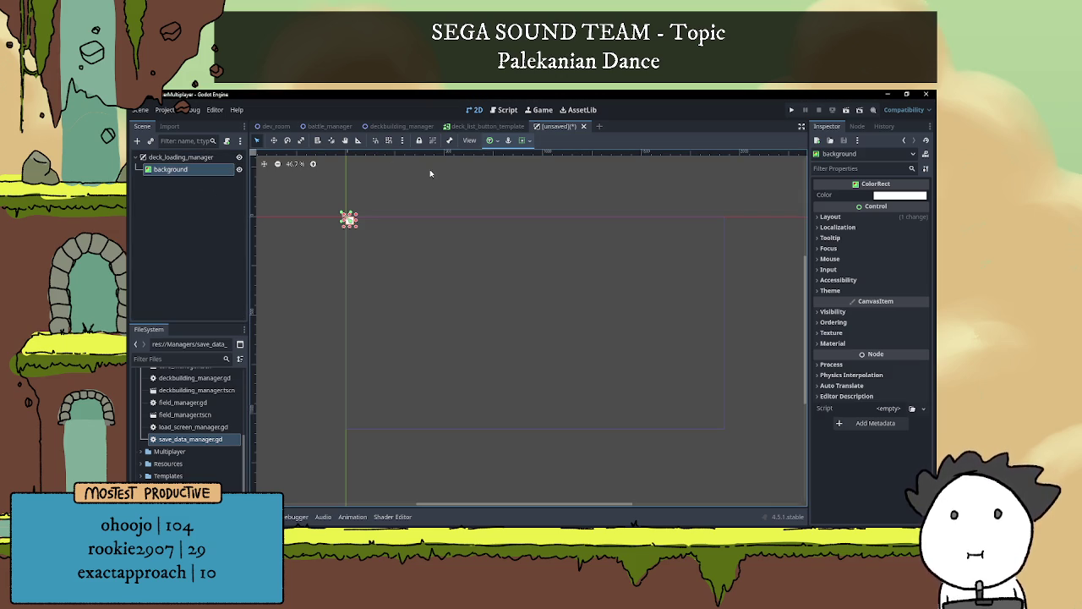
Colour the background rectangle bright blue and collapse its anchors to the top-left
{"action": "left_click", "coordinate": [880, 196]}
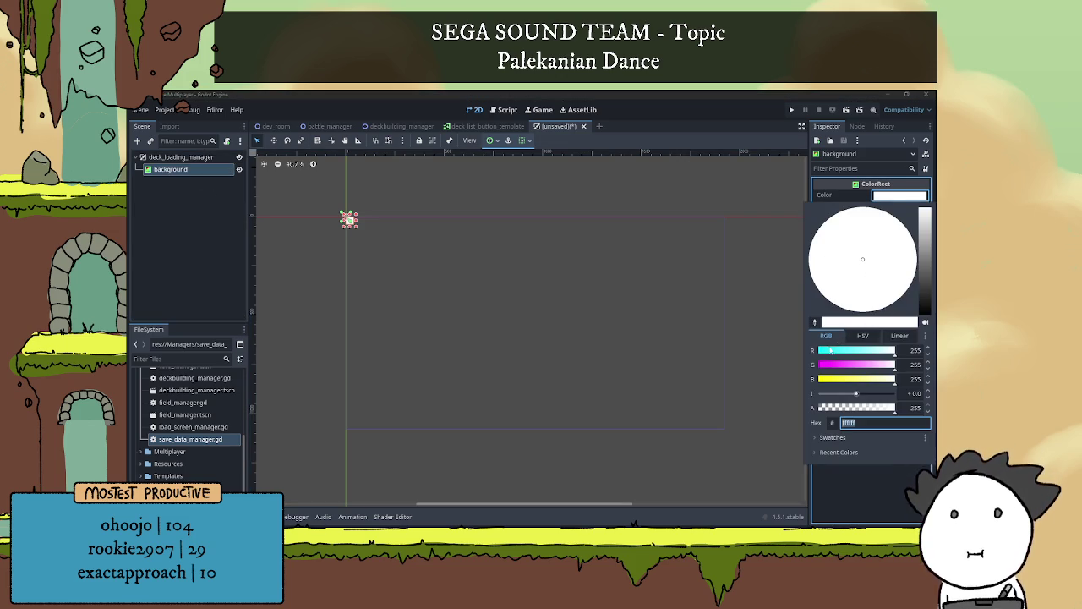
{"action": "left_click_drag", "start_coordinate": [826, 352], "coordinate": [781, 365]}
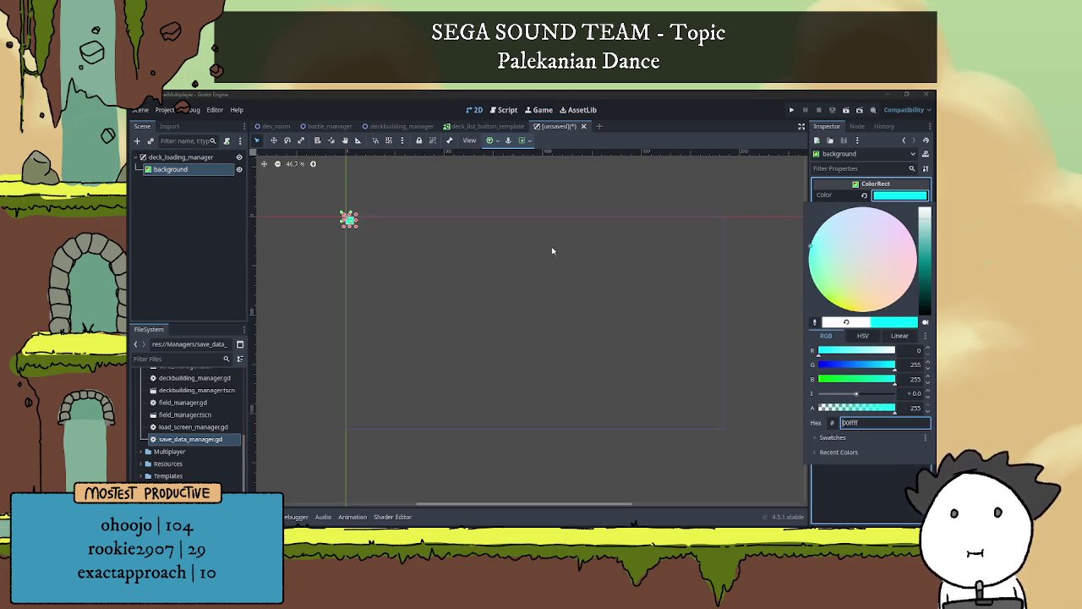
{"action": "left_click_drag", "start_coordinate": [921, 259], "coordinate": [929, 264]}
{"action": "left_click_drag", "start_coordinate": [818, 248], "coordinate": [849, 208]}
{"action": "left_click", "coordinate": [708, 271]}
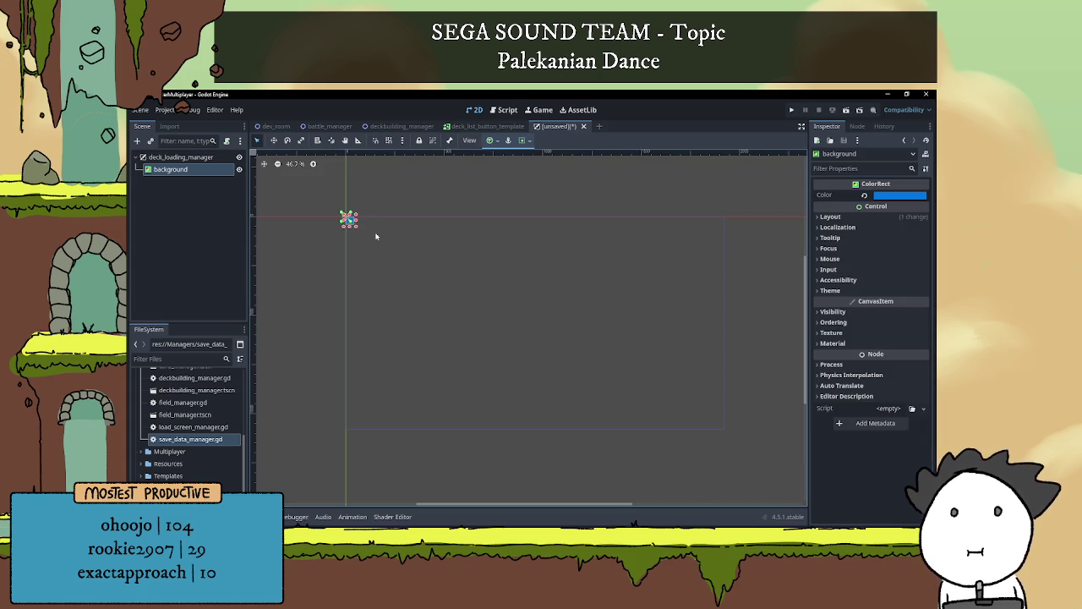
{"action": "mouse_move", "coordinate": [506, 277]}
{"action": "left_mouse_down"}
{"action": "mouse_move", "coordinate": [350, 221]}
{"action": "mouse_move", "coordinate": [557, 296]}
{"action": "mouse_move", "coordinate": [609, 332]}
{"action": "mouse_move", "coordinate": [547, 322]}
{"action": "mouse_move", "coordinate": [583, 312]}
{"action": "left_mouse_up"}
{"action": "scroll", "coordinate": [547, 321], "scroll_direction": "up", "scroll_amount": 1}
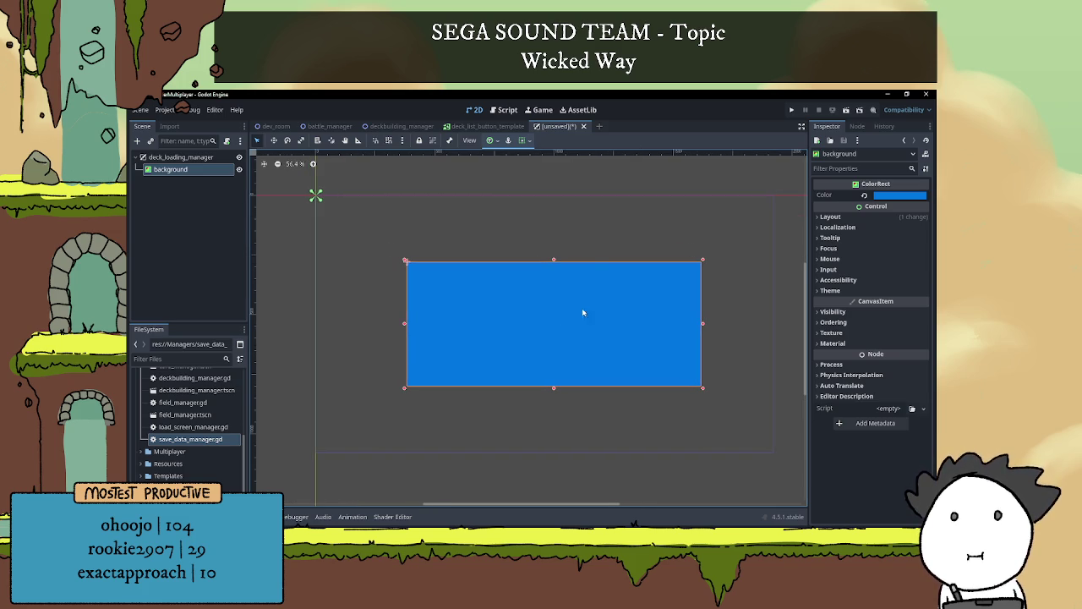
Set the background rectangle's size to 1200 x 600
{"action": "left_click", "coordinate": [830, 216]}
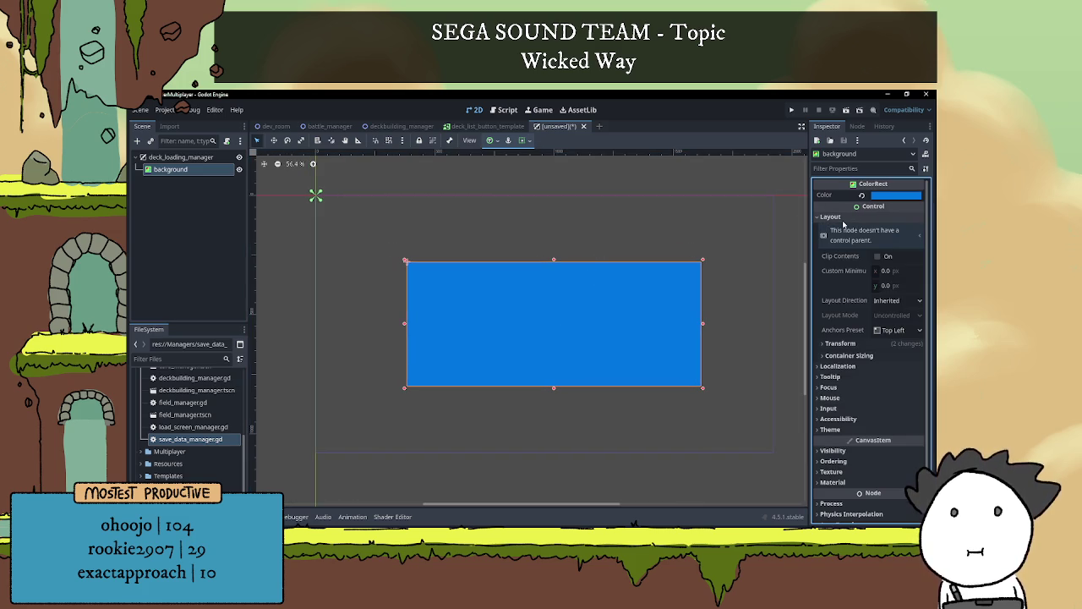
{"action": "left_click", "coordinate": [840, 356]}
{"action": "left_click", "coordinate": [839, 356]}
{"action": "left_click", "coordinate": [839, 343]}
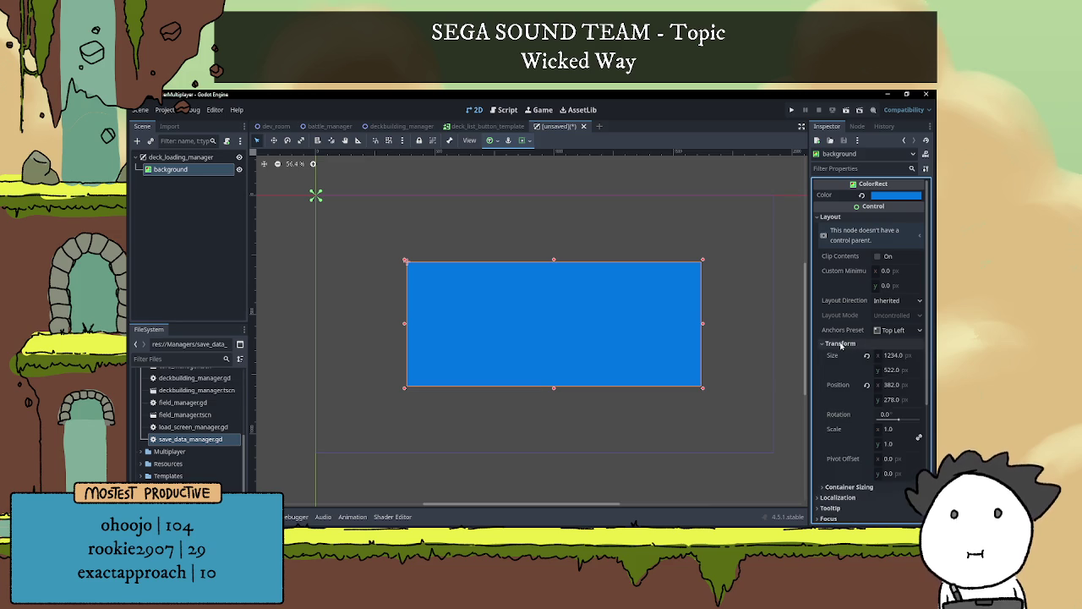
{"action": "left_click", "coordinate": [903, 356]}
{"action": "left_click", "coordinate": [904, 356]}
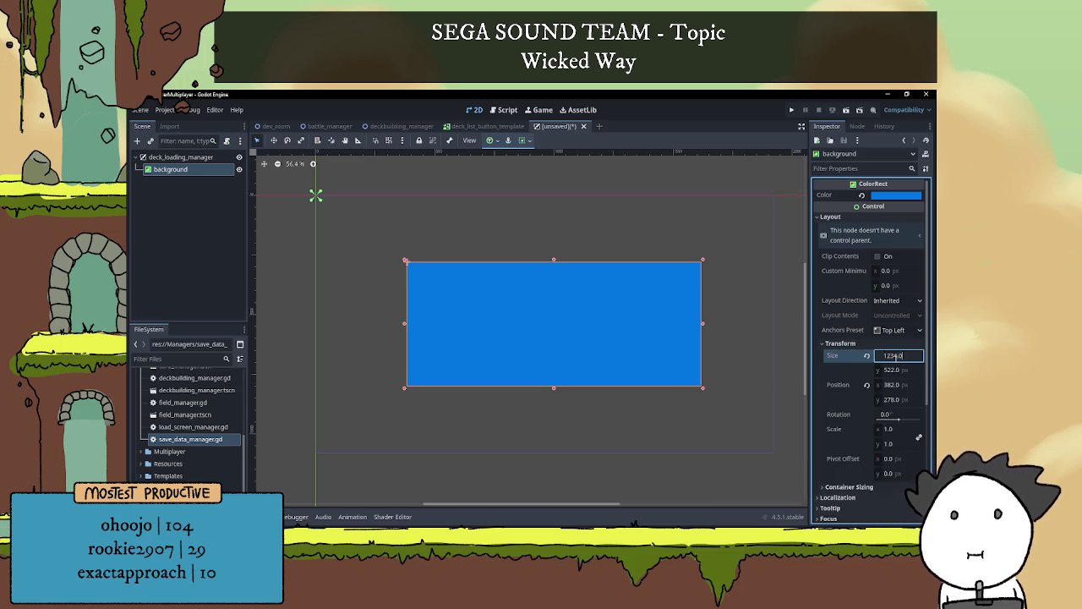
{"action": "type", "text": "00"}
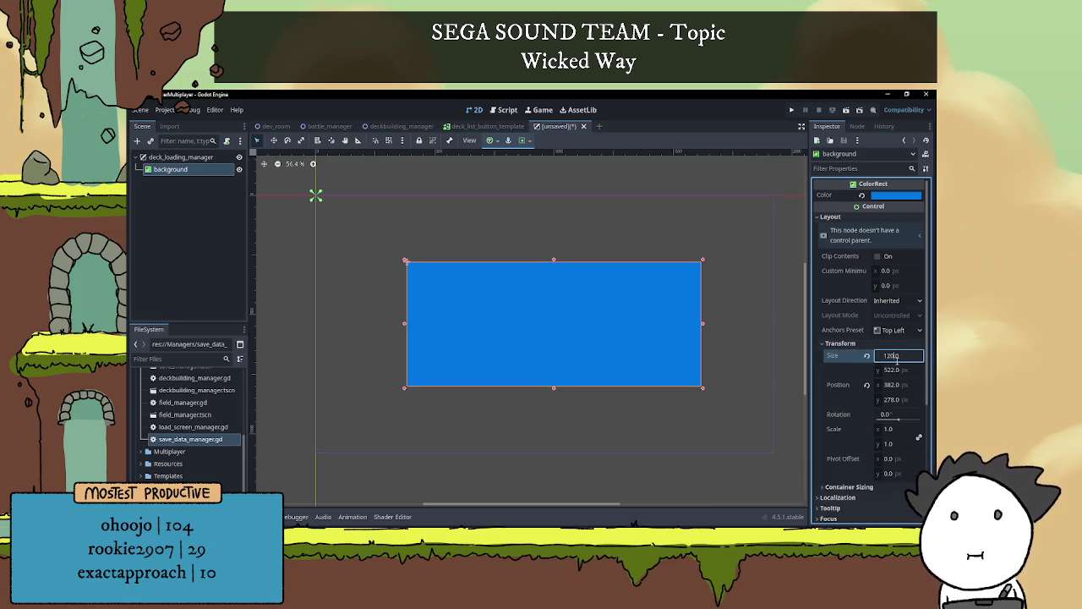
{"action": "left_click", "coordinate": [891, 370]}
{"action": "left_click", "coordinate": [888, 370]}
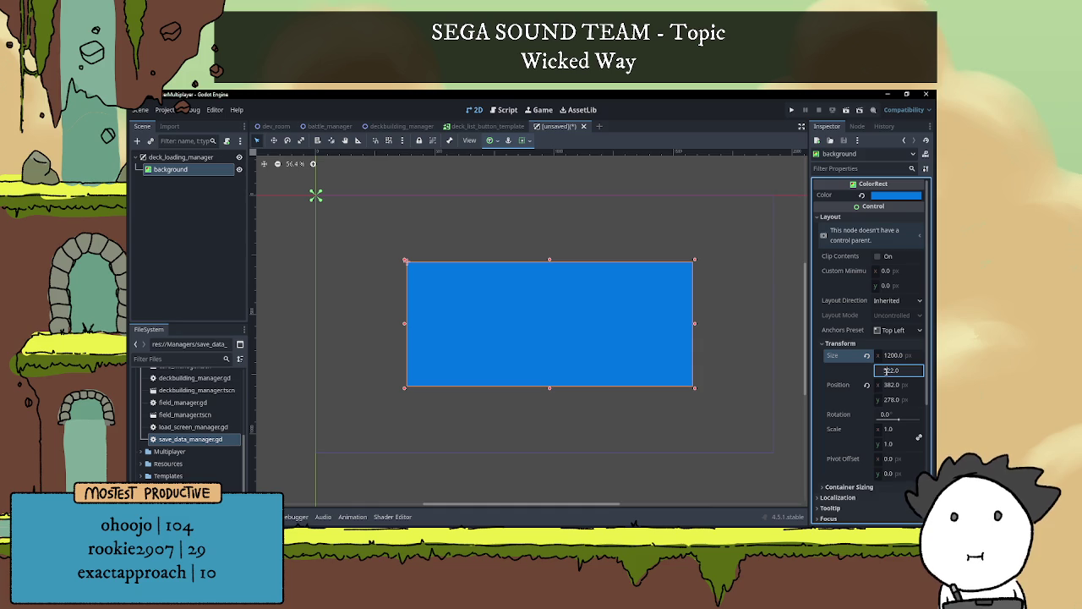
{"action": "left_click_drag", "start_coordinate": [885, 371], "coordinate": [894, 370]}
{"action": "type", "text": "600"}
{"action": "key", "text": "Return"}
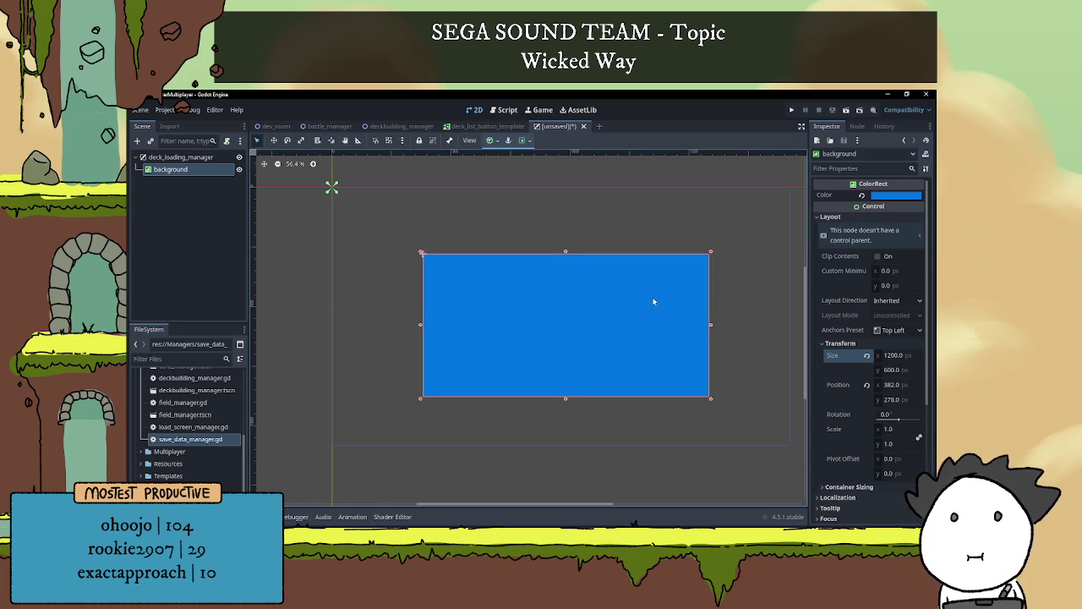
Move the blue panel back to the scene origin by resetting its position
{"action": "left_click_drag", "start_coordinate": [648, 338], "coordinate": [560, 272]}
{"action": "left_click", "coordinate": [867, 385]}
{"action": "left_click", "coordinate": [895, 385]}
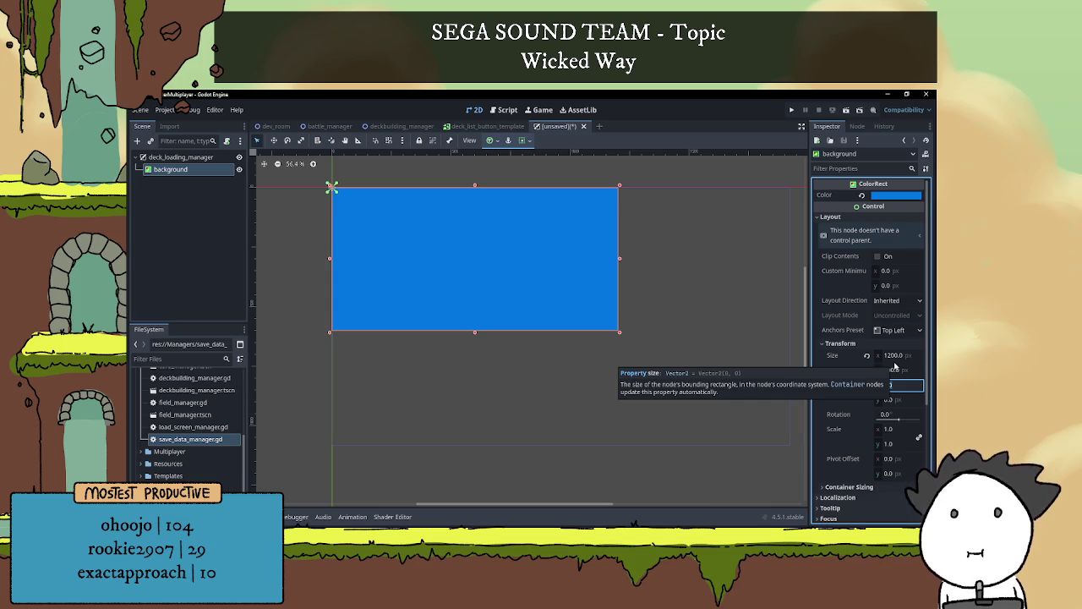
Set the background panel's vertical position to 200
{"action": "key", "text": "Return"}
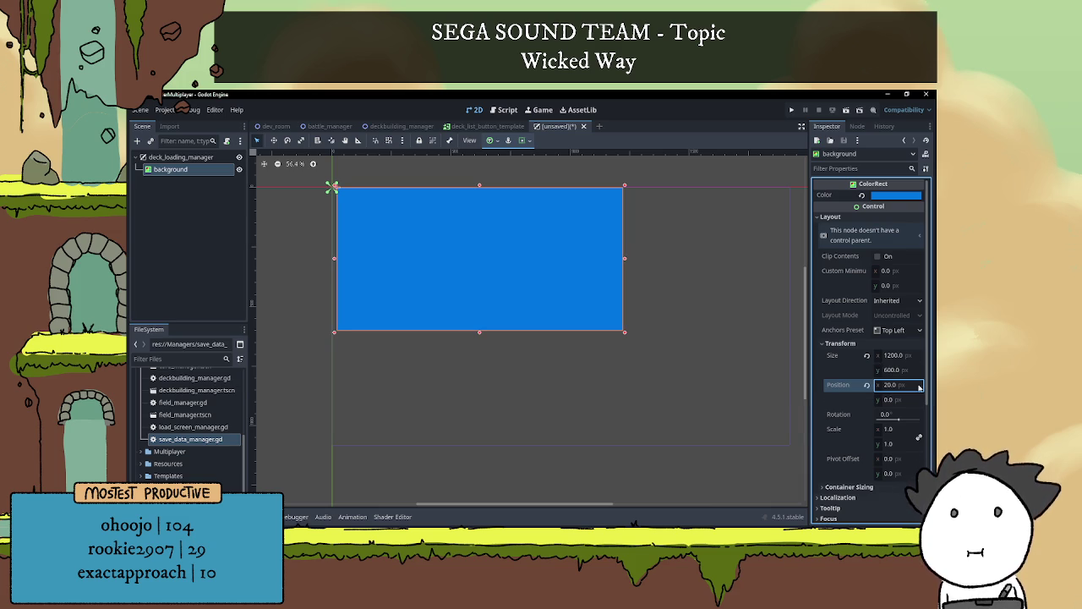
{"action": "left_click", "coordinate": [892, 399]}
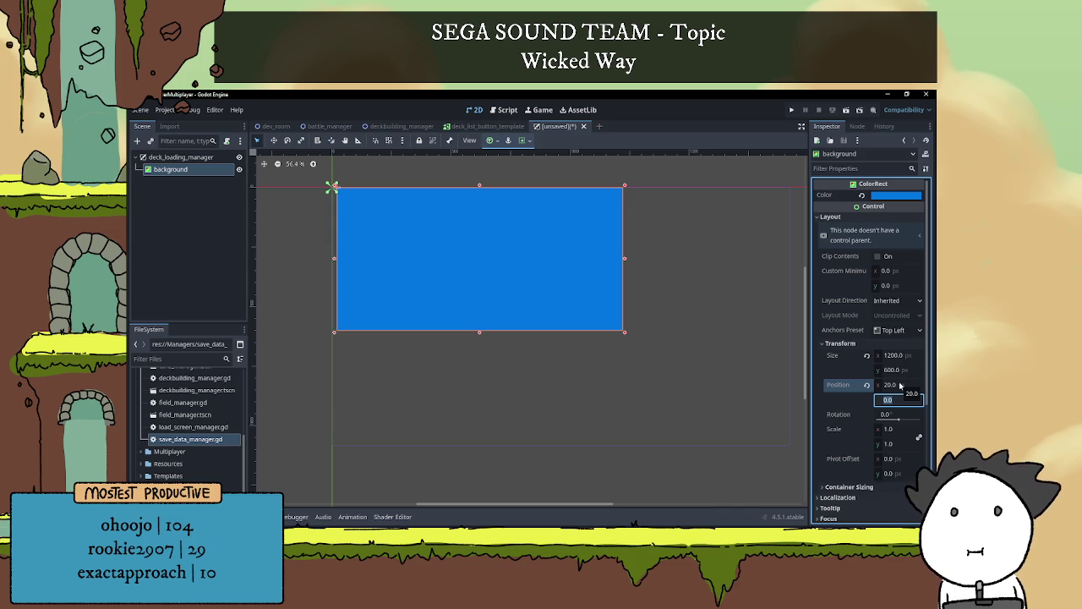
{"action": "type", "text": "400"}
{"action": "key", "text": "Return"}
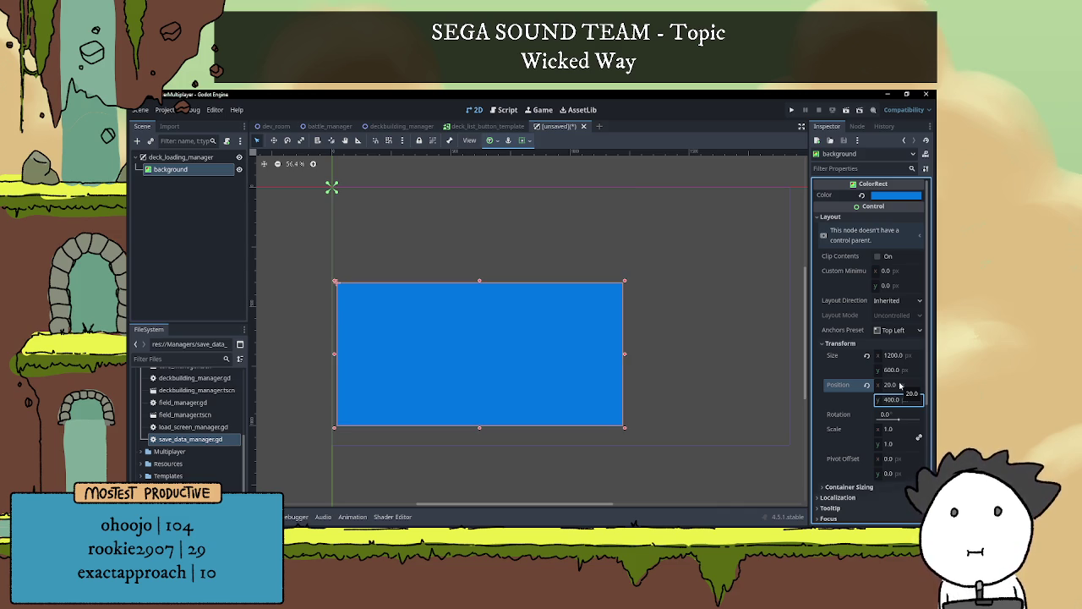
{"action": "left_click", "coordinate": [890, 399]}
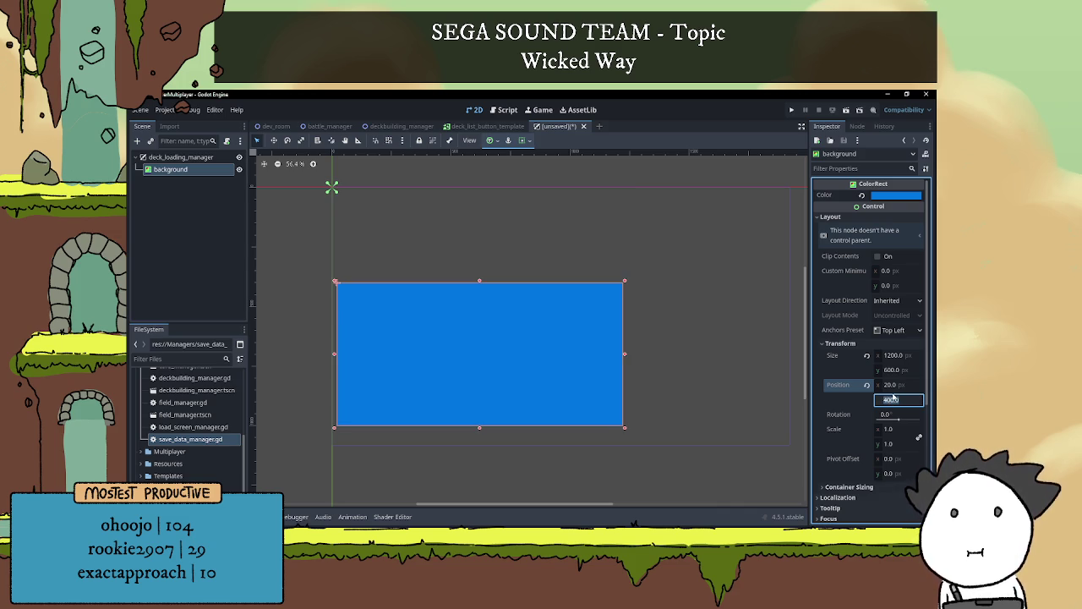
{"action": "type", "text": "200"}
{"action": "key", "text": "Return"}
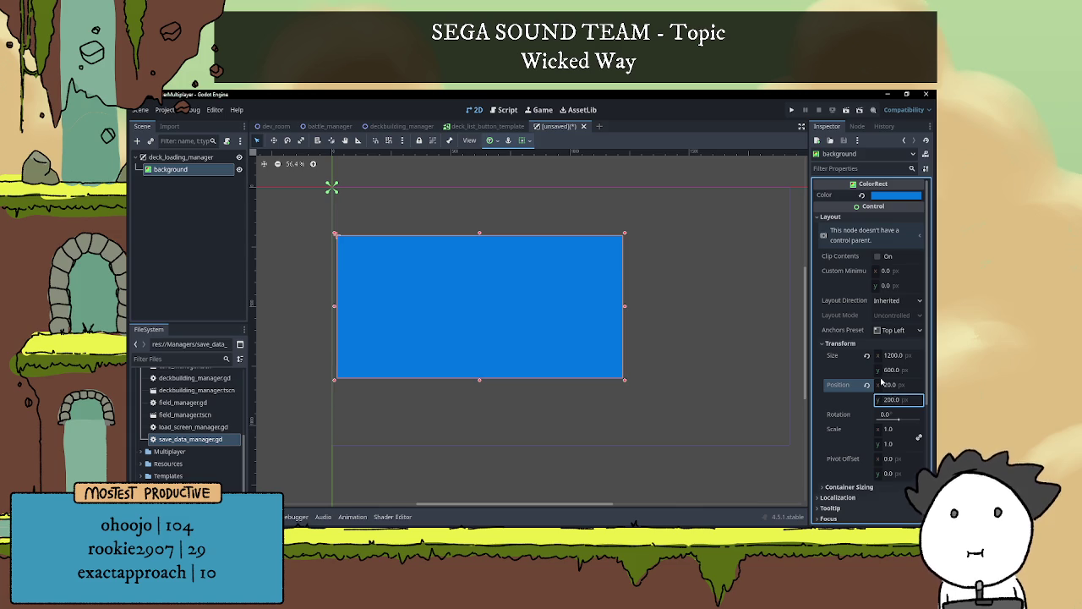
{"action": "left_click", "coordinate": [890, 402]}
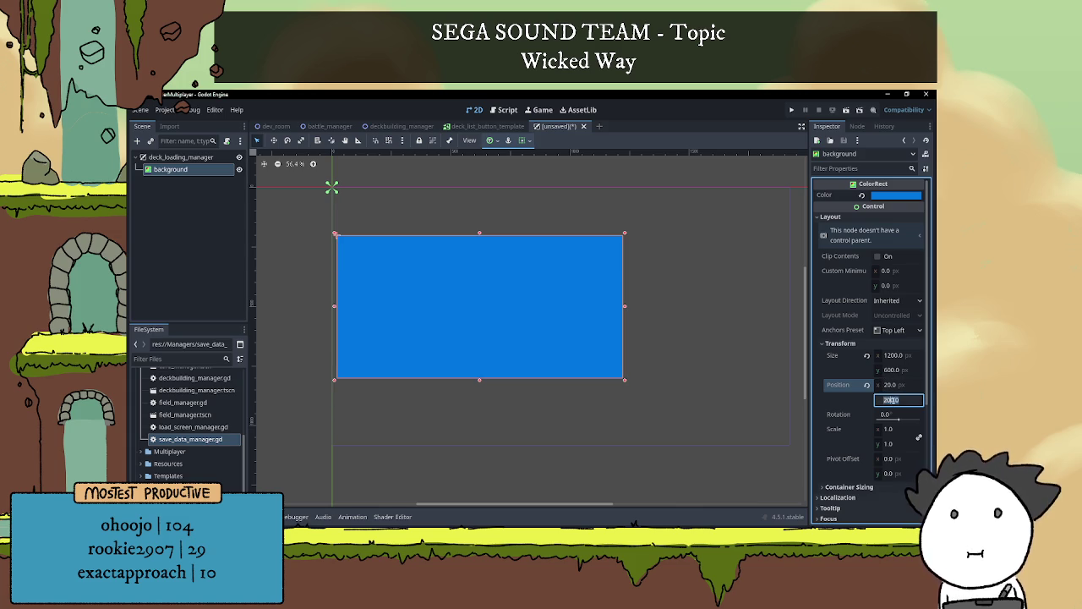
Set the background panel's horizontal position to 370
{"action": "left_click", "coordinate": [890, 385]}
{"action": "left_click", "coordinate": [893, 386]}
{"action": "type", "text": "1"}
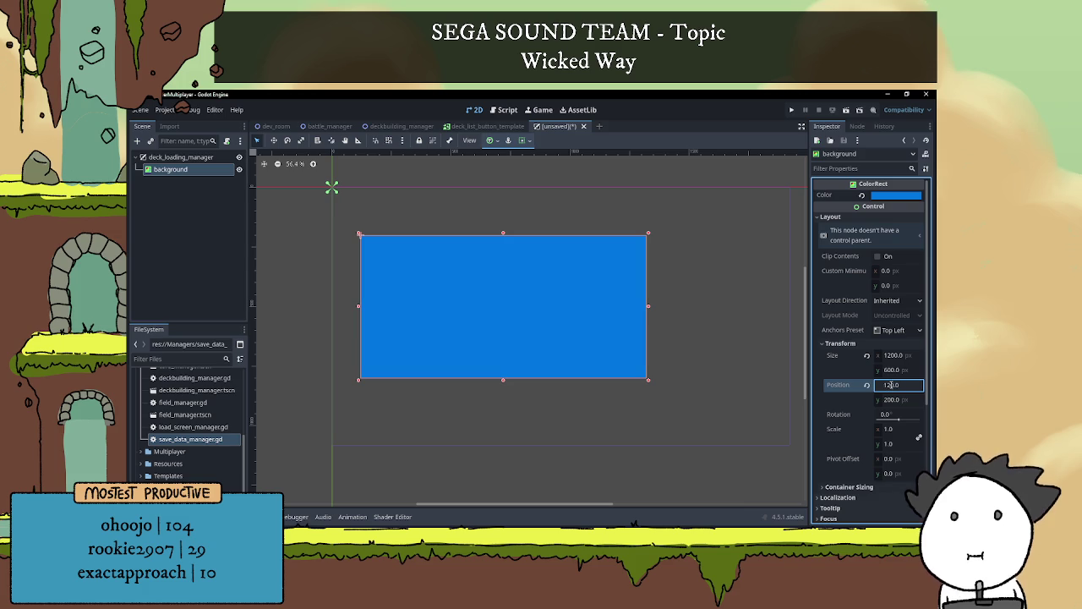
{"action": "key", "text": "BackSpace"}
{"action": "type", "text": "30"}
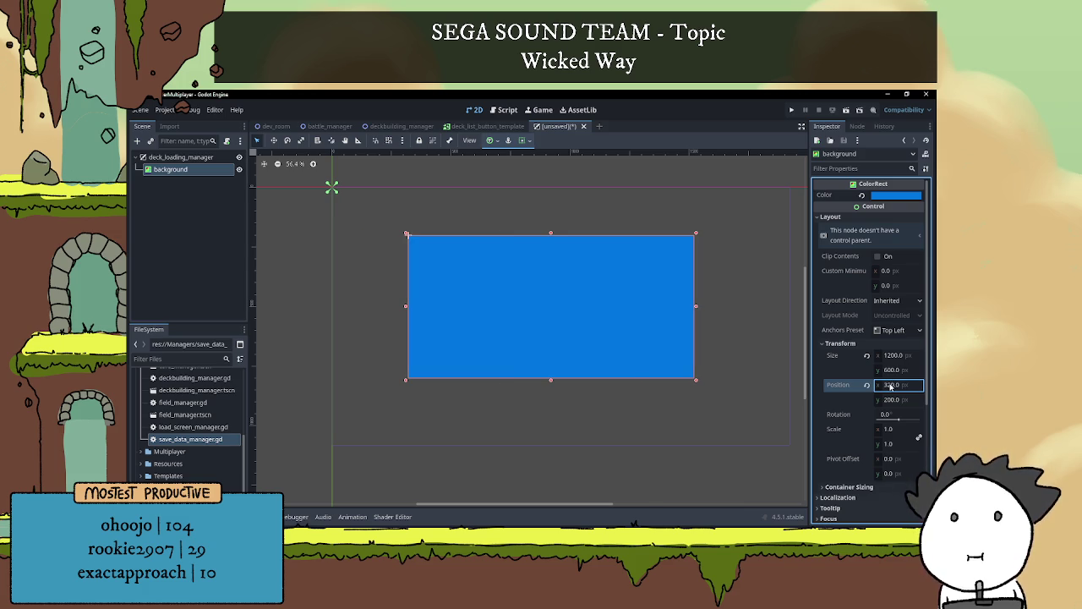
{"action": "key", "text": "BackSpace"}
{"action": "type", "text": "42"}
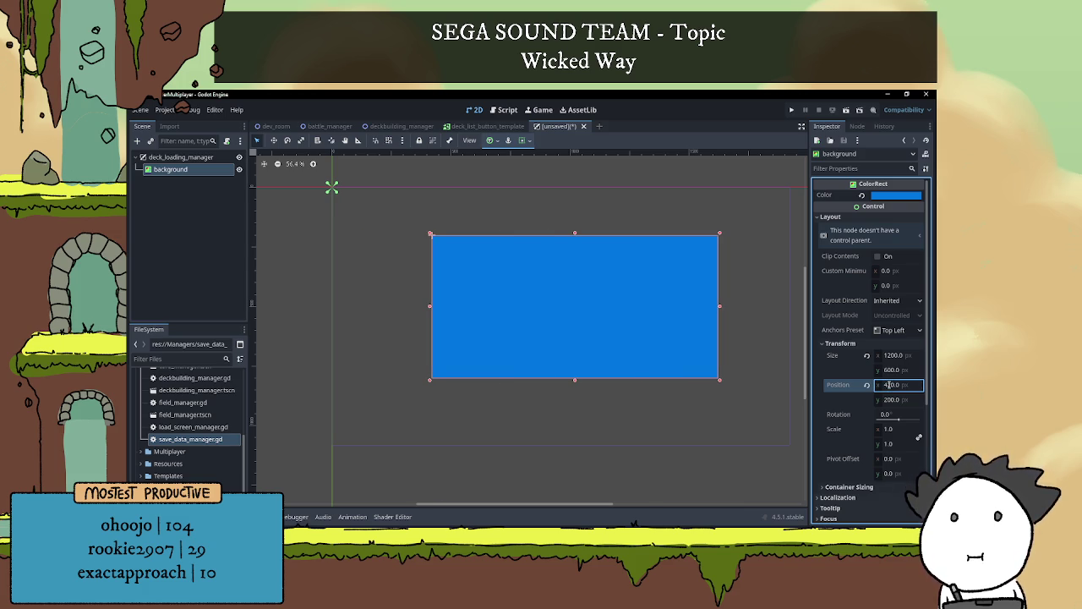
{"action": "scroll", "coordinate": [670, 381], "scroll_direction": "down", "scroll_amount": 3}
{"action": "scroll", "coordinate": [673, 372], "scroll_direction": "up", "scroll_amount": 2}
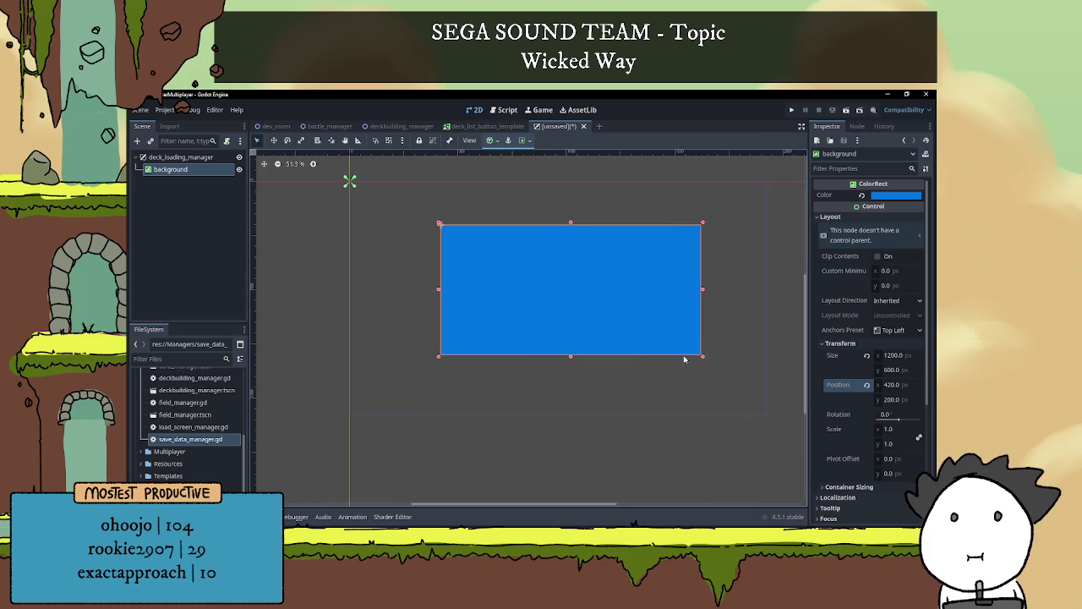
{"action": "left_click", "coordinate": [903, 387]}
{"action": "key", "text": "BackSpace"}
{"action": "type", "text": "3"}
{"action": "key", "text": "Delete"}
{"action": "type", "text": "7"}
{"action": "key", "text": "Return"}
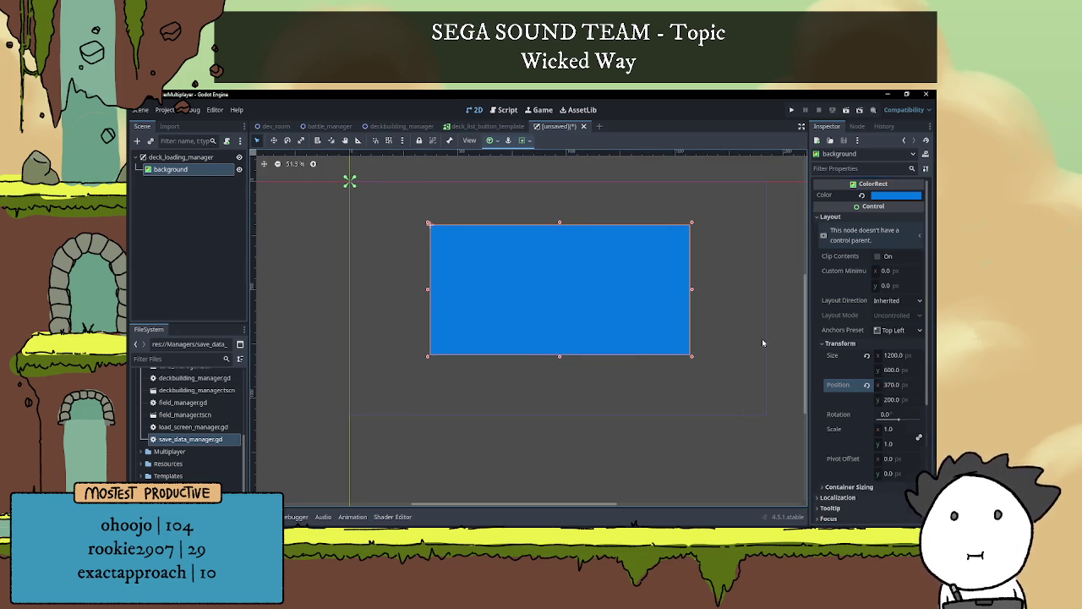
Deselect the panel and pan the canvas to view it at 370, 200
{"action": "left_click", "coordinate": [762, 338]}
{"action": "scroll", "coordinate": [673, 307], "scroll_direction": "left", "scroll_amount": 2}
{"action": "scroll", "coordinate": [597, 287], "scroll_direction": "right", "scroll_amount": 2}
{"action": "scroll", "coordinate": [609, 285], "scroll_direction": "left", "scroll_amount": 1}
{"action": "scroll", "coordinate": [622, 228], "scroll_direction": "up", "scroll_amount": 1}
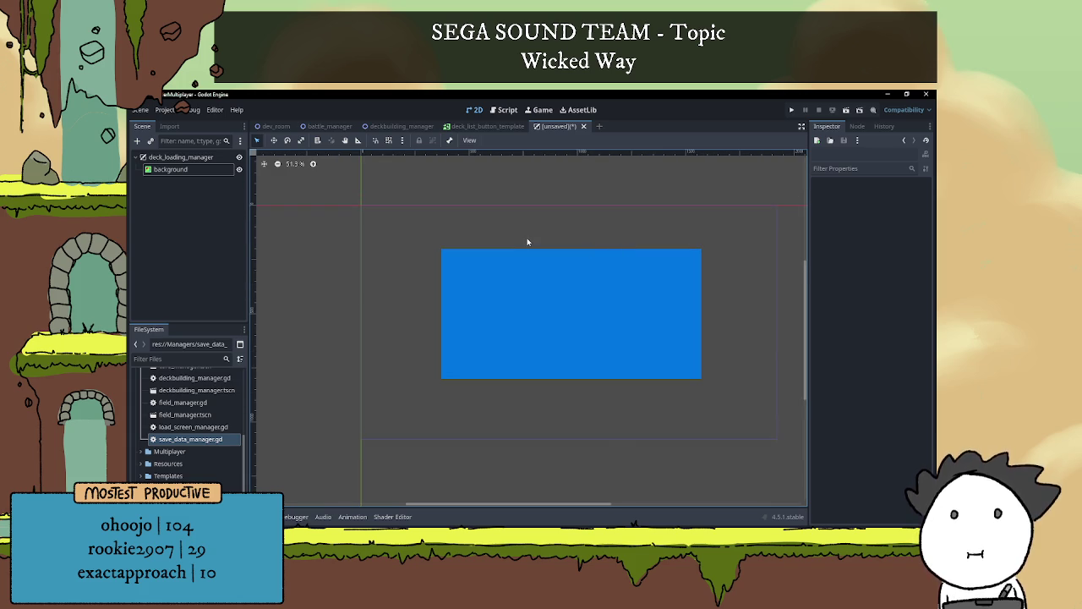
{"action": "left_click", "coordinate": [181, 157]}
{"action": "left_click", "coordinate": [137, 141]}
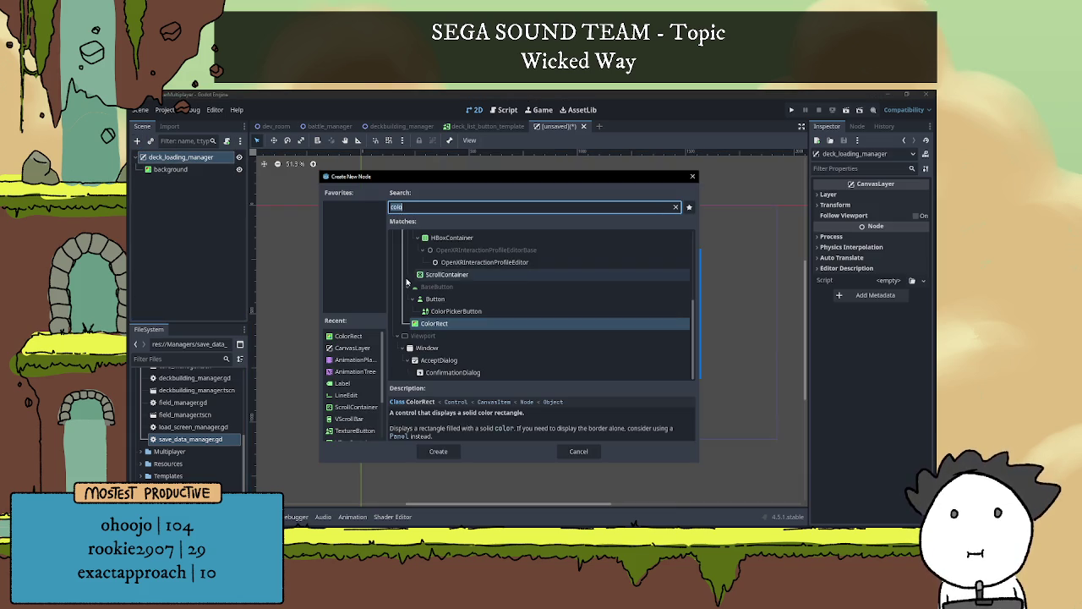
{"action": "left_click", "coordinate": [580, 453]}
{"action": "scroll", "coordinate": [442, 347], "scroll_direction": "down", "scroll_amount": 1}
{"action": "scroll", "coordinate": [495, 290], "scroll_direction": "up", "scroll_amount": 2}
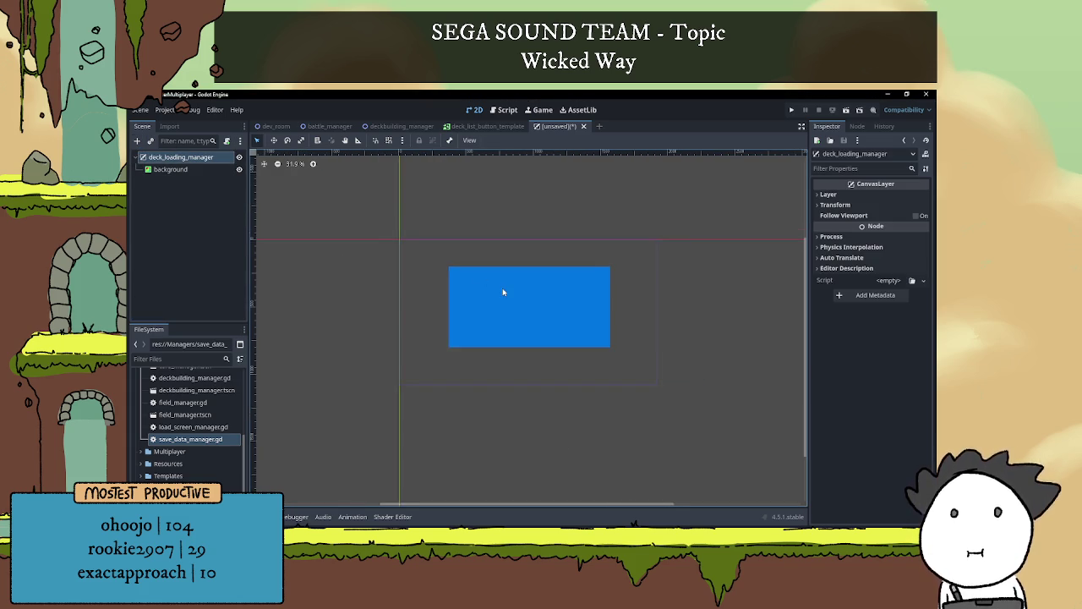
{"action": "scroll", "coordinate": [522, 296], "scroll_direction": "up", "scroll_amount": 1}
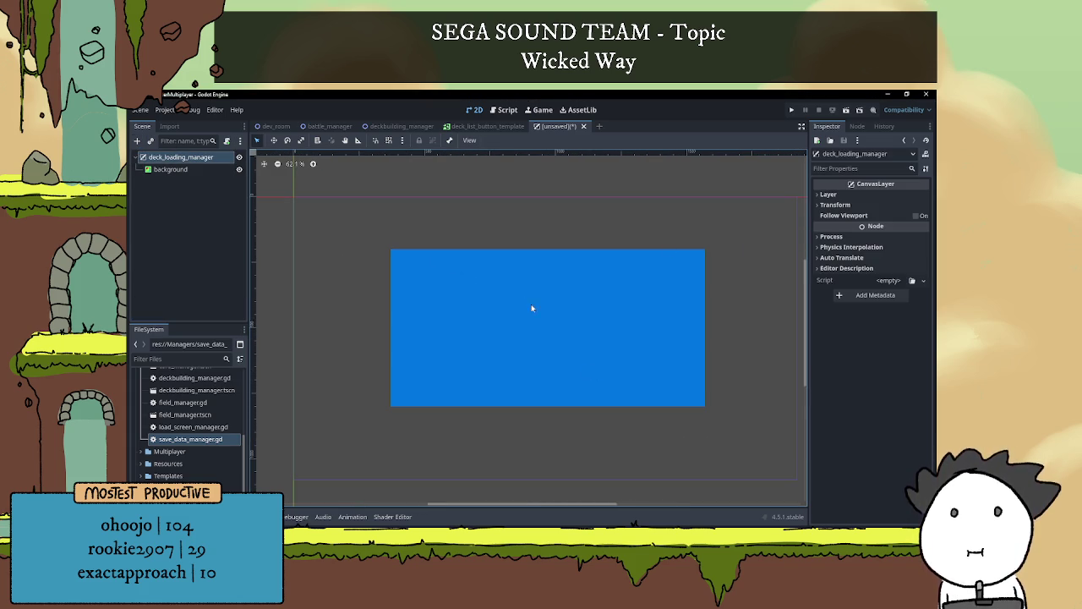
{"action": "left_click", "coordinate": [832, 236]}
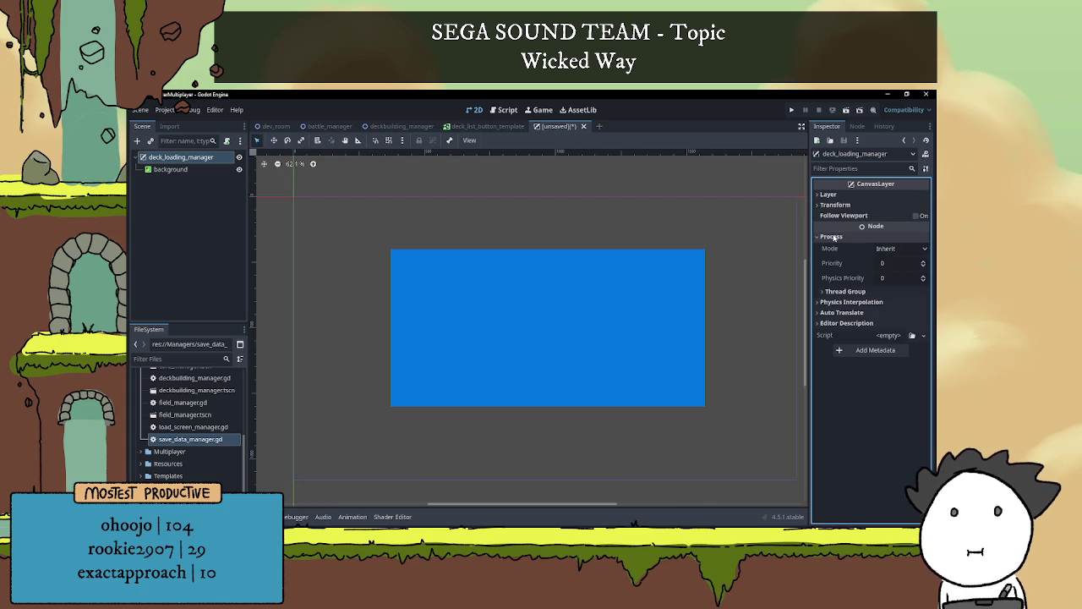
{"action": "left_click", "coordinate": [836, 304]}
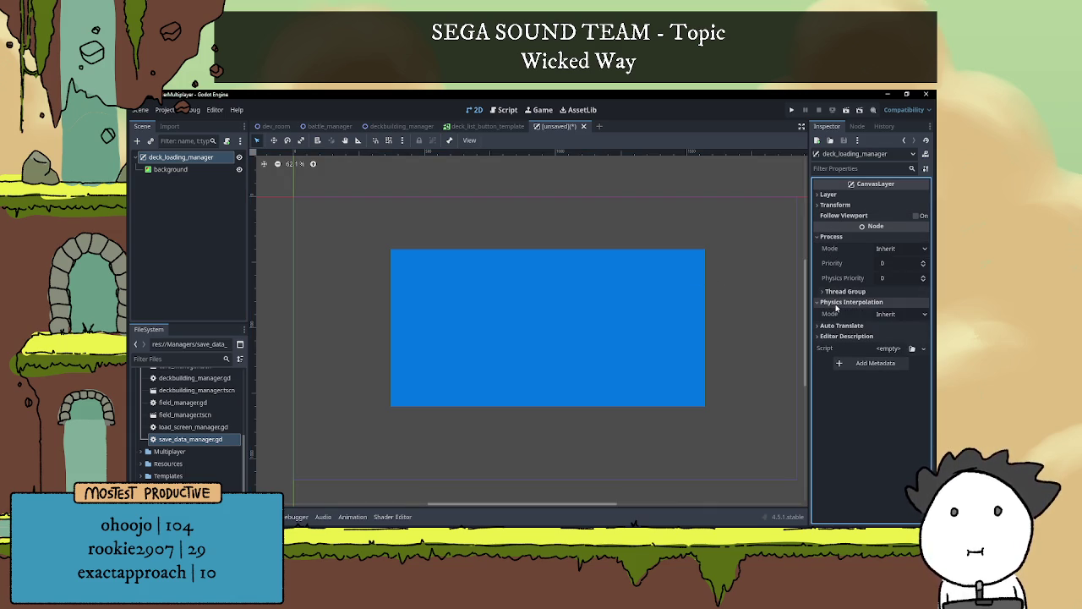
{"action": "left_click", "coordinate": [836, 303]}
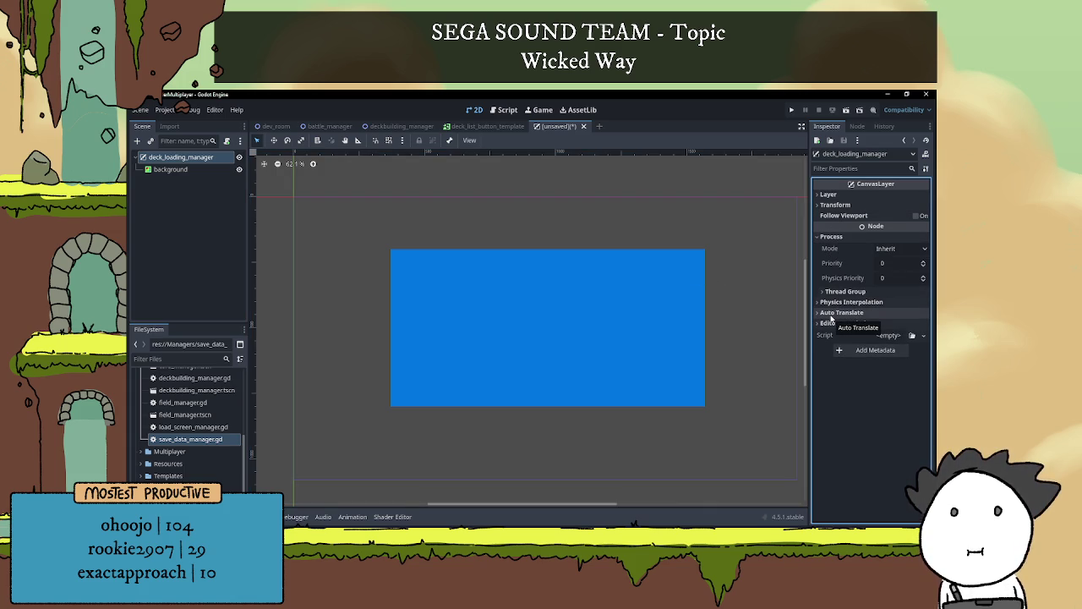
{"action": "left_click", "coordinate": [831, 237]}
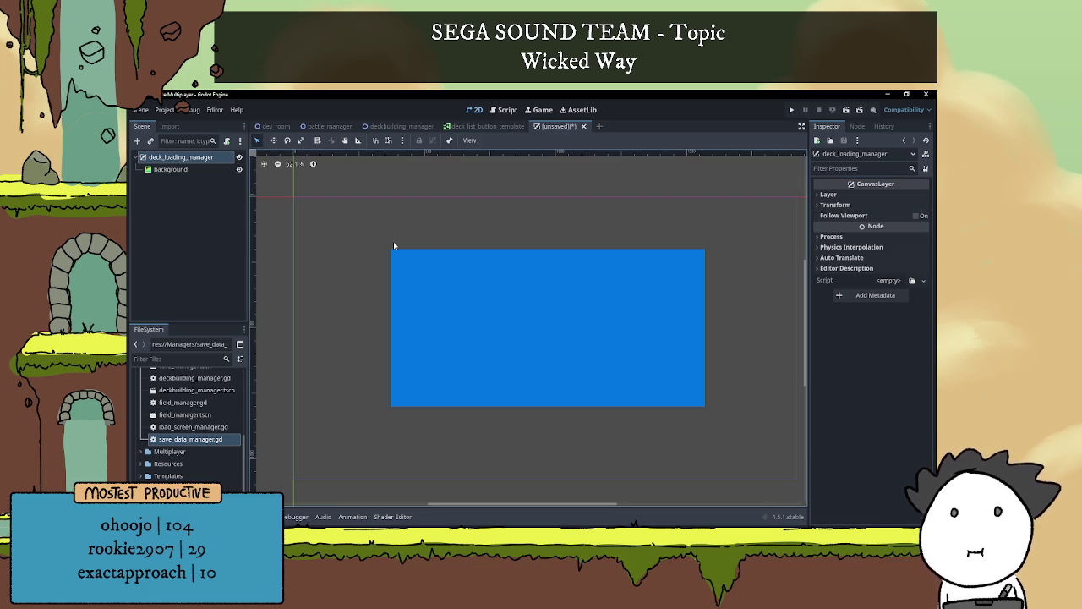
{"action": "left_click", "coordinate": [816, 194]}
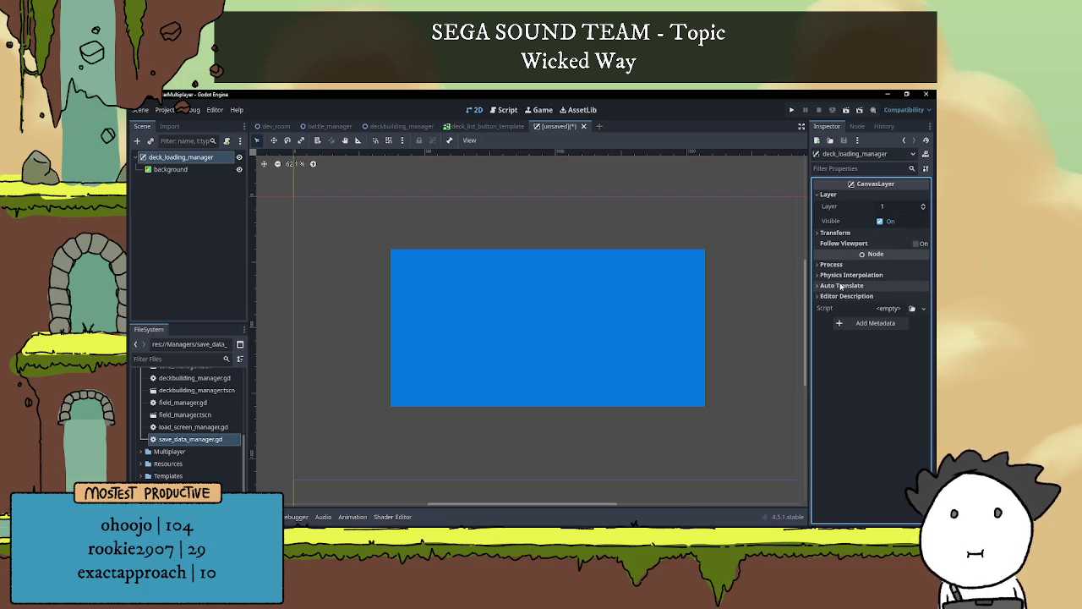
{"action": "left_click", "coordinate": [197, 170]}
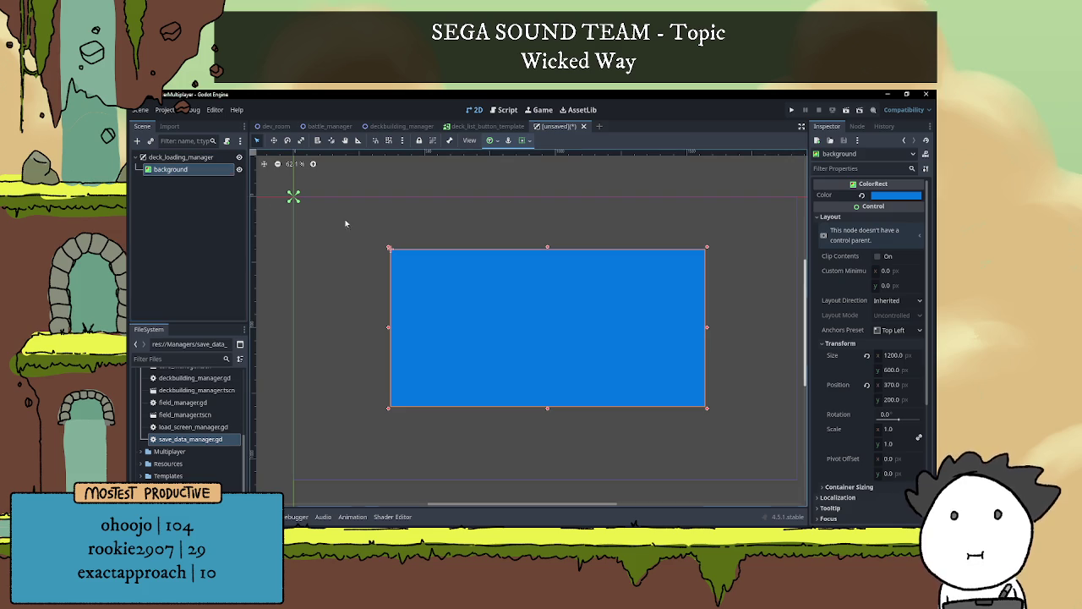
{"action": "scroll", "coordinate": [513, 270], "scroll_direction": "down", "scroll_amount": 3}
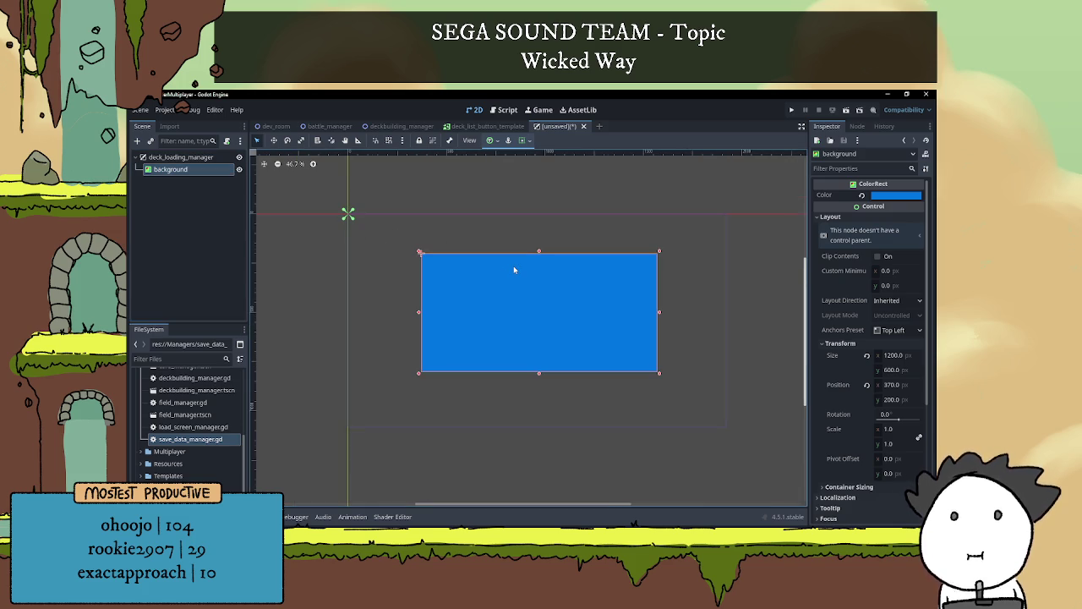
{"action": "scroll", "coordinate": [513, 270], "scroll_direction": "up", "scroll_amount": 3}
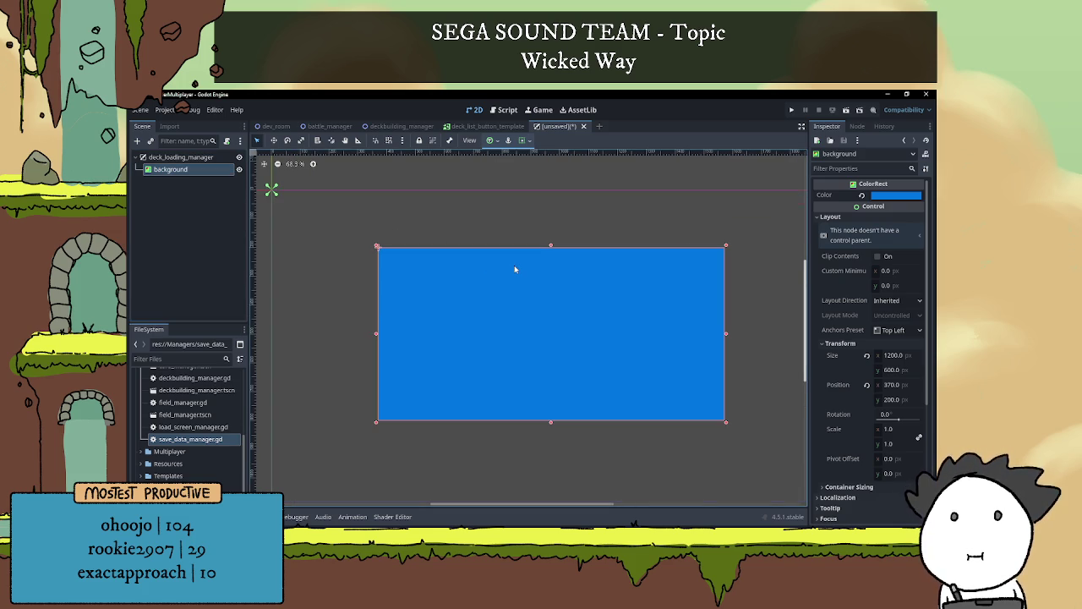
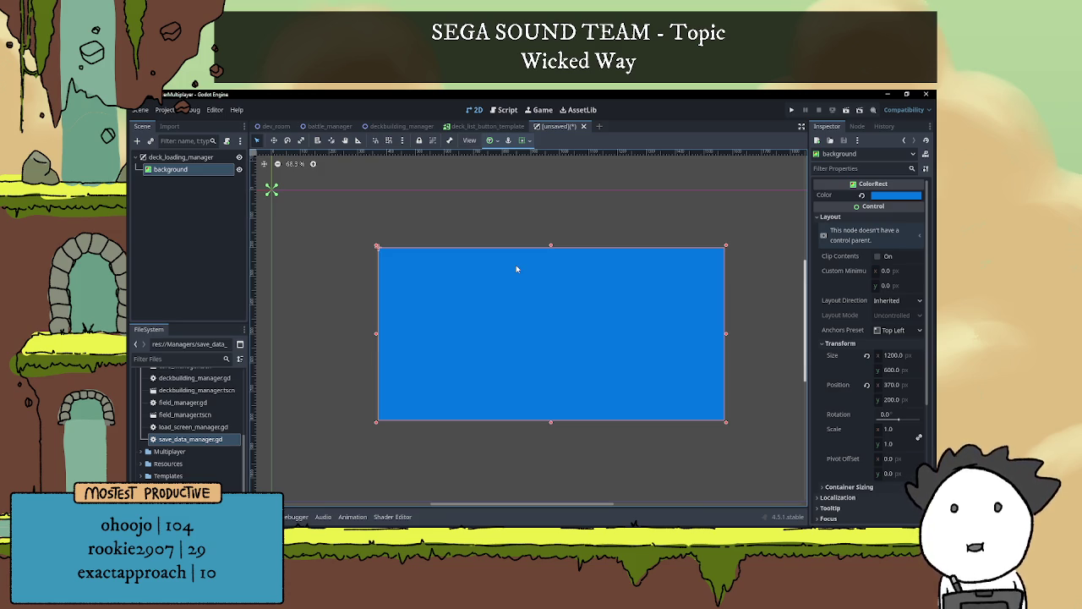
Add a ColorRect child under the deck_loading_manager root node
{"action": "left_click", "coordinate": [568, 180]}
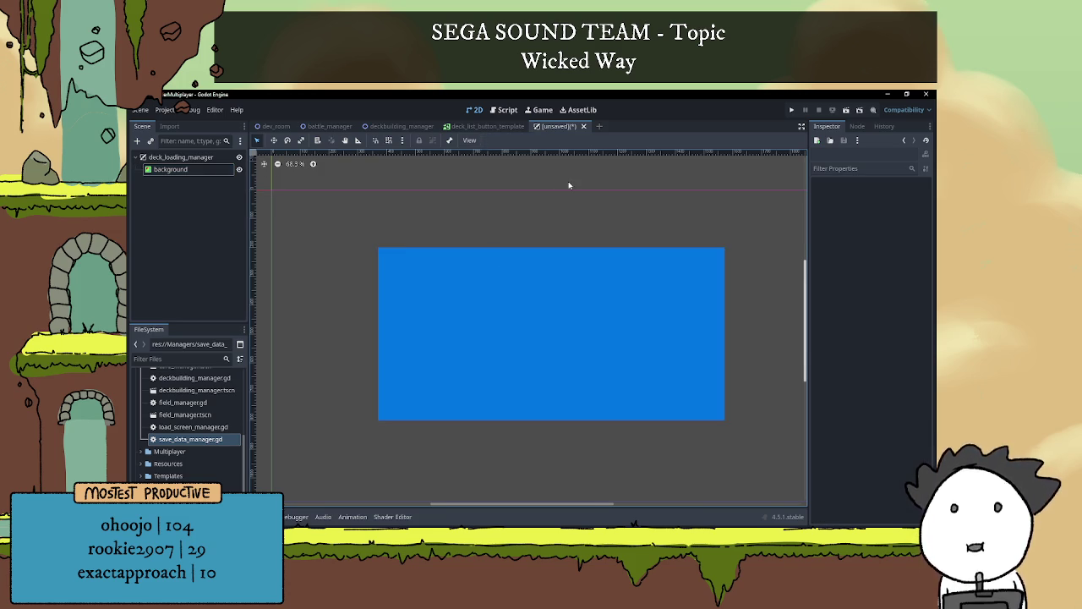
{"action": "scroll", "coordinate": [568, 181], "scroll_direction": "down", "scroll_amount": 1}
{"action": "left_click", "coordinate": [181, 157]}
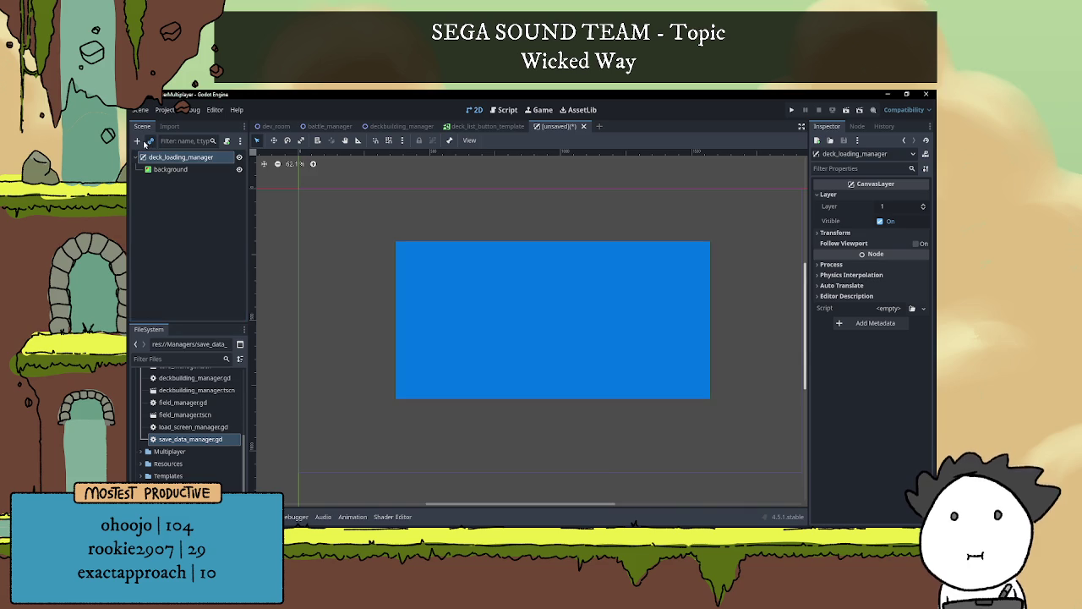
{"action": "left_click", "coordinate": [150, 140]}
{"action": "left_click", "coordinate": [689, 174]}
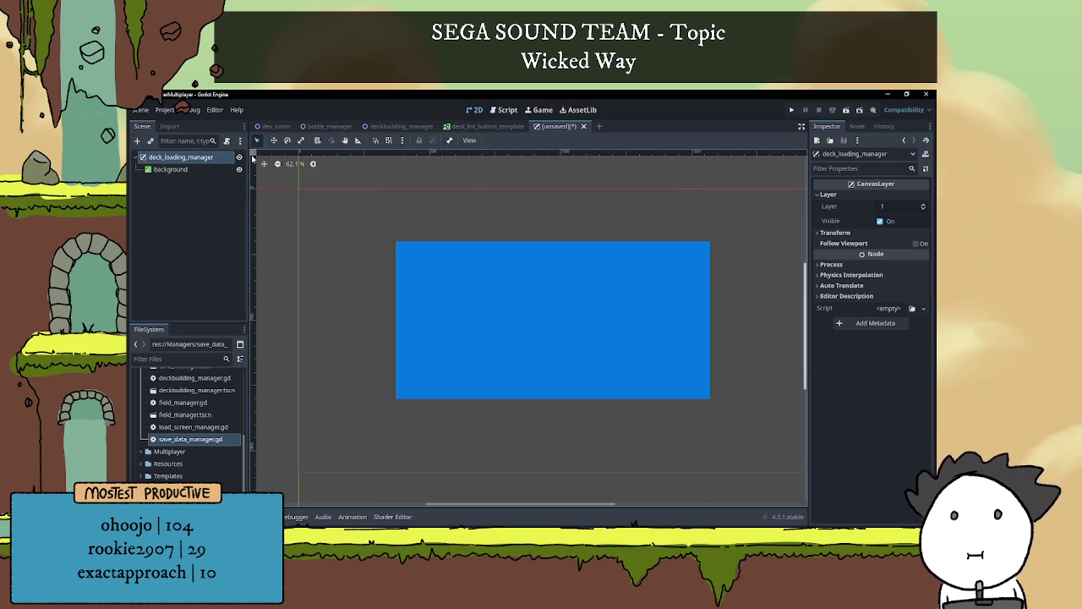
{"action": "left_click", "coordinate": [136, 140]}
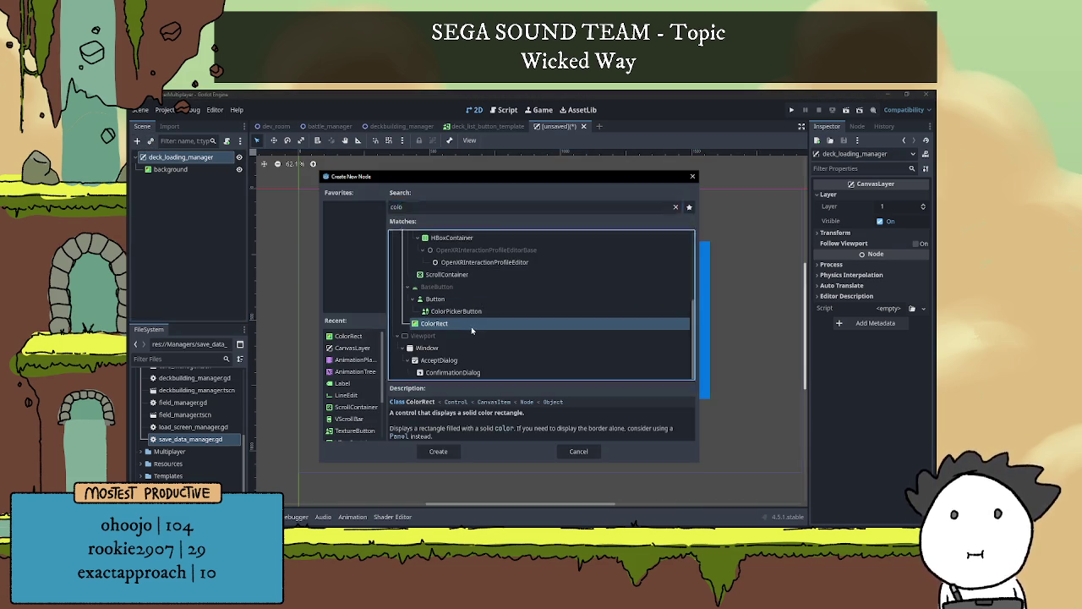
{"action": "double_click", "coordinate": [471, 327]}
Set the ColorRect's Transform size to 1920 × 1080
{"action": "left_click", "coordinate": [850, 216]}
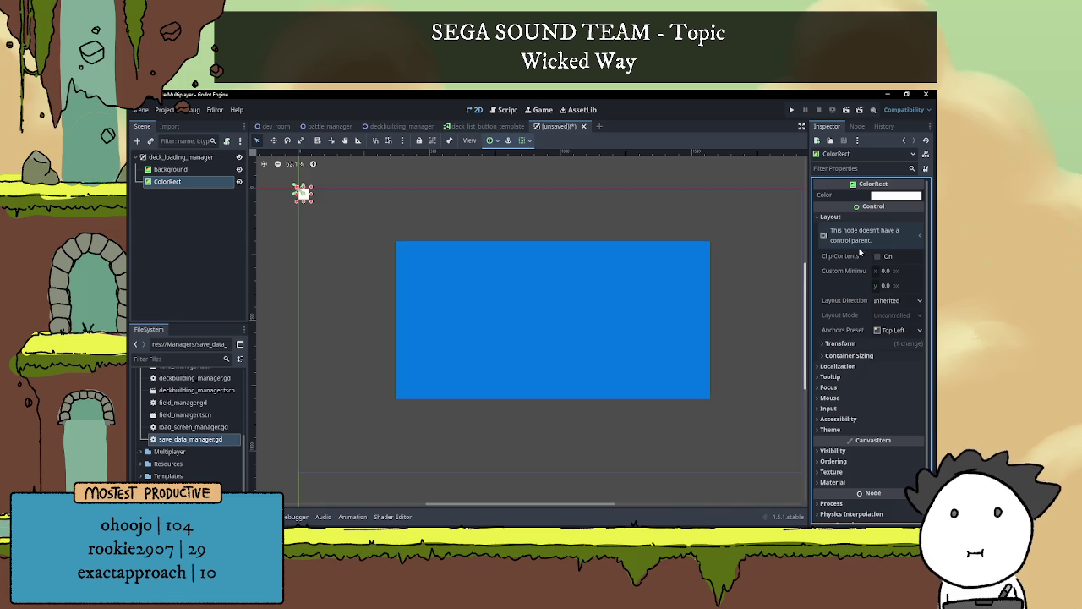
{"action": "left_click", "coordinate": [837, 346]}
{"action": "left_click", "coordinate": [890, 356]}
{"action": "type", "text": "1920"}
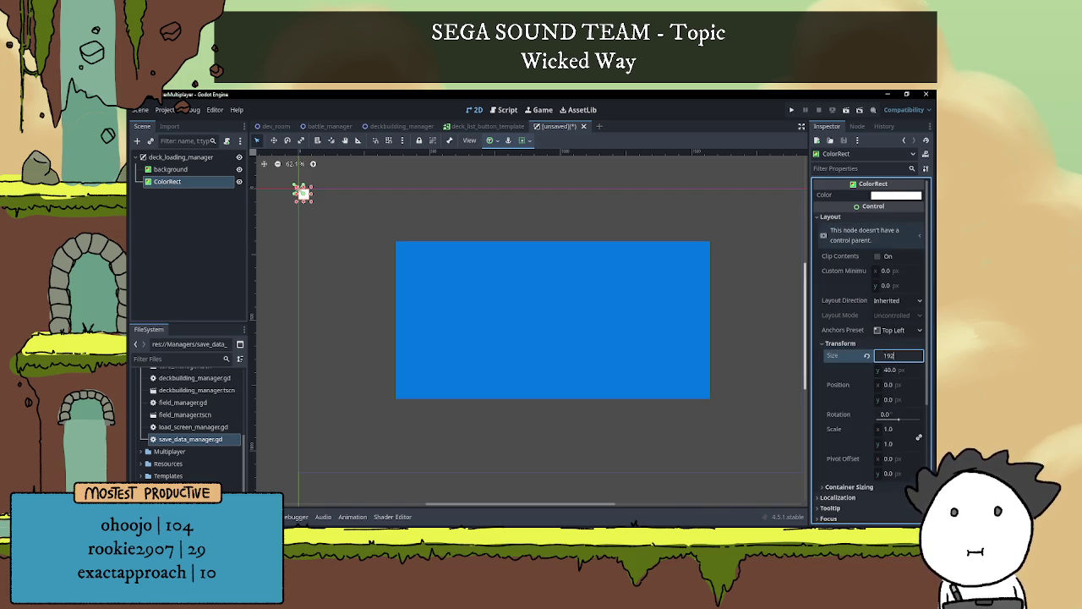
{"action": "key", "text": "Return"}
{"action": "left_click", "coordinate": [911, 369]}
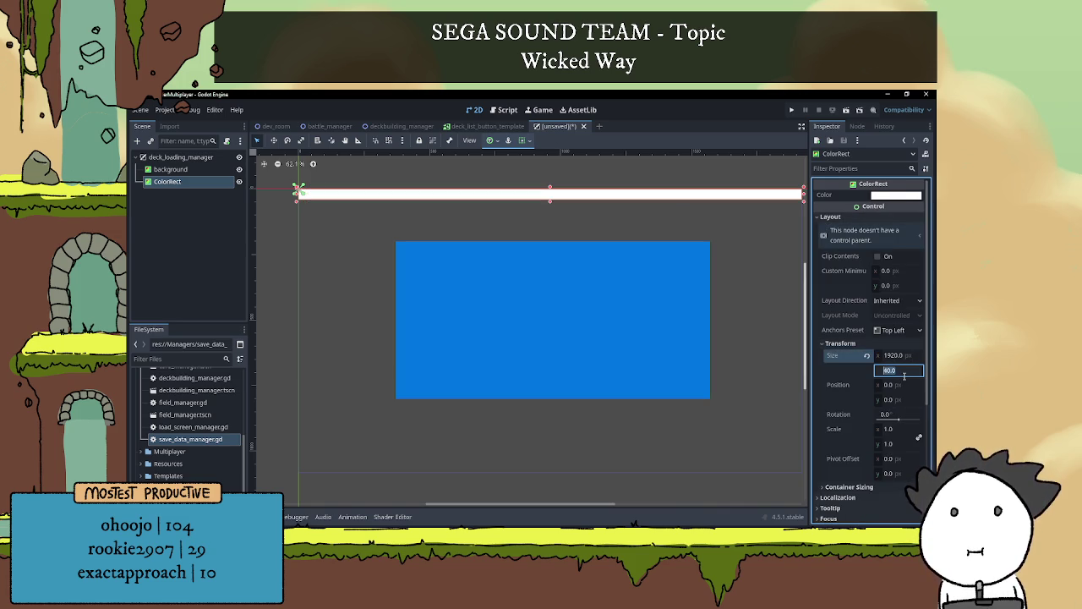
{"action": "type", "text": "1920"}
{"action": "key", "text": "Return"}
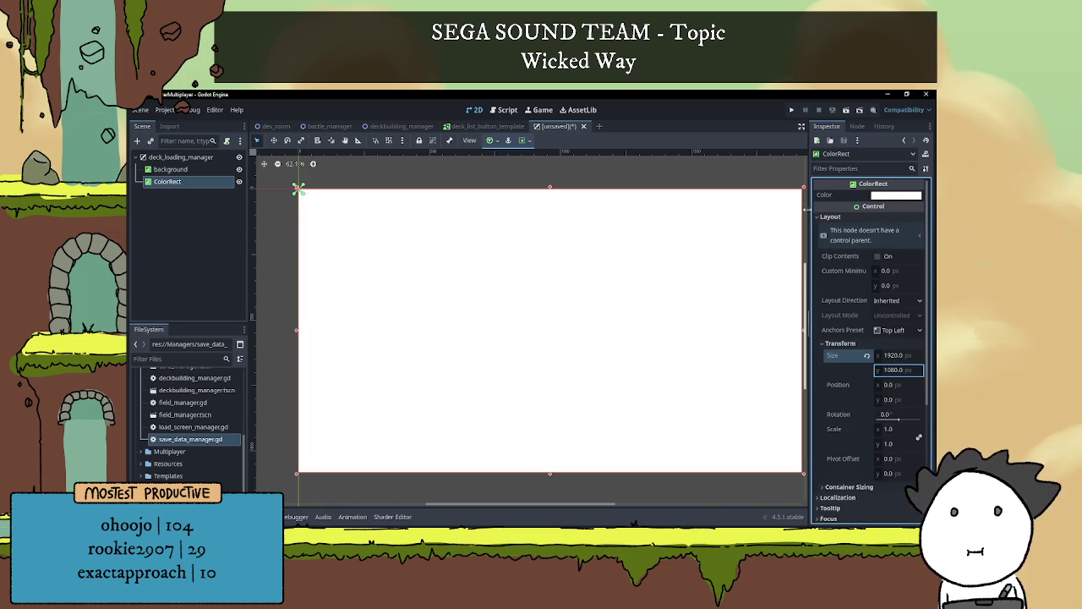
Make the ColorRect fully transparent by dropping its colour alpha to 0
{"action": "left_click", "coordinate": [884, 196]}
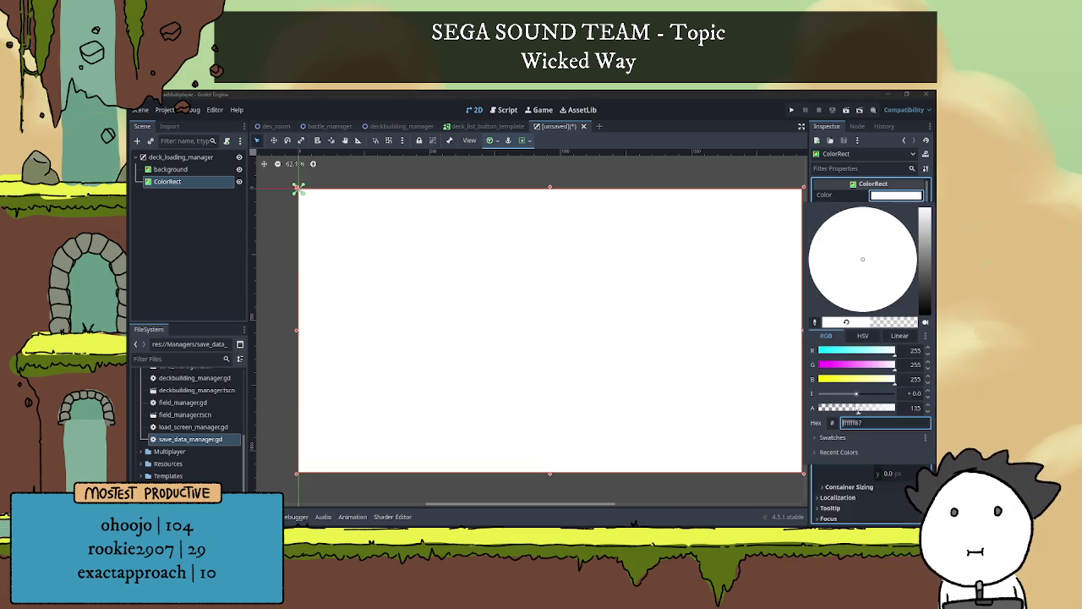
{"action": "left_click_drag", "start_coordinate": [859, 407], "coordinate": [640, 403]}
{"action": "left_click", "coordinate": [168, 186]}
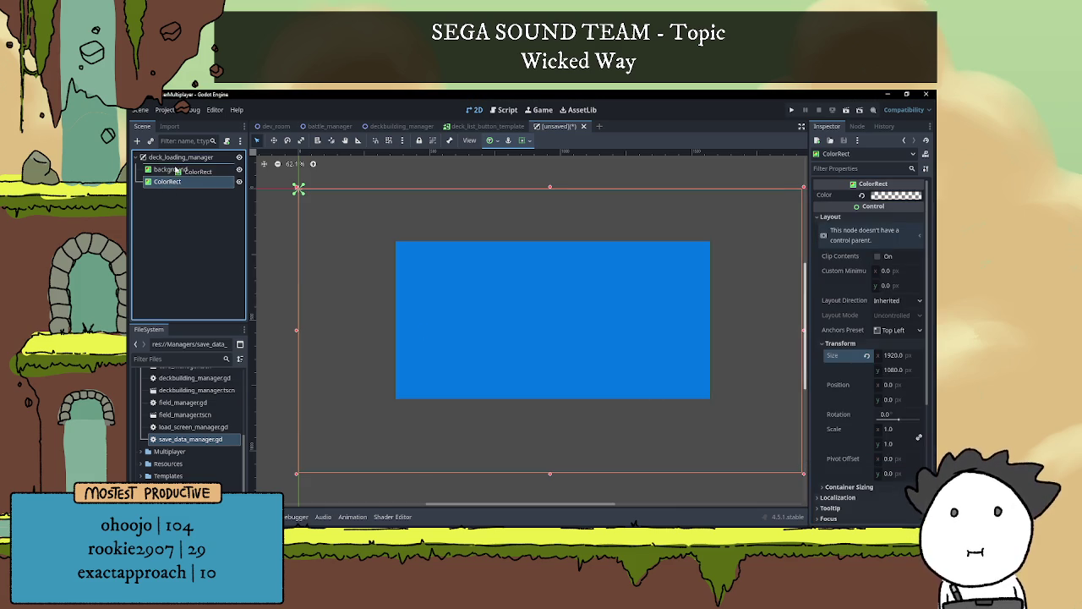
Move the ColorRect above background and rename it block_mouse_input
{"action": "left_click_drag", "start_coordinate": [168, 186], "coordinate": [140, 168]}
{"action": "left_click", "coordinate": [139, 169]}
{"action": "type", "text": "block_mouse_input"}
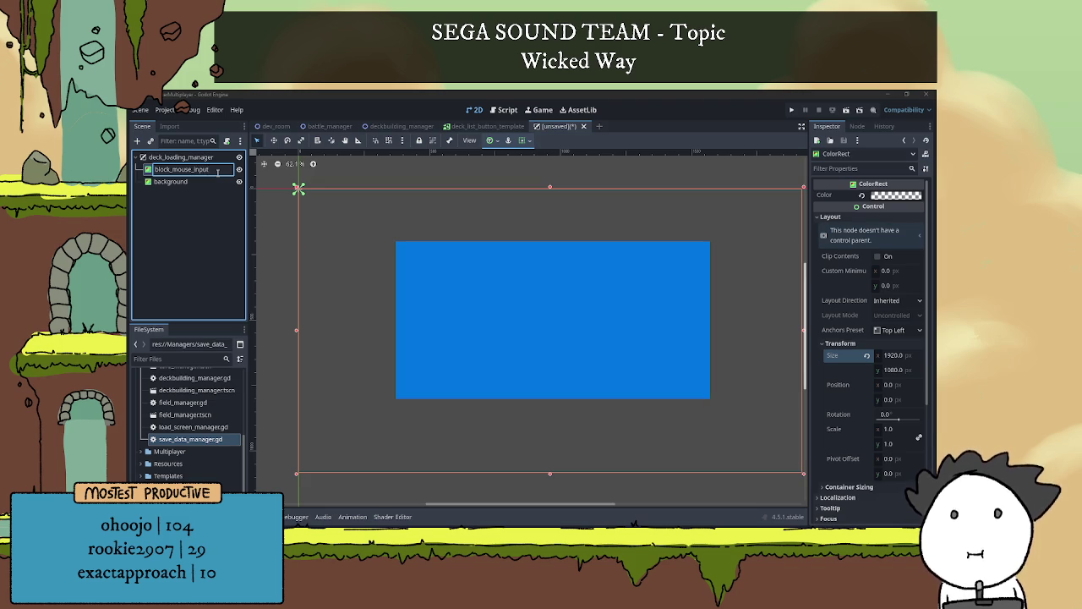
{"action": "key", "text": "Return"}
Select the deck_loading_manager root to add another child node
{"action": "scroll", "coordinate": [452, 239], "scroll_direction": "down", "scroll_amount": 3}
{"action": "left_click", "coordinate": [631, 208]}
{"action": "scroll", "coordinate": [621, 234], "scroll_direction": "down", "scroll_amount": 1}
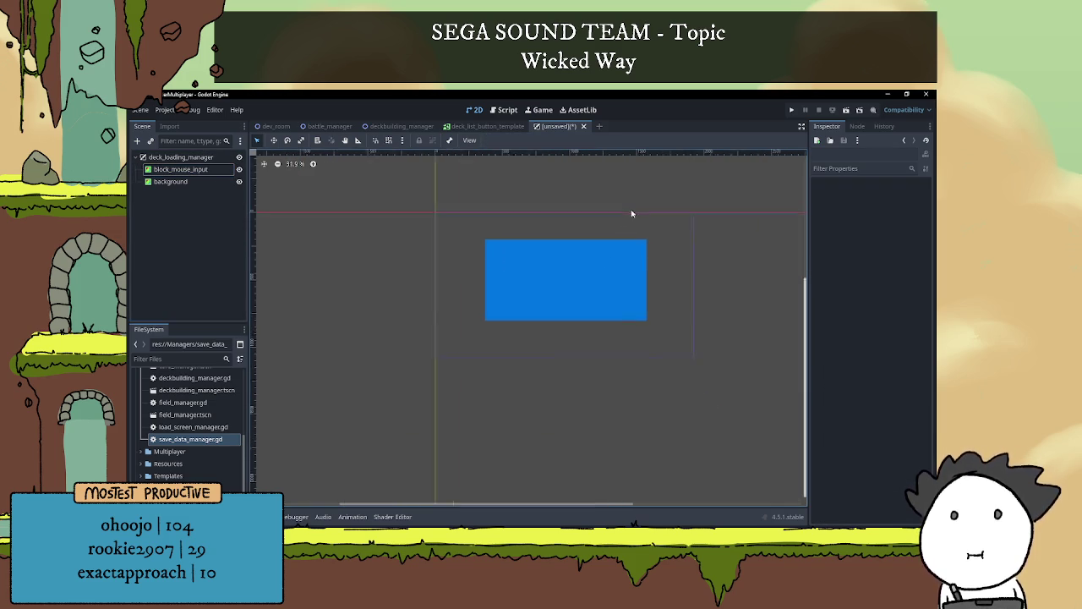
{"action": "scroll", "coordinate": [587, 288], "scroll_direction": "up", "scroll_amount": 2}
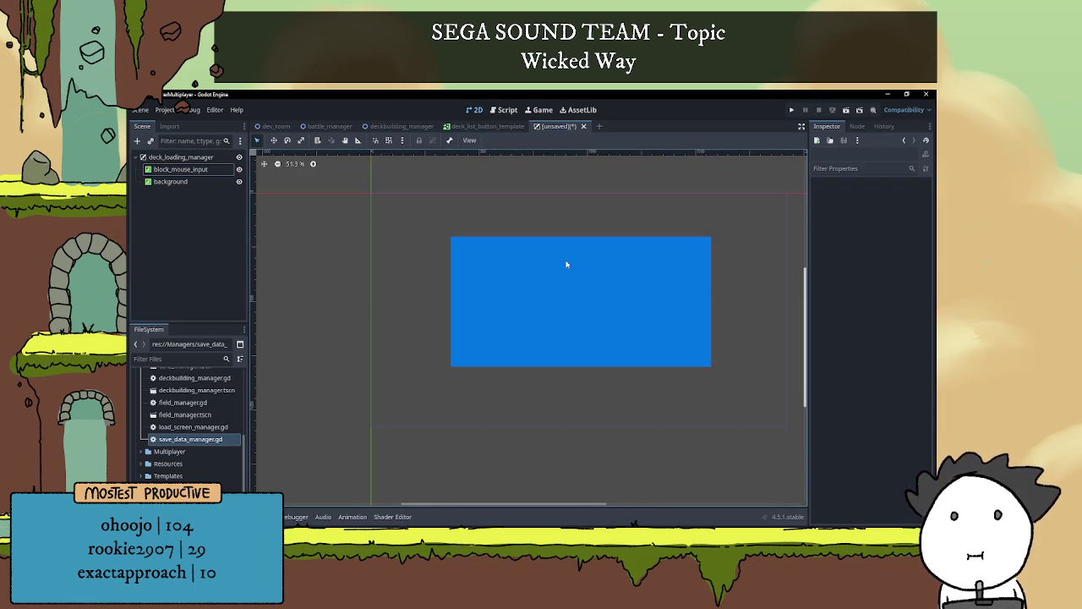
{"action": "scroll", "coordinate": [541, 267], "scroll_direction": "up", "scroll_amount": 1}
{"action": "left_click", "coordinate": [180, 157]}
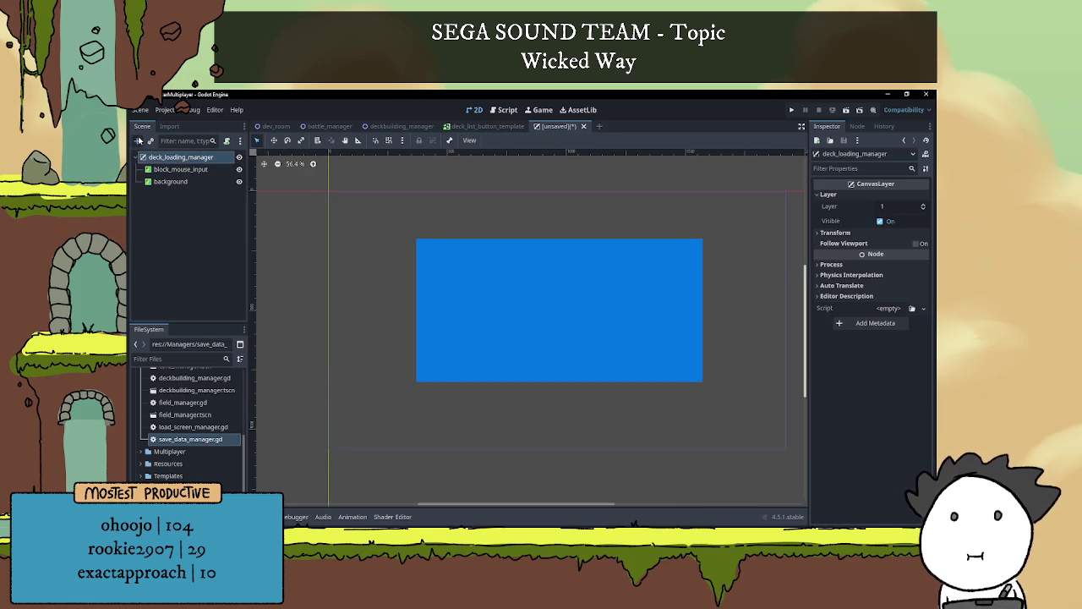
{"action": "left_click", "coordinate": [138, 140]}
Add a Label node and rename it saved_decks_list
{"action": "type", "text": "label"}
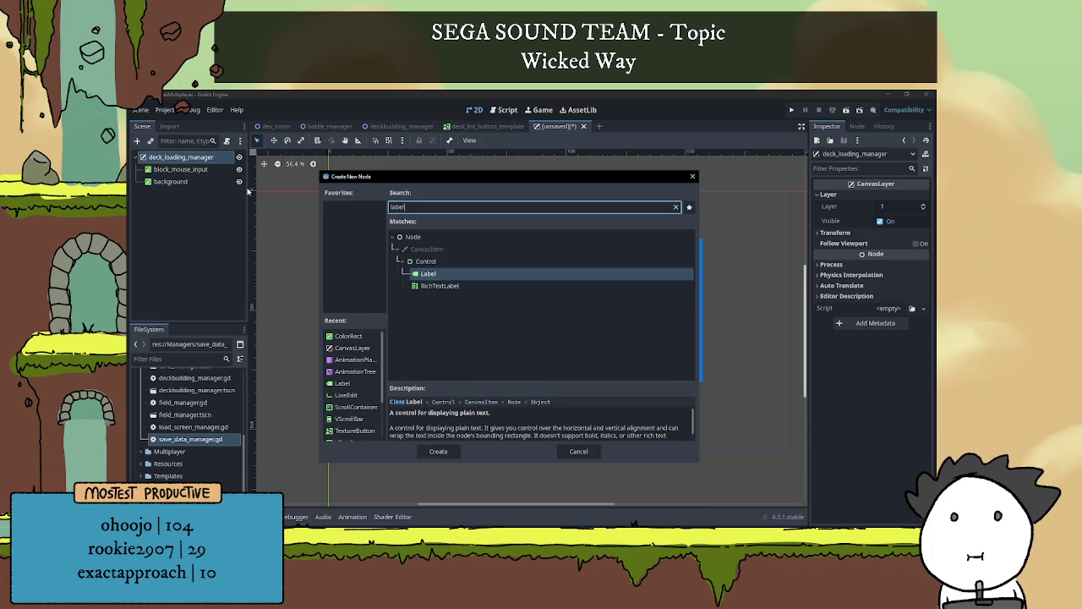
{"action": "key", "text": "Return"}
{"action": "double_click", "coordinate": [219, 192]}
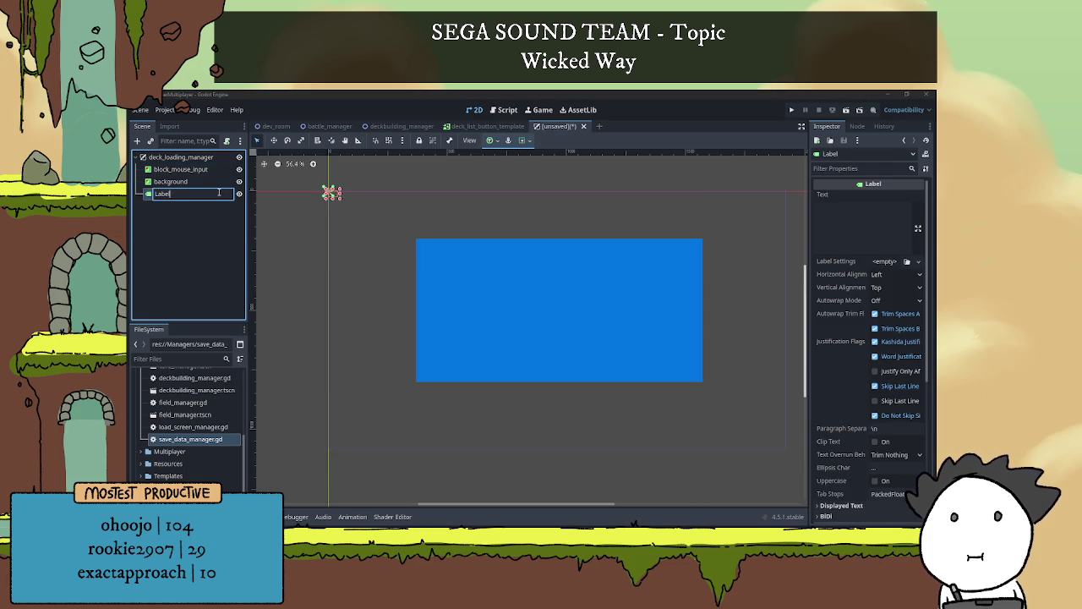
{"action": "key", "text": "BackSpace"}
{"action": "key", "text": "BackSpace"}
{"action": "type", "text": "aved_decks"}
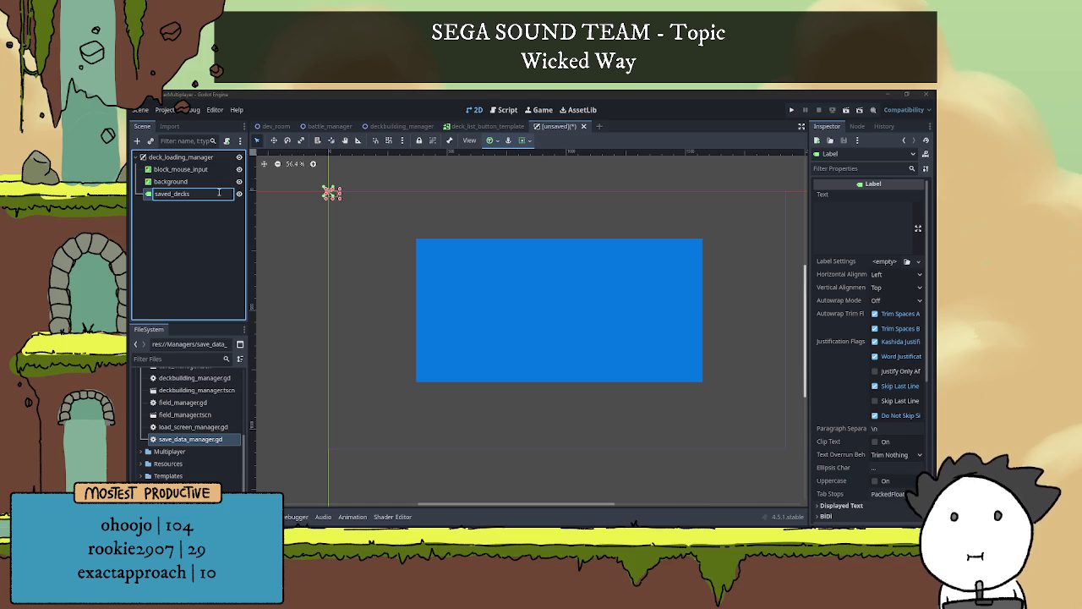
{"action": "type", "text": "_list"}
{"action": "key", "text": "Return"}
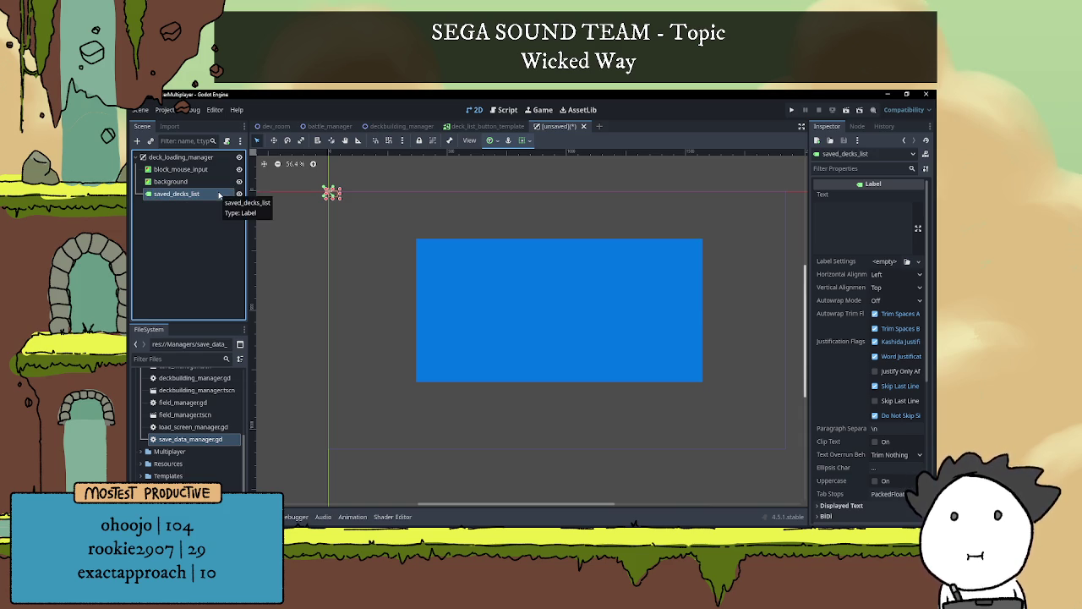
Give the label the text 'Saved Decks List' and move it into the blue panel
{"action": "left_click", "coordinate": [857, 216]}
{"action": "type", "text": "Saved Decks List"}
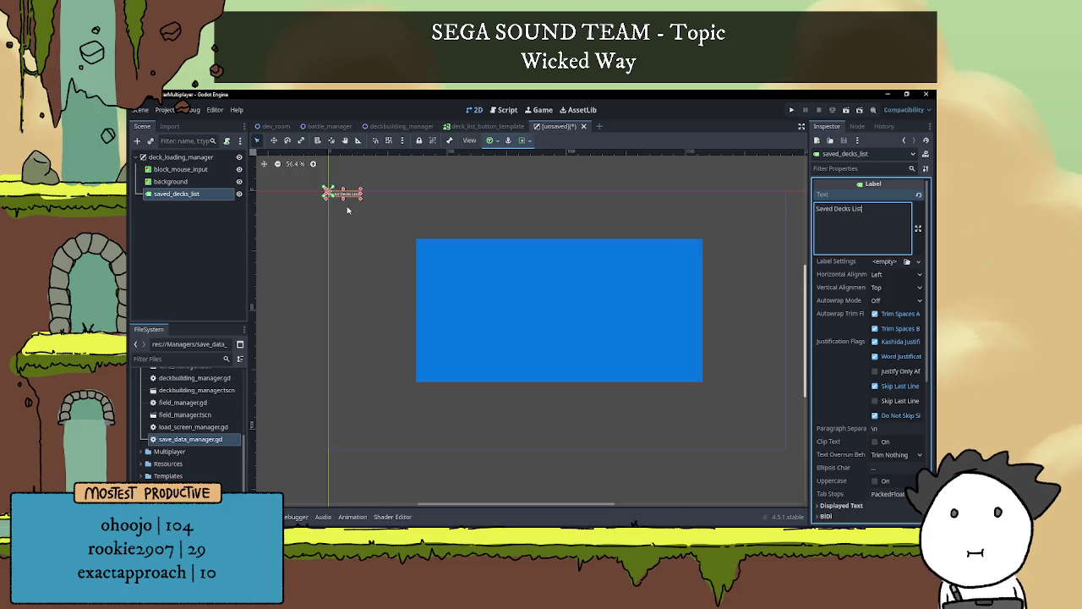
{"action": "mouse_move", "coordinate": [346, 194]}
{"action": "left_mouse_down"}
{"action": "mouse_move", "coordinate": [559, 266]}
{"action": "mouse_move", "coordinate": [561, 244]}
{"action": "mouse_move", "coordinate": [549, 237]}
{"action": "left_mouse_up"}
{"action": "scroll", "coordinate": [604, 280], "scroll_direction": "up", "scroll_amount": 2}
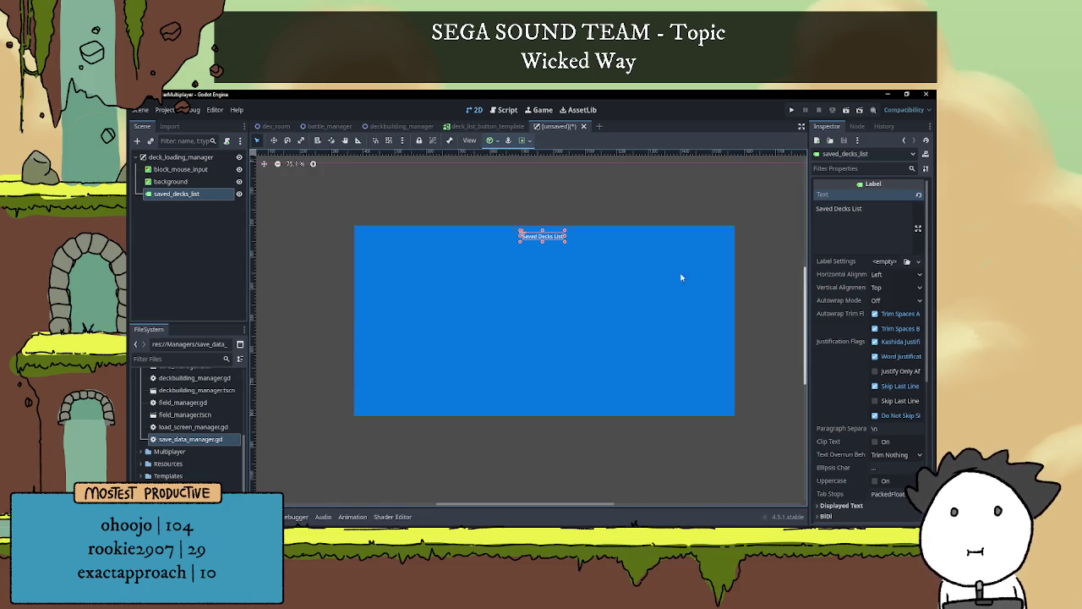
Center the label text horizontally and vertically, placing it at the panel's top-left
{"action": "left_click", "coordinate": [888, 275]}
{"action": "left_click", "coordinate": [888, 300]}
{"action": "left_click", "coordinate": [890, 287]}
{"action": "left_click", "coordinate": [888, 313]}
{"action": "left_click_drag", "start_coordinate": [544, 239], "coordinate": [380, 230]}
Set the label's width to 1280 in its Transform properties
{"action": "scroll", "coordinate": [844, 370], "scroll_direction": "down", "scroll_amount": 5}
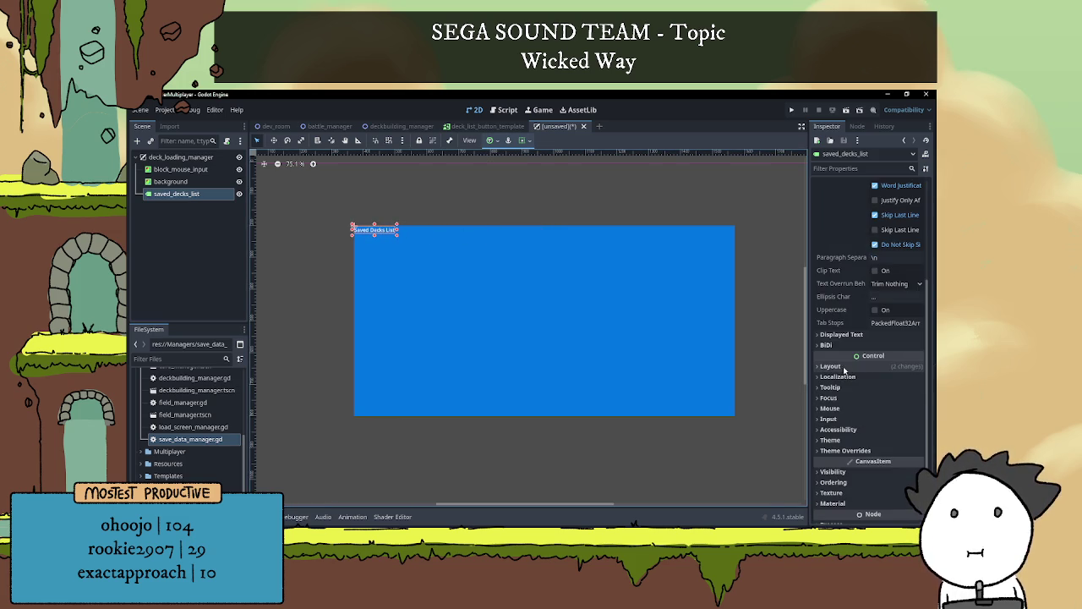
{"action": "left_click", "coordinate": [844, 366]}
{"action": "scroll", "coordinate": [843, 369], "scroll_direction": "down", "scroll_amount": 3}
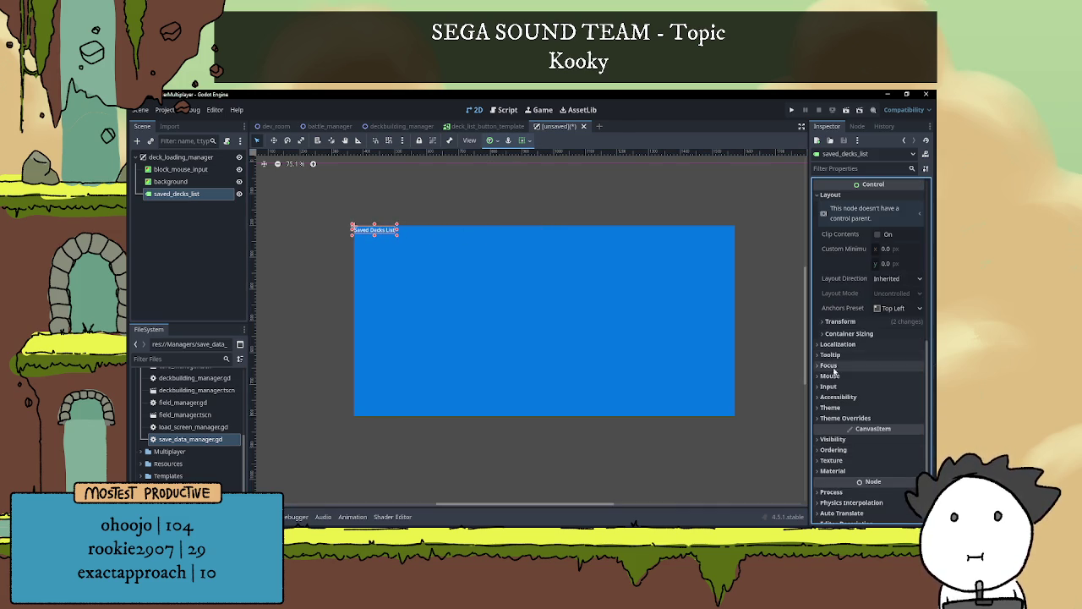
{"action": "left_click", "coordinate": [840, 322]}
{"action": "left_click", "coordinate": [891, 334]}
{"action": "type", "text": "1280"}
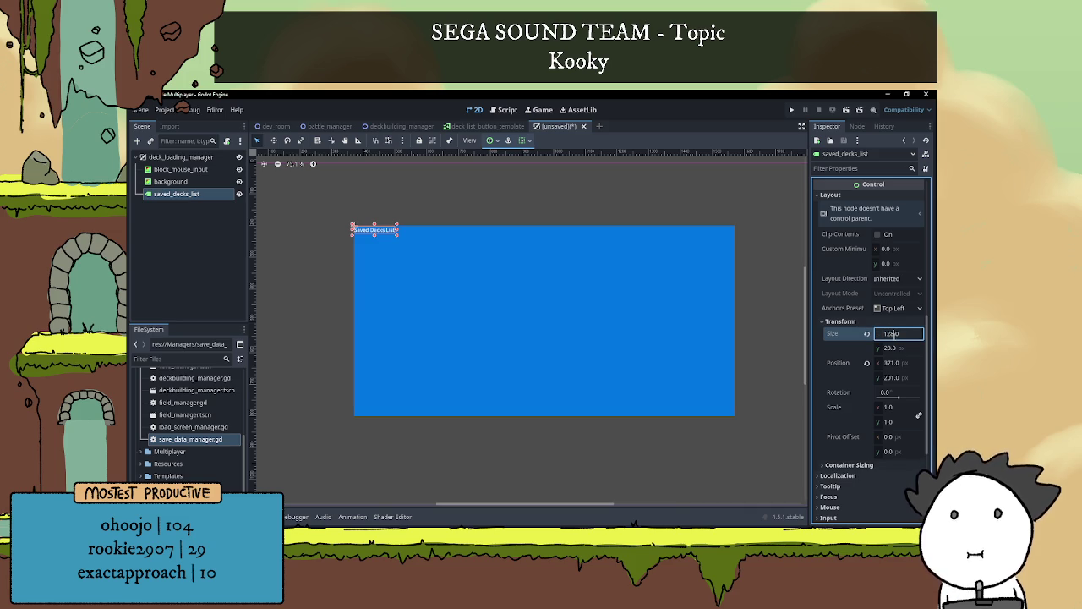
Reposition the label, finally setting its y position to 200
{"action": "left_click", "coordinate": [891, 363]}
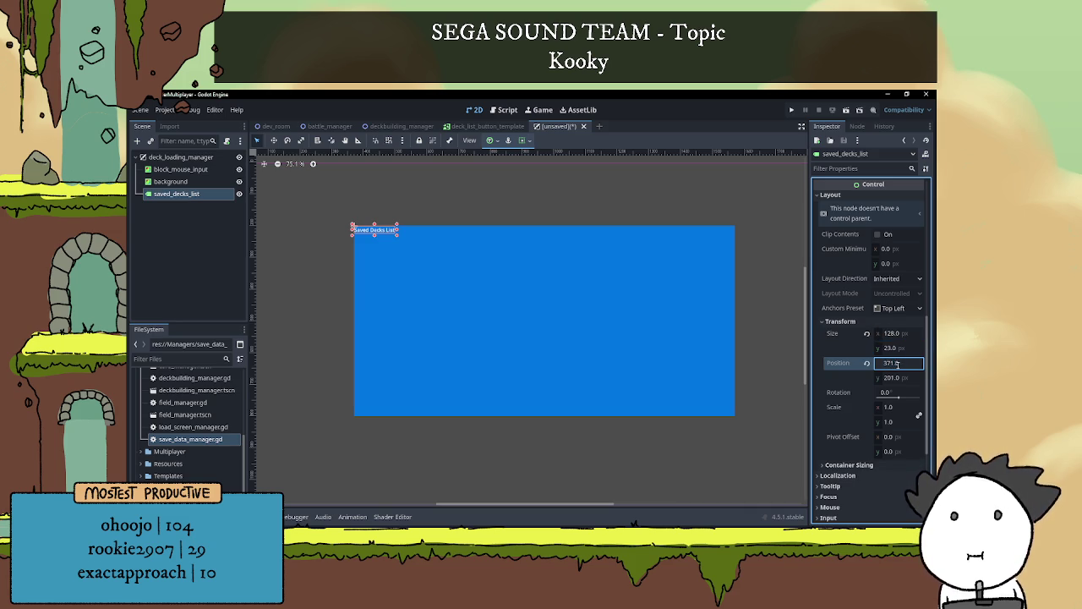
{"action": "type", "text": "0"}
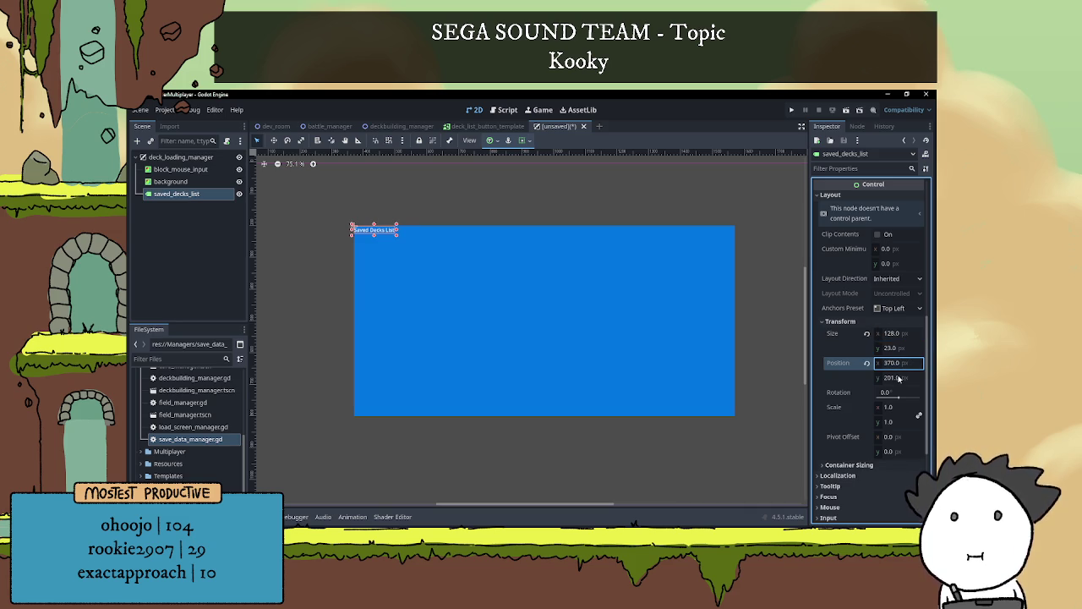
{"action": "key", "text": "Tab"}
{"action": "type", "text": "20"}
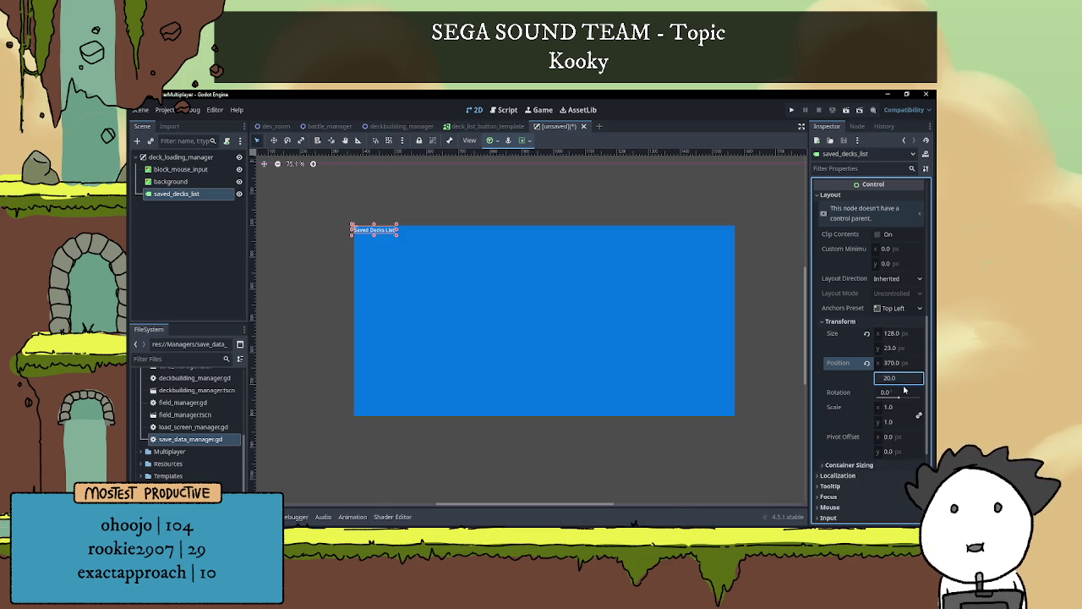
{"action": "key", "text": "Return"}
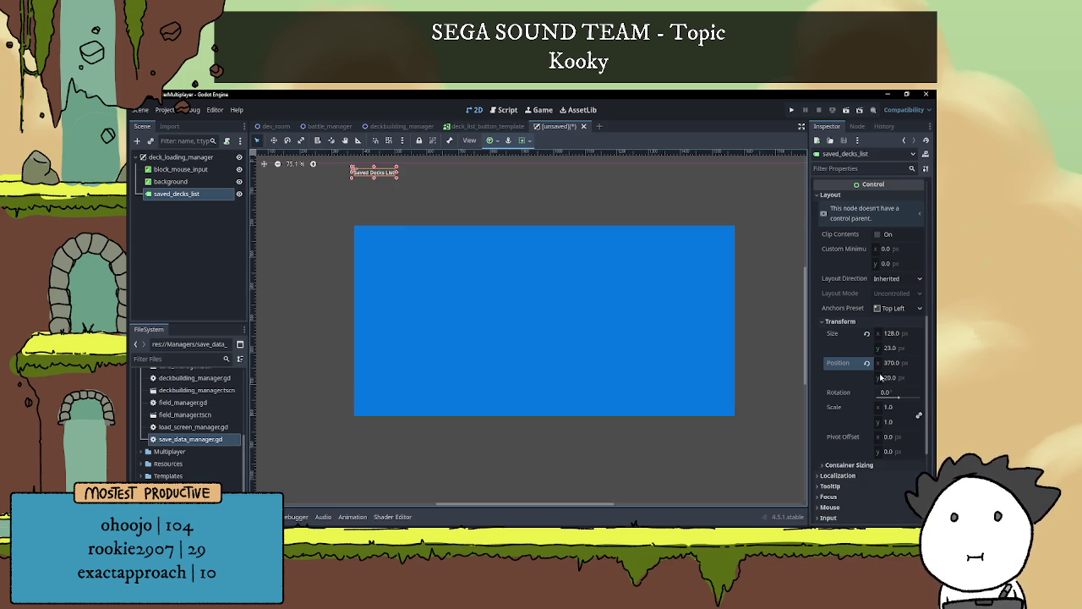
{"action": "left_click", "coordinate": [880, 377]}
{"action": "type", "text": "200"}
{"action": "key", "text": "Return"}
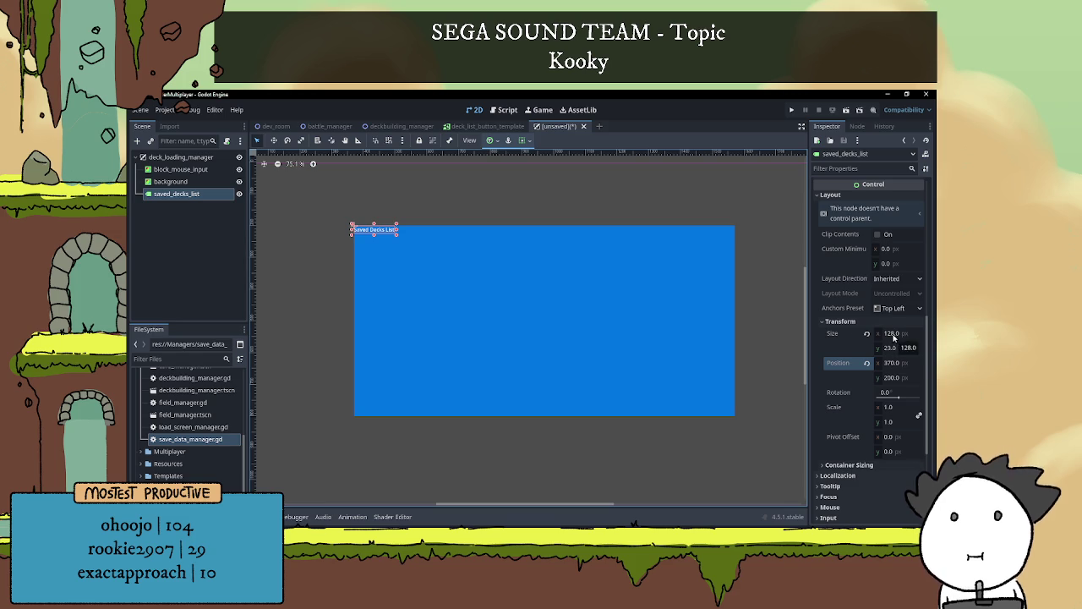
Resize the Saved Decks List label to 1200 × 100
{"action": "left_click", "coordinate": [644, 288]}
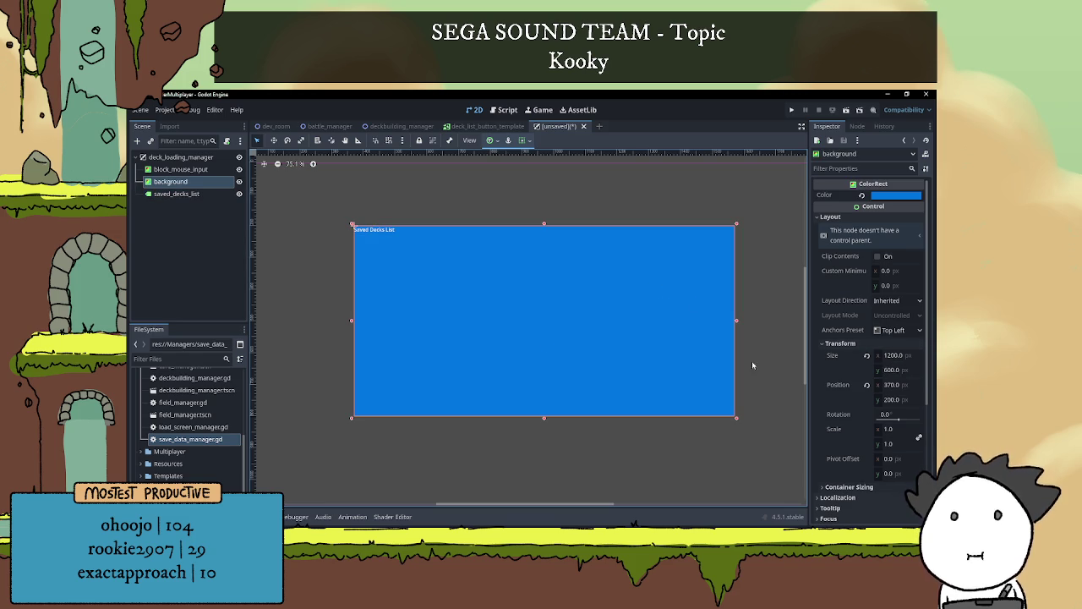
{"action": "left_click", "coordinate": [387, 233]}
{"action": "left_click", "coordinate": [894, 333]}
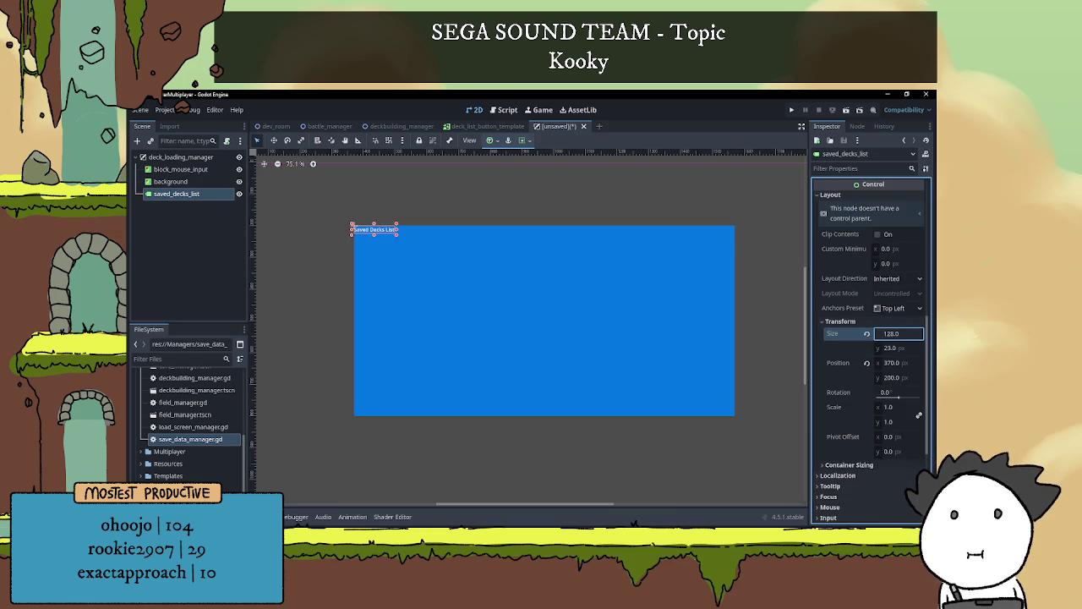
{"action": "type", "text": "1200"}
{"action": "key", "text": "Return"}
{"action": "left_click", "coordinate": [890, 347]}
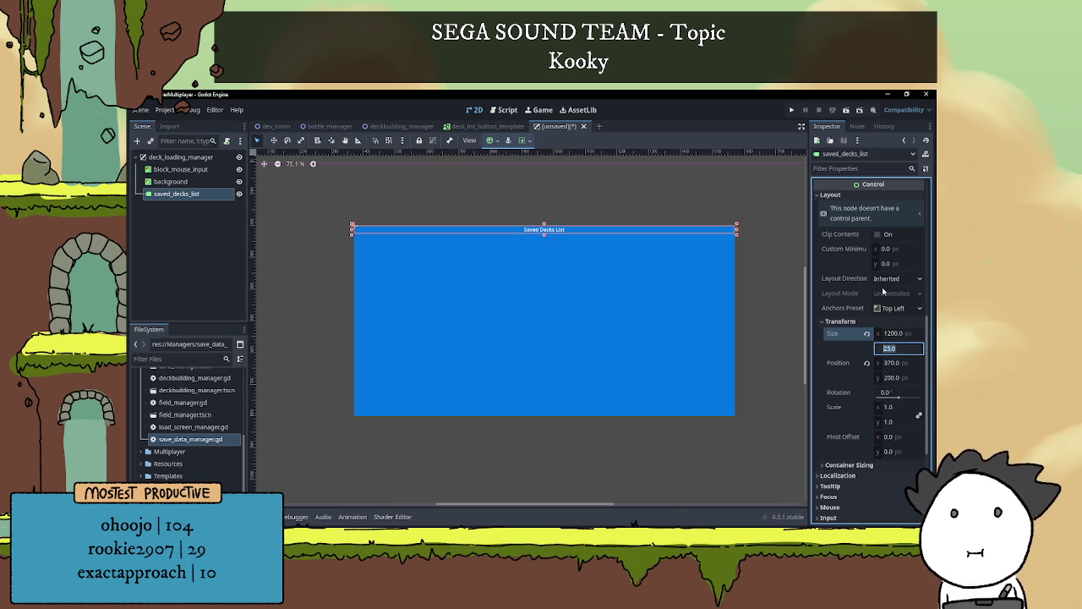
{"action": "type", "text": "100"}
{"action": "key", "text": "Return"}
Override the label's font size to 32 under Theme Overrides
{"action": "scroll", "coordinate": [845, 382], "scroll_direction": "down", "scroll_amount": 5}
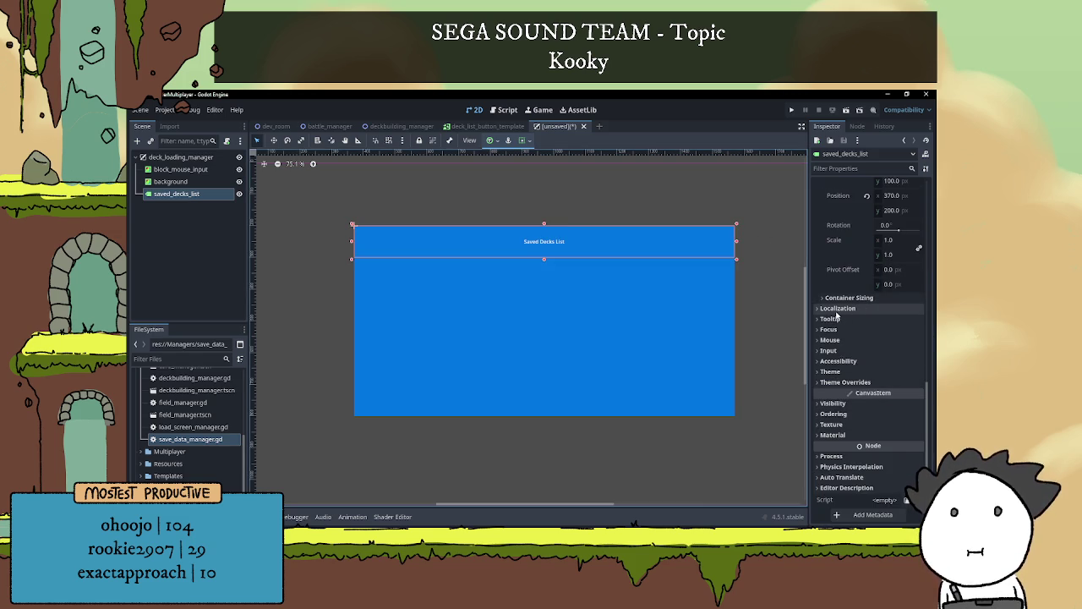
{"action": "left_click", "coordinate": [845, 381]}
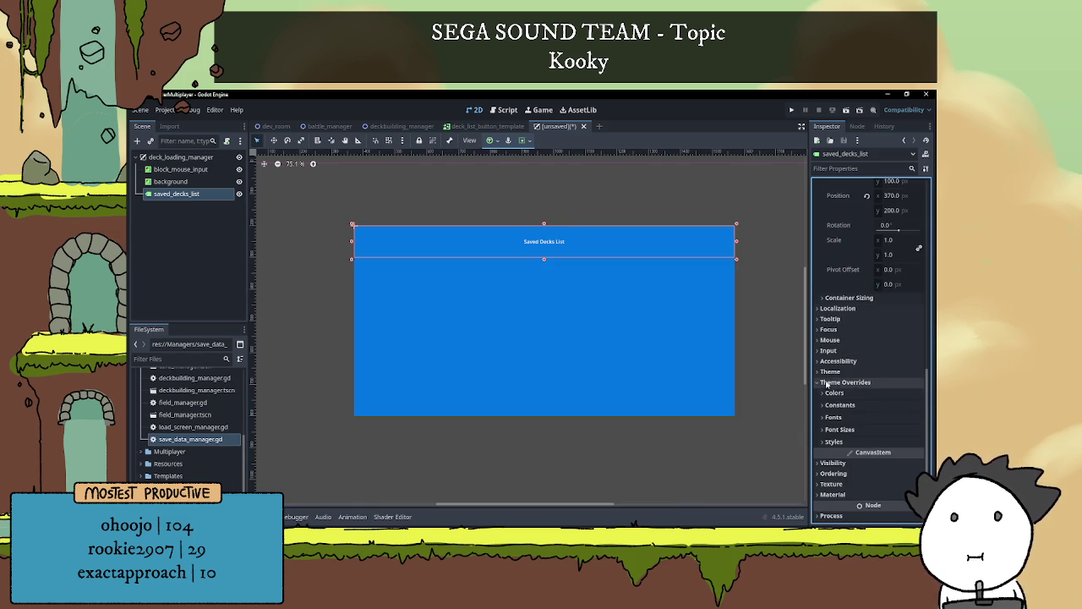
{"action": "left_click", "coordinate": [840, 429]}
{"action": "left_click", "coordinate": [831, 441]}
{"action": "key", "text": "Return"}
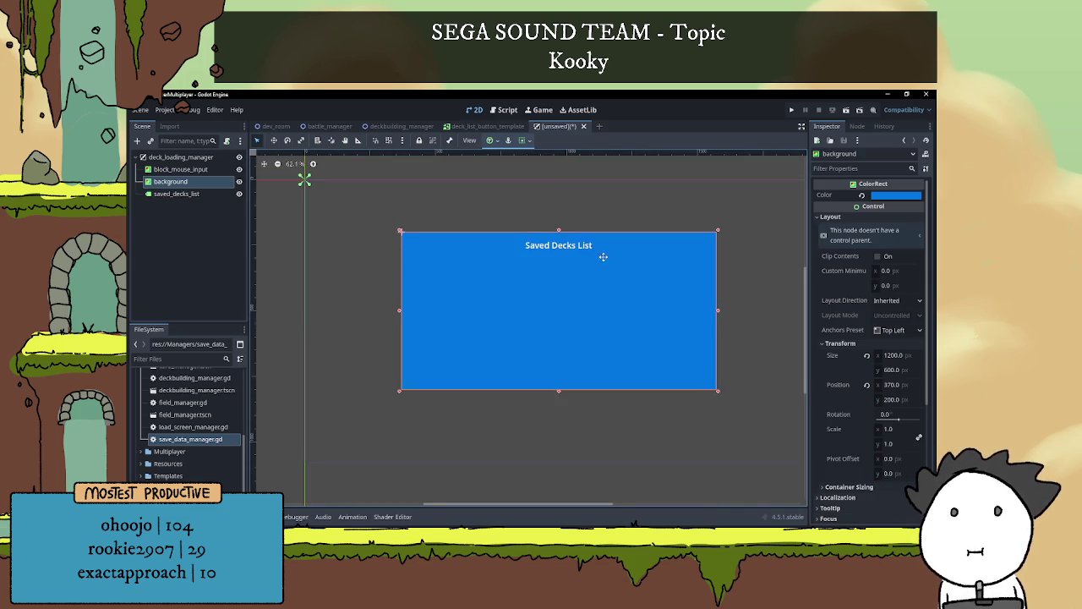
Select the deck_loading_manager root and bring up the add-node dialog
{"action": "left_click", "coordinate": [627, 286]}
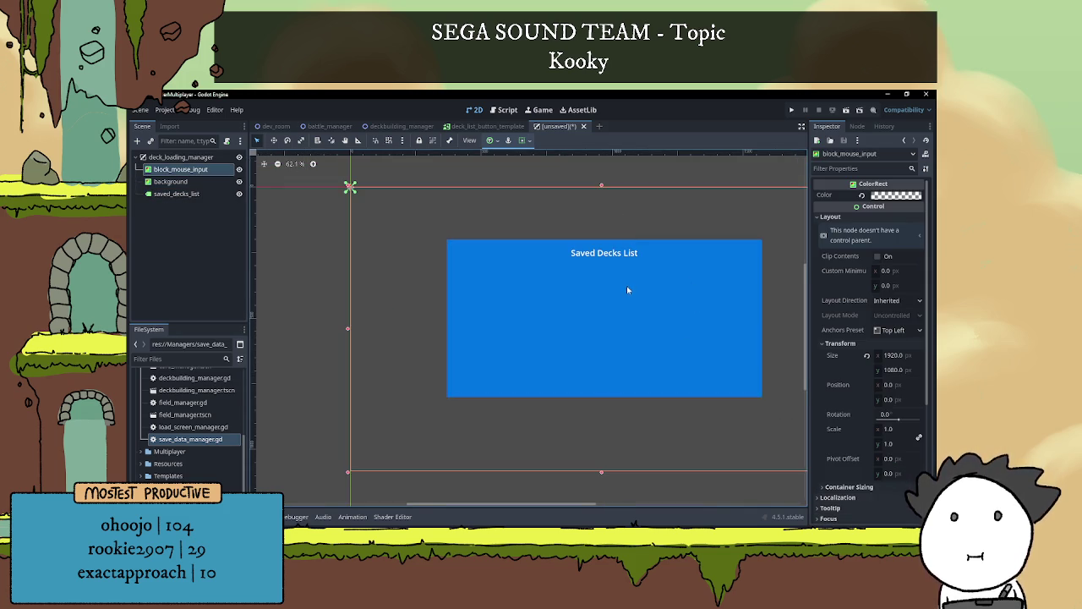
{"action": "left_click", "coordinate": [182, 158]}
{"action": "key", "text": "ctrl+a"}
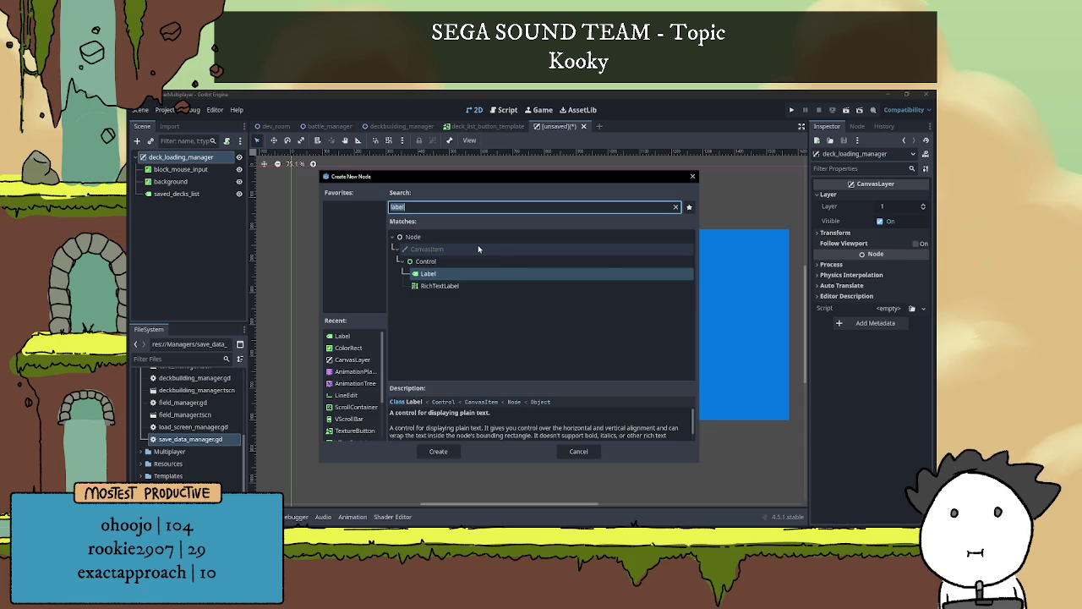
Create a ScrollContainer from the 'cont' search and rename it scroll_container
{"action": "key", "text": "BackSpace"}
{"action": "type", "text": "cont"}
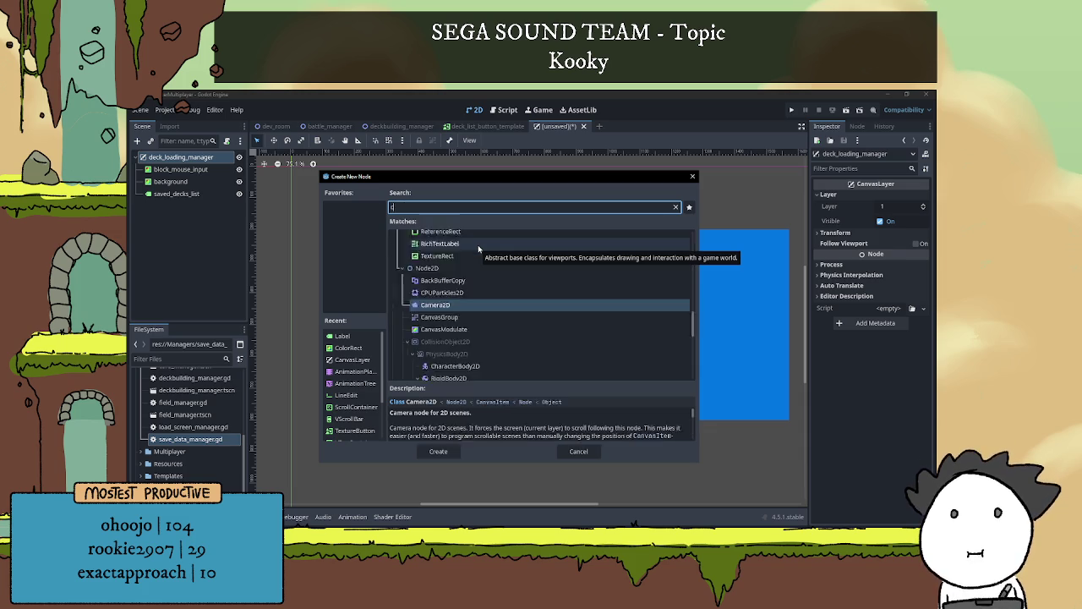
{"action": "left_click", "coordinate": [456, 273]}
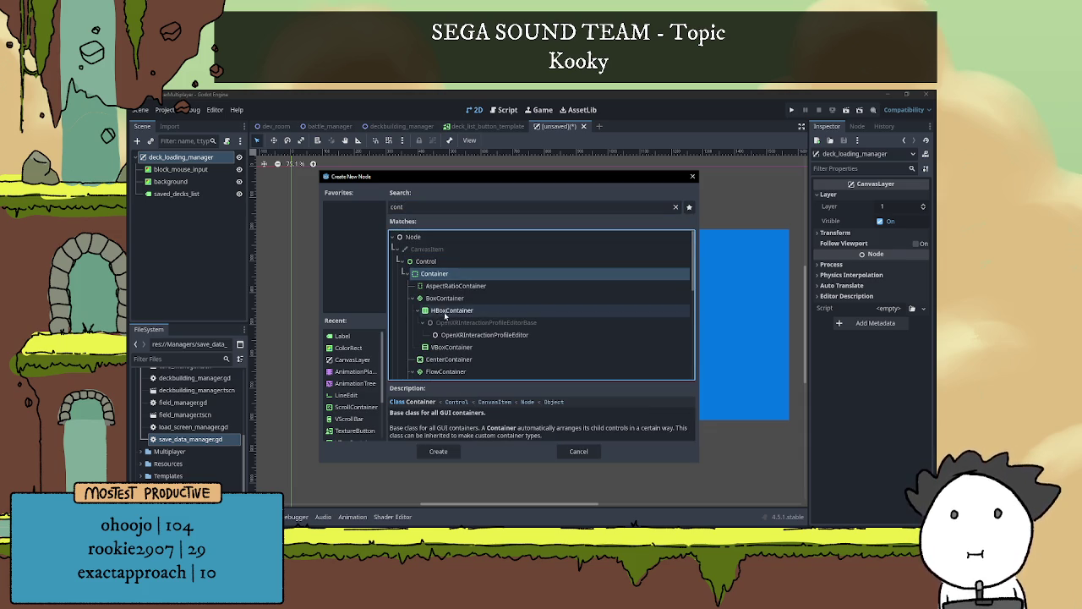
{"action": "scroll", "coordinate": [440, 306], "scroll_direction": "down", "scroll_amount": 2}
{"action": "scroll", "coordinate": [440, 330], "scroll_direction": "down", "scroll_amount": 2}
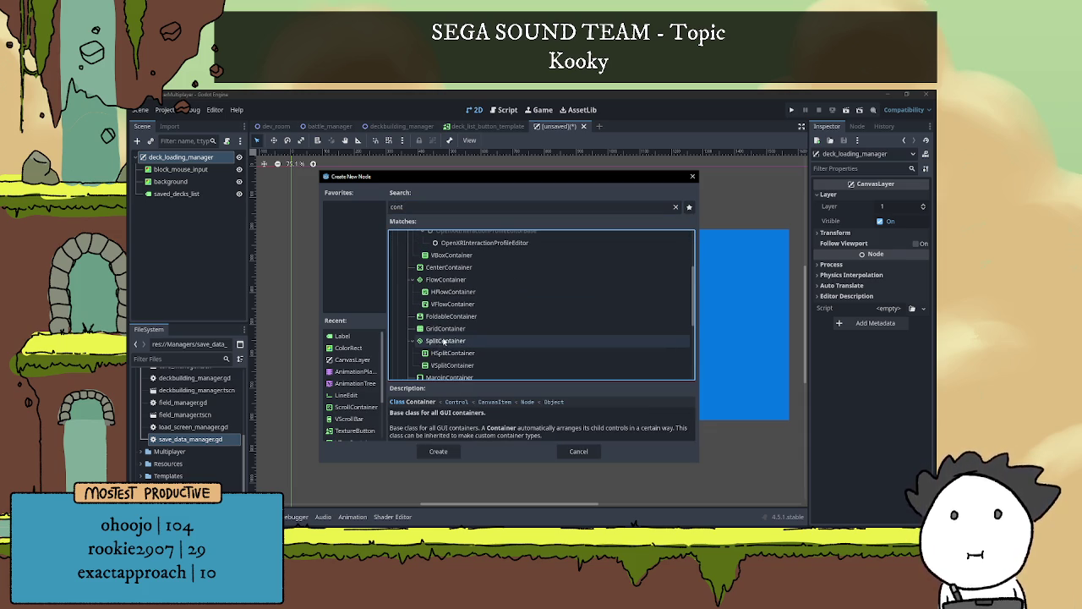
{"action": "scroll", "coordinate": [444, 355], "scroll_direction": "down", "scroll_amount": 2}
{"action": "left_click", "coordinate": [444, 348]}
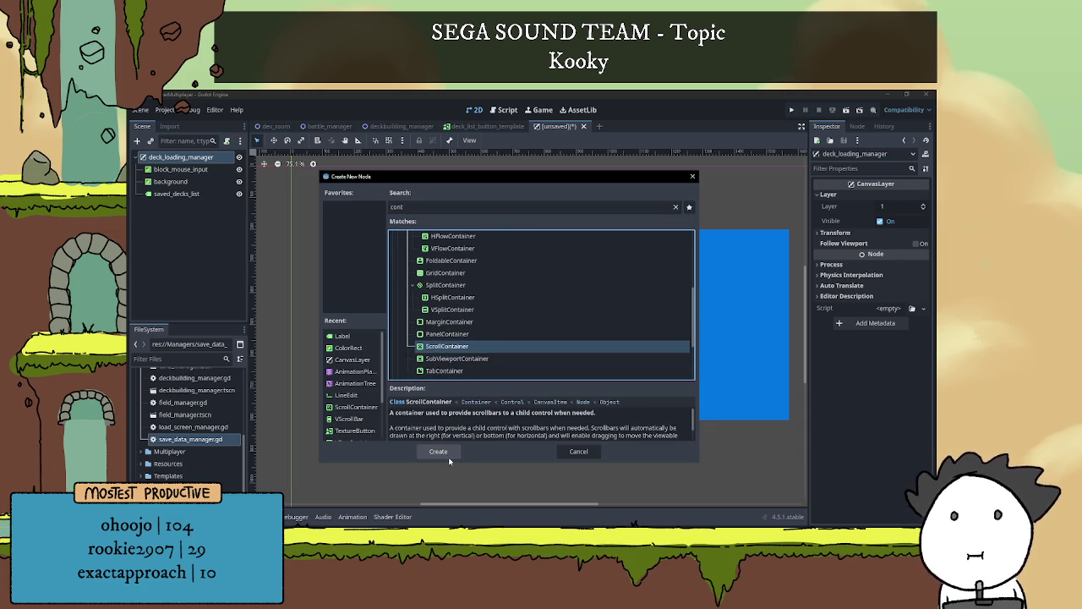
{"action": "left_click", "coordinate": [441, 452]}
{"action": "double_click", "coordinate": [196, 208]}
{"action": "type", "text": "scroll_container"}
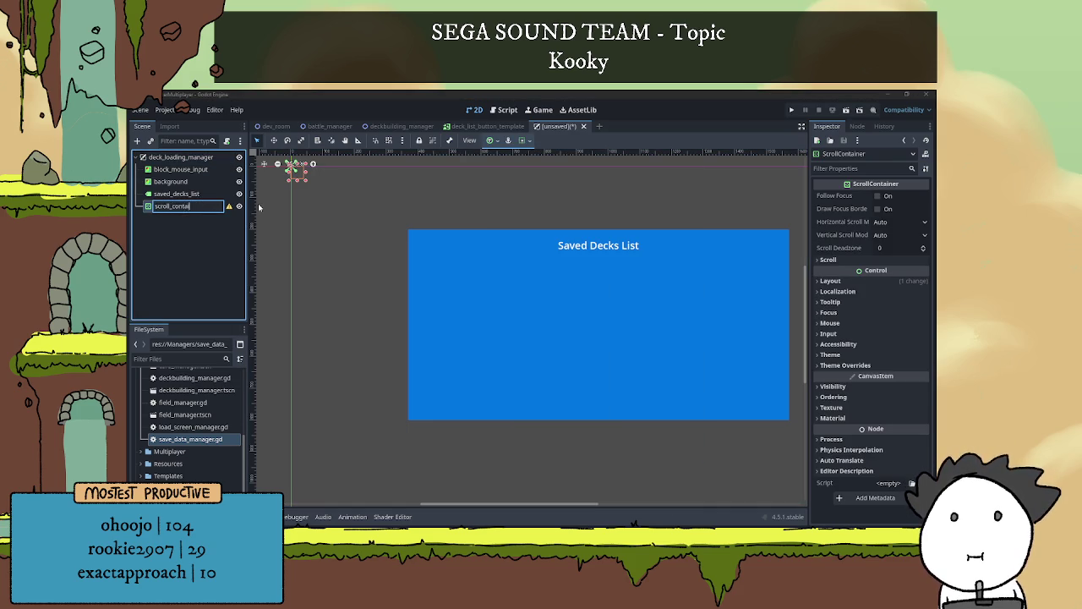
{"action": "key", "text": "Return"}
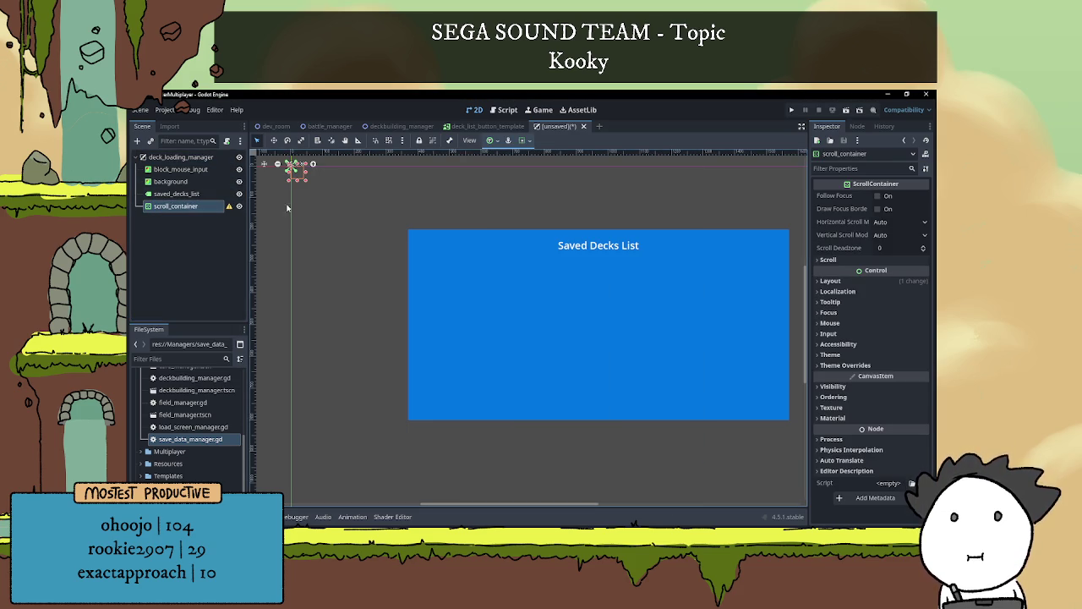
Make scroll_container a child of background and reset its position to 0, 0
{"action": "mouse_move", "coordinate": [304, 185]}
{"action": "left_mouse_down"}
{"action": "mouse_move", "coordinate": [700, 355]}
{"action": "mouse_move", "coordinate": [791, 419]}
{"action": "left_mouse_up"}
{"action": "left_click_drag", "start_coordinate": [177, 205], "coordinate": [184, 190]}
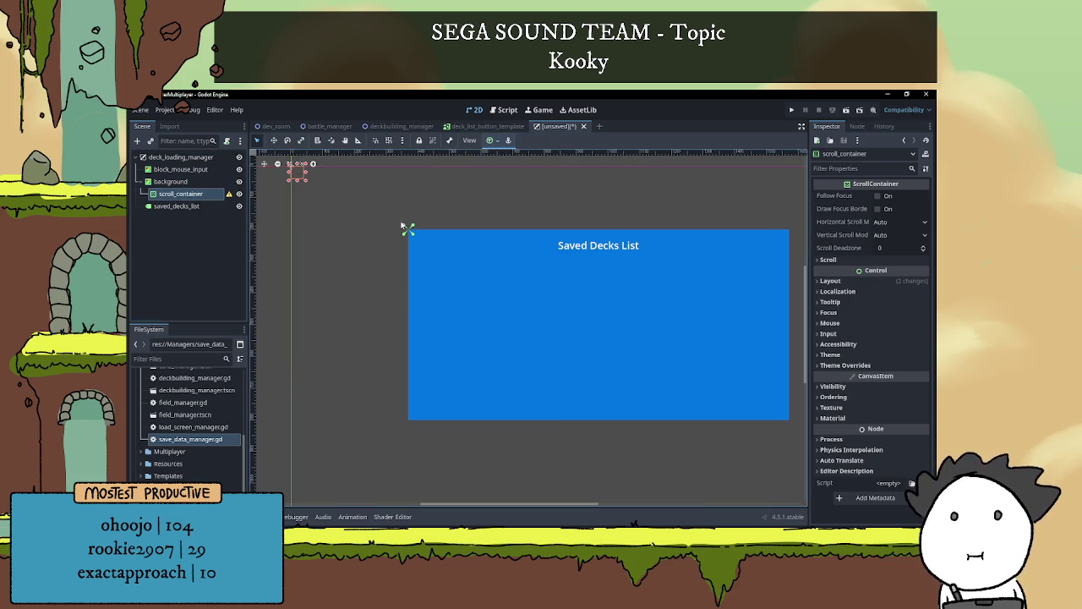
{"action": "left_click", "coordinate": [830, 280]}
{"action": "left_click", "coordinate": [845, 392]}
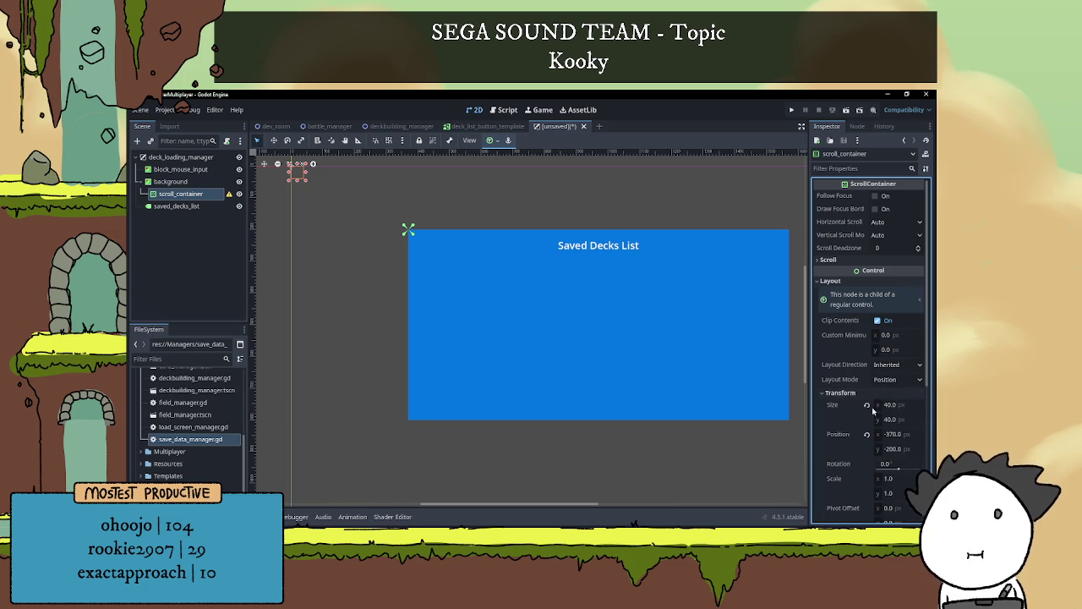
{"action": "left_click", "coordinate": [866, 435]}
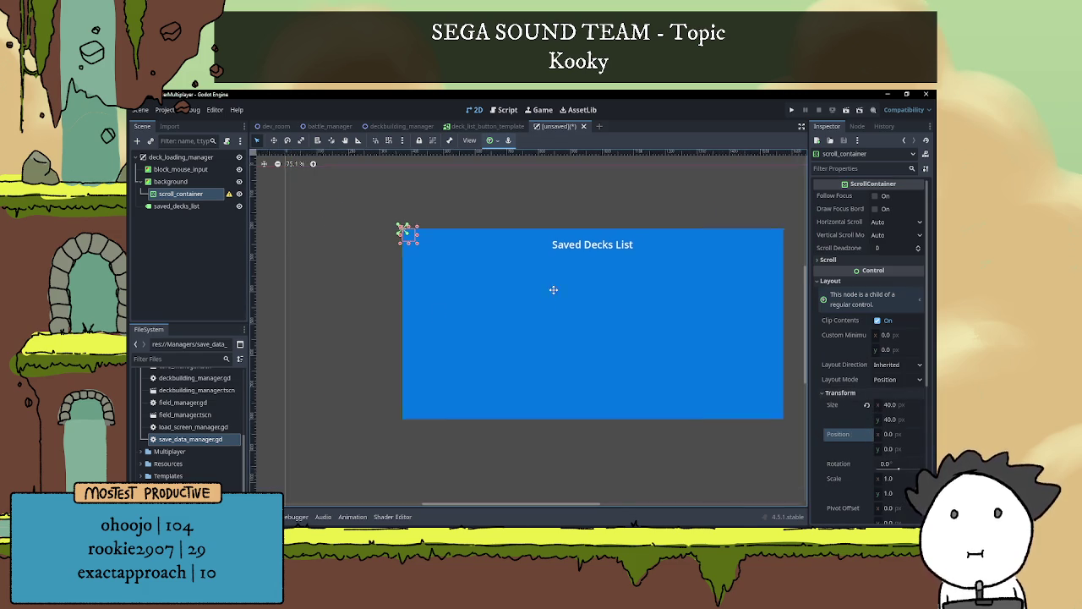
Size the scroll container 1200 × 600, then lower its top edge to y 110
{"action": "scroll", "coordinate": [591, 303], "scroll_direction": "right", "scroll_amount": 2}
{"action": "mouse_move", "coordinate": [344, 222]}
{"action": "left_mouse_down"}
{"action": "mouse_move", "coordinate": [657, 355]}
{"action": "mouse_move", "coordinate": [712, 399]}
{"action": "left_mouse_up"}
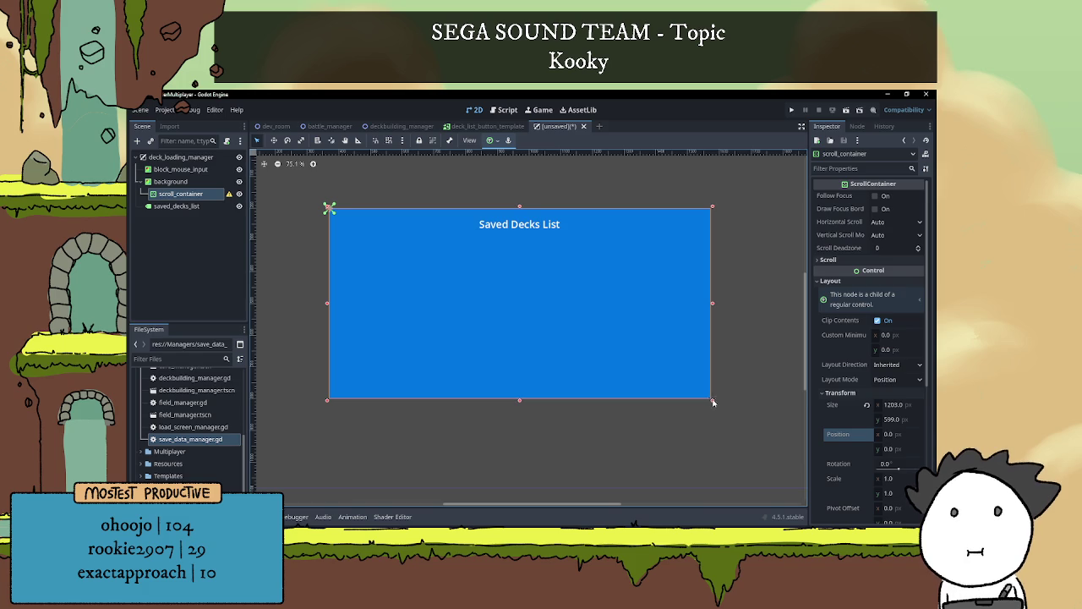
{"action": "left_click", "coordinate": [893, 405]}
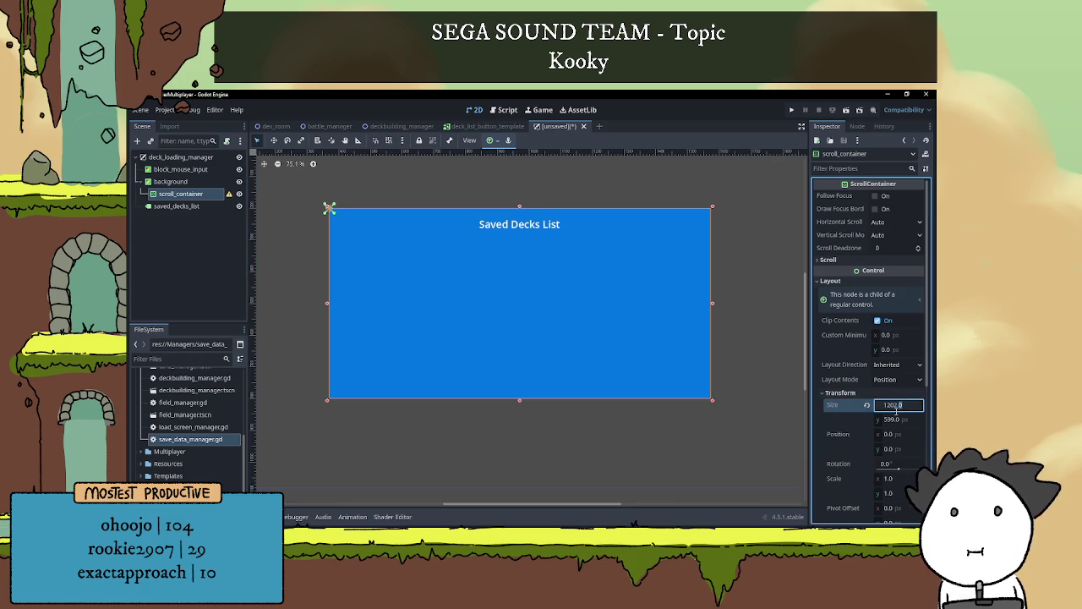
{"action": "type", "text": "1200"}
{"action": "left_click", "coordinate": [893, 420]}
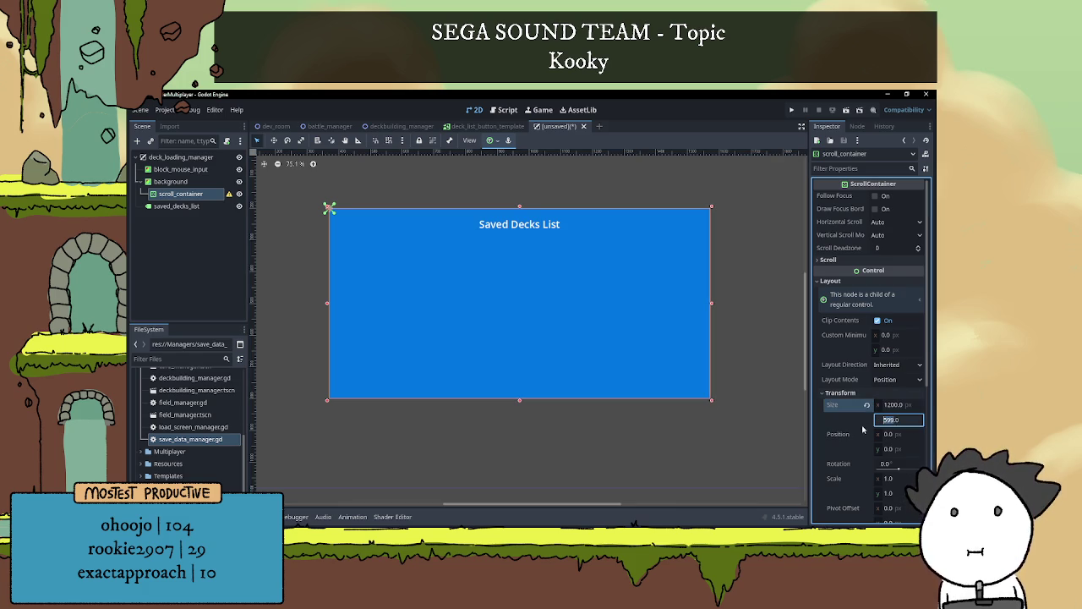
{"action": "type", "text": "6000"}
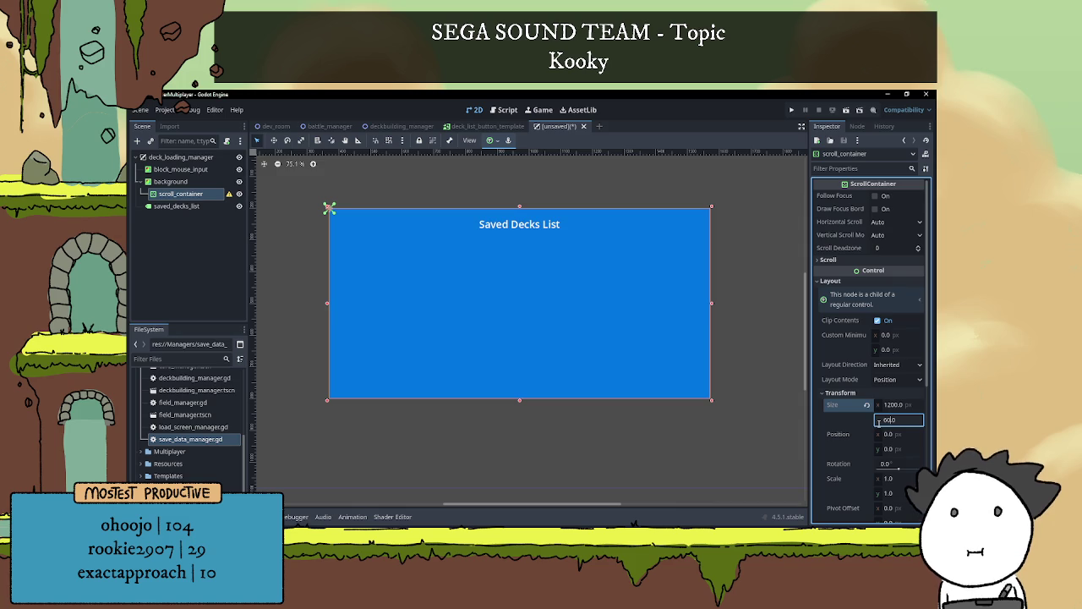
{"action": "type", "text": "0"}
{"action": "key", "text": "Return"}
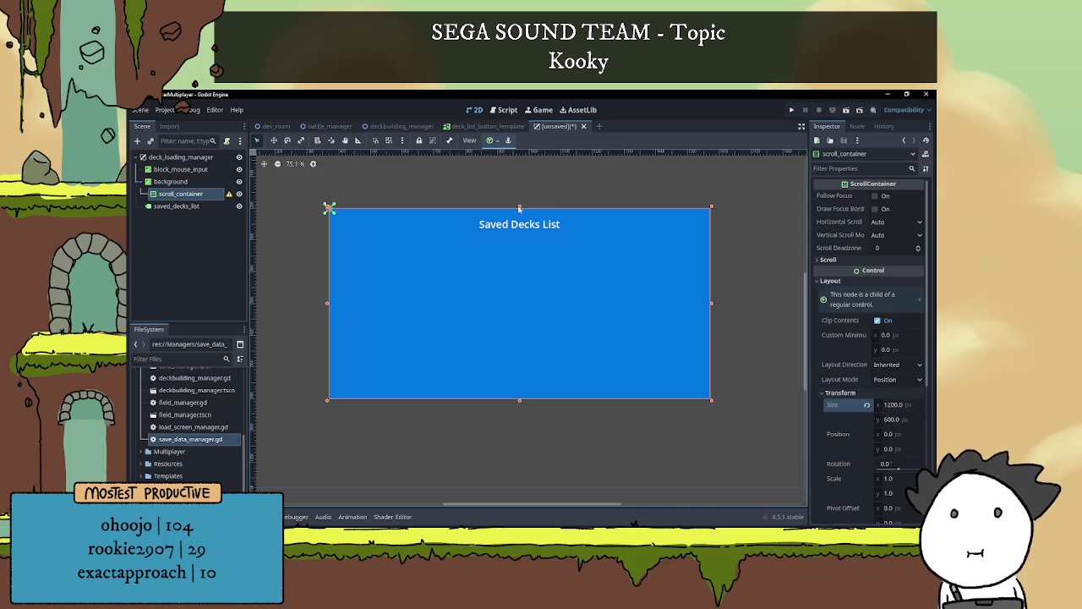
{"action": "left_click_drag", "start_coordinate": [519, 207], "coordinate": [520, 242]}
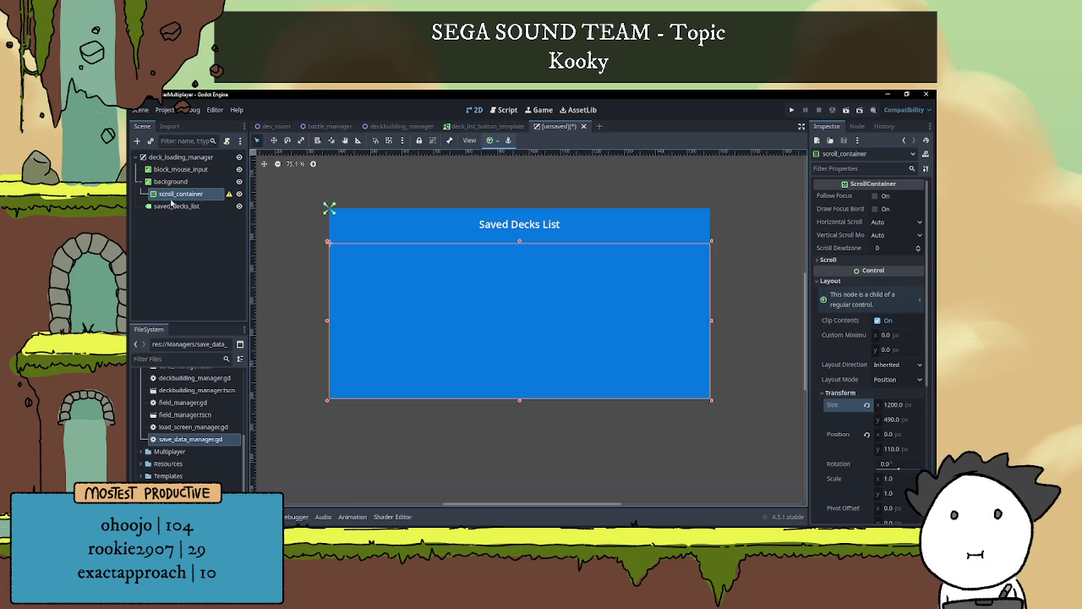
{"action": "left_click", "coordinate": [167, 195]}
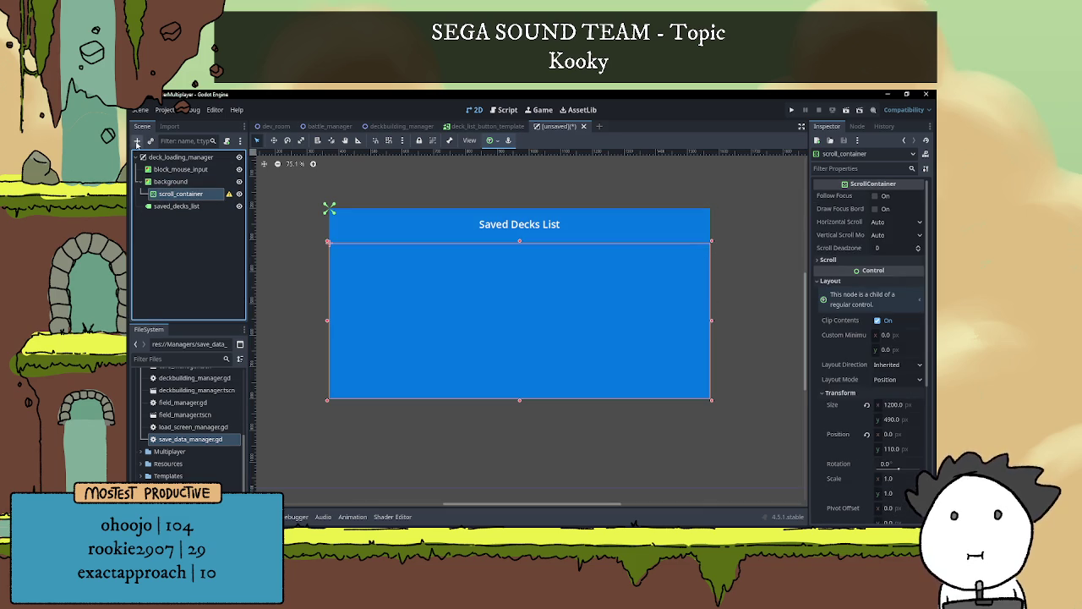
Add a VBoxContainer child inside scroll_container
{"action": "left_click", "coordinate": [137, 141]}
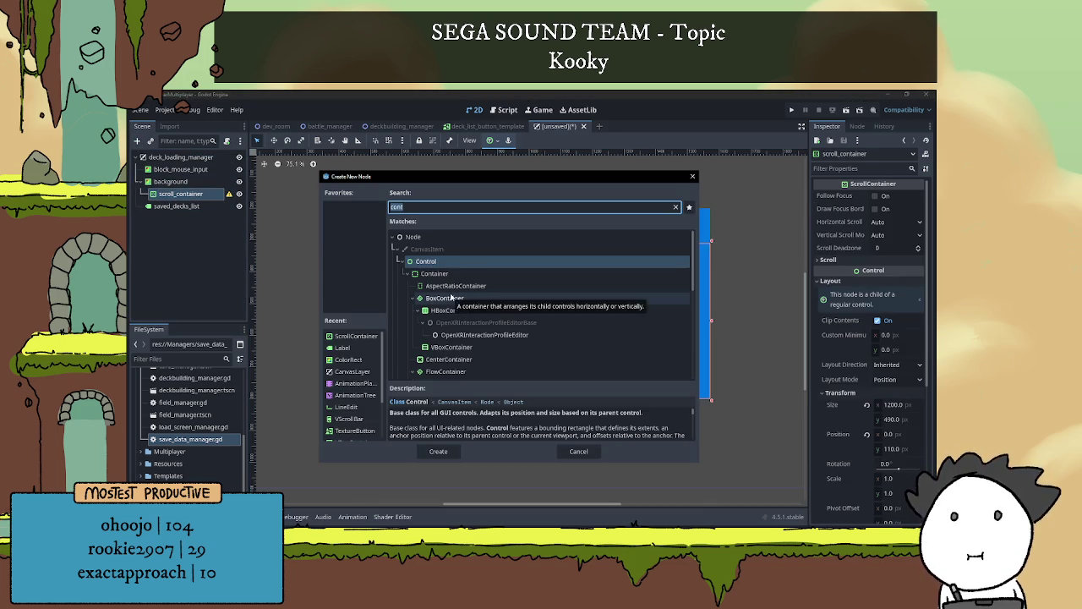
{"action": "left_click", "coordinate": [452, 347]}
{"action": "left_click", "coordinate": [438, 451]}
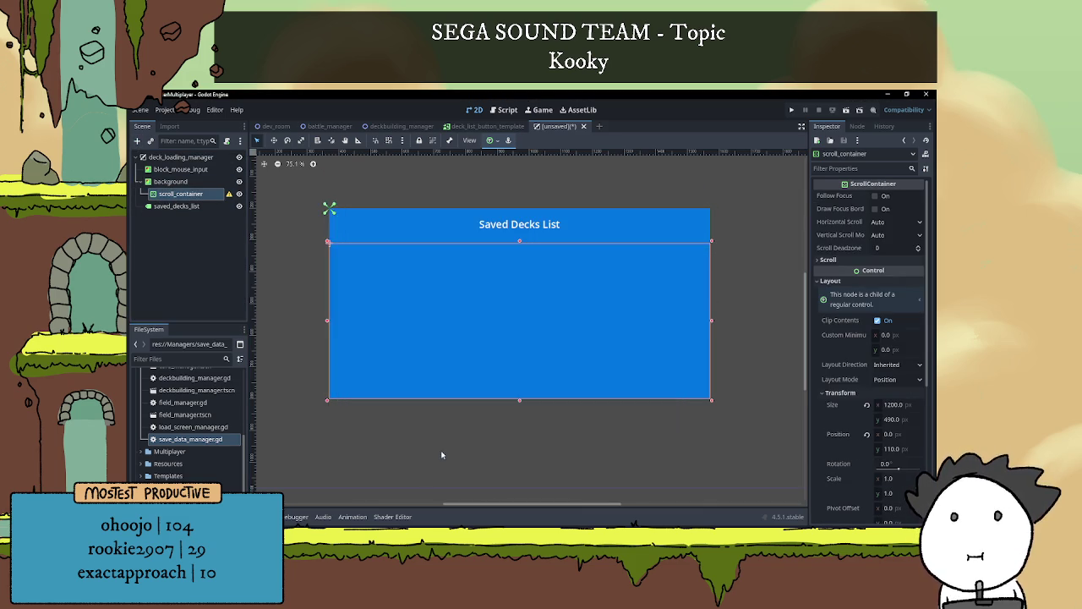
Rename the VBoxContainer to v_box_container and reselect scroll_container
{"action": "double_click", "coordinate": [174, 206]}
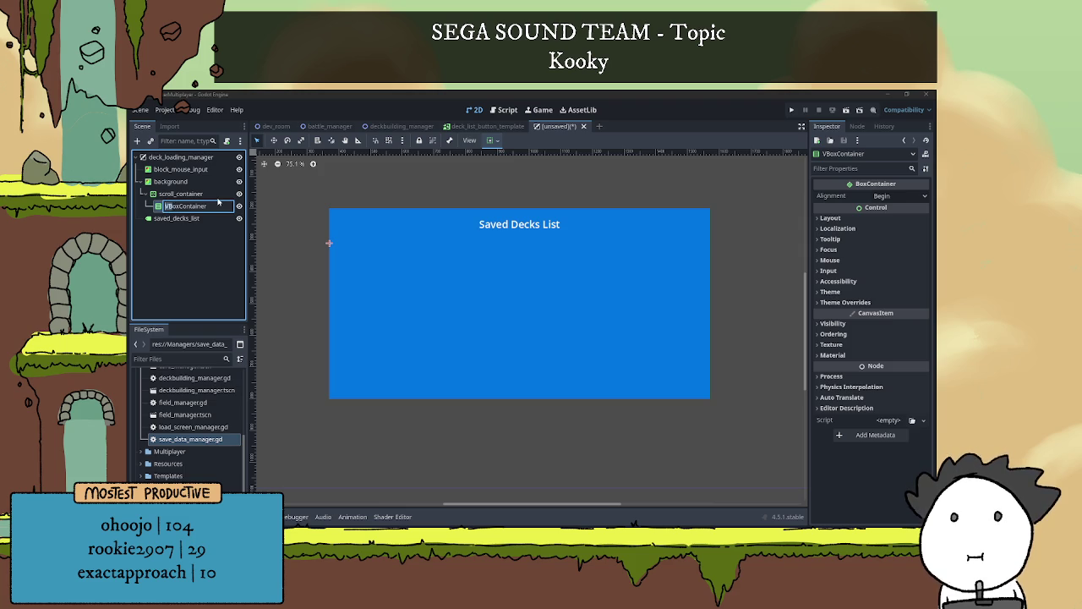
{"action": "key", "text": "BackSpace"}
{"action": "type", "text": "v_"}
{"action": "key", "text": "Delete"}
{"action": "type", "text": "b"}
{"action": "key", "text": "Right"}
{"action": "key", "text": "Right"}
{"action": "key", "text": "Delete"}
{"action": "type", "text": "croll"}
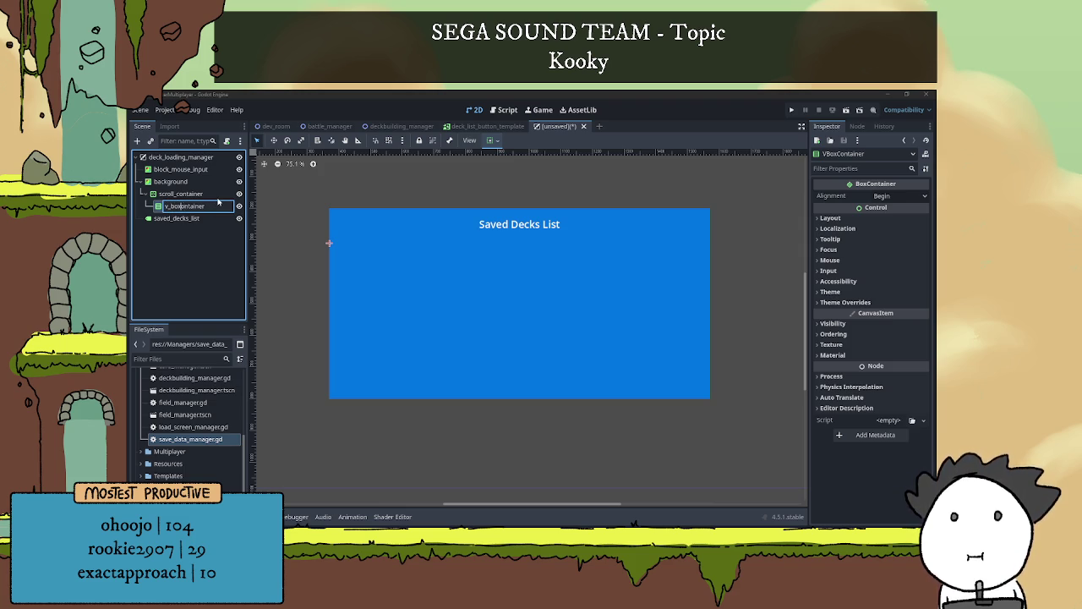
{"action": "type", "text": "_"}
{"action": "key", "text": "Return"}
{"action": "scroll", "coordinate": [501, 305], "scroll_direction": "down", "scroll_amount": 4}
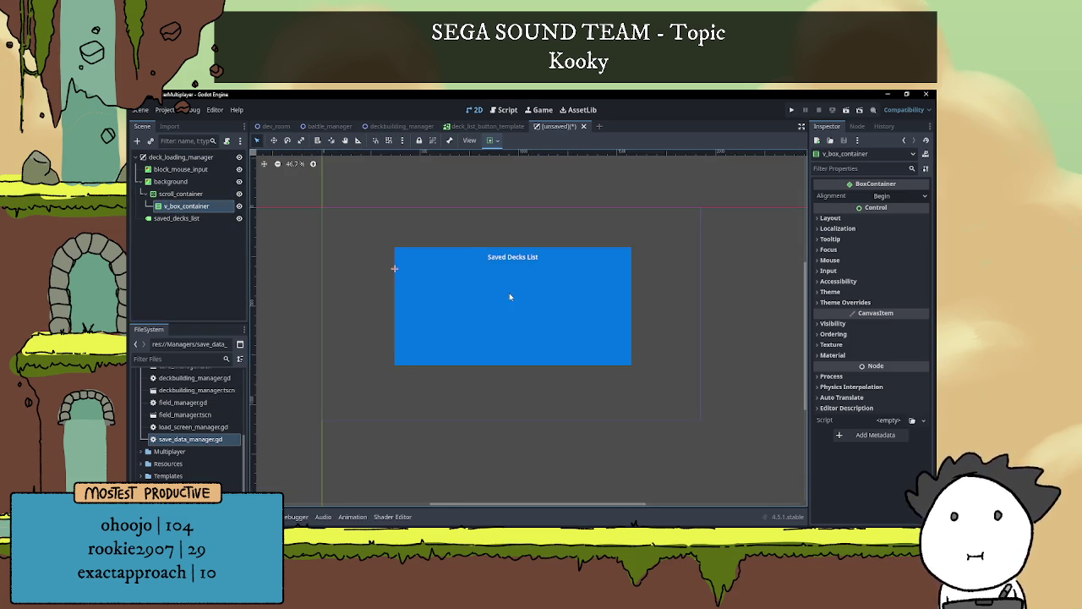
{"action": "scroll", "coordinate": [480, 279], "scroll_direction": "up", "scroll_amount": 3}
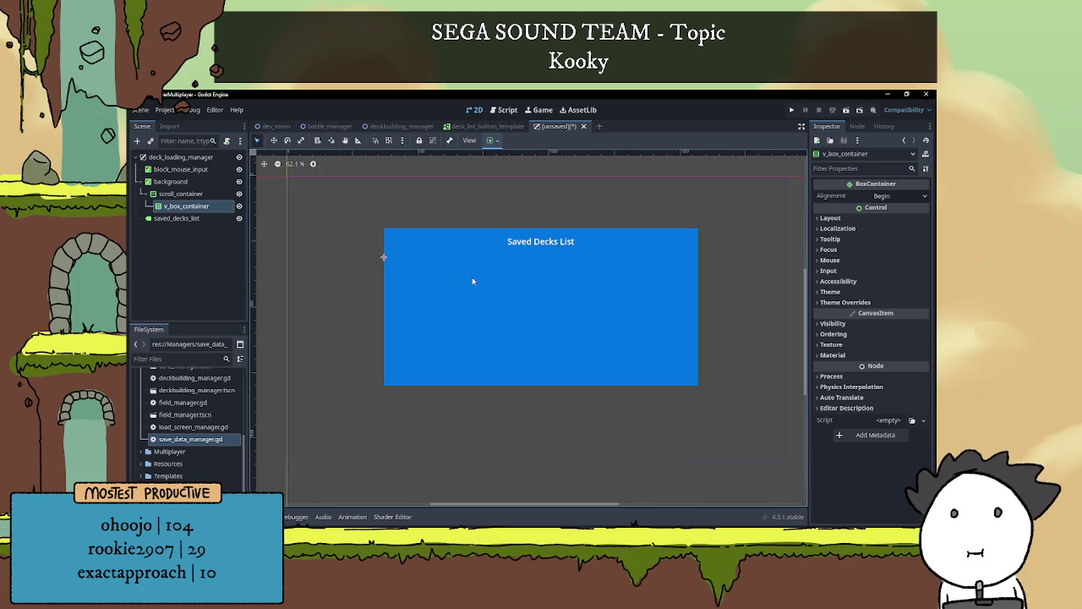
{"action": "left_click", "coordinate": [543, 305]}
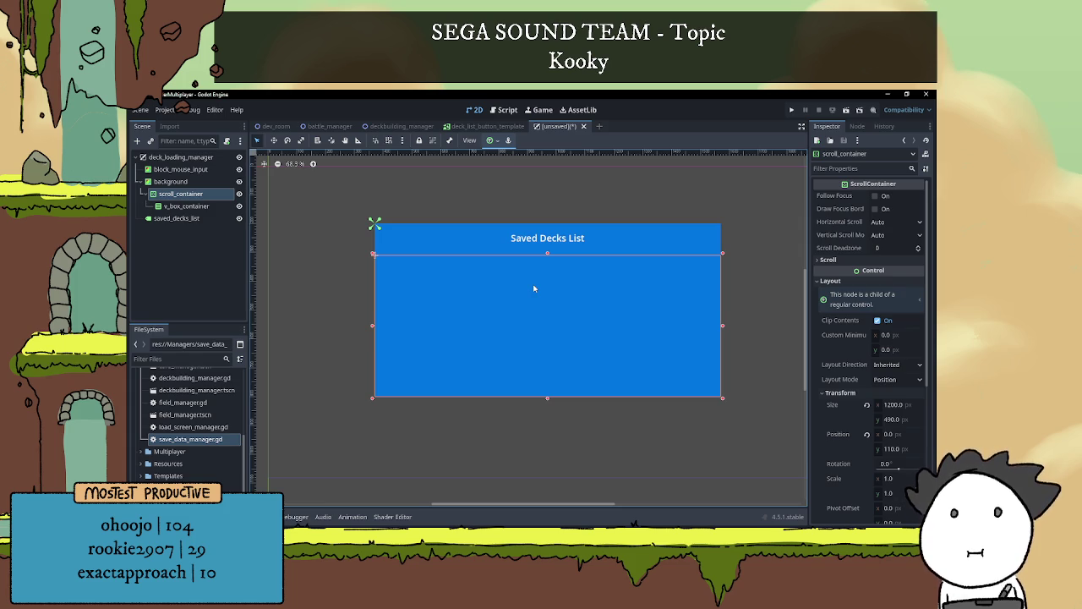
Undo the edge drags to restore full panel width and set the height to 350
{"action": "left_click_drag", "start_coordinate": [551, 398], "coordinate": [545, 363]}
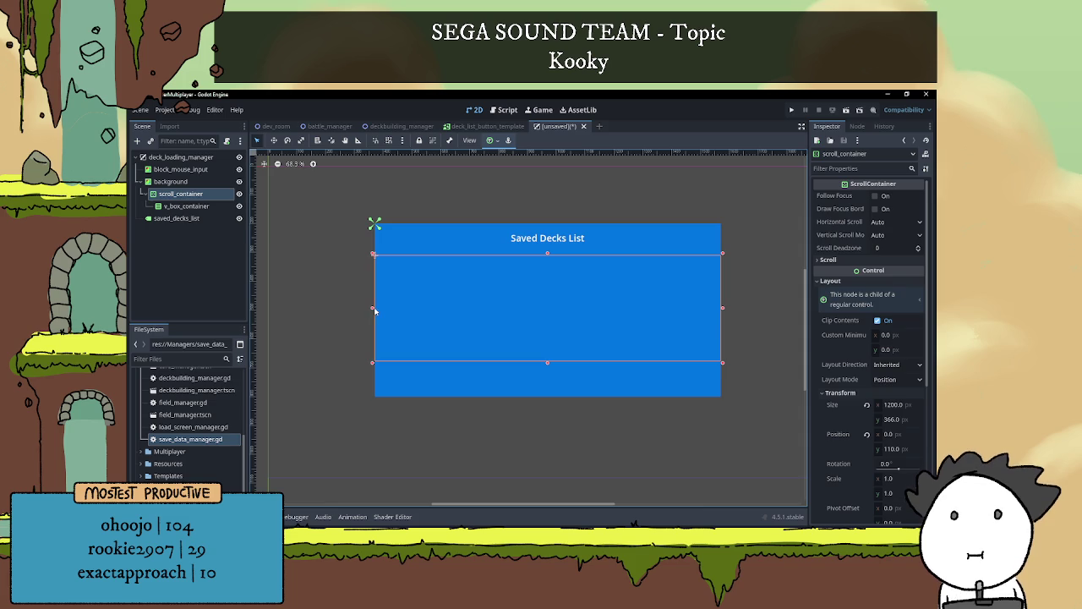
{"action": "left_click_drag", "start_coordinate": [372, 309], "coordinate": [381, 307]}
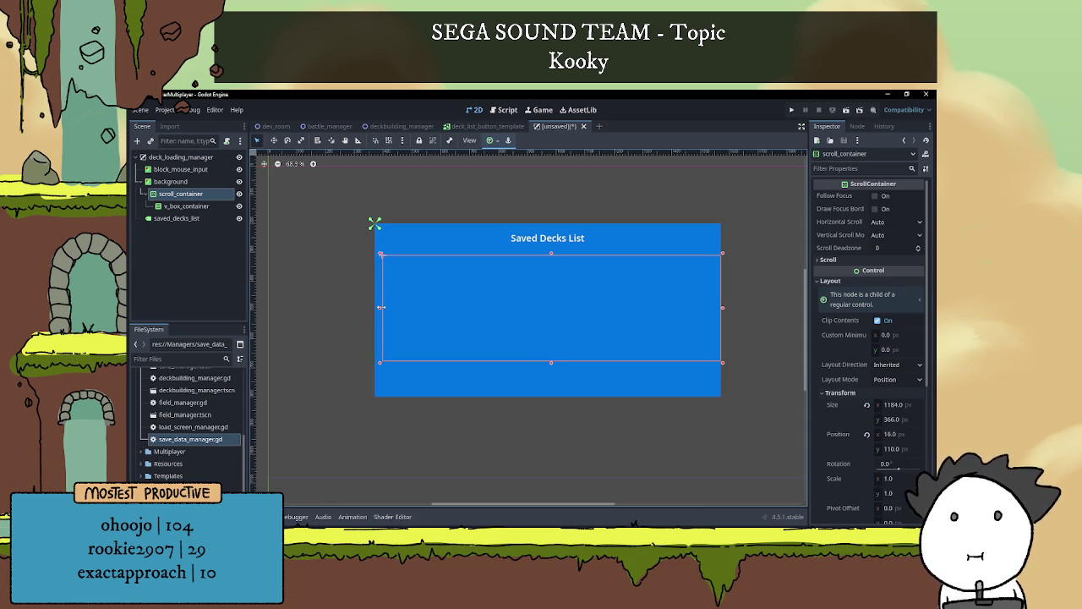
{"action": "left_click_drag", "start_coordinate": [721, 308], "coordinate": [716, 309]}
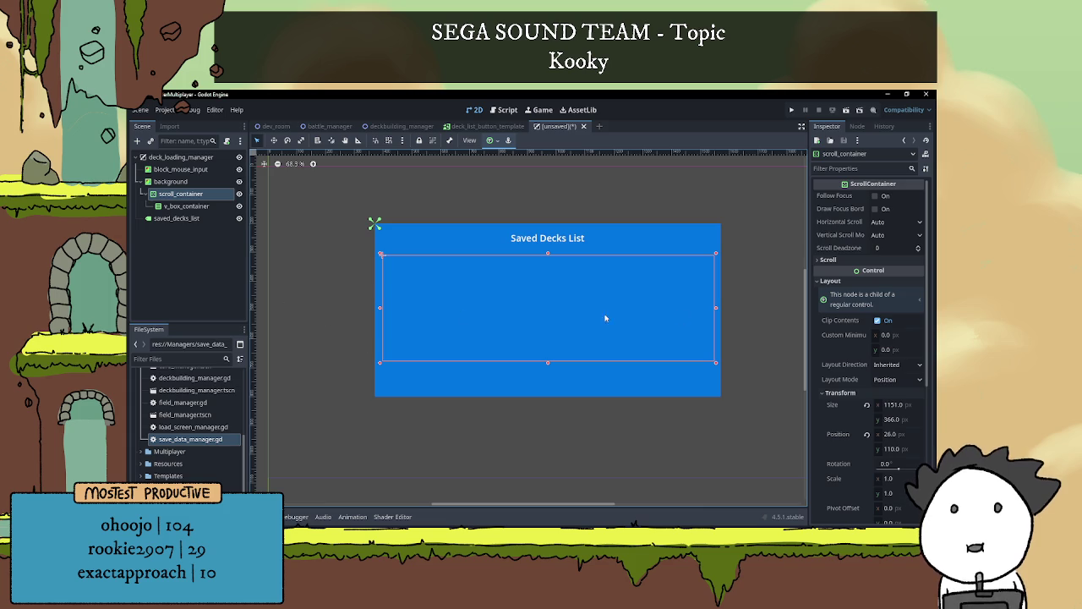
{"action": "key", "text": "ctrl+z"}
{"action": "key", "text": "ctrl+z"}
{"action": "key", "text": "ctrl+z"}
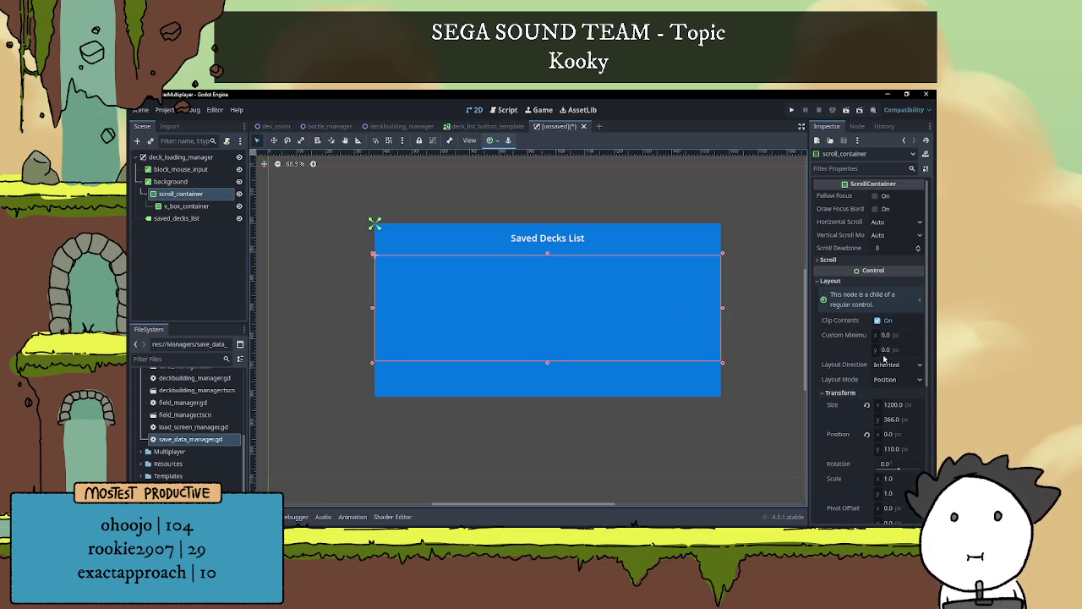
{"action": "left_click", "coordinate": [892, 420]}
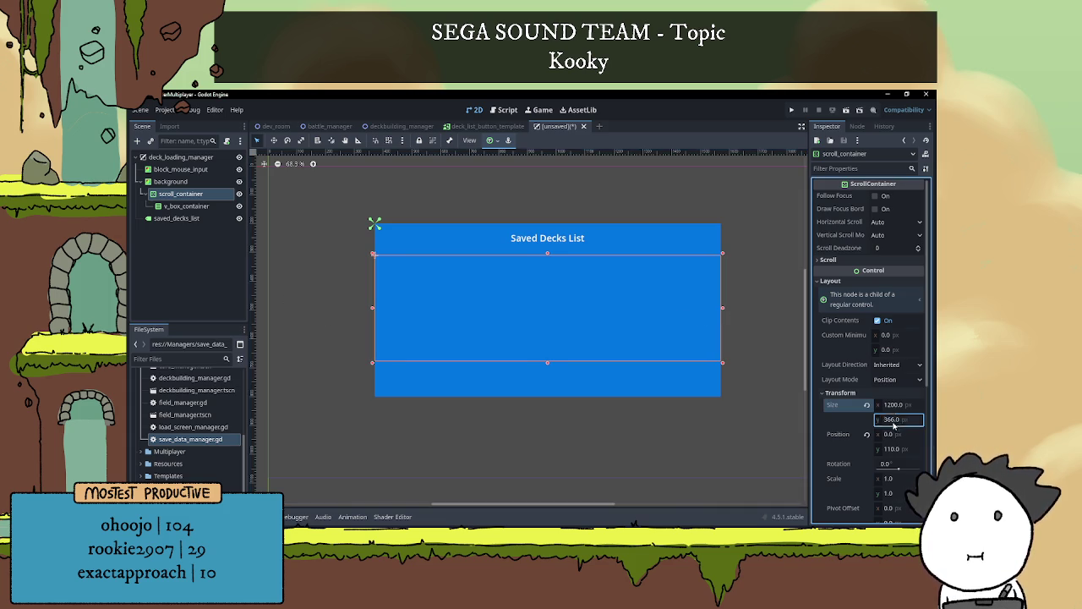
{"action": "double_click", "coordinate": [884, 421]}
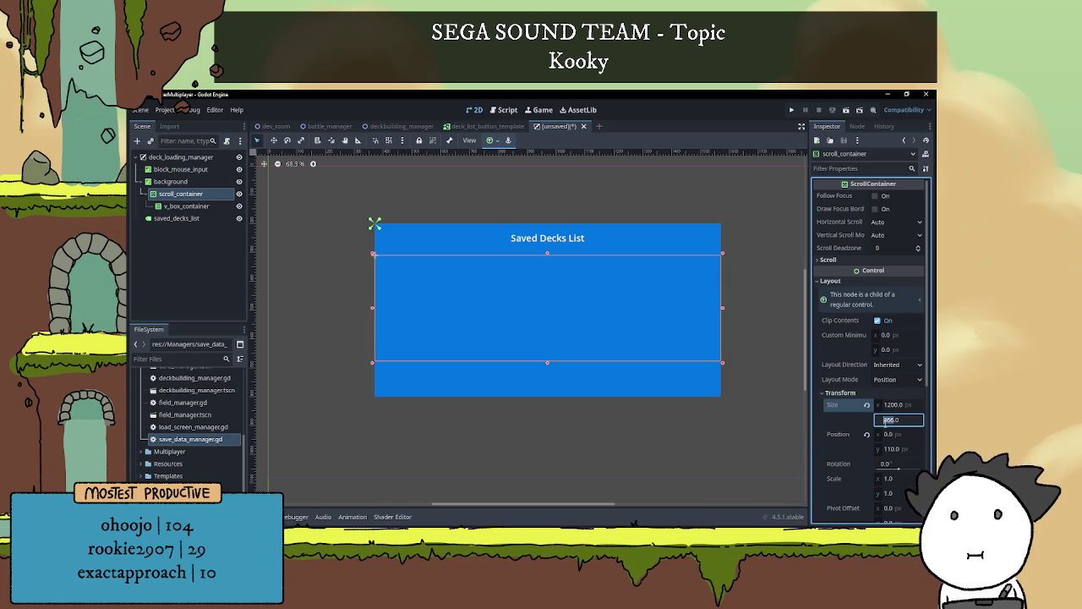
{"action": "type", "text": "350"}
{"action": "key", "text": "Return"}
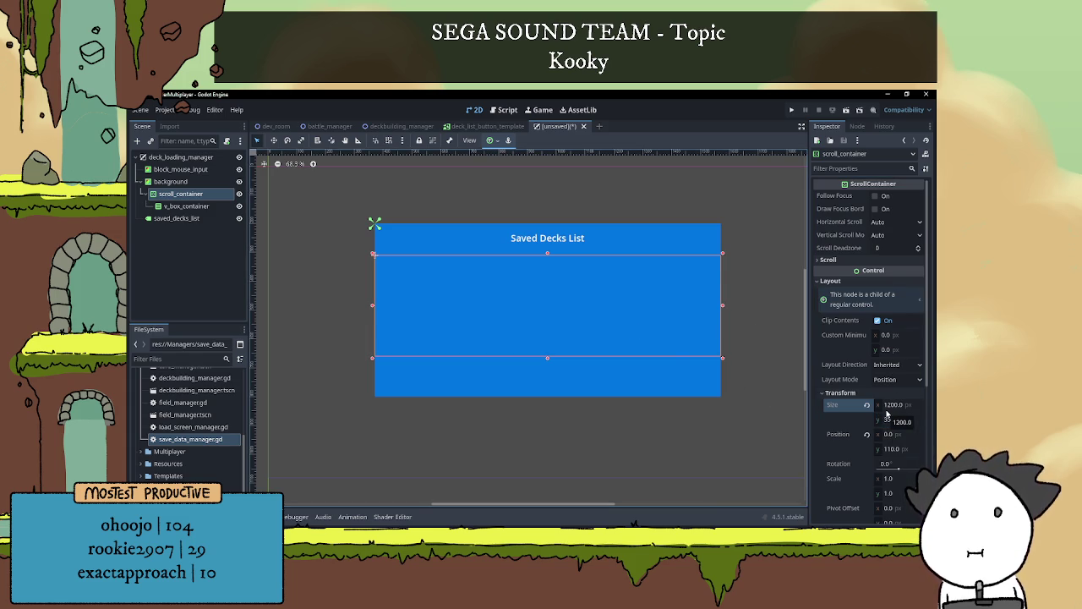
Set the scroll container's y position to 100
{"action": "scroll", "coordinate": [892, 420], "scroll_direction": "down", "scroll_amount": 2}
{"action": "left_click", "coordinate": [891, 364]}
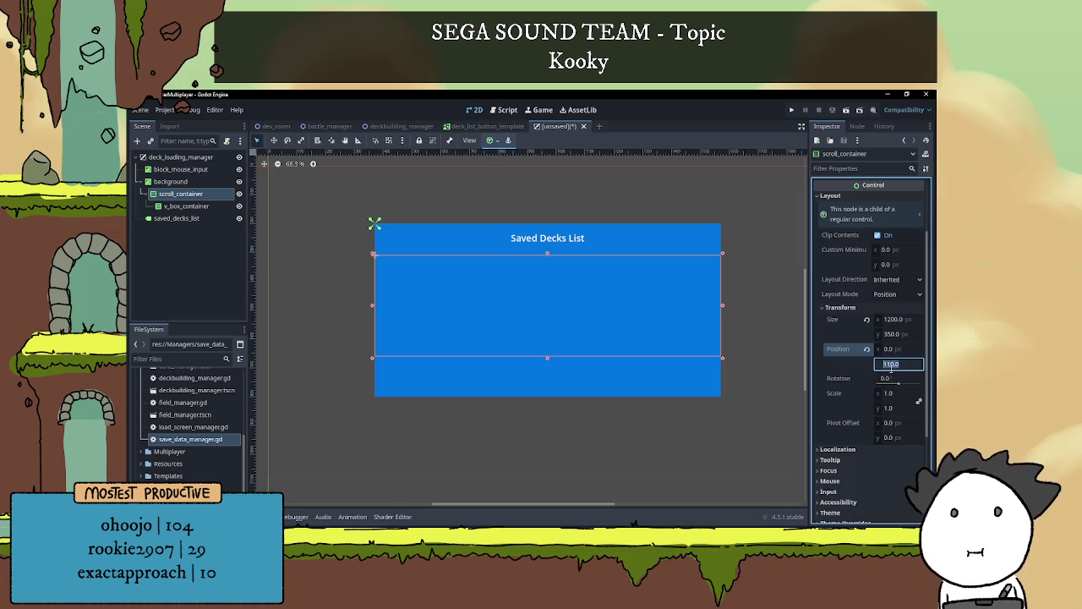
{"action": "left_click", "coordinate": [893, 365]}
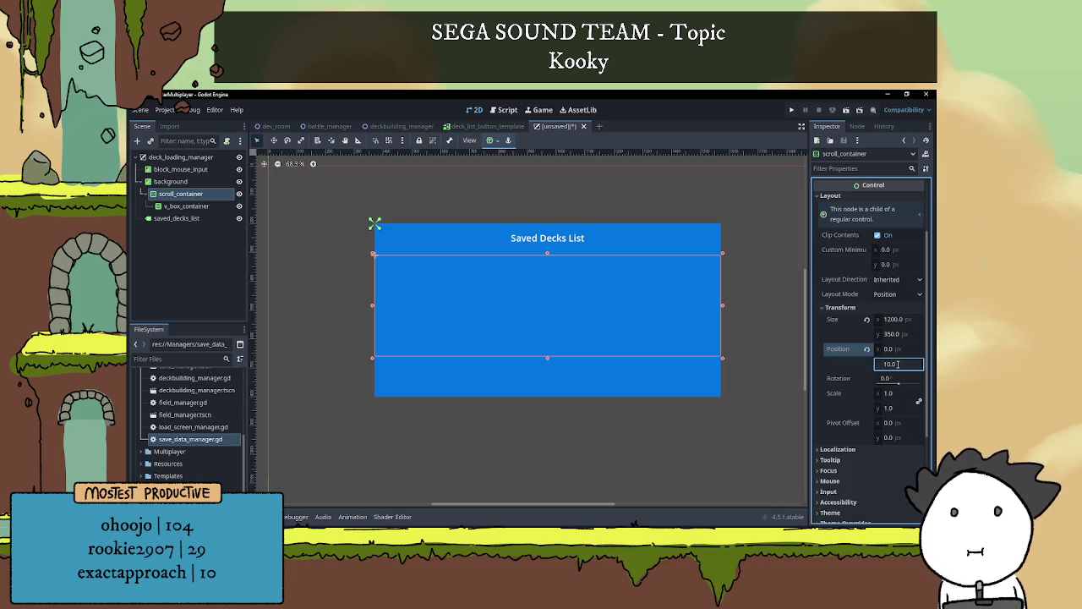
{"action": "key", "text": "ctrl+a"}
{"action": "type", "text": "1500"}
{"action": "key", "text": "Return"}
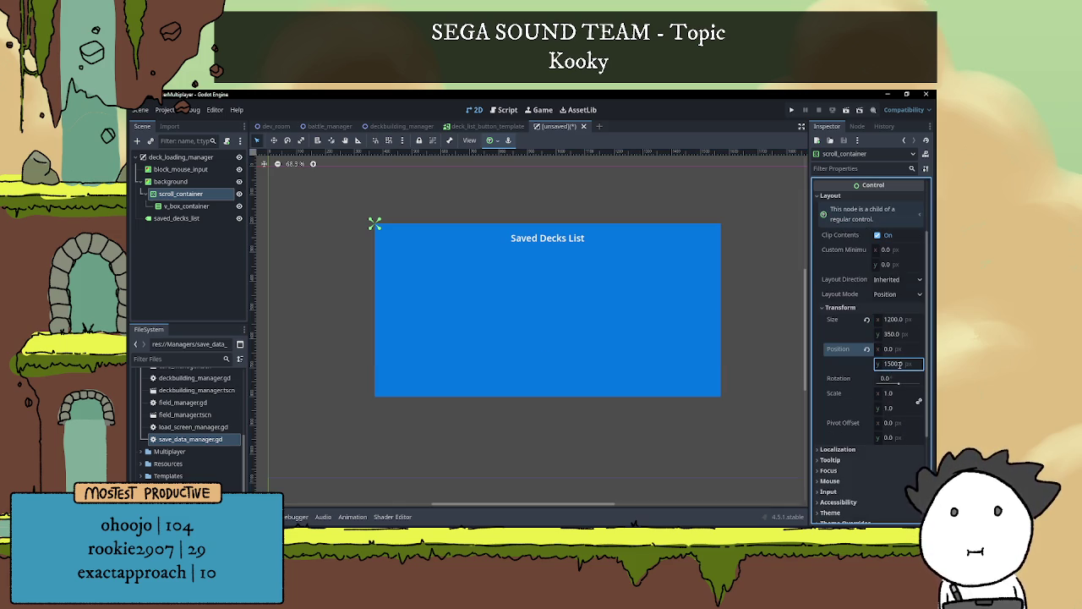
{"action": "key", "text": "ctrl+a"}
{"action": "type", "text": "150"}
{"action": "key", "text": "Return"}
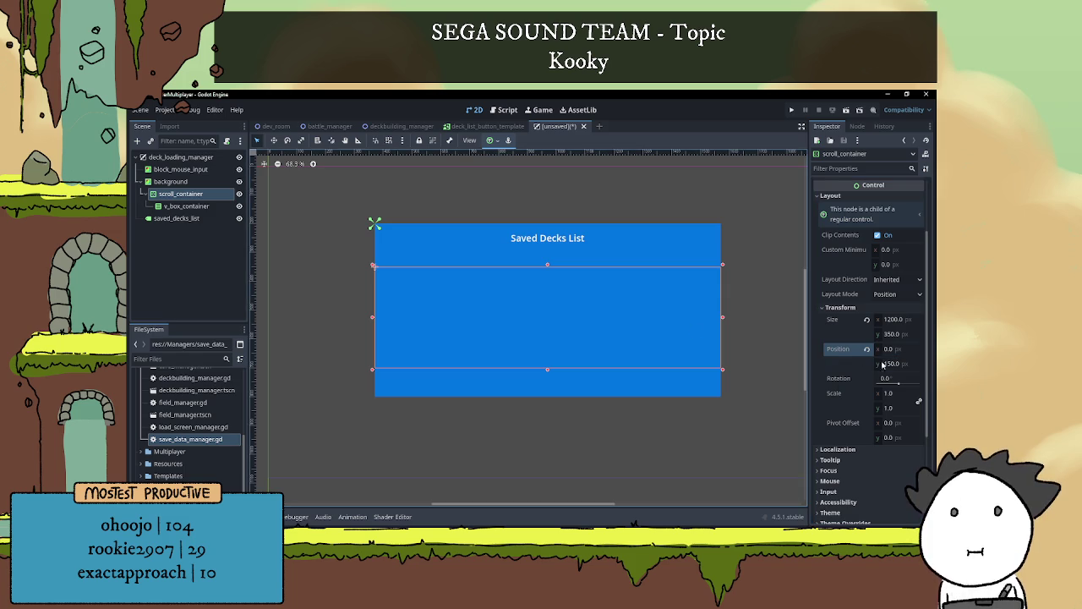
{"action": "left_click", "coordinate": [890, 362]}
{"action": "type", "text": "100"}
{"action": "key", "text": "Return"}
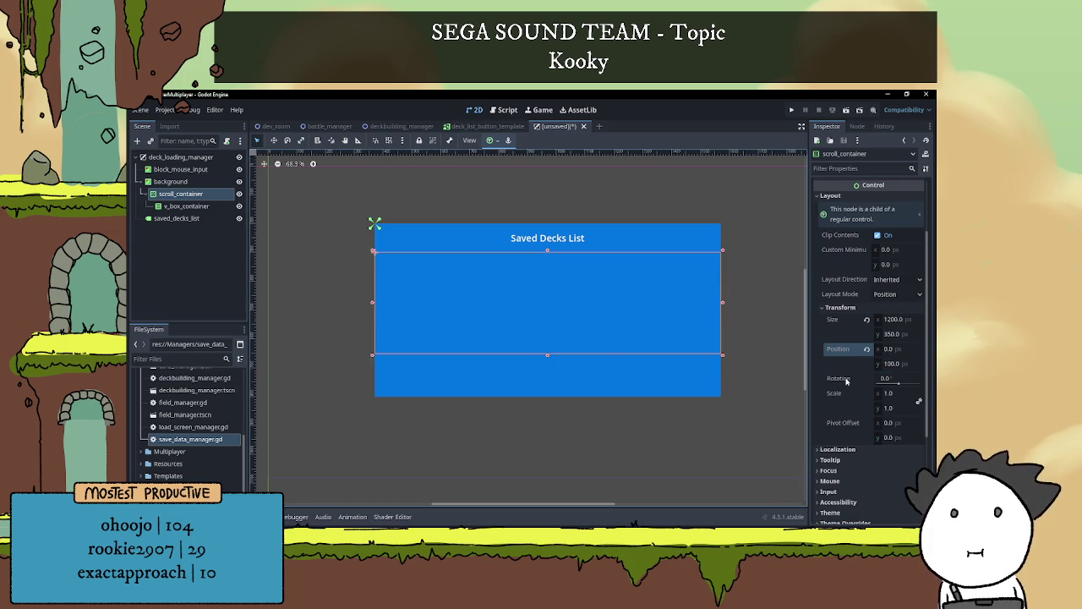
Increase the scroll container's height to 400
{"action": "left_click", "coordinate": [892, 335]}
{"action": "type", "text": "400"}
{"action": "key", "text": "Return"}
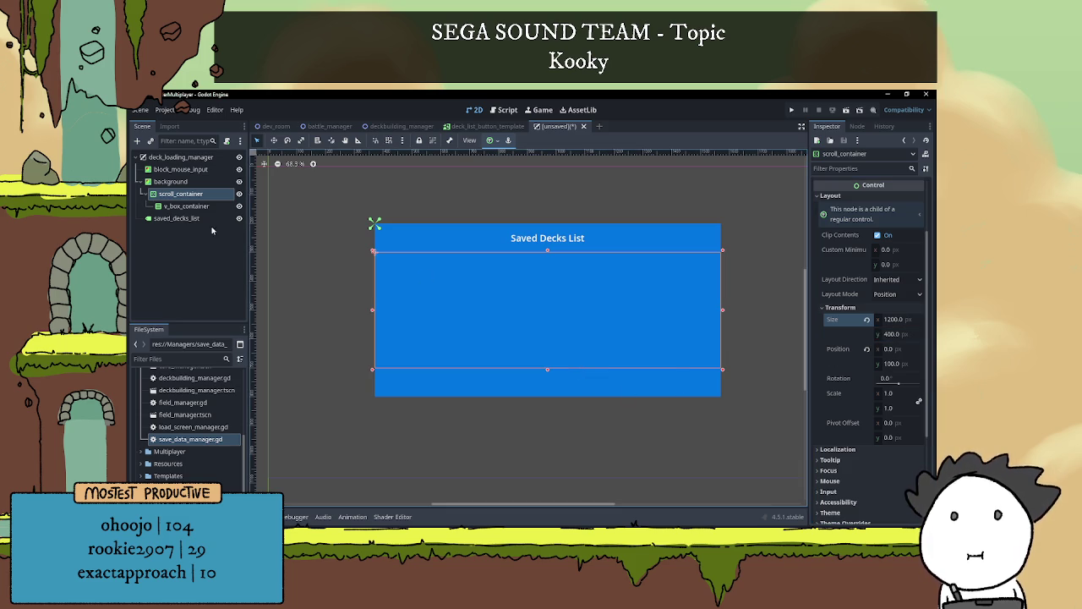
Add a Button child node under the background panel
{"action": "left_click", "coordinate": [173, 181]}
{"action": "right_click", "coordinate": [188, 183]}
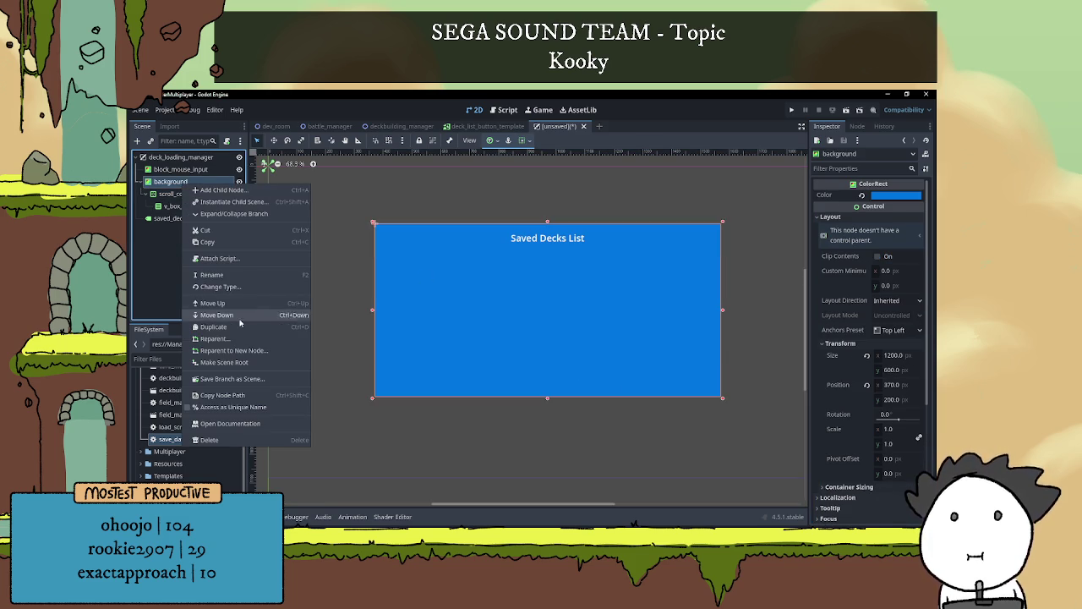
{"action": "left_click", "coordinate": [222, 191]}
{"action": "key", "text": "BackSpace"}
{"action": "type", "text": "button"}
{"action": "key", "text": "Return"}
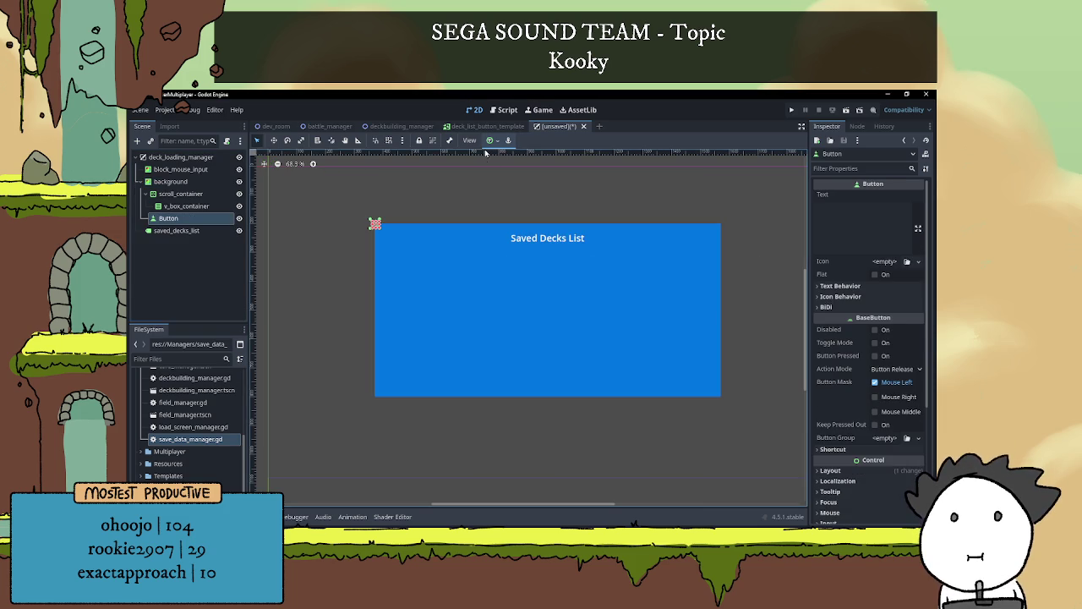
Set the button's text to 'Load' and rename the node load_button
{"action": "left_click", "coordinate": [849, 237]}
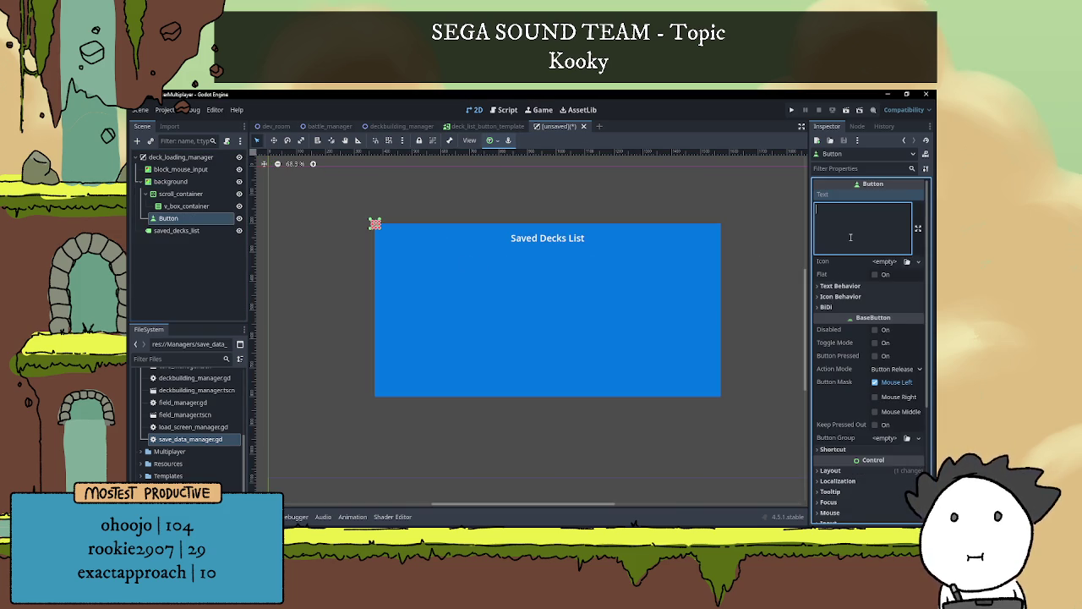
{"action": "type", "text": "Load"}
{"action": "double_click", "coordinate": [213, 219]}
{"action": "type", "text": "l"}
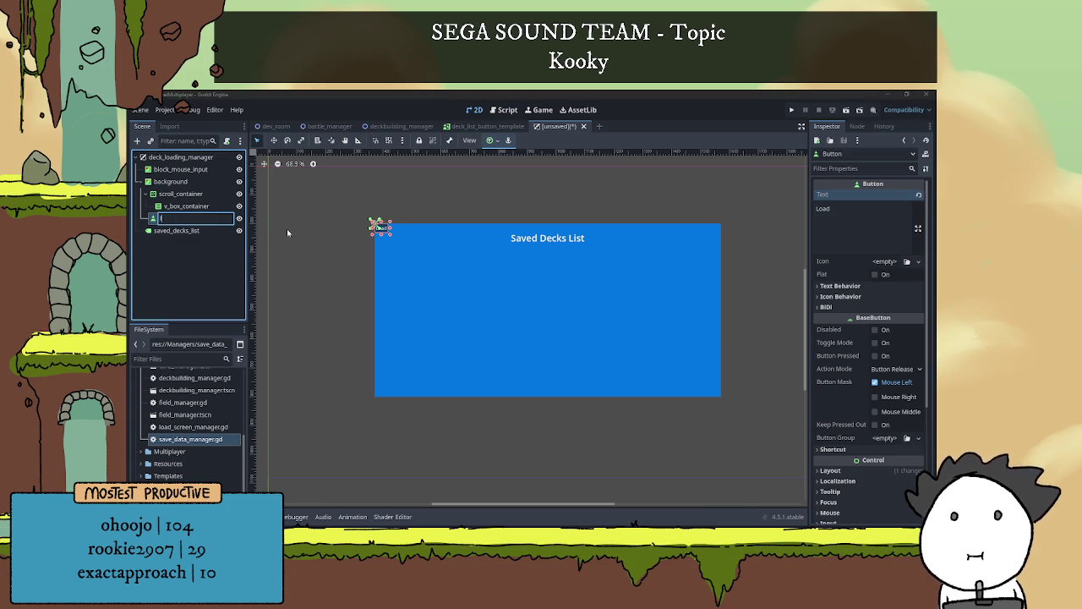
{"action": "type", "text": "oad_button"}
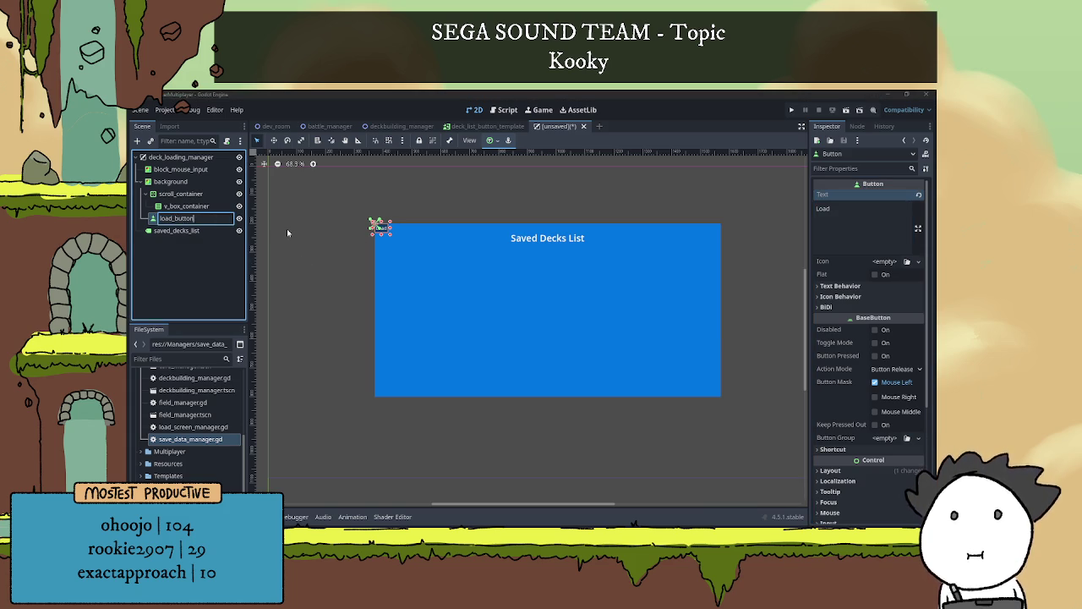
{"action": "key", "text": "Return"}
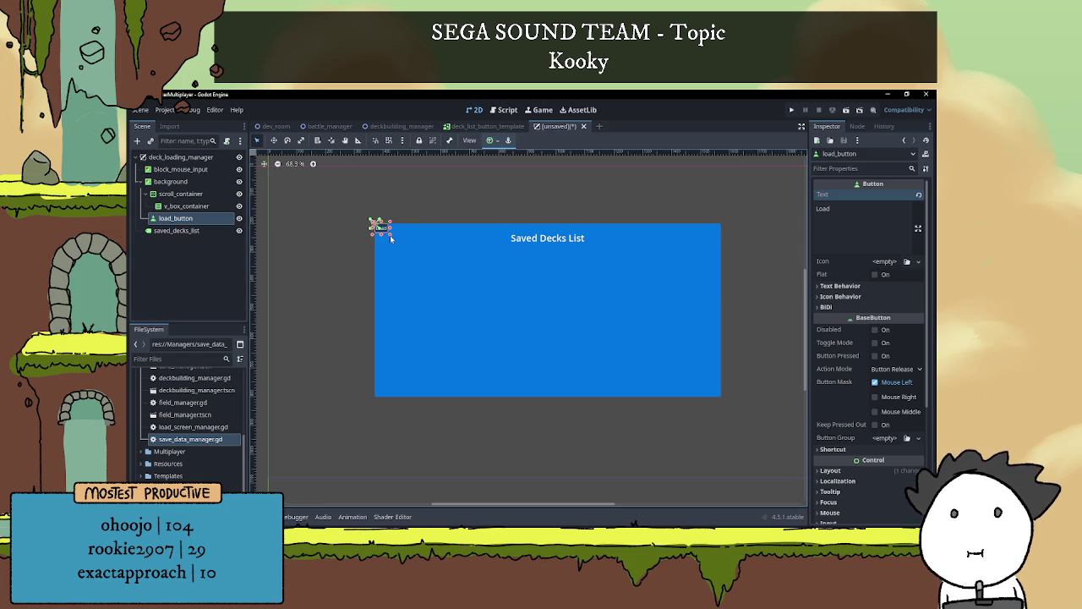
Set the Load button's size to 100 × 50
{"action": "scroll", "coordinate": [856, 412], "scroll_direction": "down", "scroll_amount": 3}
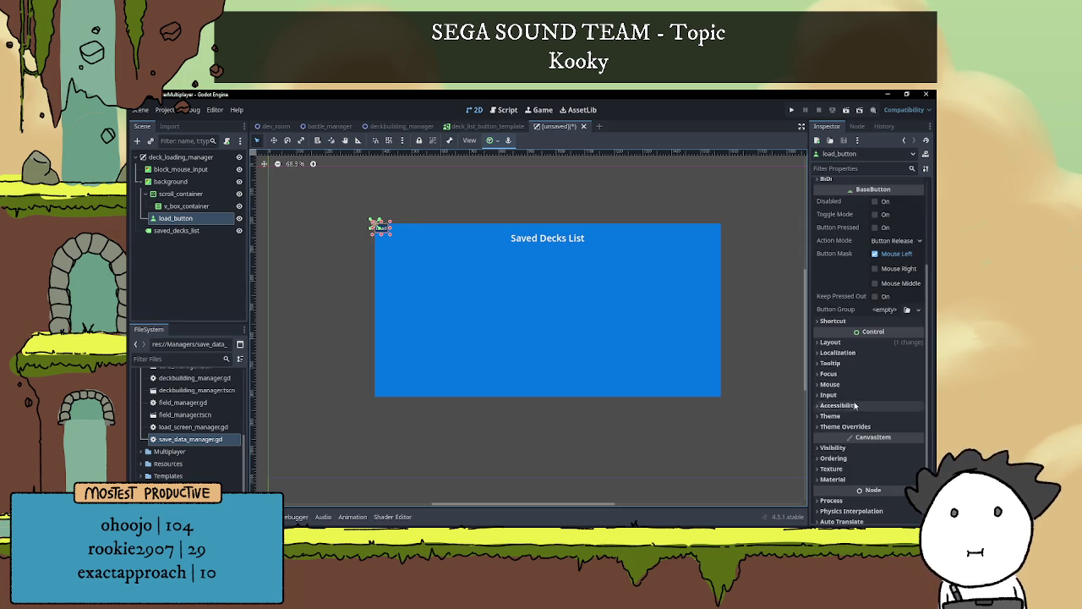
{"action": "left_click", "coordinate": [830, 341]}
{"action": "scroll", "coordinate": [852, 417], "scroll_direction": "down", "scroll_amount": 3}
{"action": "left_click", "coordinate": [891, 337]}
{"action": "type", "text": "100"}
{"action": "key", "text": "Return"}
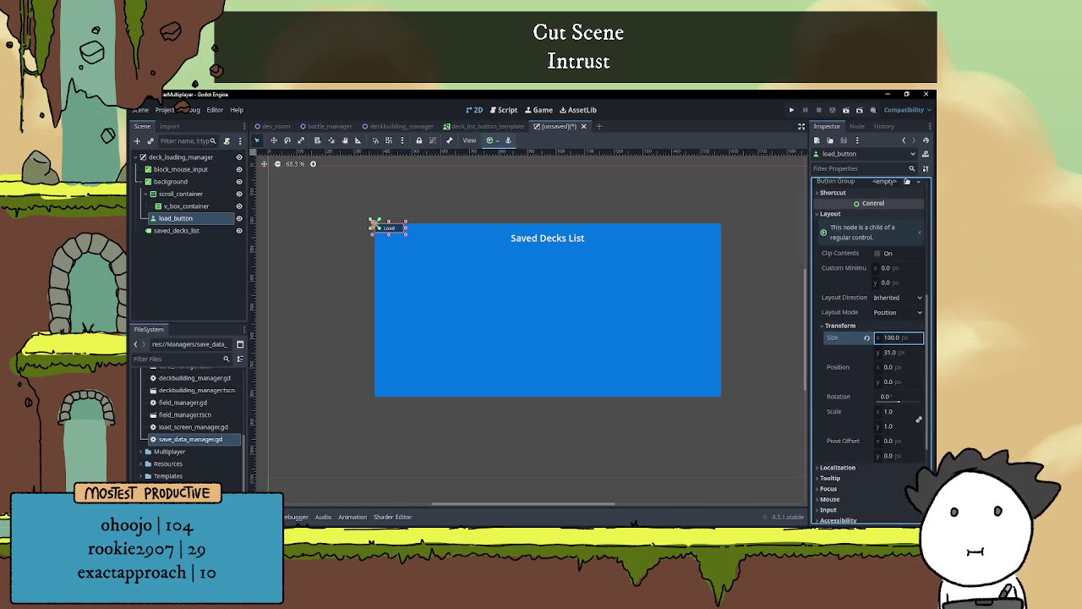
{"action": "left_click", "coordinate": [893, 353]}
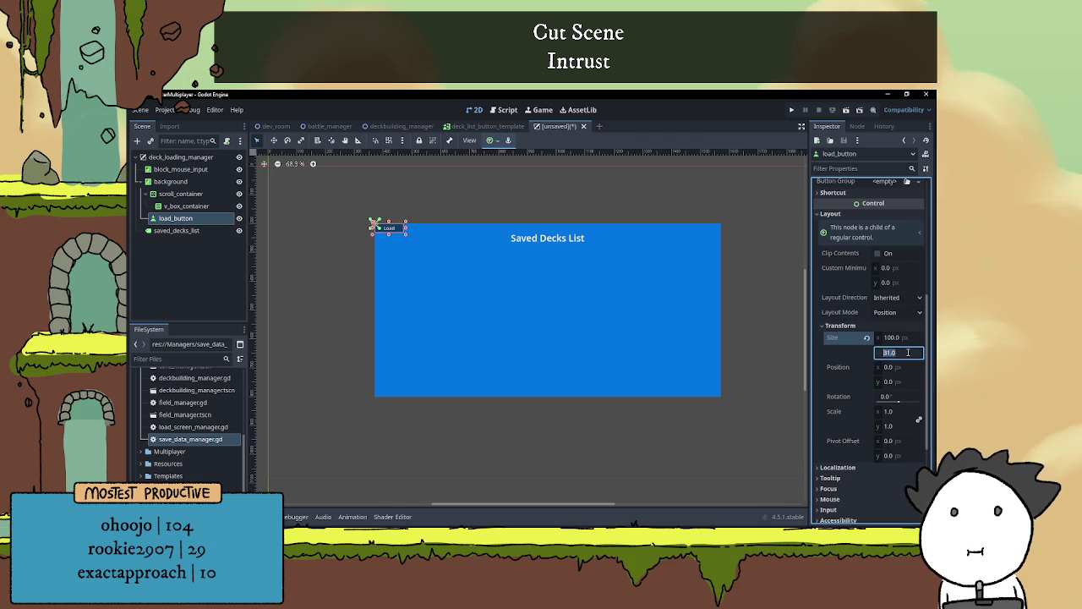
{"action": "type", "text": "50"}
{"action": "key", "text": "Return"}
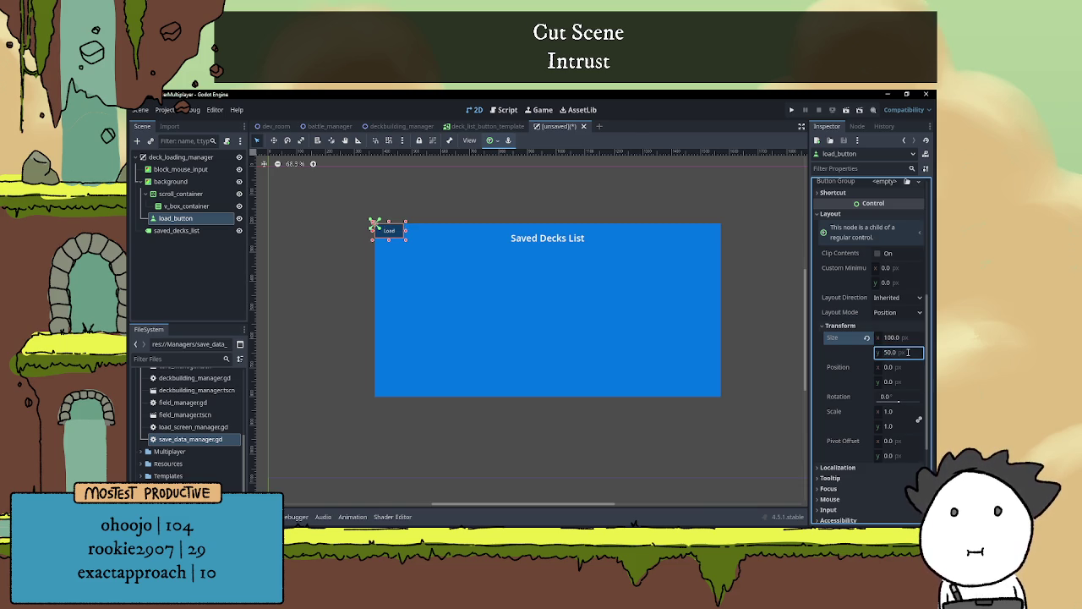
Override the Load button's font size to 32 in Theme Overrides
{"action": "scroll", "coordinate": [845, 372], "scroll_direction": "down", "scroll_amount": 4}
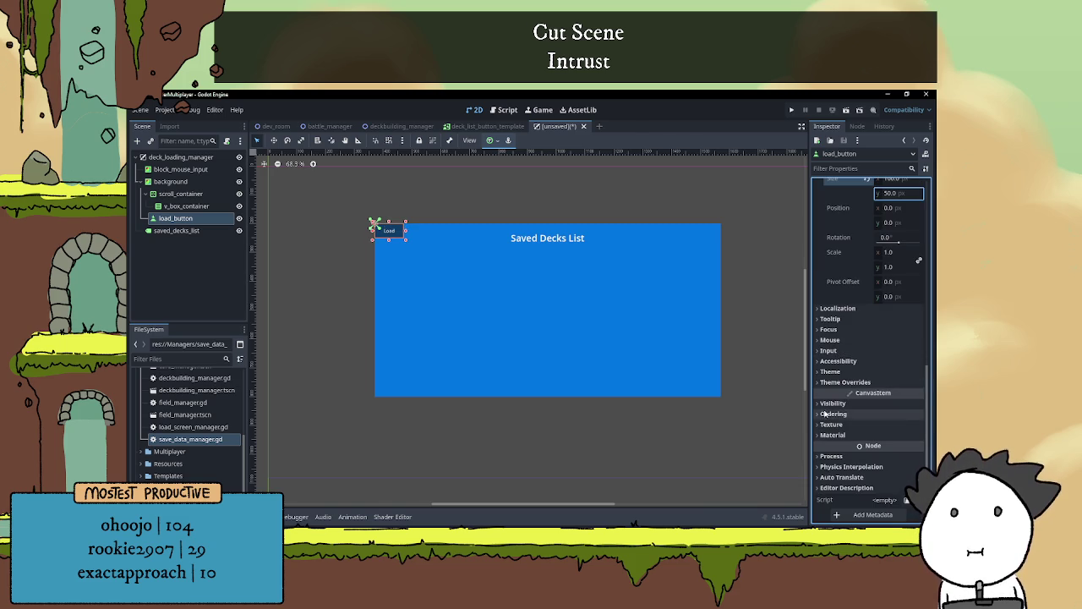
{"action": "left_click", "coordinate": [844, 381]}
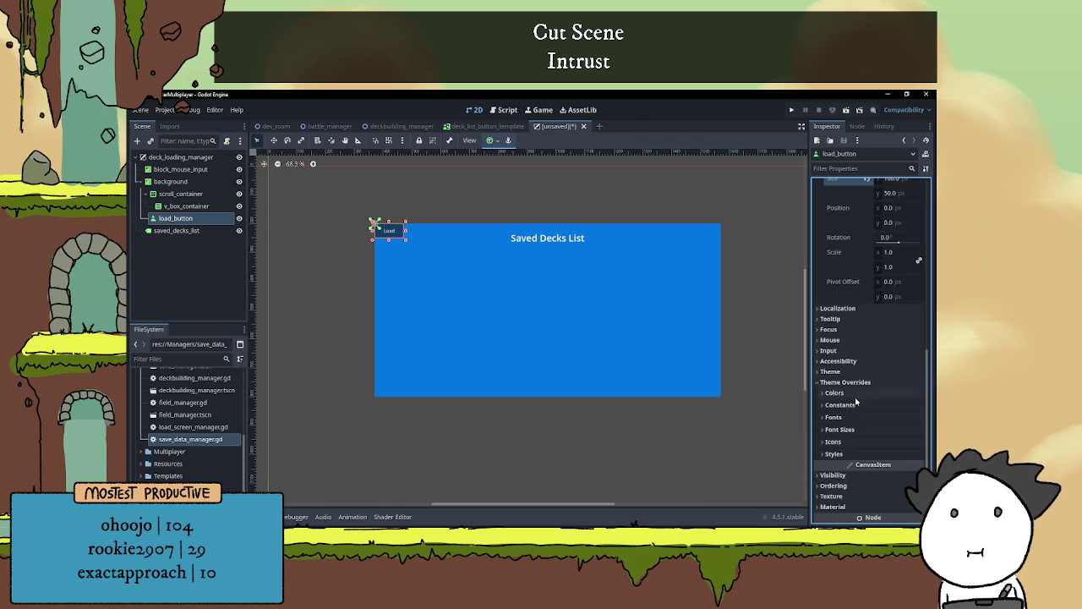
{"action": "left_click", "coordinate": [839, 428]}
{"action": "left_click", "coordinate": [898, 443]}
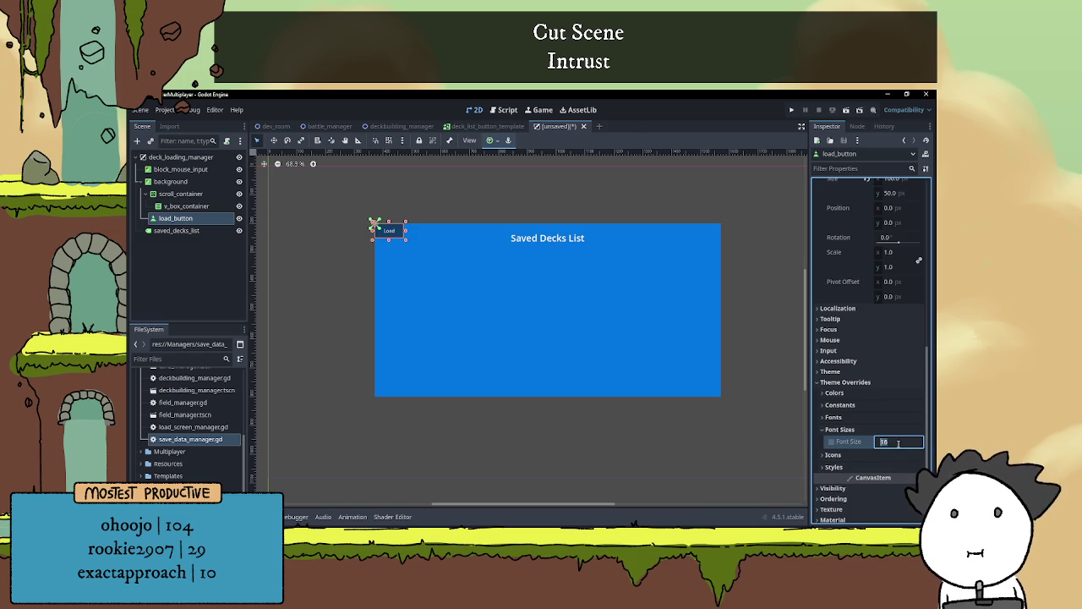
{"action": "type", "text": "2"}
{"action": "key", "text": "Return"}
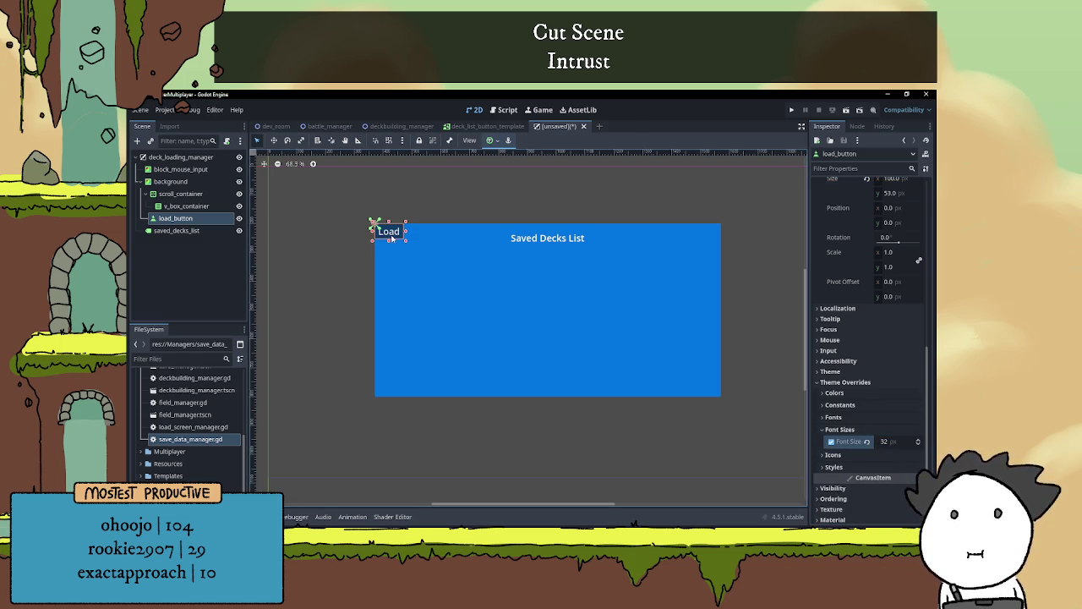
Nudge load_button down to y=456 near the panel's bottom edge
{"action": "key", "text": "ctrl+z"}
{"action": "key", "text": "ctrl+shift+z"}
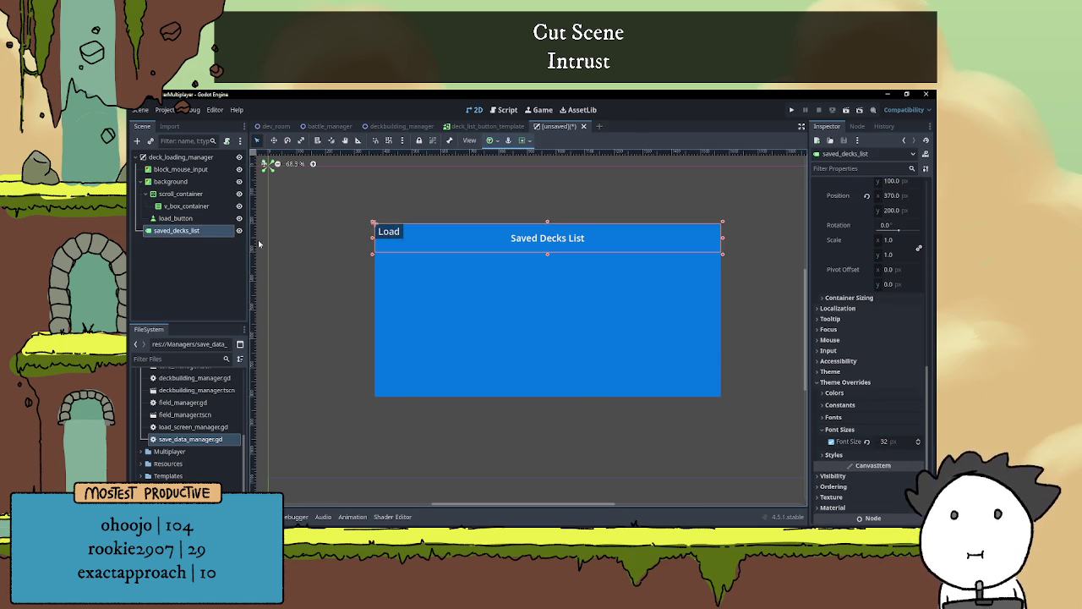
{"action": "left_click", "coordinate": [200, 224]}
{"action": "key", "text": "Down"}
{"action": "key", "text": "Down"}
{"action": "key", "text": "Down"}
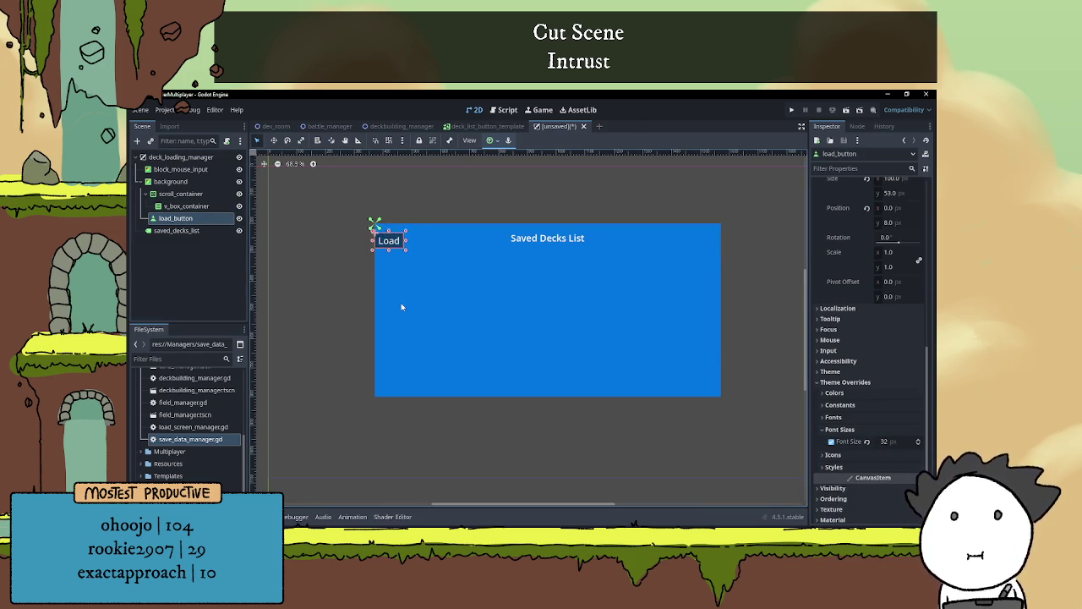
{"action": "key", "text": "Down"}
{"action": "key", "text": "Down"}
{"action": "key", "text": "Down"}
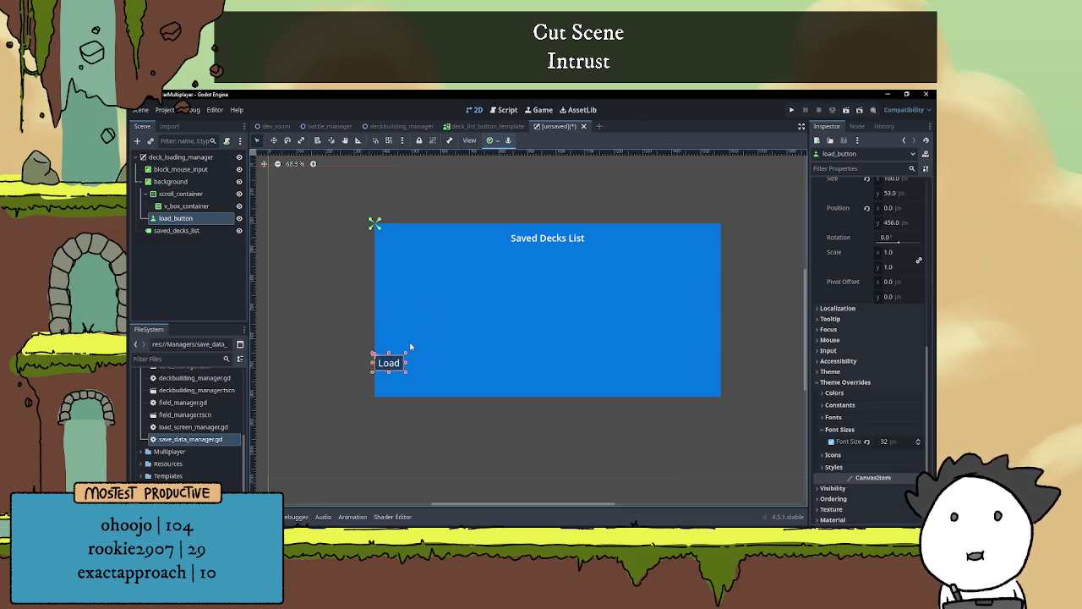
Shift the Load button lower and resize it to 200 × 75 pixels
{"action": "scroll", "coordinate": [410, 346], "scroll_direction": "up", "scroll_amount": 4}
{"action": "scroll", "coordinate": [375, 367], "scroll_direction": "down", "scroll_amount": 1}
{"action": "mouse_move", "coordinate": [327, 382]}
{"action": "left_mouse_down"}
{"action": "mouse_move", "coordinate": [364, 391]}
{"action": "mouse_move", "coordinate": [358, 407]}
{"action": "left_mouse_up"}
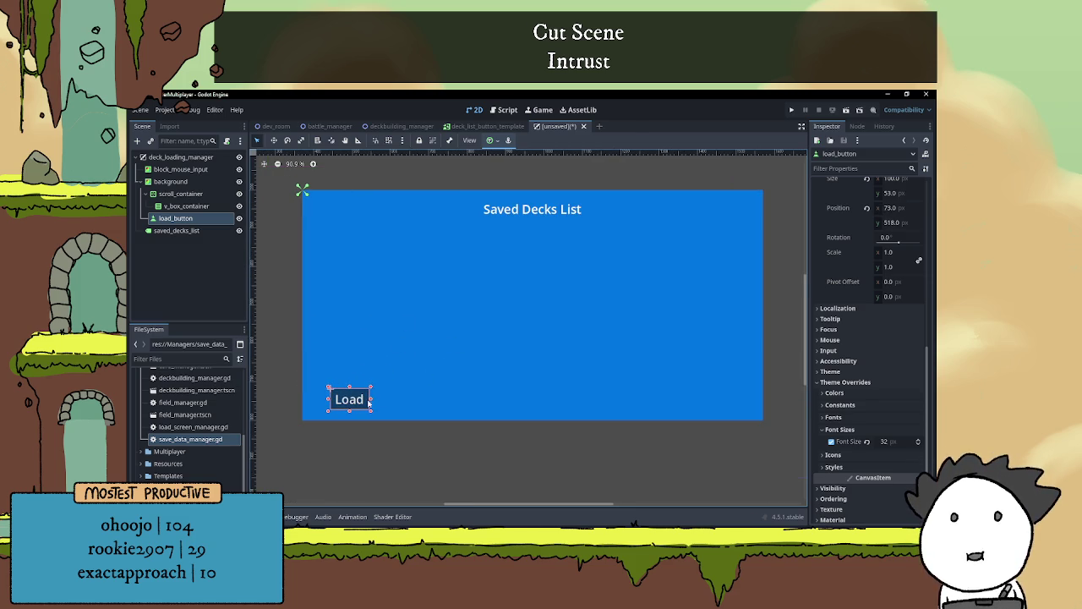
{"action": "scroll", "coordinate": [879, 287], "scroll_direction": "up", "scroll_amount": 3}
{"action": "left_click", "coordinate": [897, 308]}
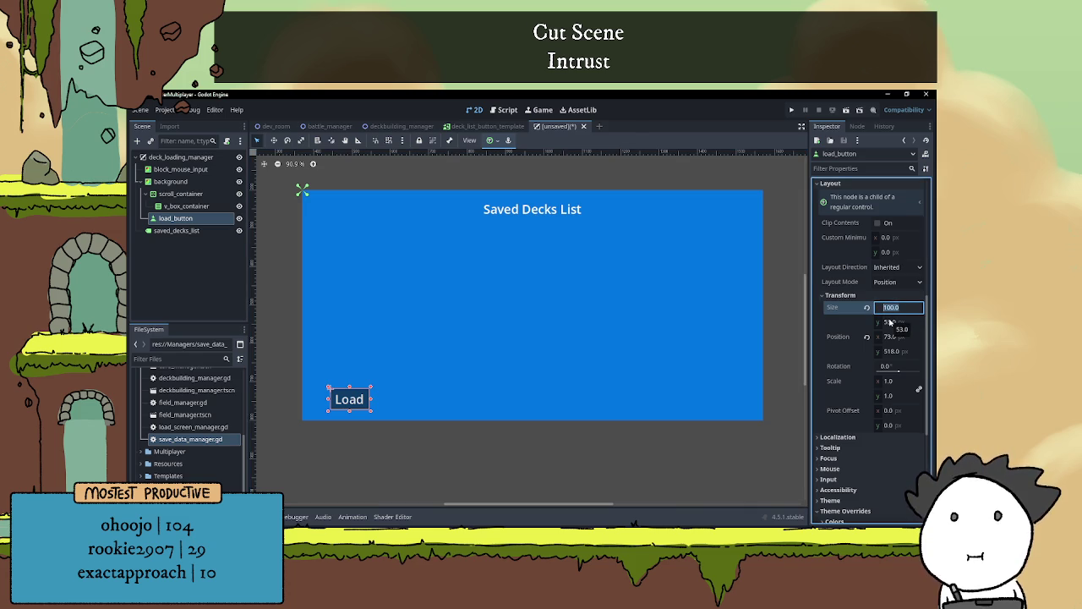
{"action": "left_click", "coordinate": [893, 322]}
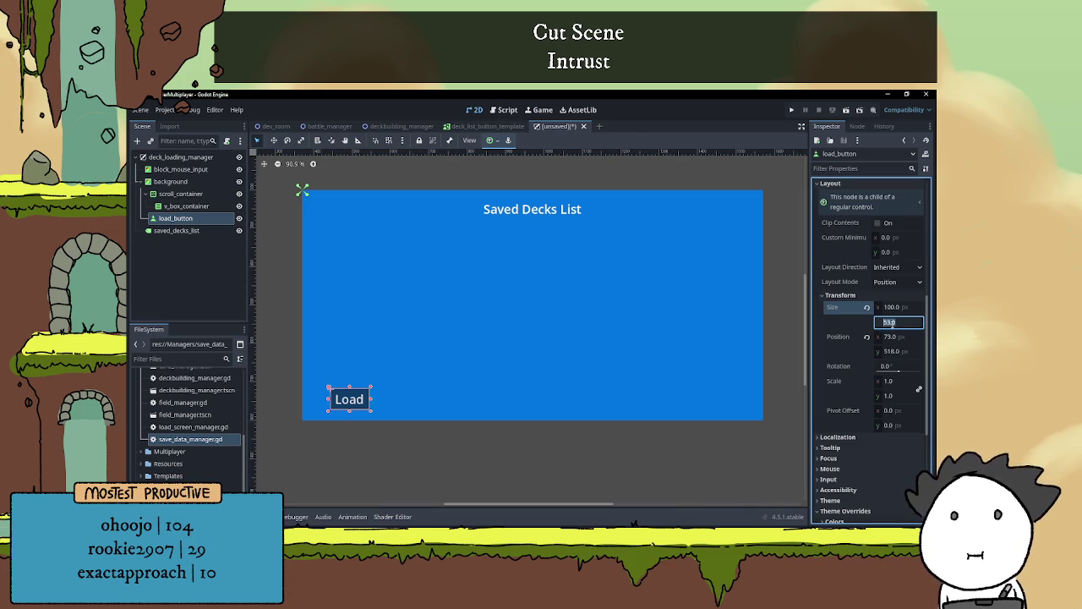
{"action": "type", "text": "75"}
{"action": "key", "text": "Return"}
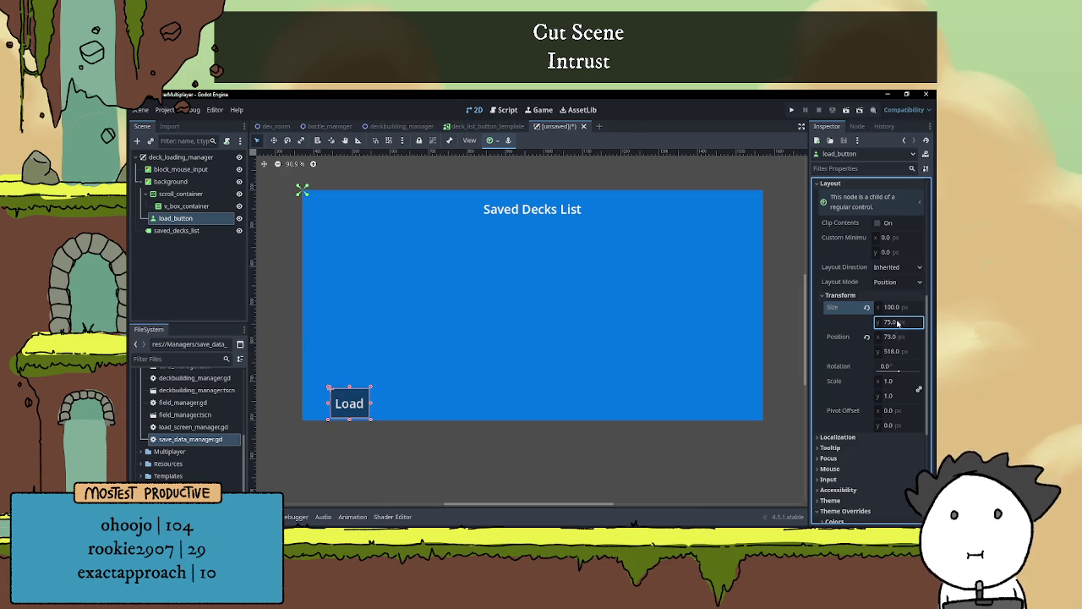
{"action": "left_click", "coordinate": [890, 307]}
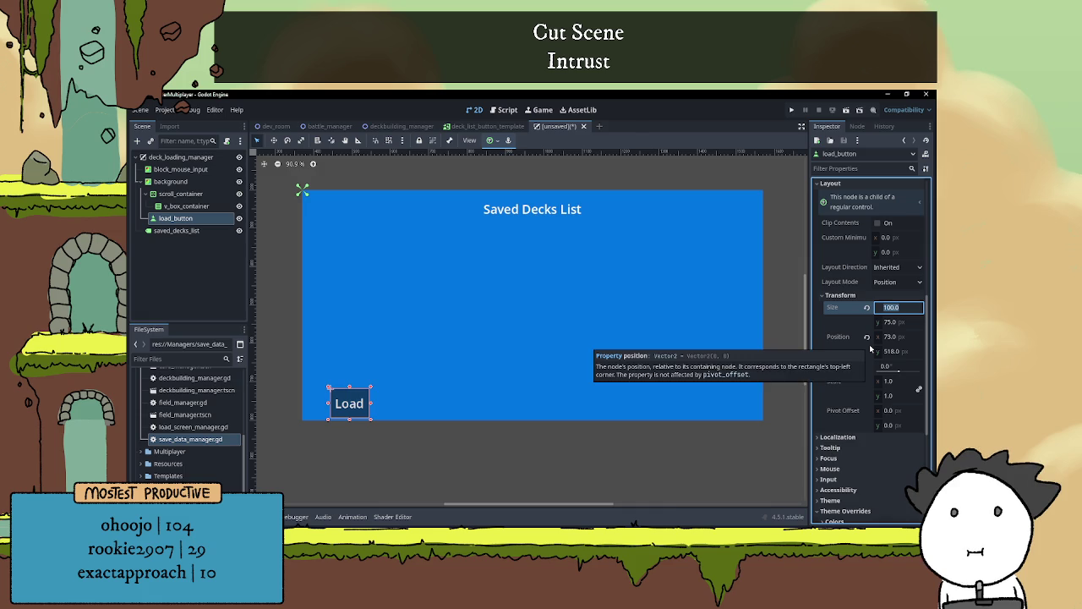
{"action": "type", "text": "200"}
{"action": "key", "text": "Return"}
Drag the Load button into the panel's bottom-left corner at 21, 507
{"action": "mouse_move", "coordinate": [358, 403]}
{"action": "left_mouse_down"}
{"action": "mouse_move", "coordinate": [369, 396]}
{"action": "mouse_move", "coordinate": [339, 399]}
{"action": "left_mouse_up"}
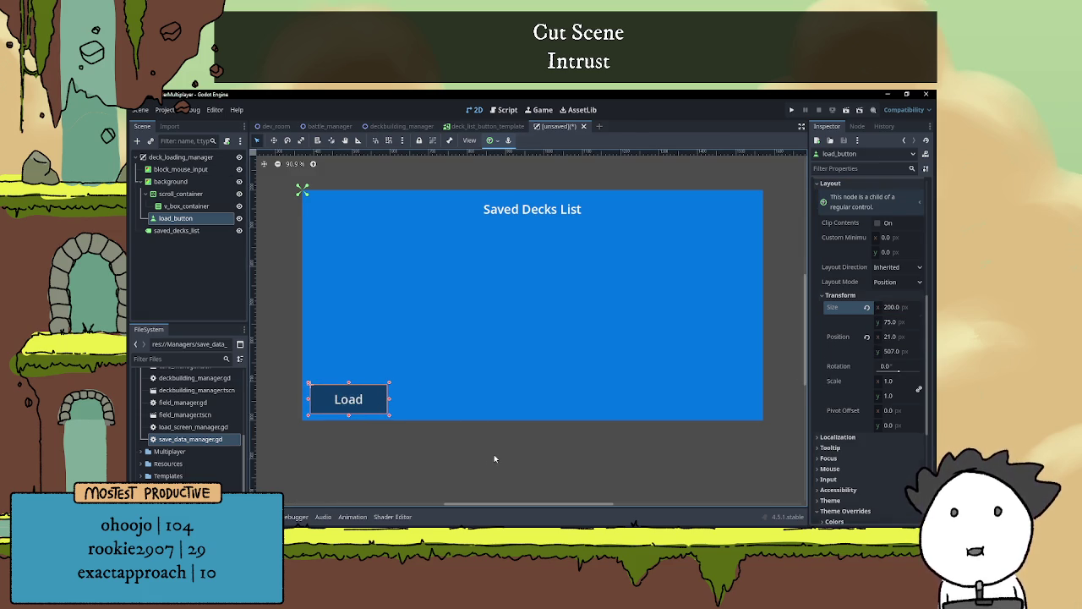
{"action": "left_click", "coordinate": [503, 427]}
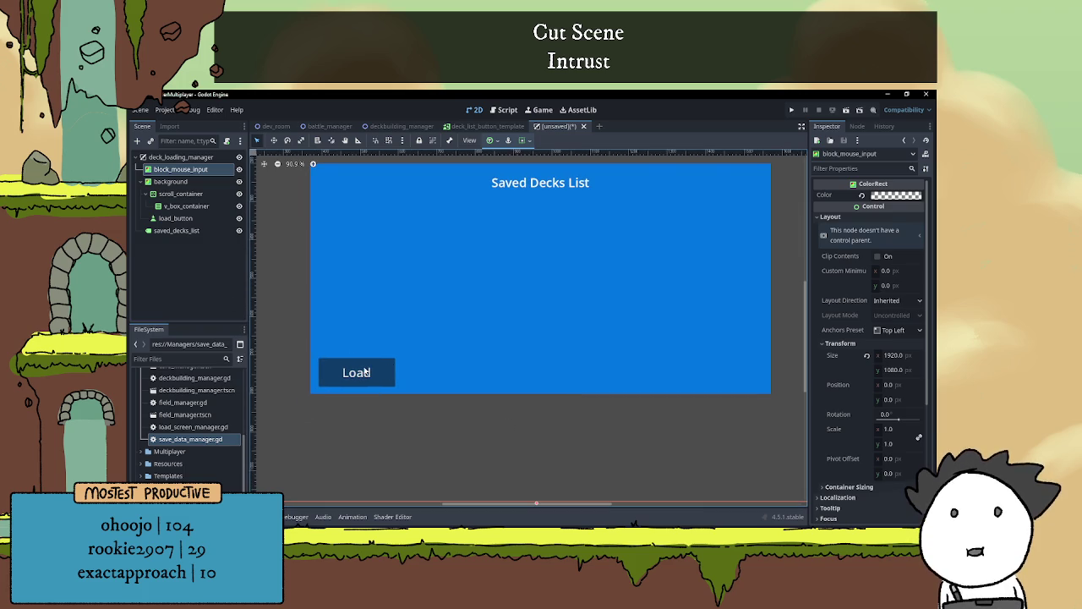
{"action": "left_click", "coordinate": [175, 186]}
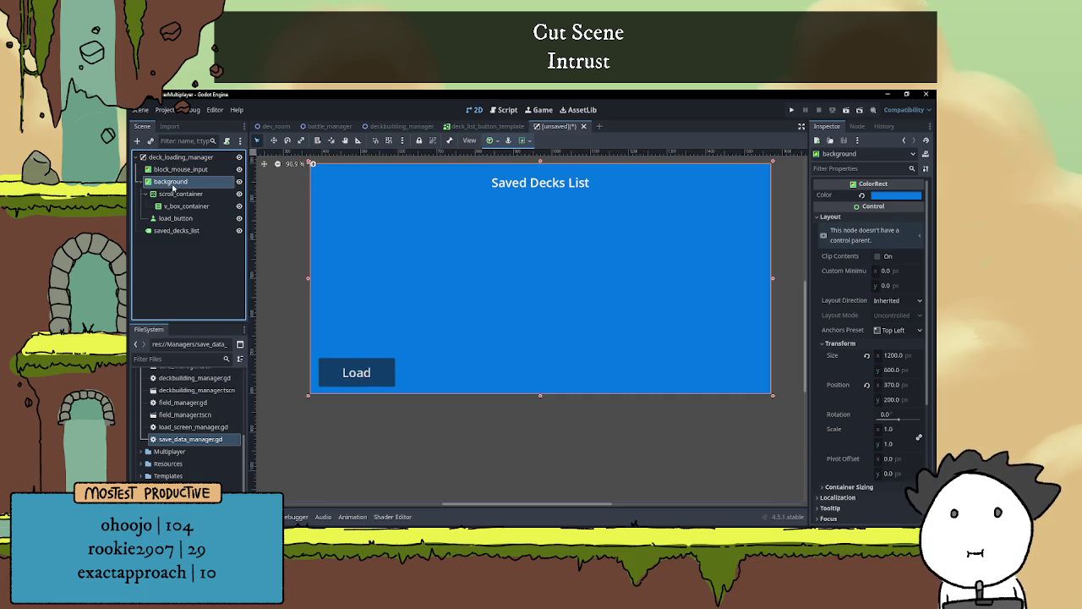
Duplicate the load_button node in the Scene dock
{"action": "right_click", "coordinate": [171, 184]}
{"action": "left_click", "coordinate": [372, 384]}
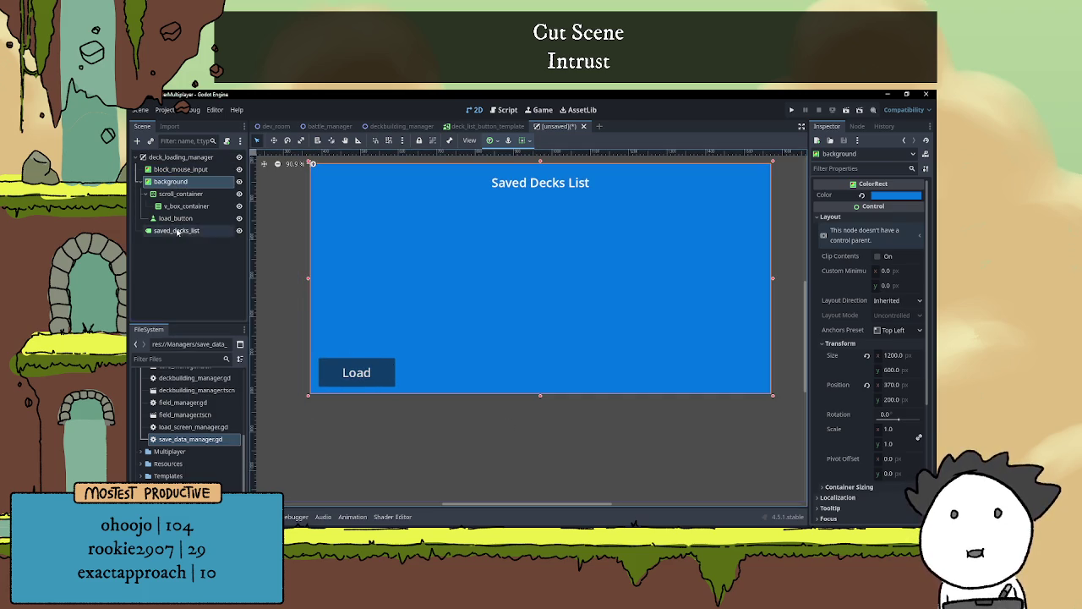
{"action": "left_click", "coordinate": [175, 218]}
{"action": "right_click", "coordinate": [175, 218]}
{"action": "left_click", "coordinate": [210, 279]}
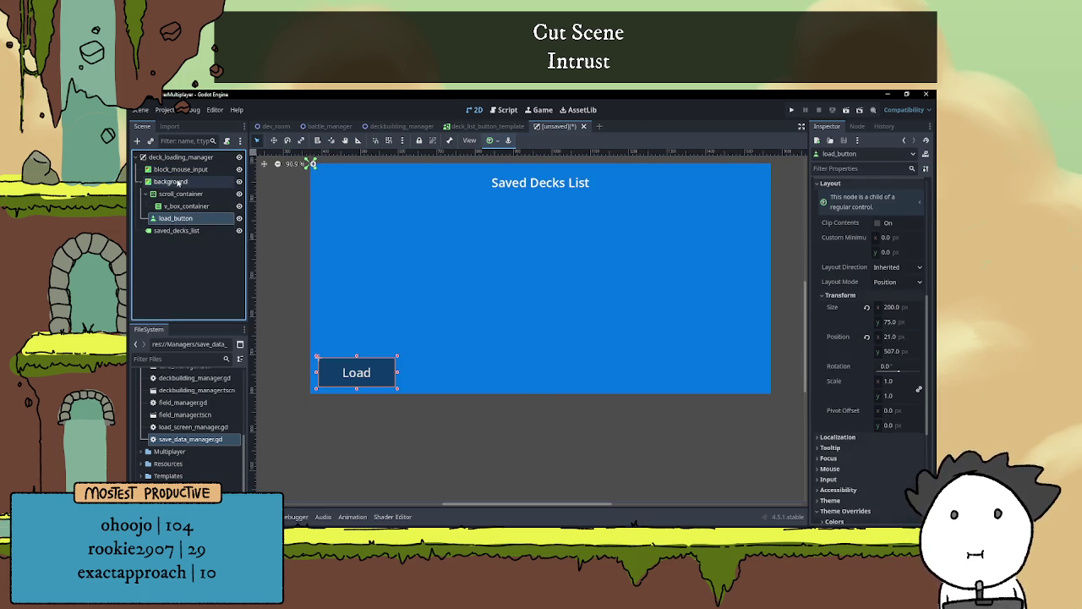
{"action": "right_click", "coordinate": [176, 218]}
{"action": "left_click", "coordinate": [212, 256]}
Rename the duplicated button node to delete_deck_button
{"action": "double_click", "coordinate": [184, 230]}
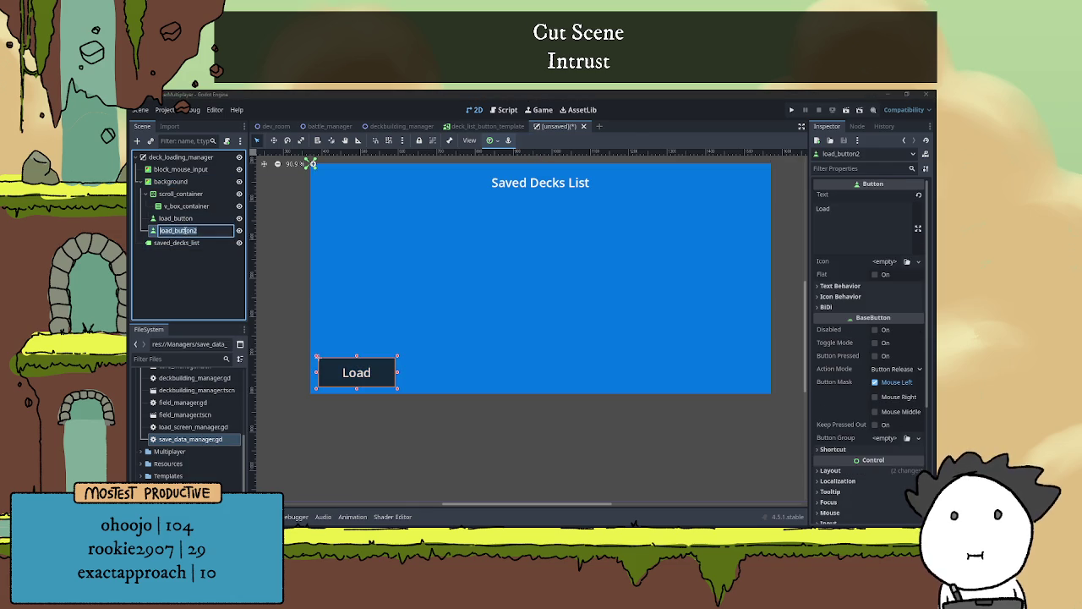
{"action": "scroll", "coordinate": [302, 282], "scroll_direction": "down", "scroll_amount": 3}
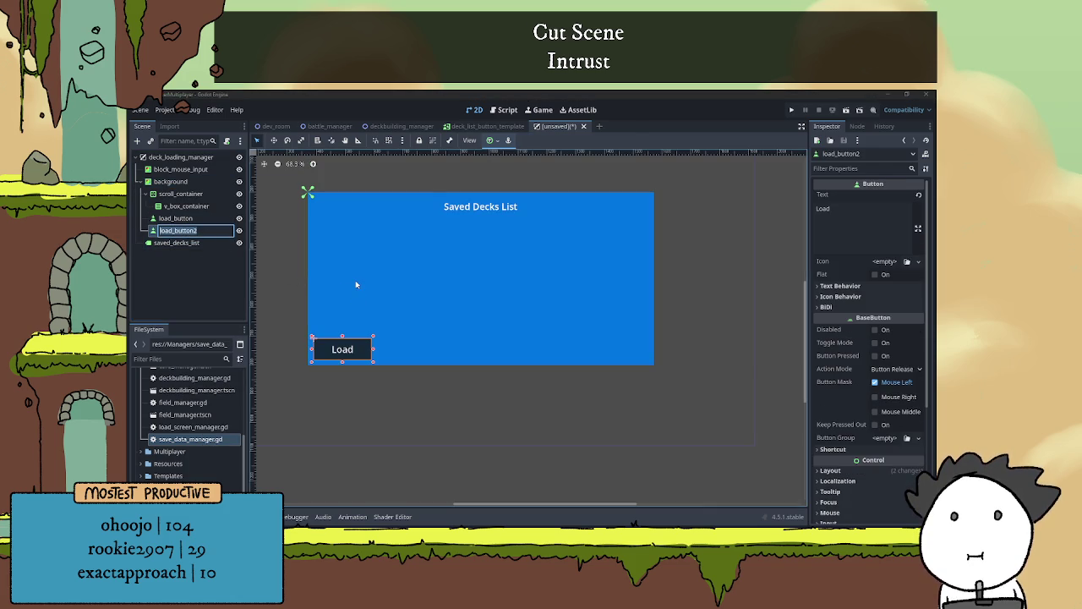
{"action": "type", "text": "de"}
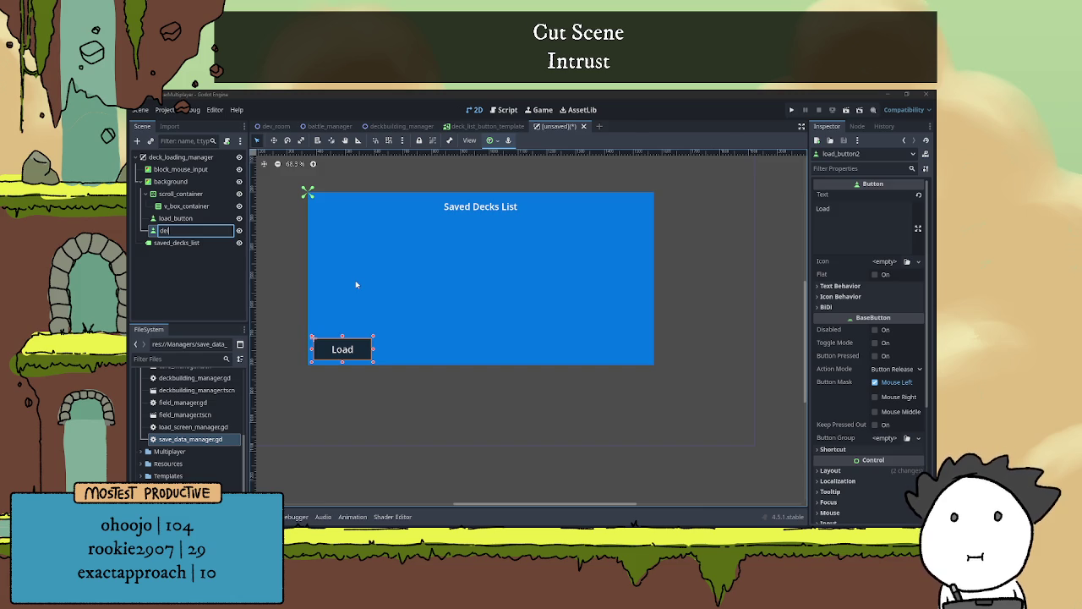
{"action": "type", "text": "l"}
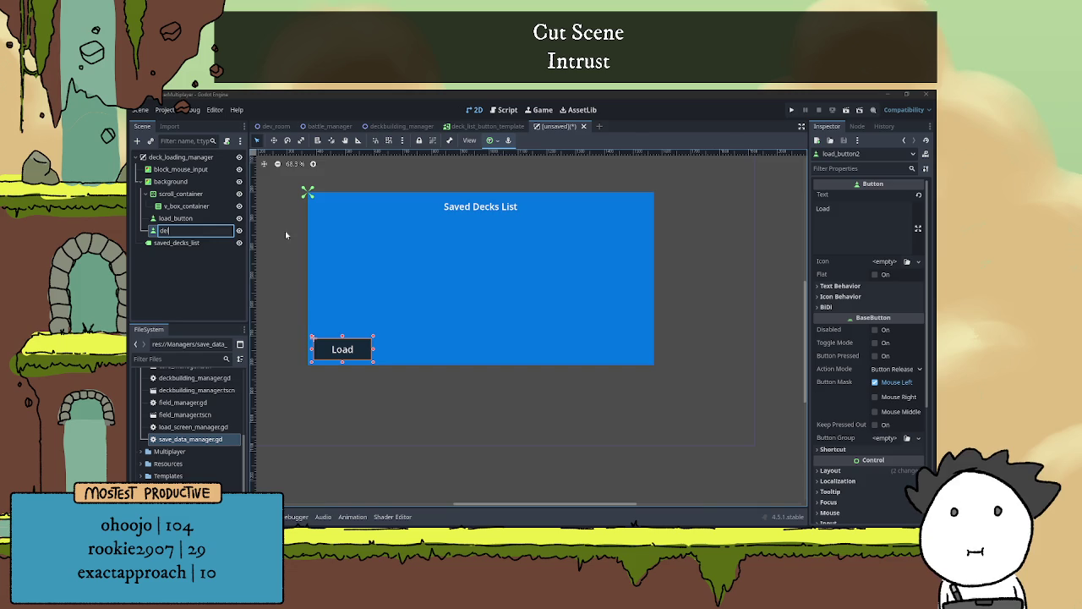
{"action": "type", "text": "ete_deck_but"}
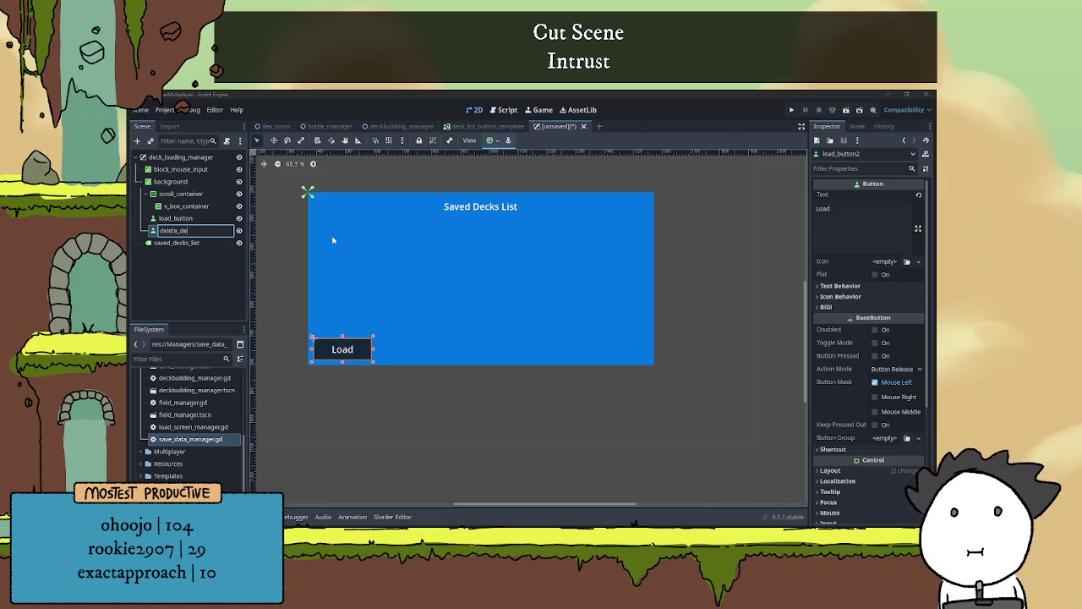
{"action": "type", "text": "ton"}
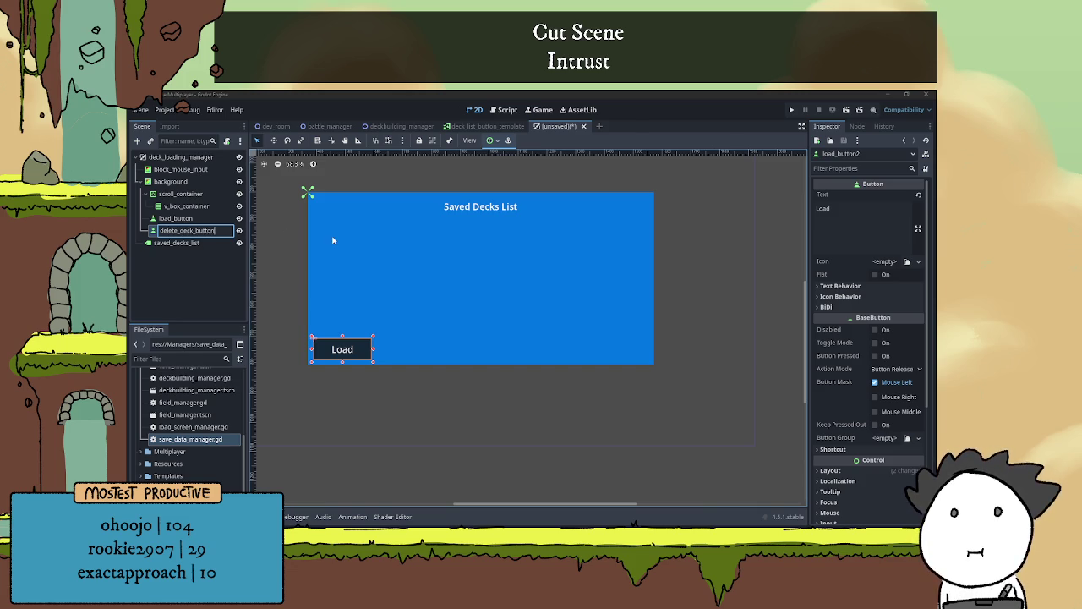
{"action": "key", "text": "Return"}
{"action": "left_click", "coordinate": [862, 215]}
Change the copied button's text from Load to 'Delete'
{"action": "key", "text": "ctrl+a"}
{"action": "type", "text": "Delete"}
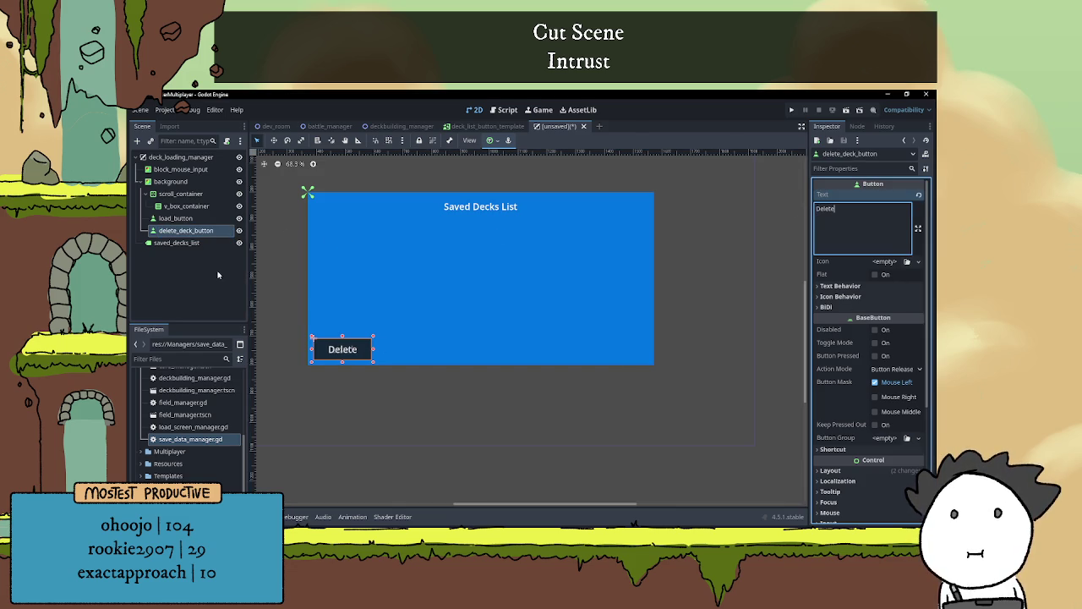
{"action": "left_click", "coordinate": [203, 229]}
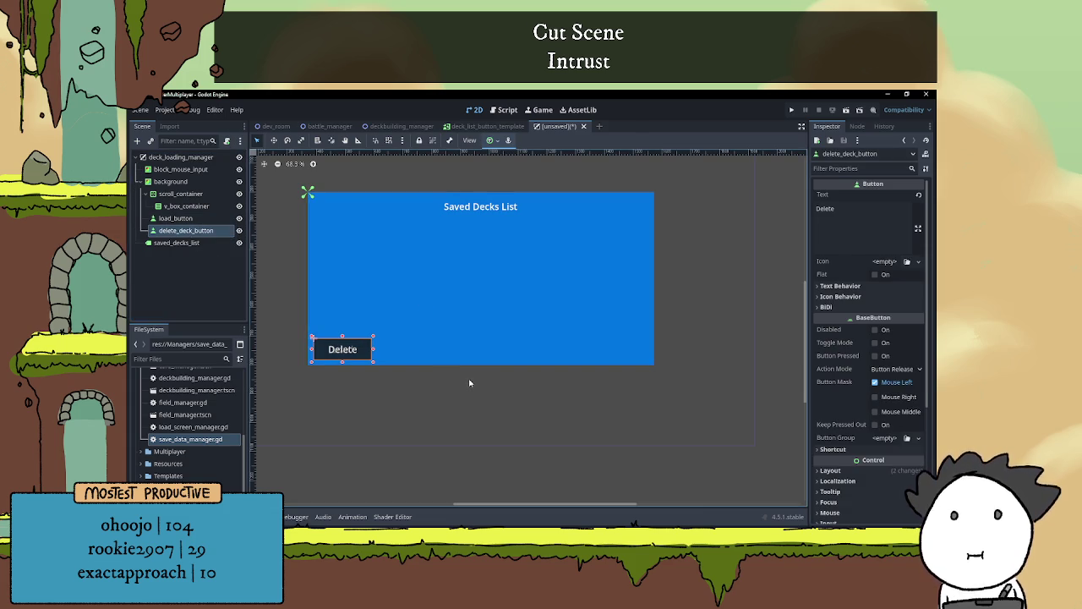
Nudge the Delete button right into the panel's bottom-right corner
{"action": "key", "text": "Right"}
{"action": "key", "text": "Right"}
{"action": "key", "text": "Right"}
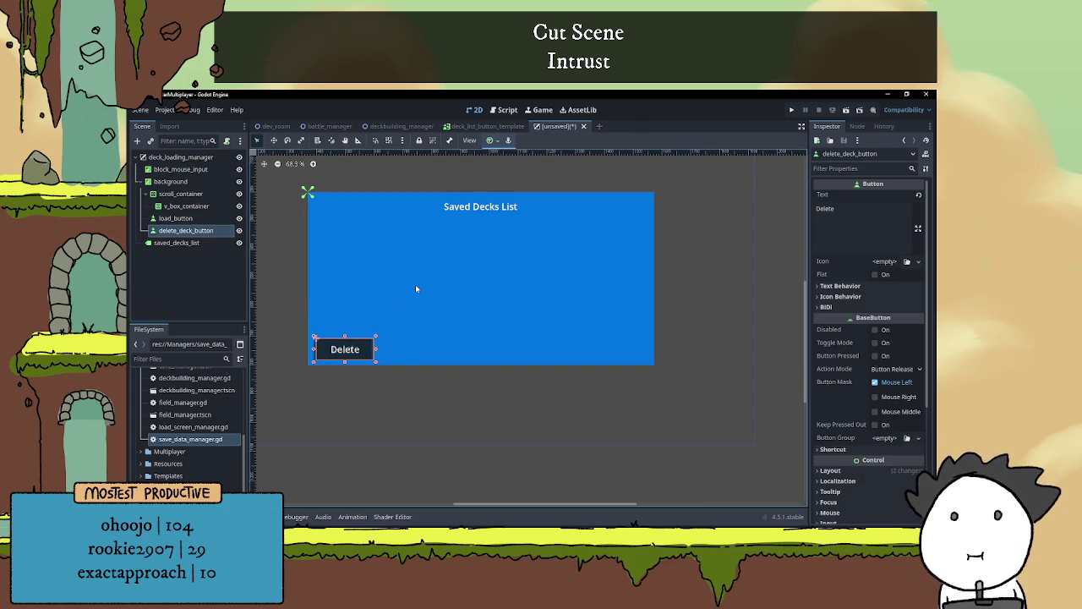
{"action": "key", "text": "Right"}
{"action": "key", "text": "Right"}
{"action": "key", "text": "Right"}
{"action": "key", "text": "Right"}
{"action": "key", "text": "Right"}
{"action": "key", "text": "Right"}
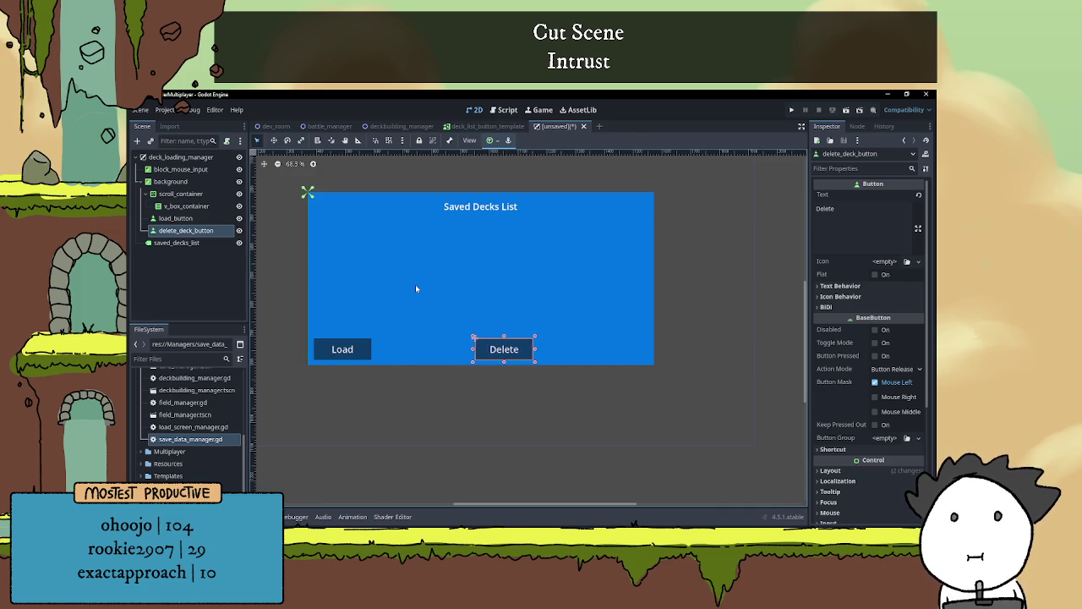
{"action": "key", "text": "Right"}
{"action": "key", "text": "Right"}
{"action": "key", "text": "Right"}
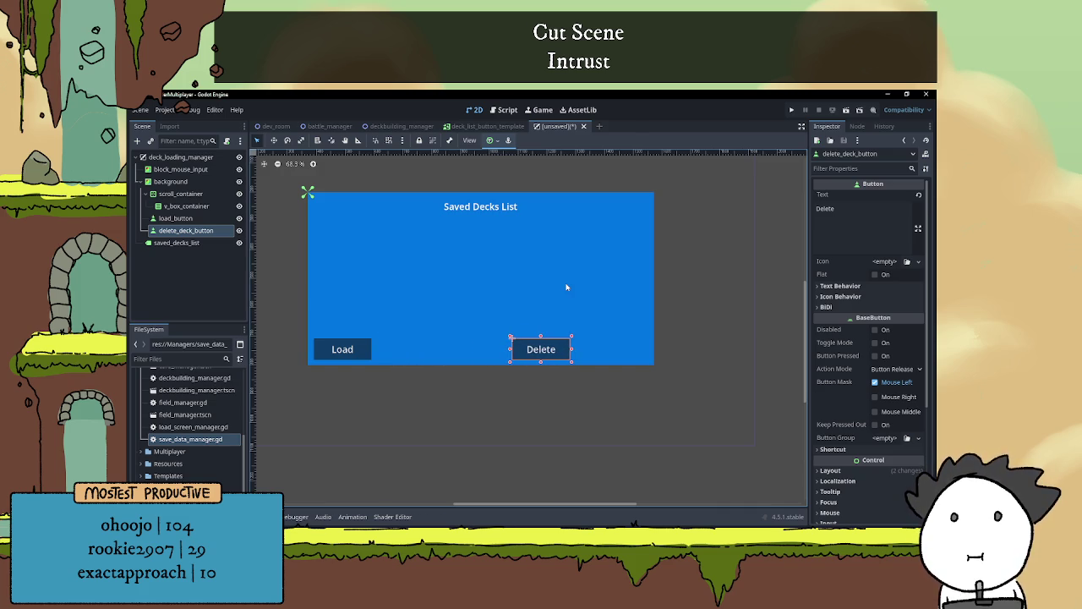
{"action": "key", "text": "Right"}
{"action": "key", "text": "Right"}
{"action": "key", "text": "Right"}
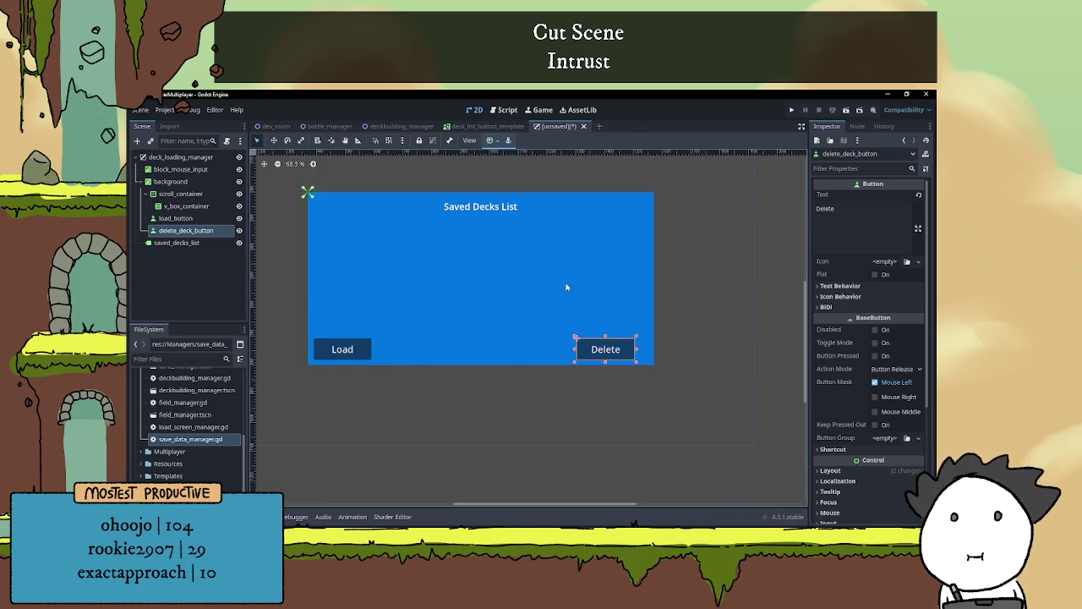
{"action": "key", "text": "Right"}
{"action": "key", "text": "Right"}
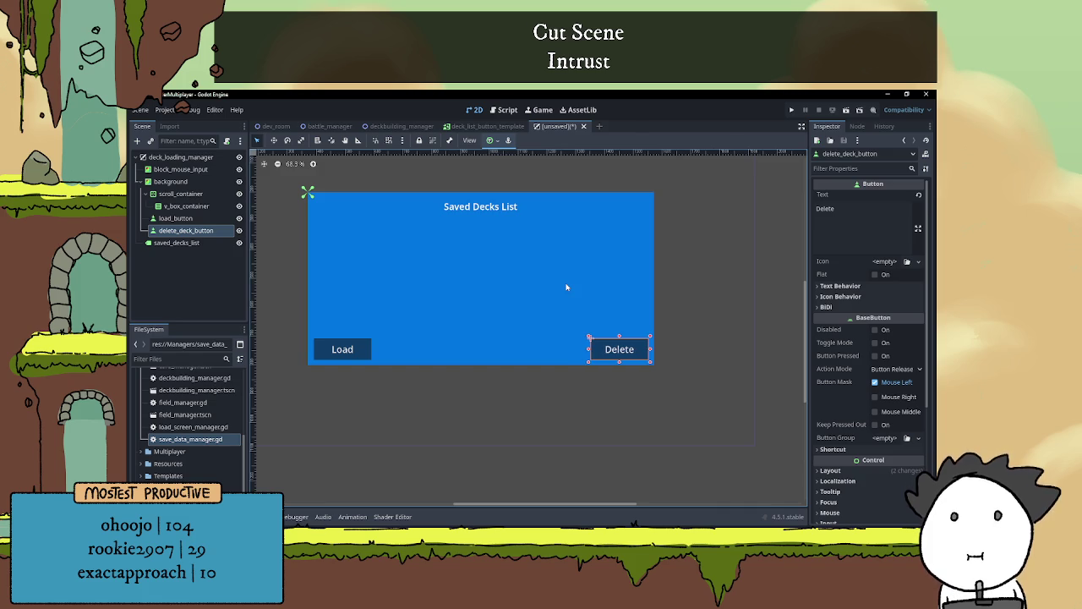
{"action": "key", "text": "Left"}
{"action": "key", "text": "Left"}
{"action": "key", "text": "Left"}
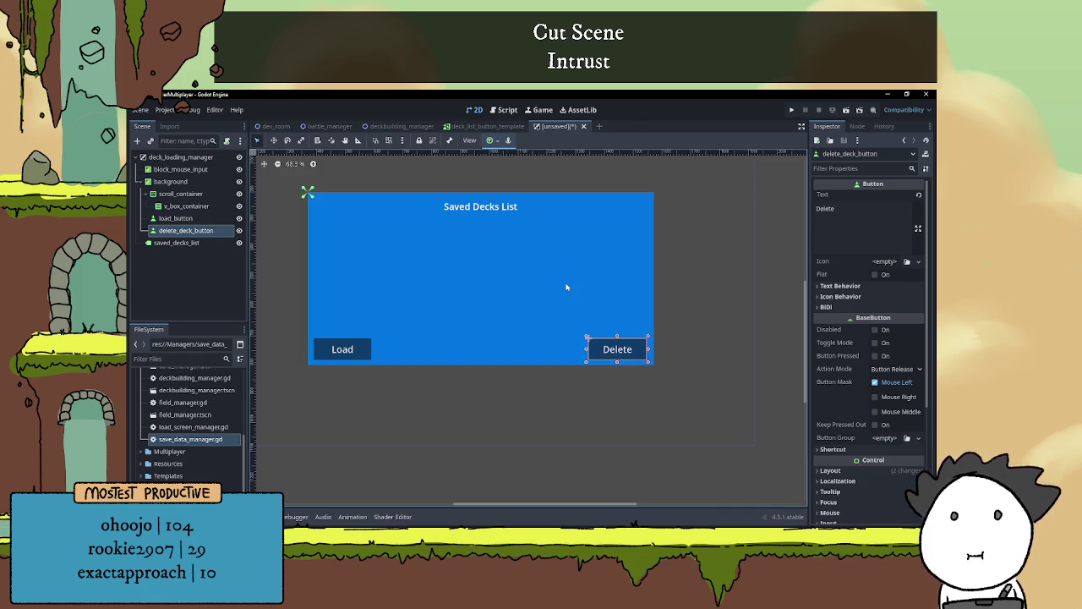
Zoom out and shift the Delete button slightly left from the panel's right edge
{"action": "left_click", "coordinate": [684, 355]}
{"action": "scroll", "coordinate": [626, 300], "scroll_direction": "left", "scroll_amount": 3}
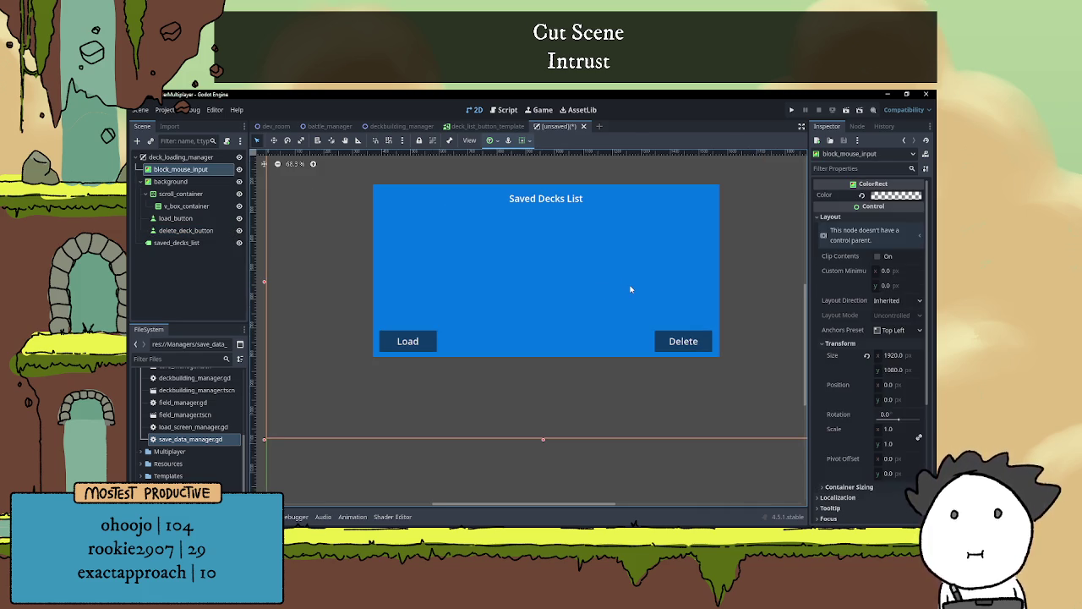
{"action": "scroll", "coordinate": [619, 271], "scroll_direction": "down", "scroll_amount": 2}
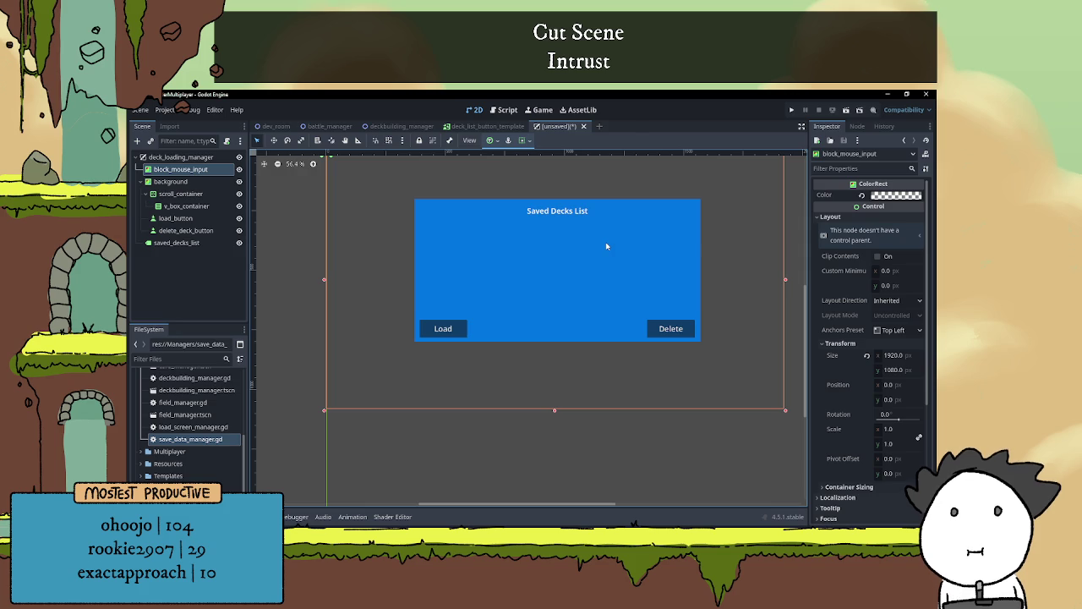
{"action": "left_click", "coordinate": [660, 330]}
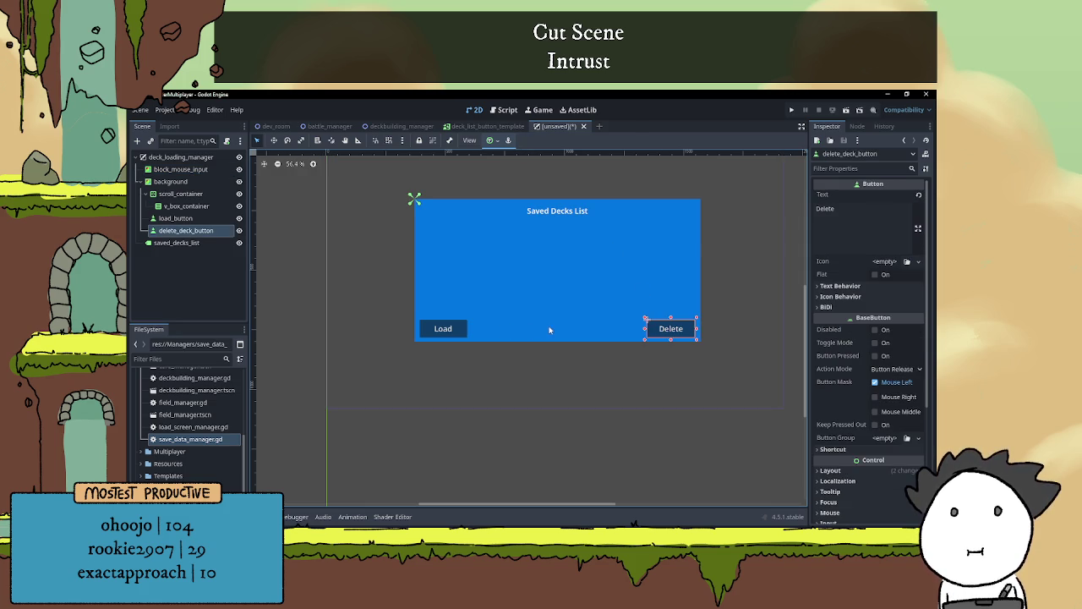
{"action": "key", "text": "Left"}
{"action": "key", "text": "Left"}
{"action": "key", "text": "Left"}
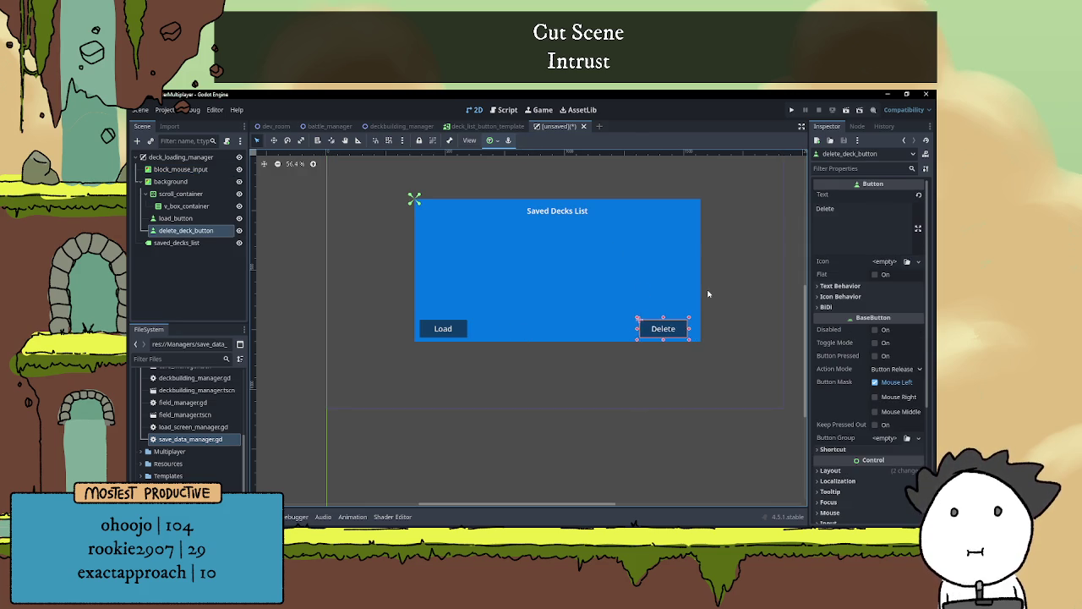
Slide Delete to the panel's bottom-left and Load to the bottom-right at 977, 507
{"action": "key", "text": "Left"}
{"action": "key", "text": "Left"}
{"action": "key", "text": "Left"}
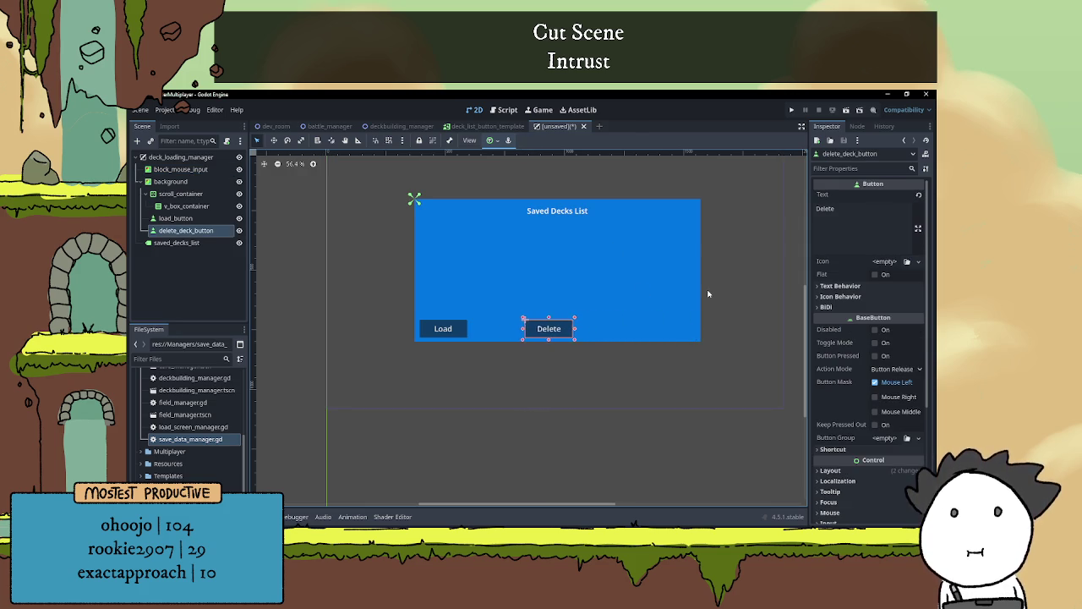
{"action": "key", "text": "Left"}
{"action": "key", "text": "Left"}
{"action": "key", "text": "Left"}
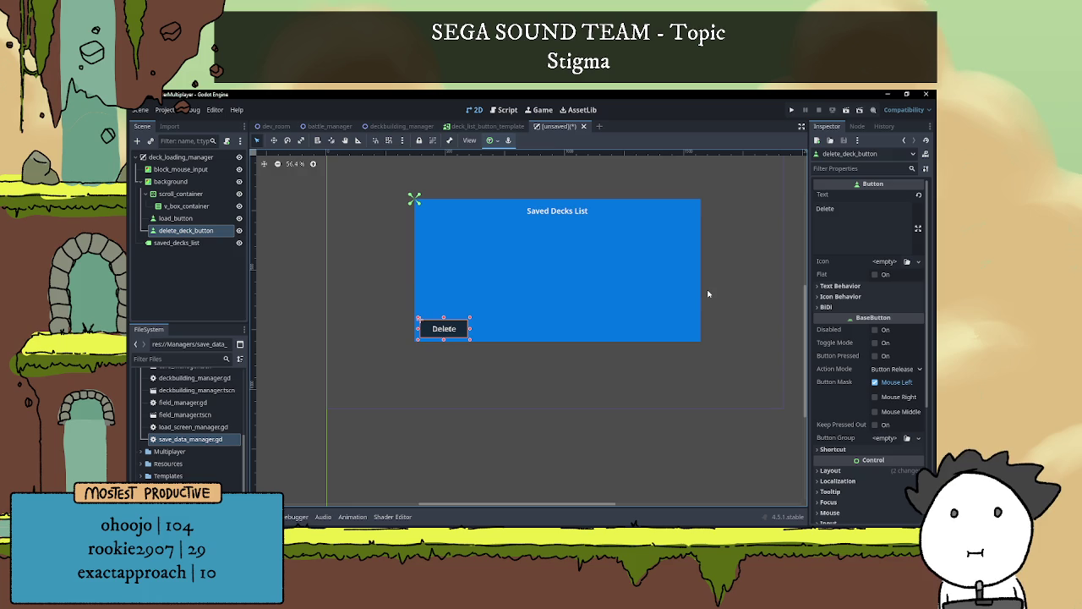
{"action": "left_click", "coordinate": [176, 218]}
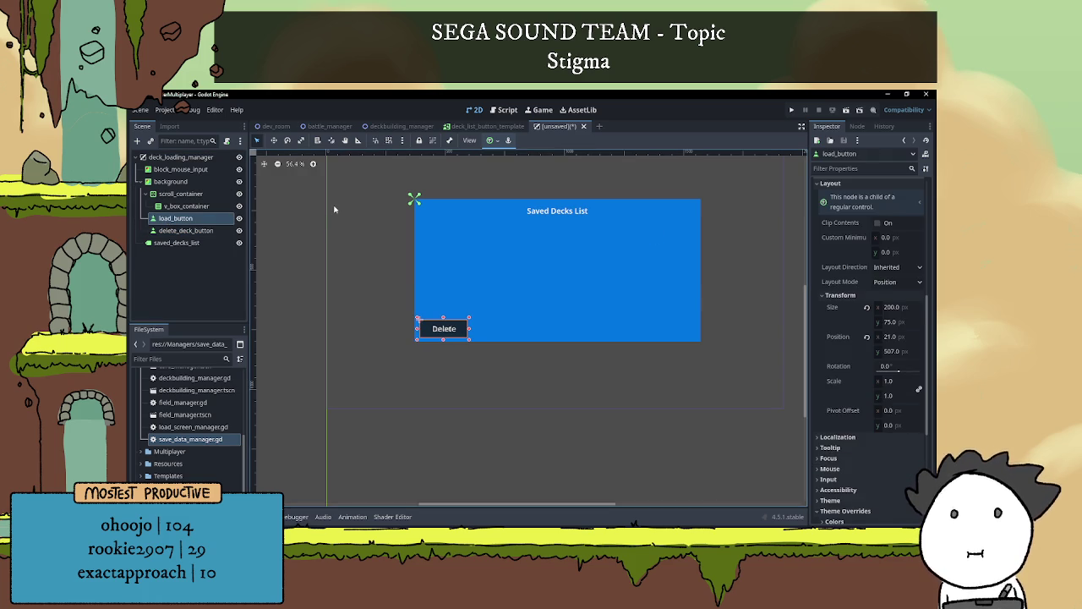
{"action": "key", "text": "Right"}
{"action": "key", "text": "Right"}
{"action": "key", "text": "Right"}
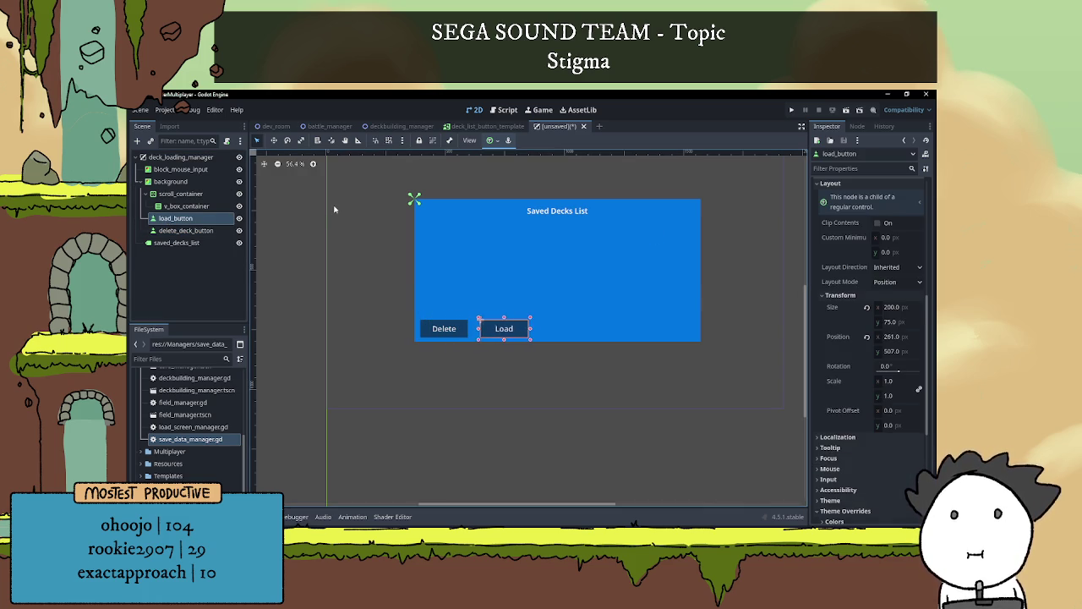
{"action": "key", "text": "Right"}
{"action": "key", "text": "Right"}
{"action": "key", "text": "Right"}
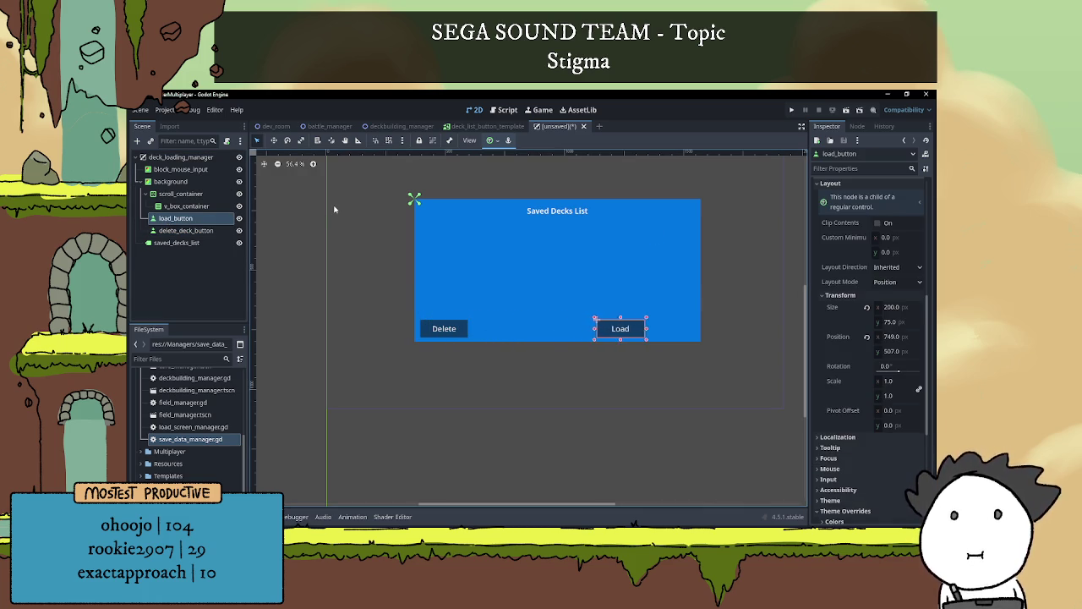
{"action": "key", "text": "Right"}
{"action": "key", "text": "Right"}
{"action": "key", "text": "Right"}
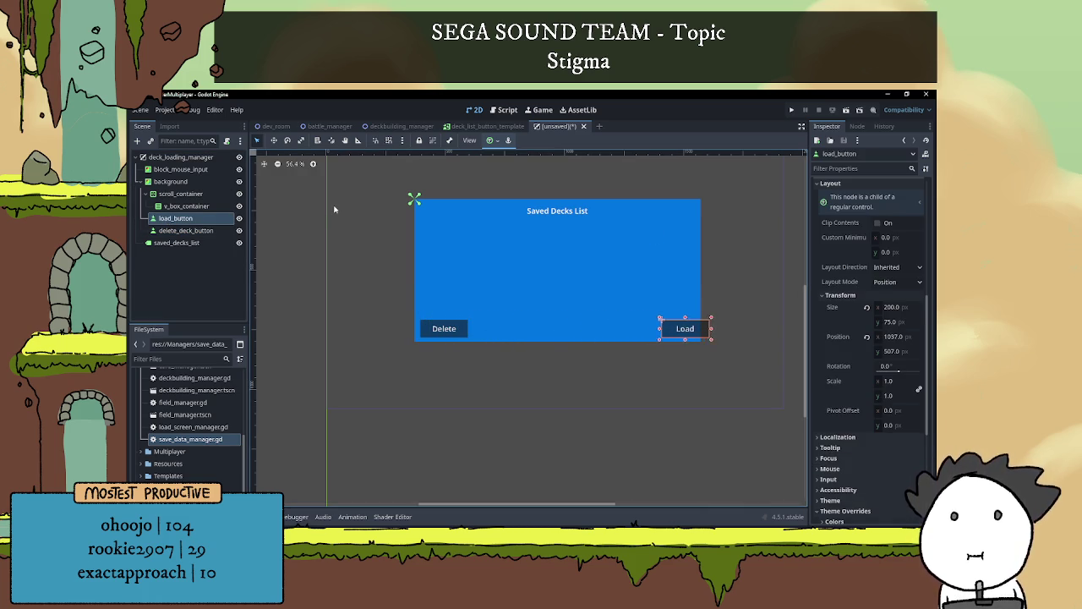
{"action": "key", "text": "Left"}
{"action": "key", "text": "Left"}
{"action": "key", "text": "Left"}
{"action": "key", "text": "Right"}
{"action": "key", "text": "Right"}
{"action": "key", "text": "Right"}
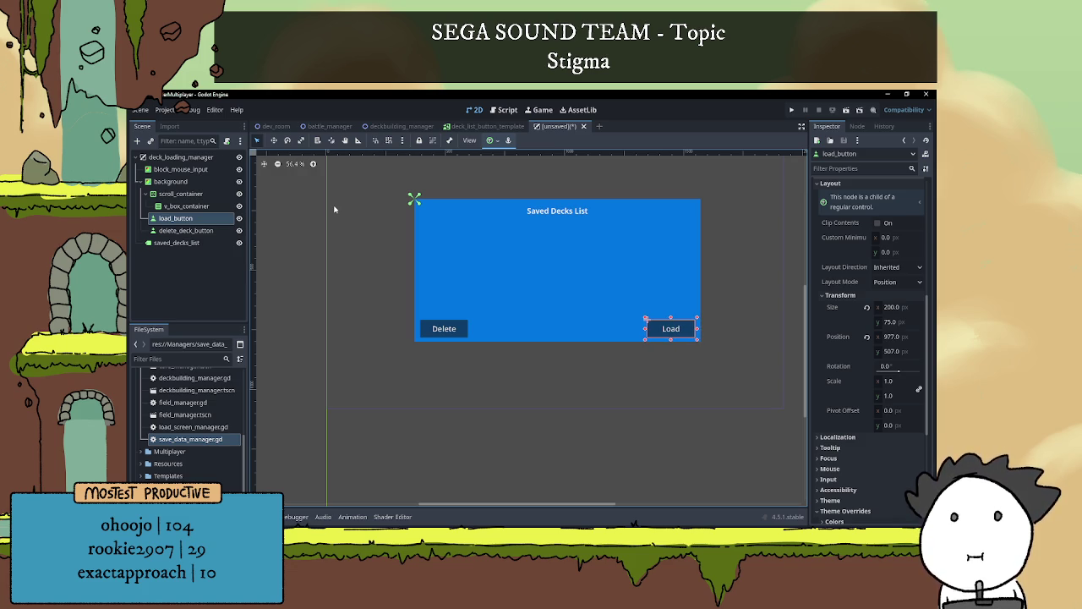
{"action": "left_click", "coordinate": [577, 384]}
{"action": "scroll", "coordinate": [575, 372], "scroll_direction": "up", "scroll_amount": 4}
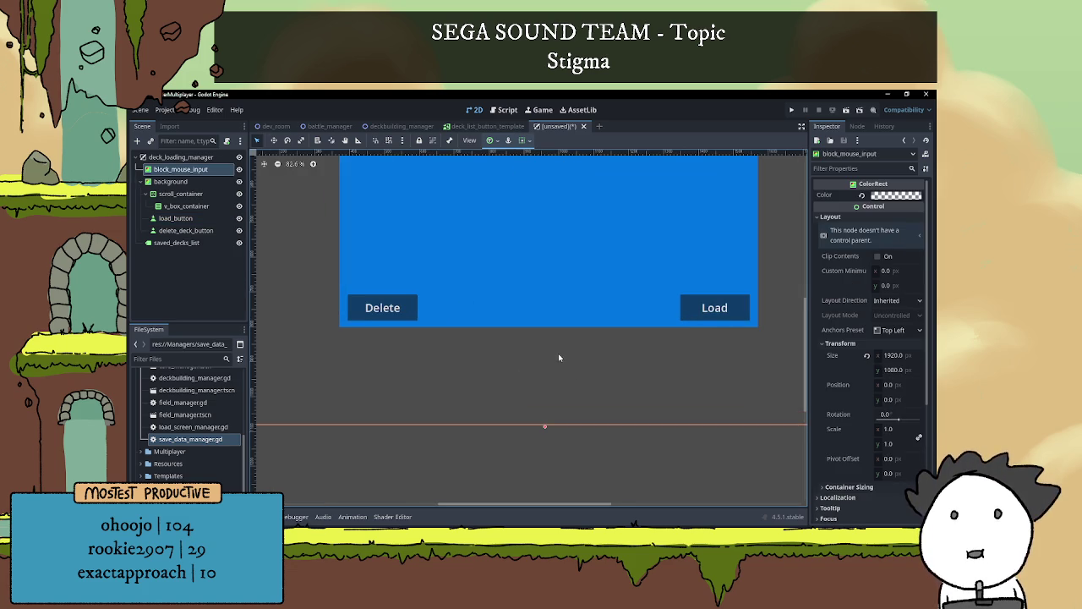
{"action": "left_click", "coordinate": [397, 303]}
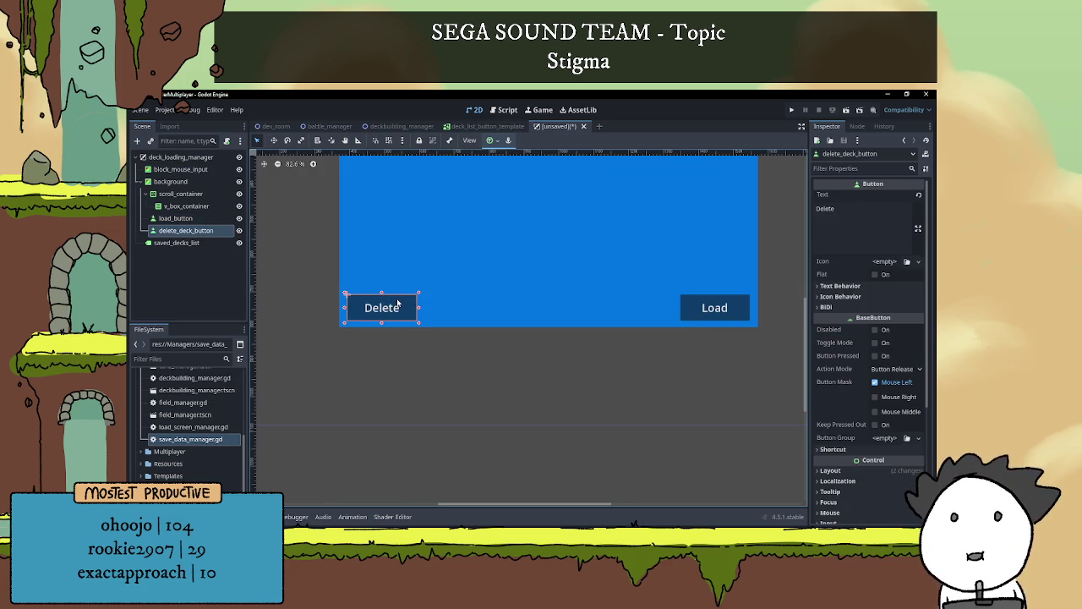
{"action": "left_click", "coordinate": [567, 448]}
{"action": "scroll", "coordinate": [566, 438], "scroll_direction": "down", "scroll_amount": 2}
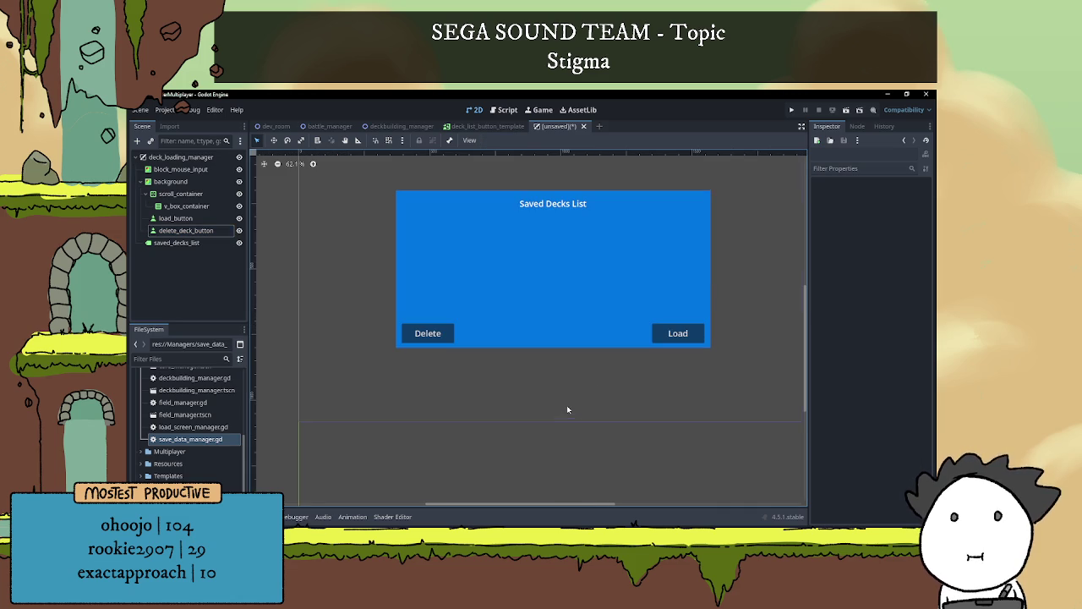
{"action": "scroll", "coordinate": [572, 335], "scroll_direction": "down", "scroll_amount": 1}
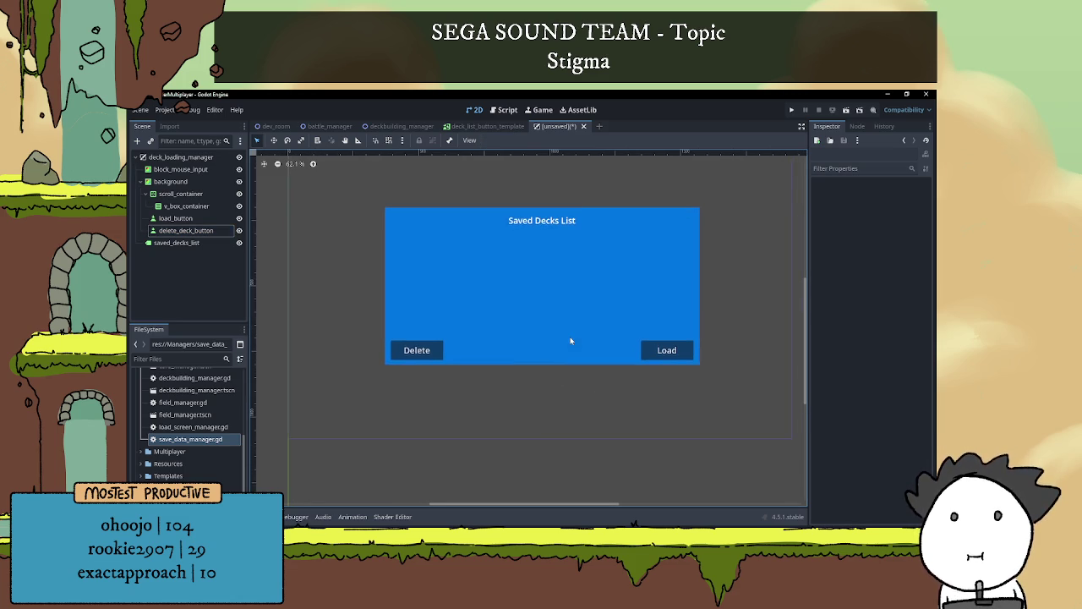
{"action": "scroll", "coordinate": [594, 353], "scroll_direction": "up", "scroll_amount": 5}
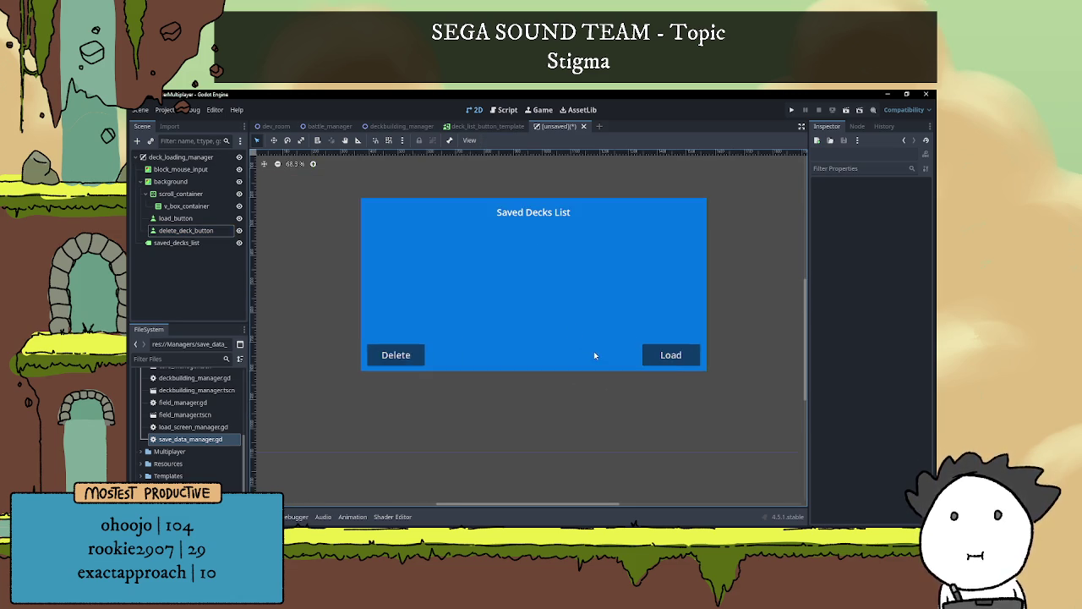
{"action": "left_click_drag", "start_coordinate": [572, 350], "coordinate": [579, 351]}
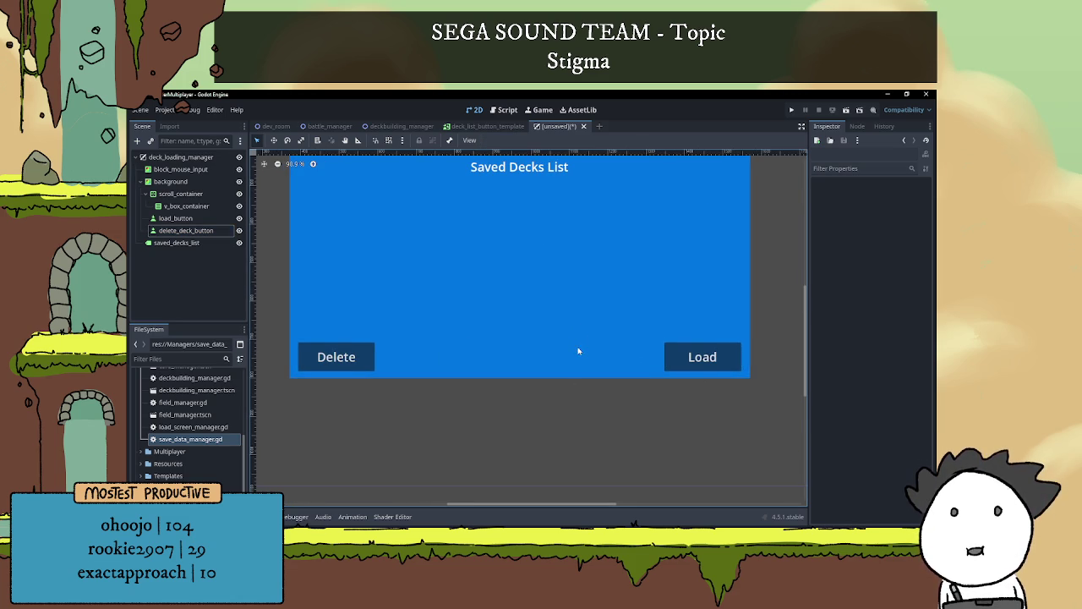
{"action": "left_click", "coordinate": [697, 362]}
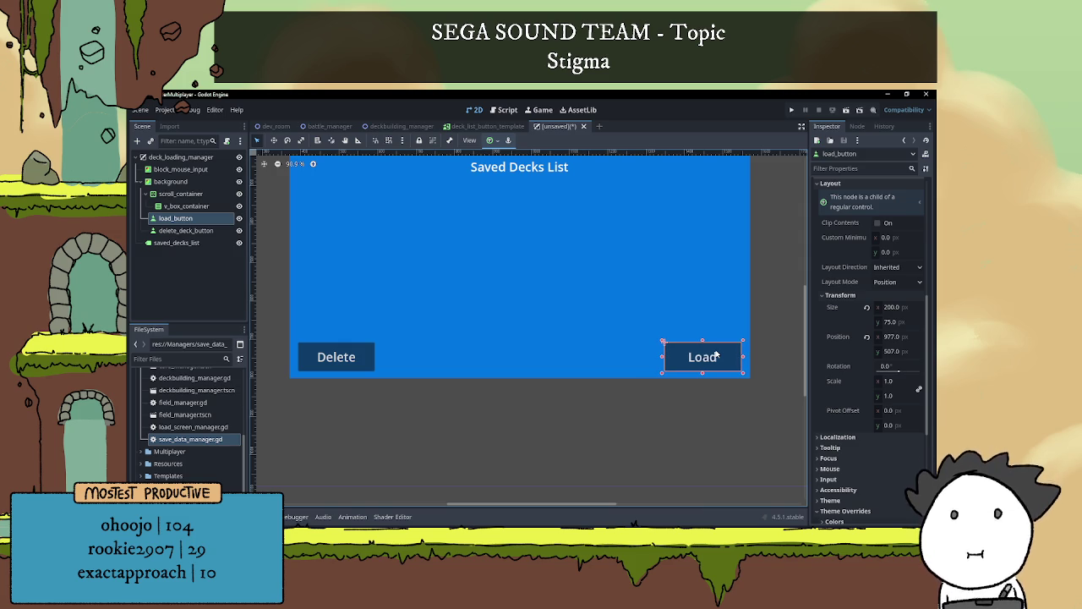
{"action": "left_click", "coordinate": [678, 489]}
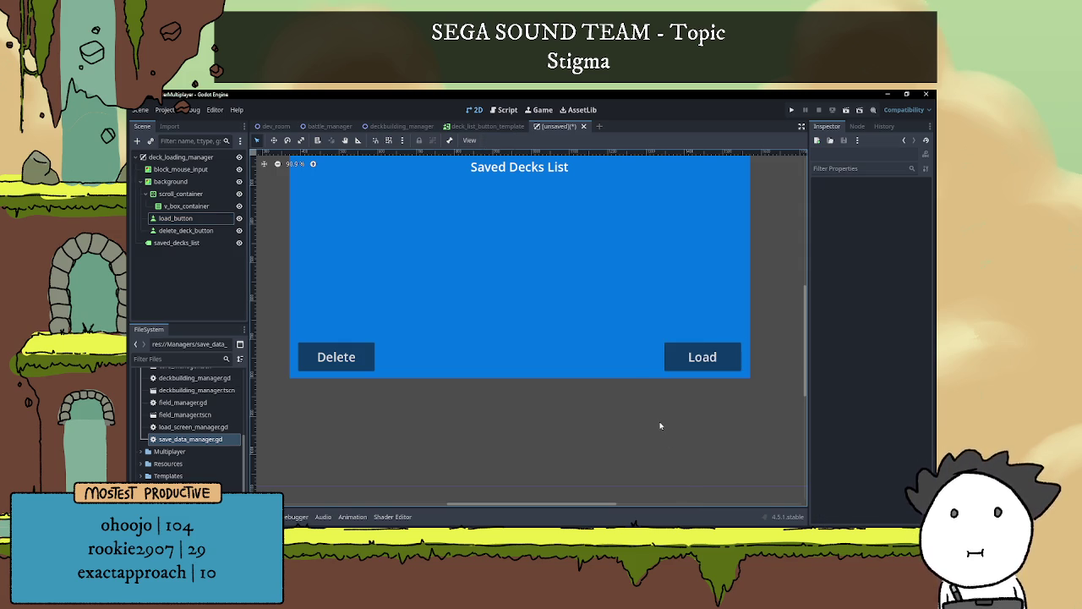
{"action": "scroll", "coordinate": [662, 424], "scroll_direction": "down", "scroll_amount": 9}
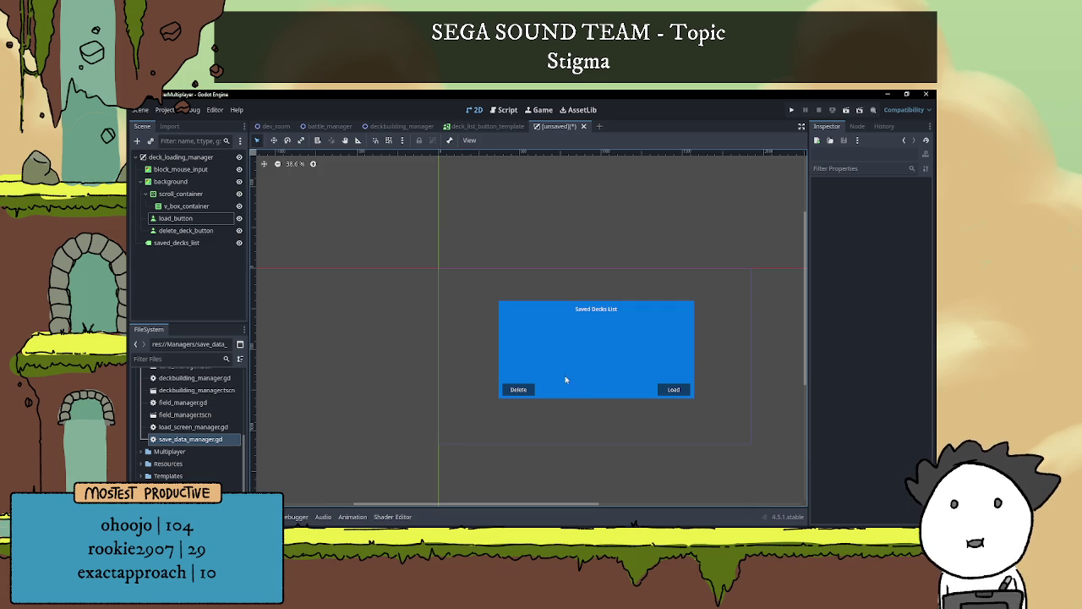
{"action": "scroll", "coordinate": [615, 365], "scroll_direction": "up", "scroll_amount": 4}
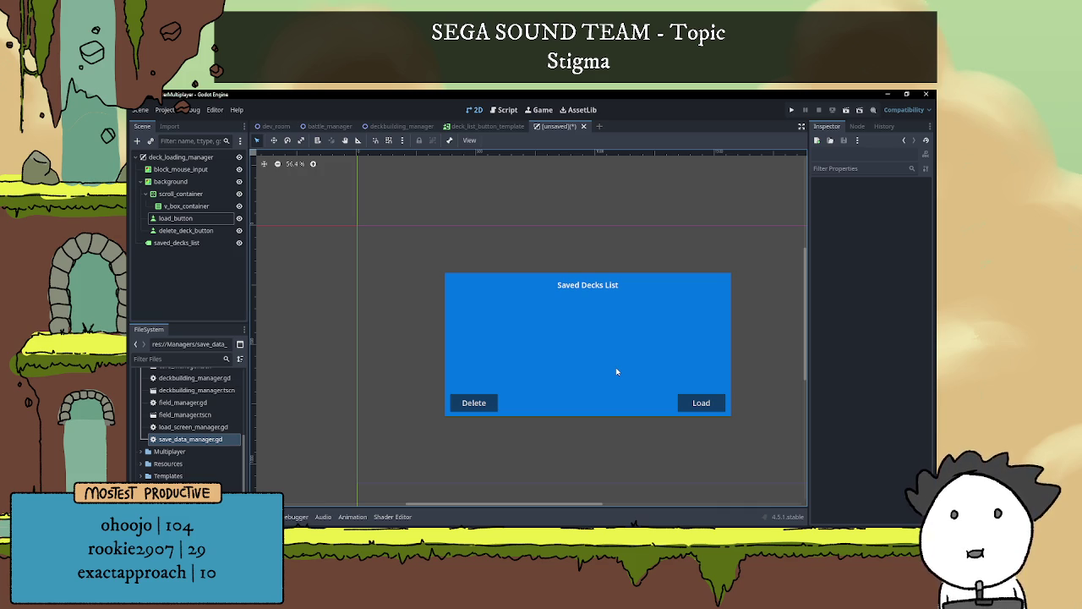
{"action": "key", "text": "ctrl+s"}
Save the scene as deck_loading_manager.tscn in the res://Managers folder
{"action": "double_click", "coordinate": [488, 230]}
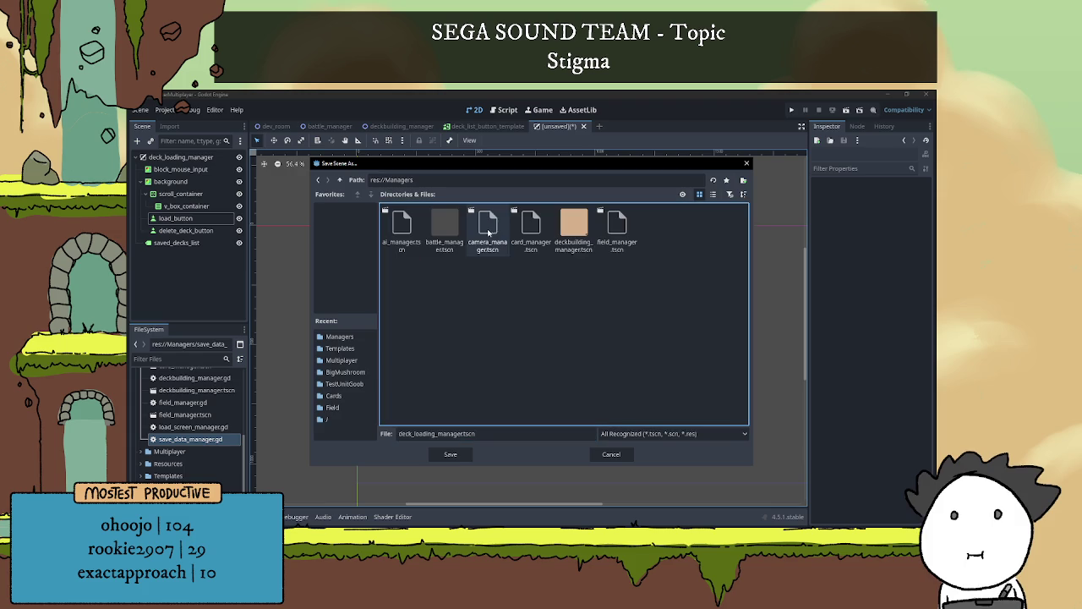
{"action": "left_click", "coordinate": [450, 453]}
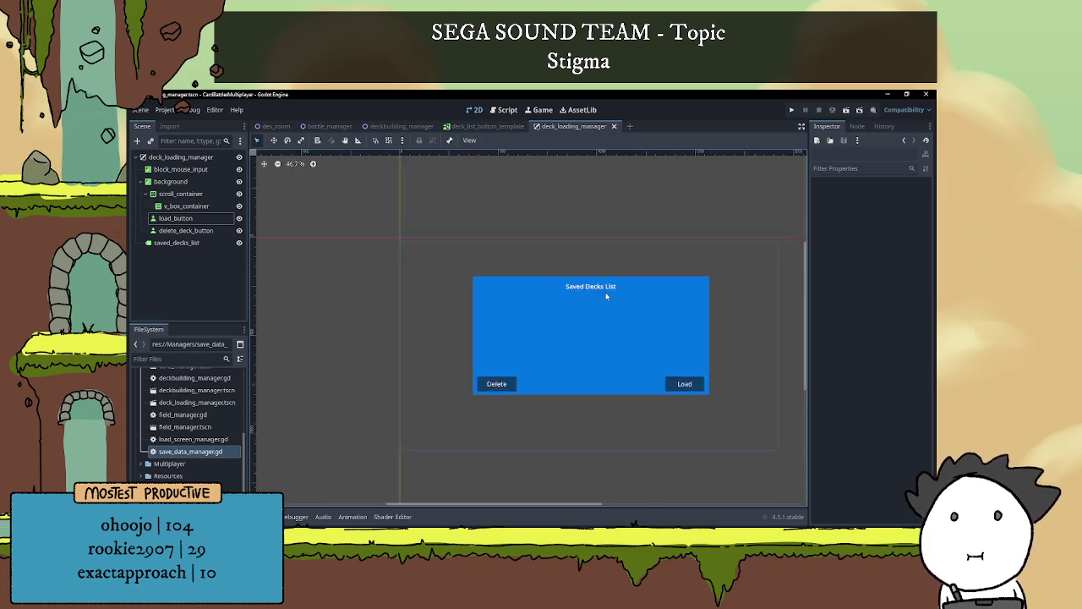
{"action": "scroll", "coordinate": [527, 314], "scroll_direction": "up", "scroll_amount": 4}
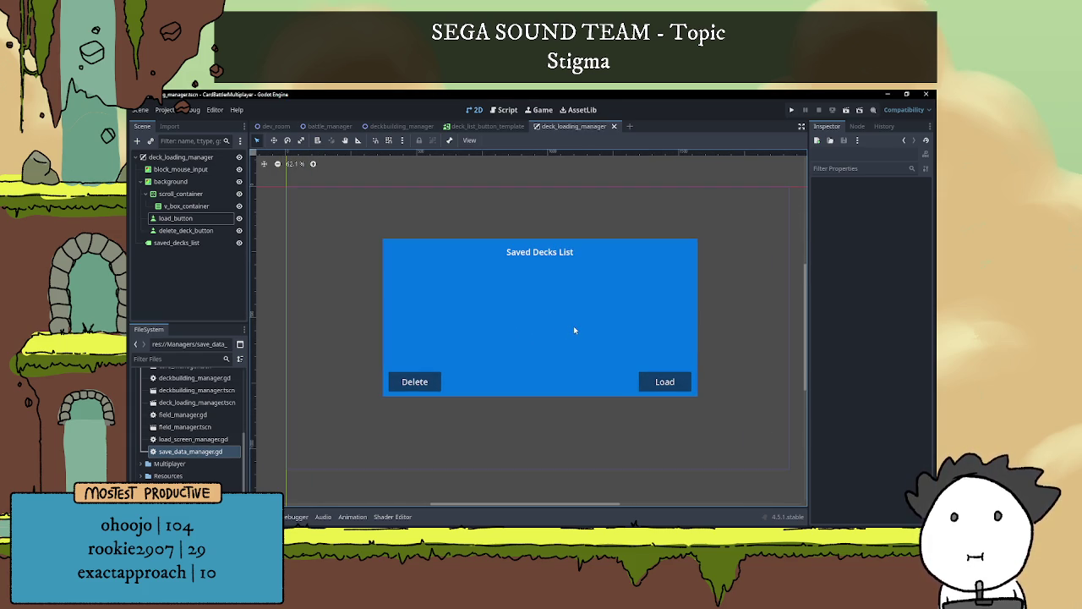
{"action": "left_click", "coordinate": [186, 230]}
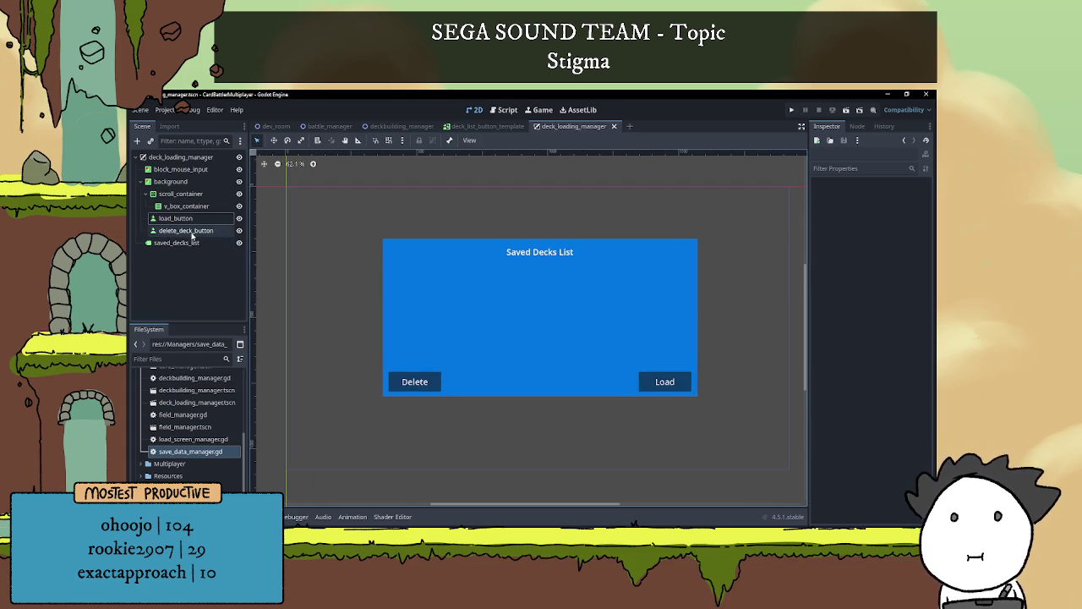
{"action": "scroll", "coordinate": [874, 350], "scroll_direction": "down", "scroll_amount": 5}
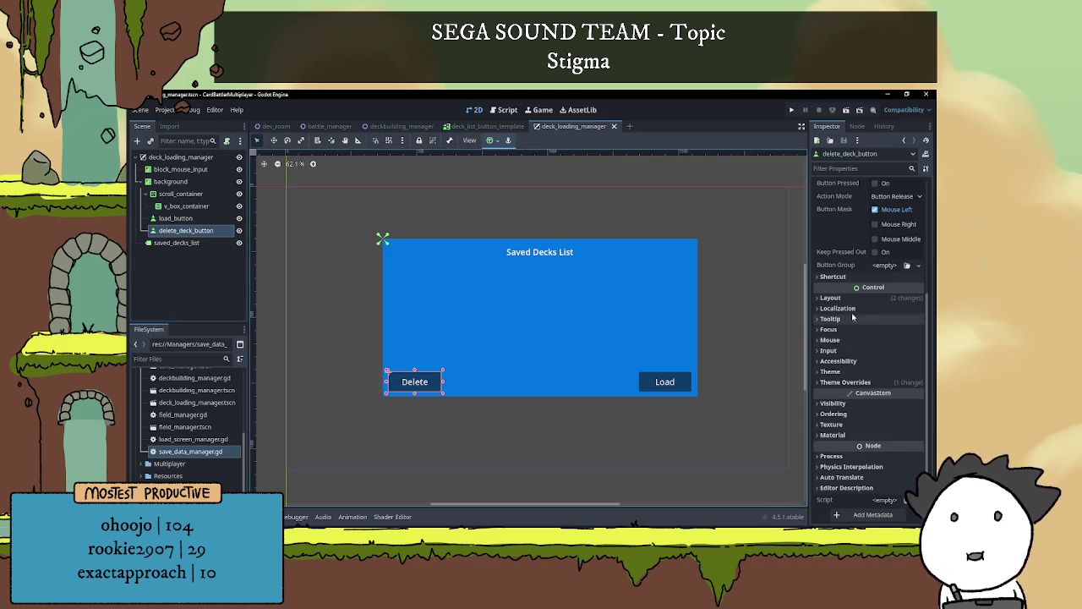
Enable Disabled on delete_deck_button so the Delete button greys out
{"action": "left_click", "coordinate": [832, 298]}
{"action": "left_click", "coordinate": [831, 298]}
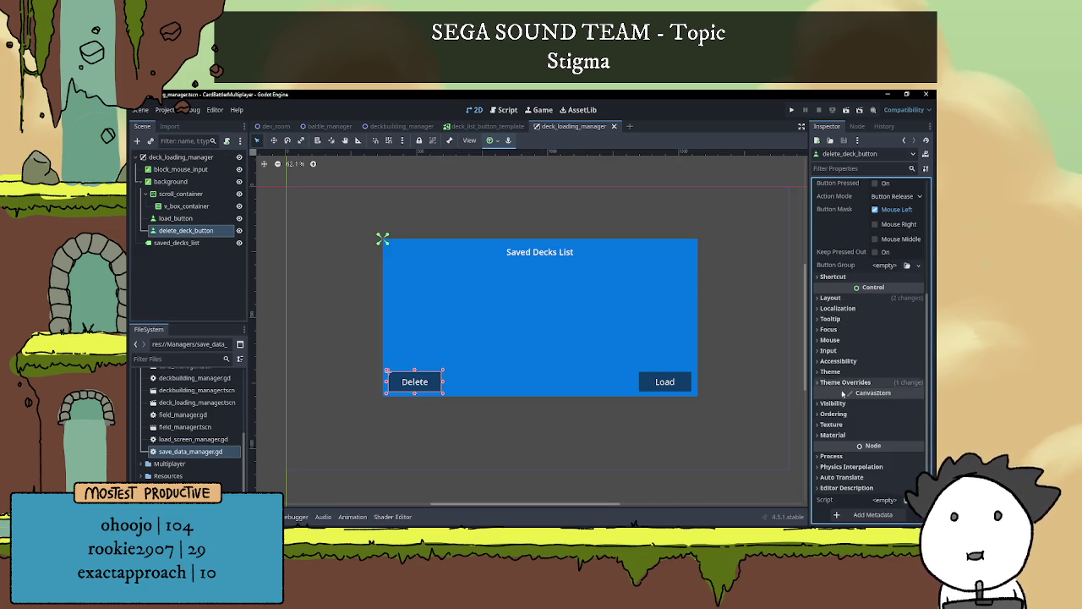
{"action": "scroll", "coordinate": [860, 439], "scroll_direction": "up", "scroll_amount": 5}
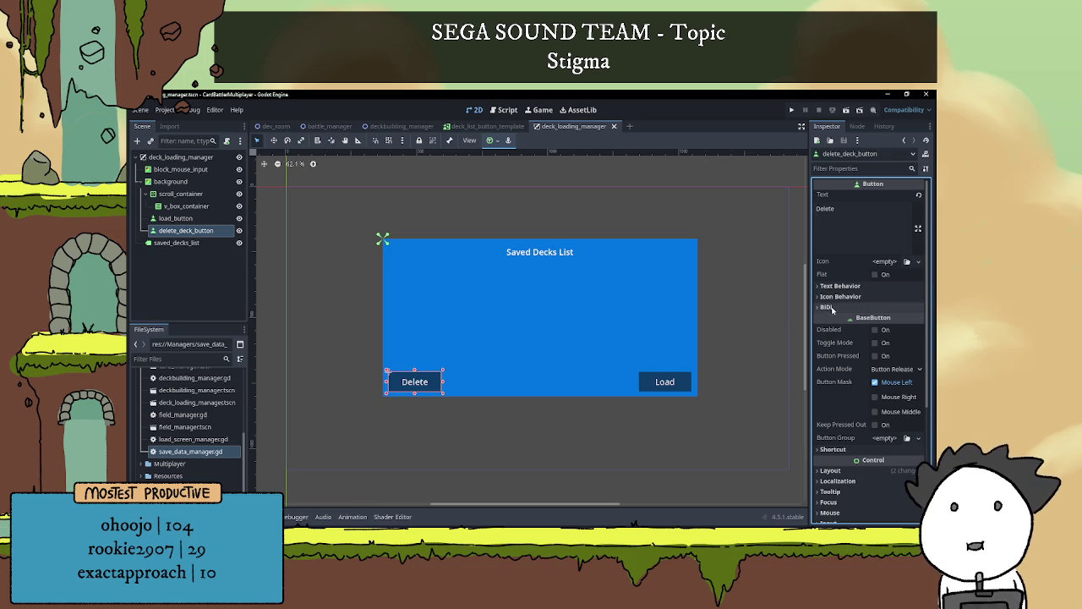
{"action": "left_click", "coordinate": [874, 329]}
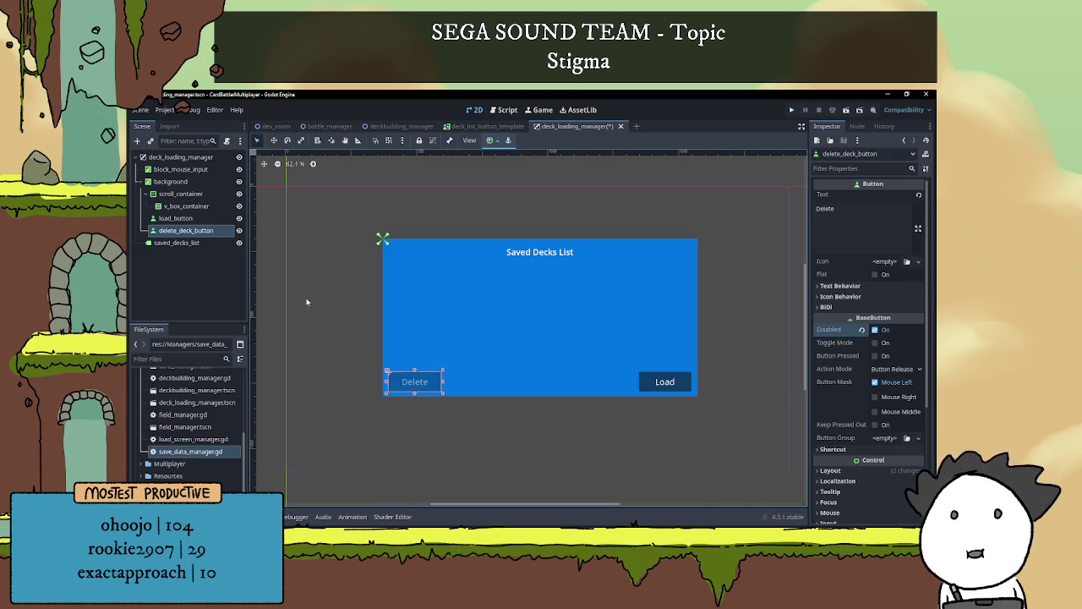
Disable load_button as well and re-save the scene
{"action": "left_click", "coordinate": [175, 218]}
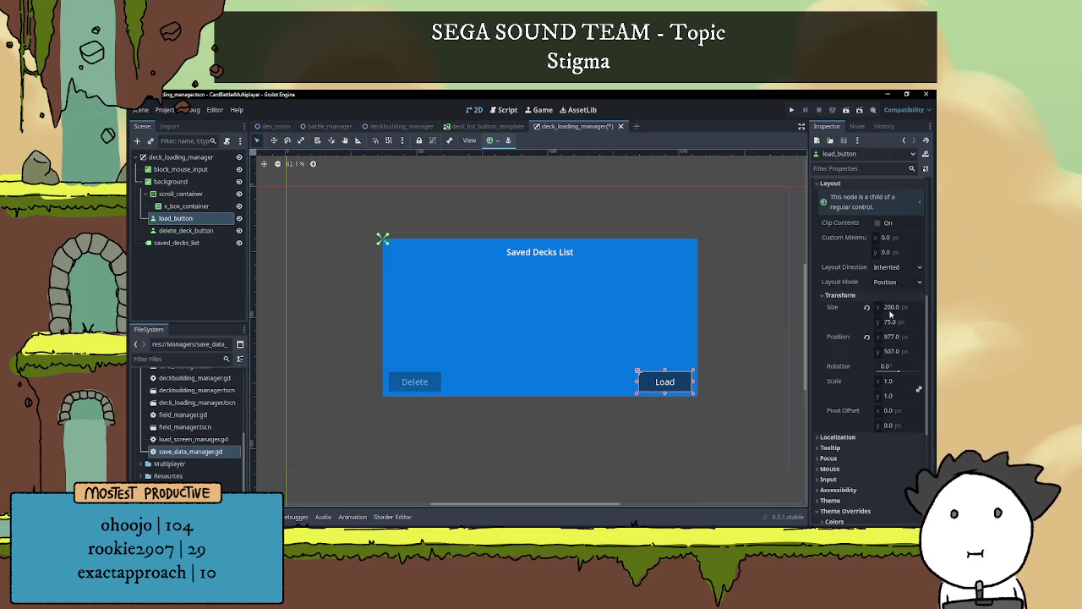
{"action": "scroll", "coordinate": [871, 389], "scroll_direction": "down", "scroll_amount": 1}
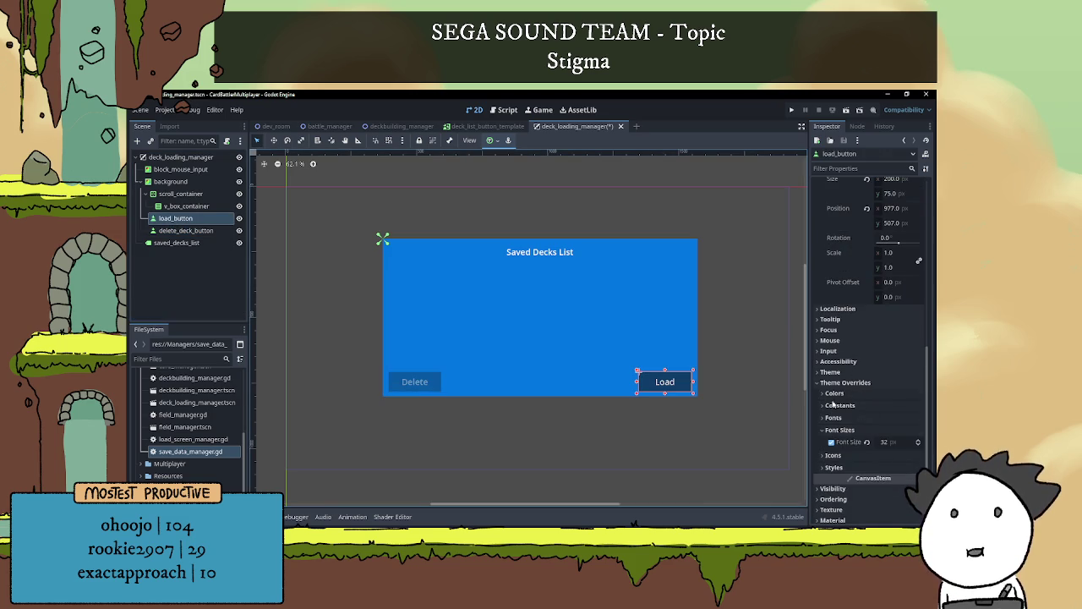
{"action": "scroll", "coordinate": [846, 411], "scroll_direction": "up", "scroll_amount": 4}
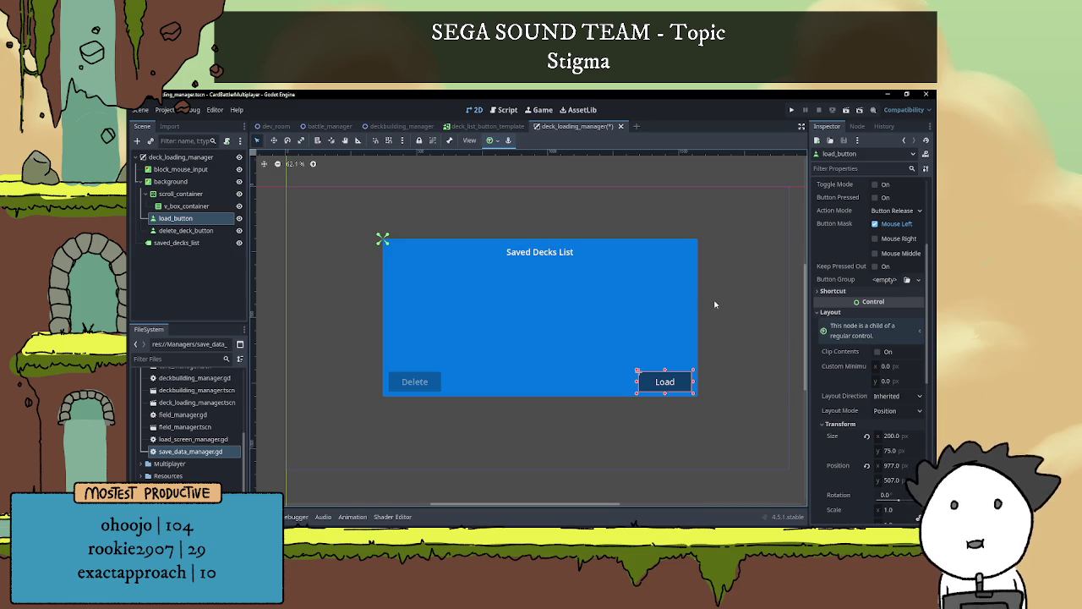
{"action": "scroll", "coordinate": [894, 328], "scroll_direction": "up", "scroll_amount": 4}
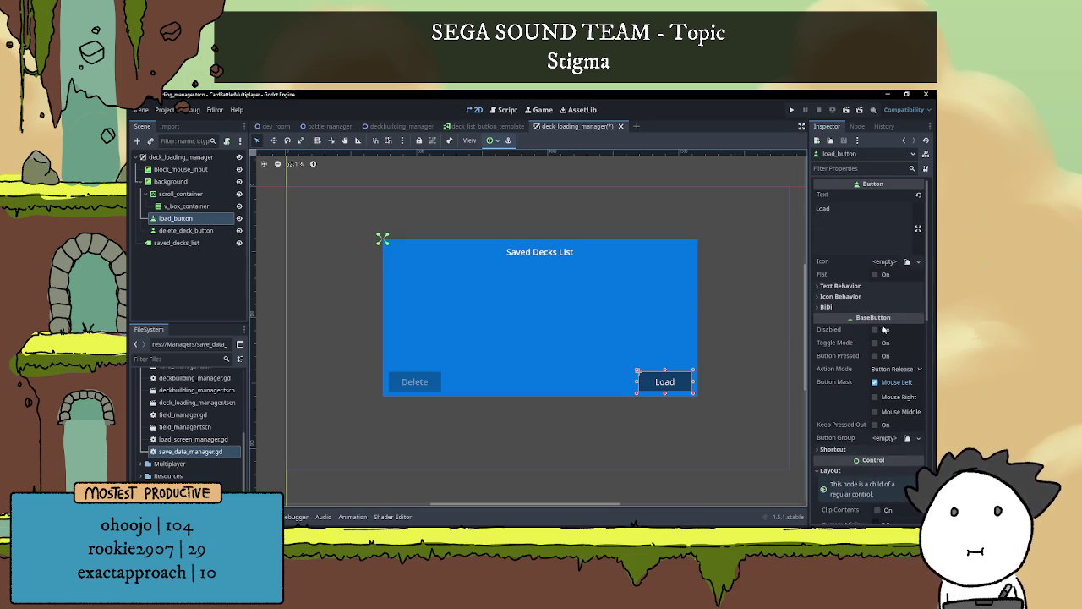
{"action": "left_click", "coordinate": [742, 312]}
{"action": "key", "text": "ctrl+s"}
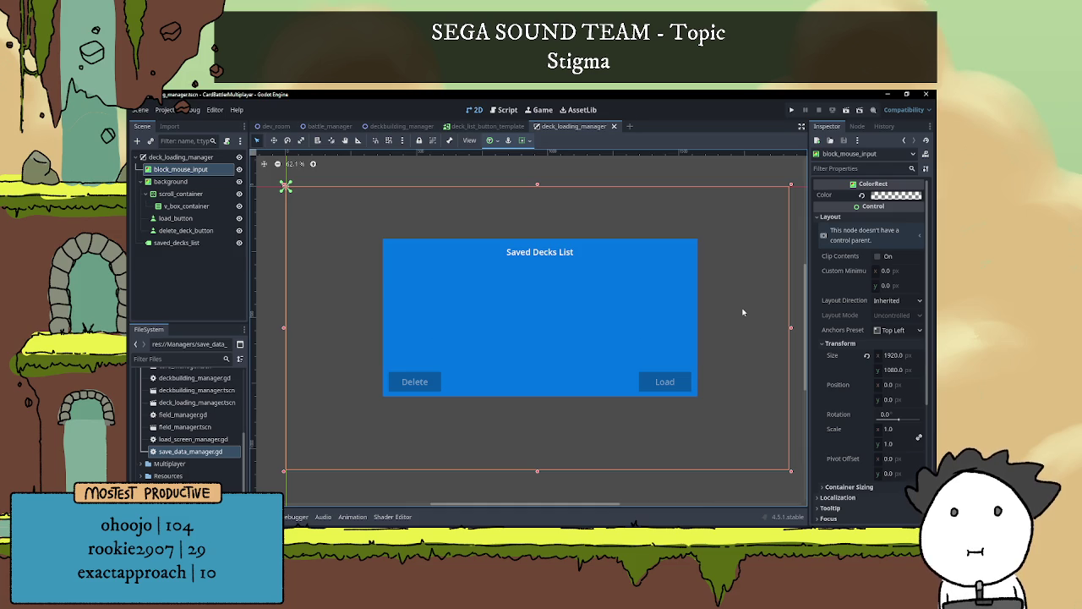
Deselect everything and switch to the Brave window with wizard101 search results
{"action": "left_click", "coordinate": [733, 182]}
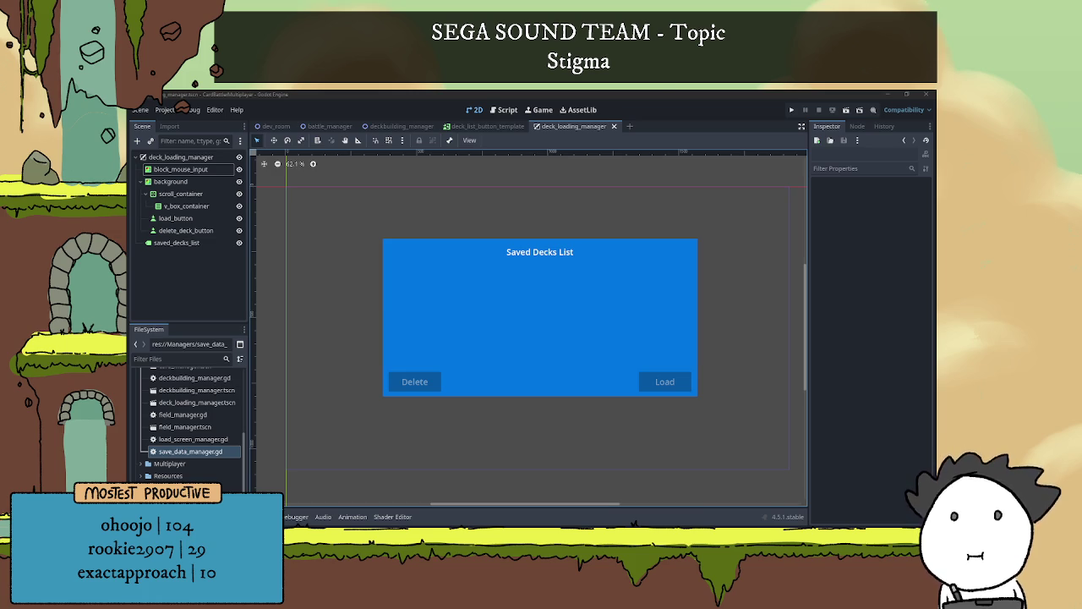
{"action": "key", "text": "Return"}
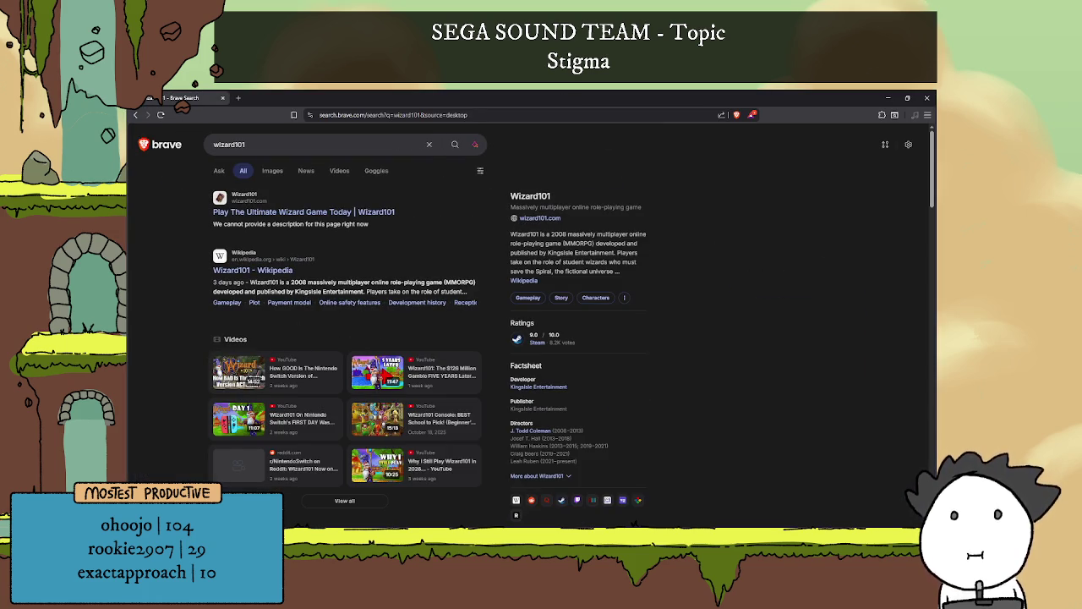
Show wizard101 image results and preview the Merle Ambrose, Nintendo Switch and Reddit battle images
{"action": "left_click", "coordinate": [269, 170]}
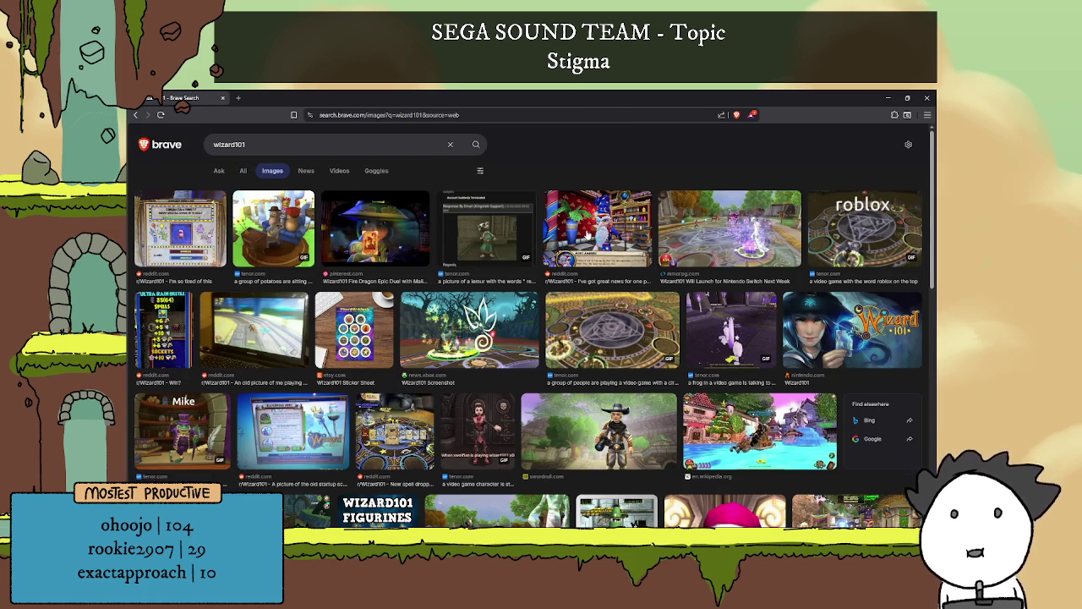
{"action": "left_click", "coordinate": [612, 219]}
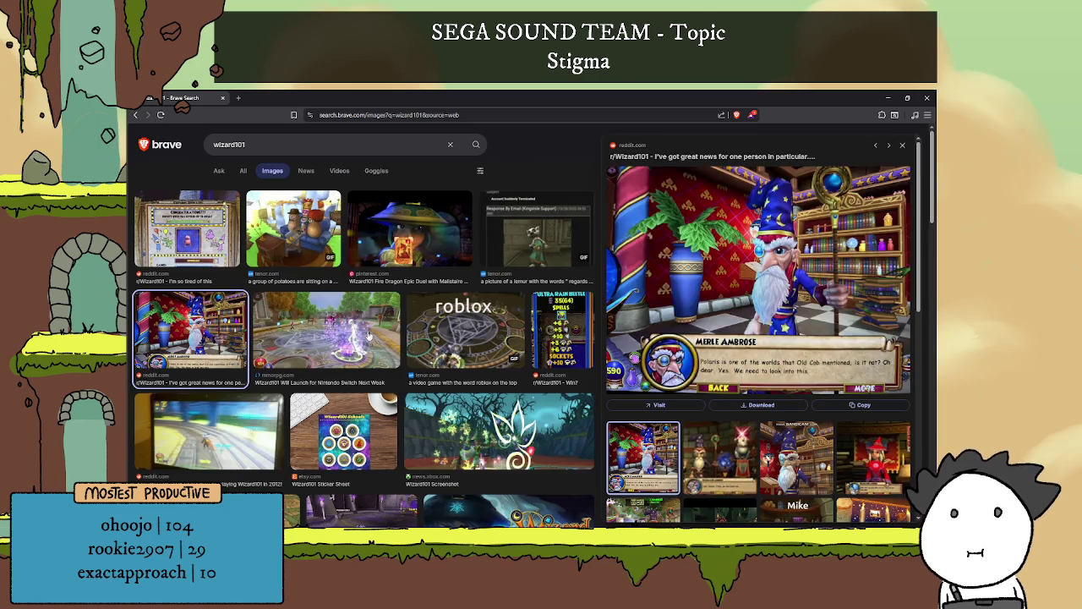
{"action": "left_click", "coordinate": [322, 336]}
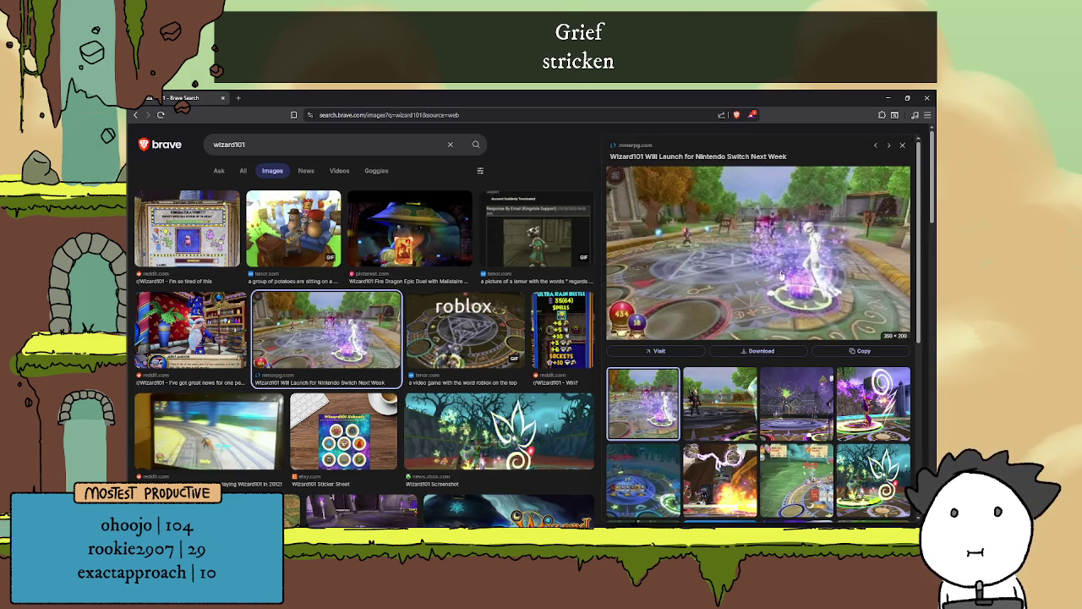
{"action": "scroll", "coordinate": [643, 343], "scroll_direction": "down", "scroll_amount": 1}
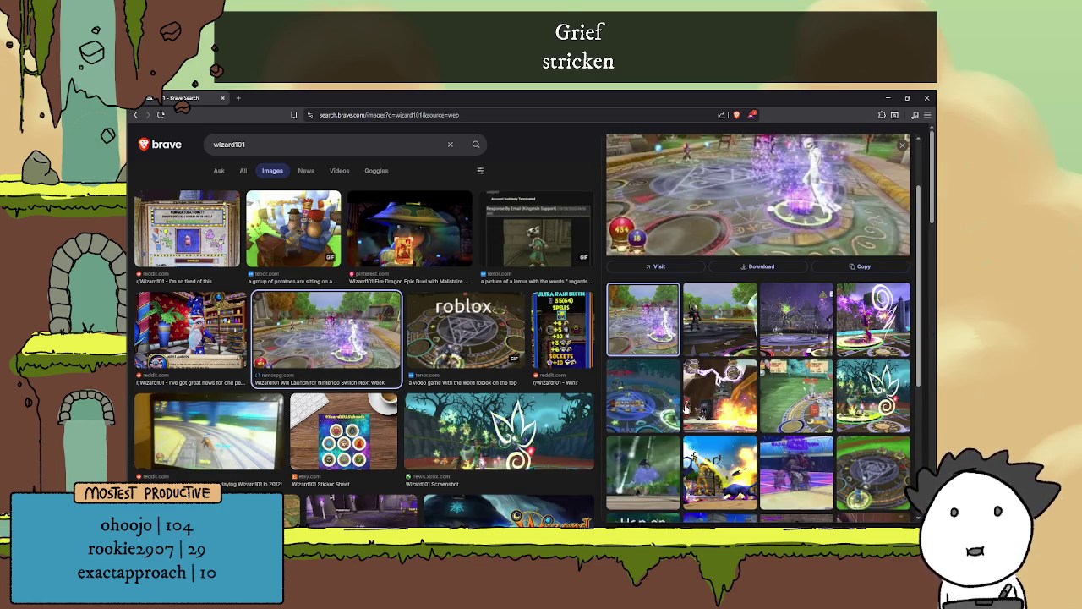
{"action": "left_click", "coordinate": [643, 395]}
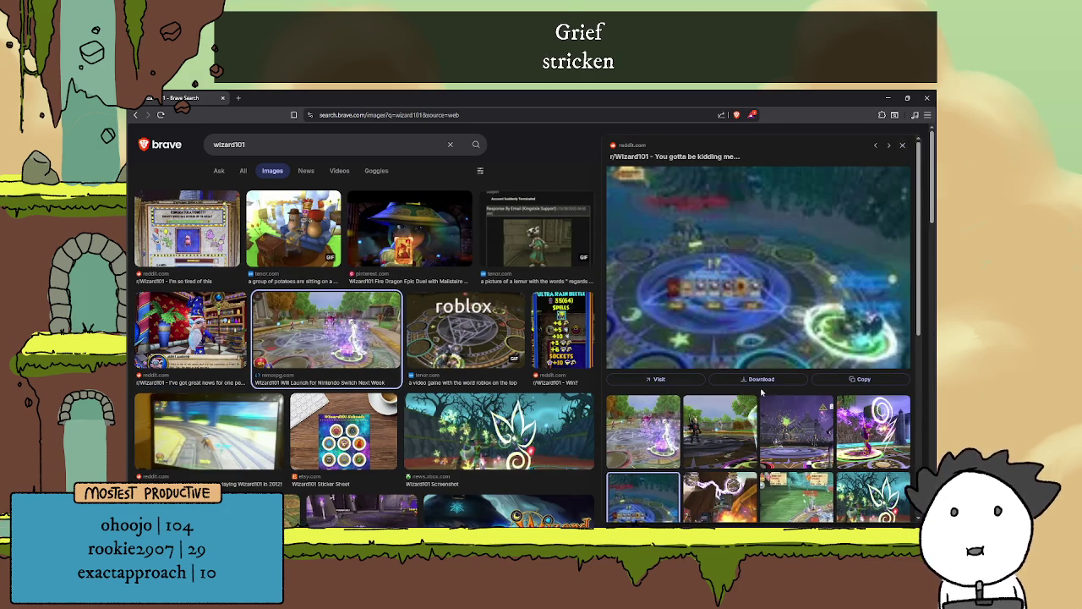
{"action": "left_click", "coordinate": [787, 409]}
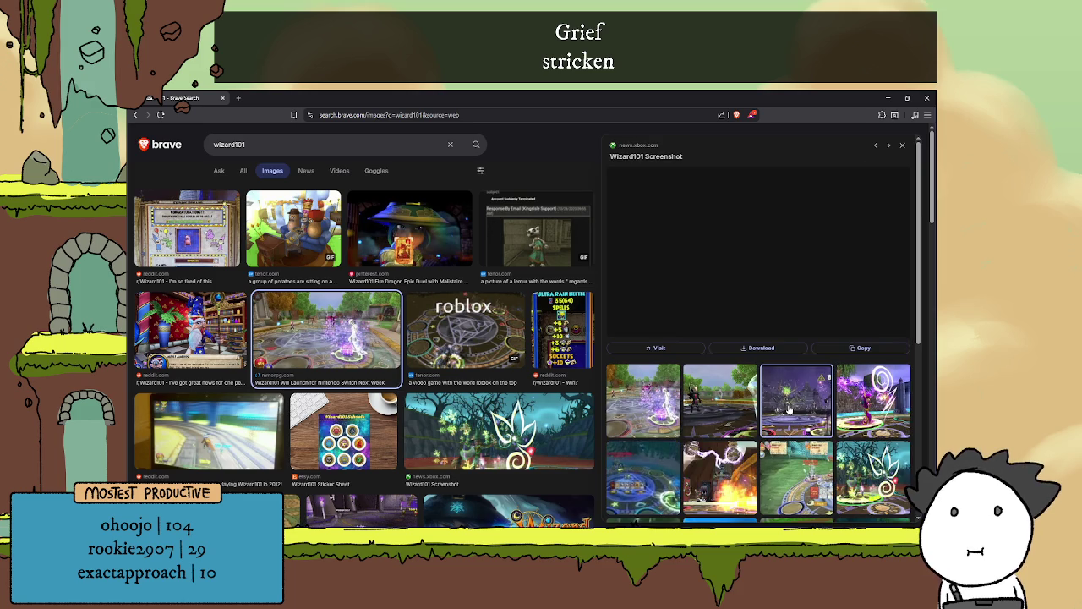
{"action": "left_click", "coordinate": [843, 393]}
Preview the r/Wizard101 battle image, the Wizard101 GIF and the Wizard101 4 image
{"action": "scroll", "coordinate": [843, 391], "scroll_direction": "down", "scroll_amount": 3}
{"action": "left_click", "coordinate": [826, 394]}
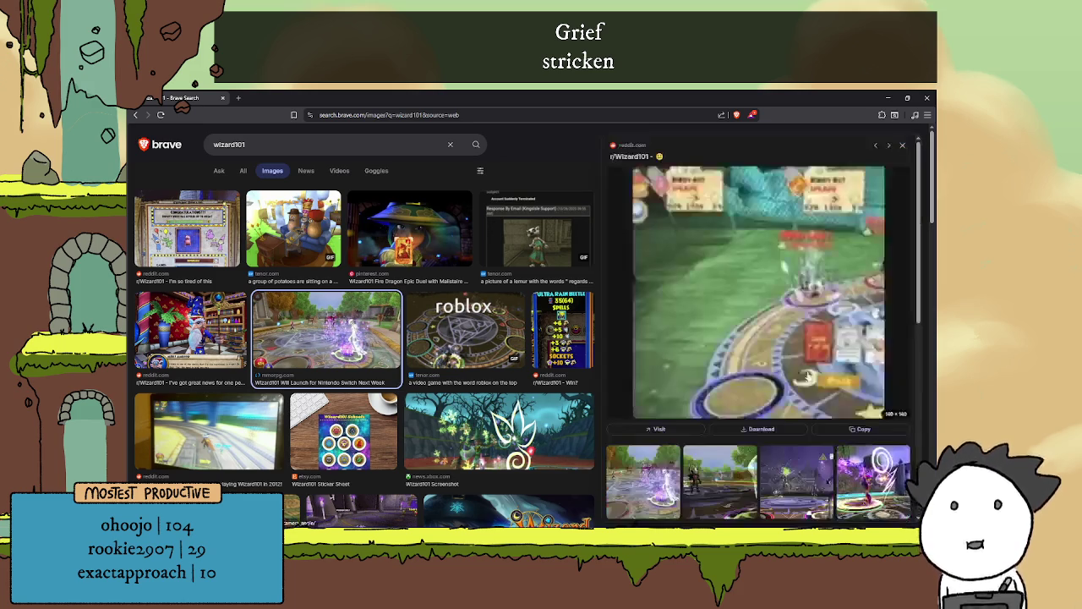
{"action": "scroll", "coordinate": [790, 292], "scroll_direction": "down", "scroll_amount": 5}
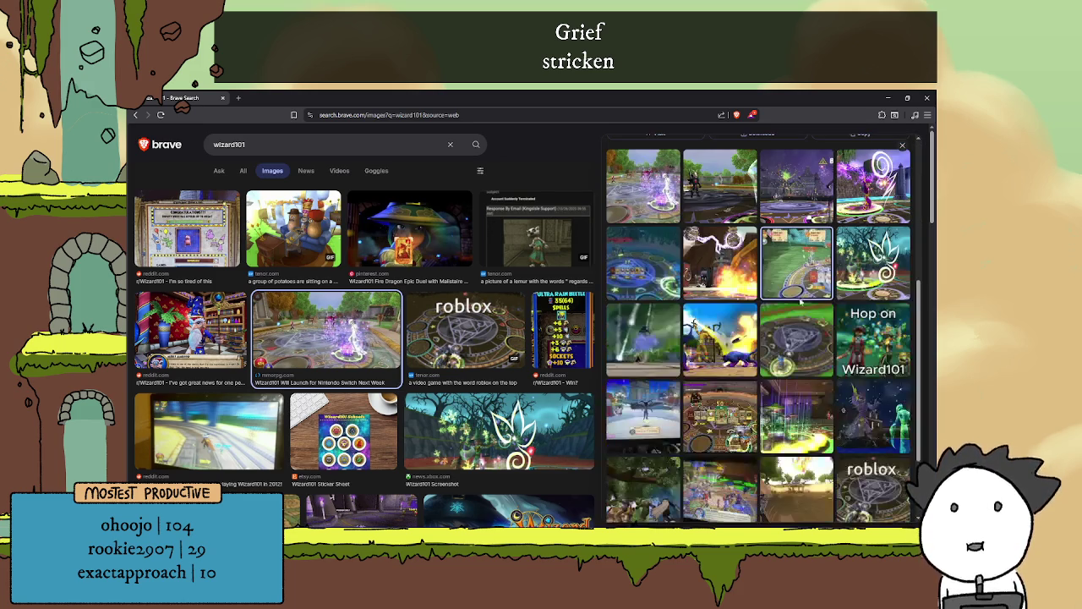
{"action": "left_click", "coordinate": [817, 347]}
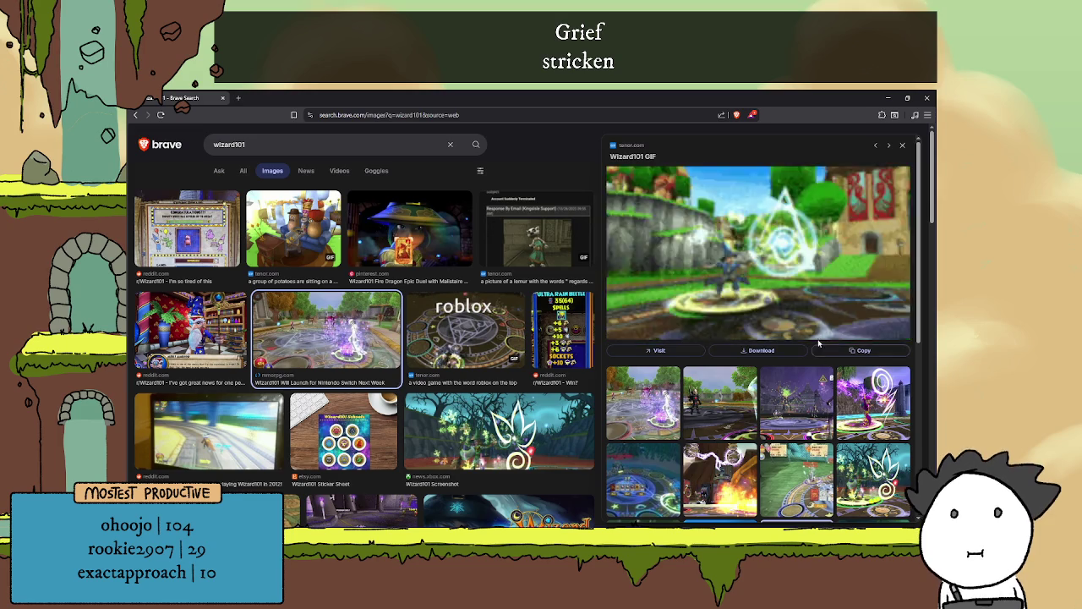
{"action": "scroll", "coordinate": [824, 372], "scroll_direction": "down", "scroll_amount": 2}
{"action": "scroll", "coordinate": [803, 389], "scroll_direction": "up", "scroll_amount": 2}
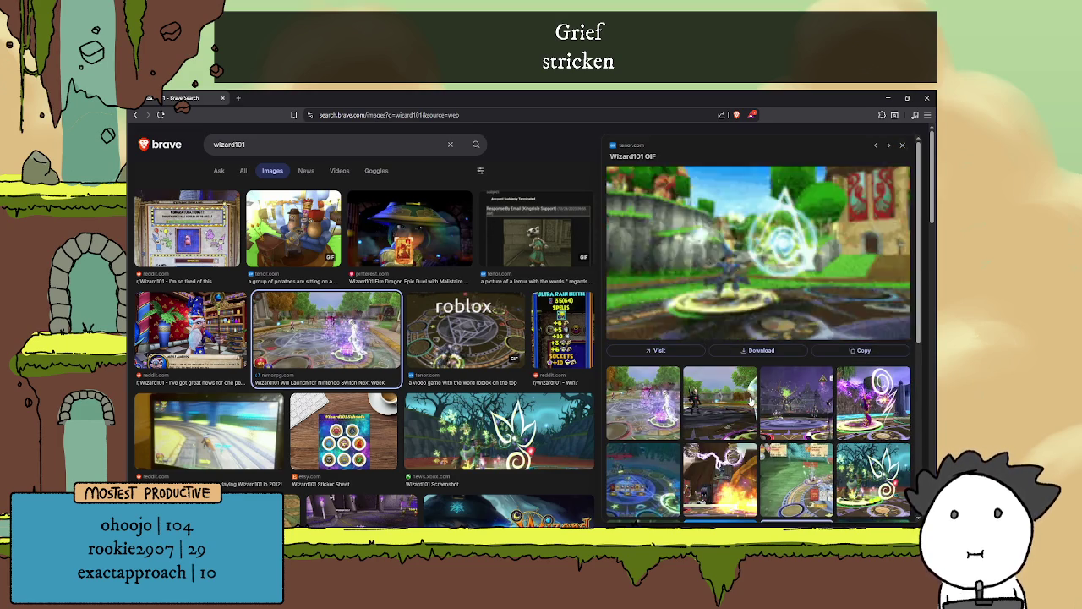
{"action": "left_click", "coordinate": [740, 402]}
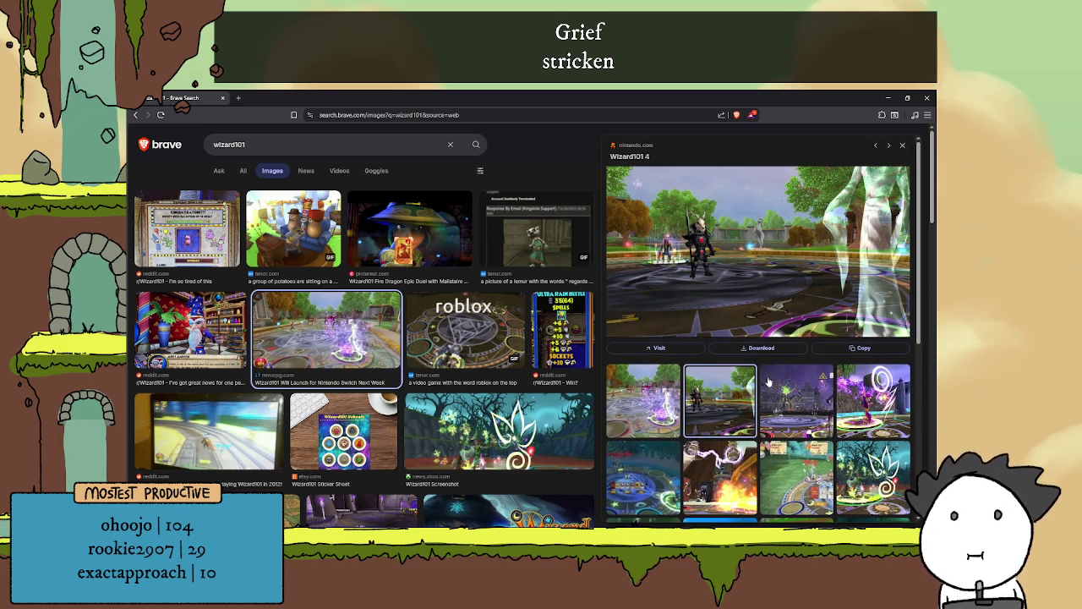
Preview the spiral Wizard101 screenshot and a Wizard101 battle scene image
{"action": "scroll", "coordinate": [771, 381], "scroll_direction": "down", "scroll_amount": 3}
{"action": "scroll", "coordinate": [771, 384], "scroll_direction": "down", "scroll_amount": 2}
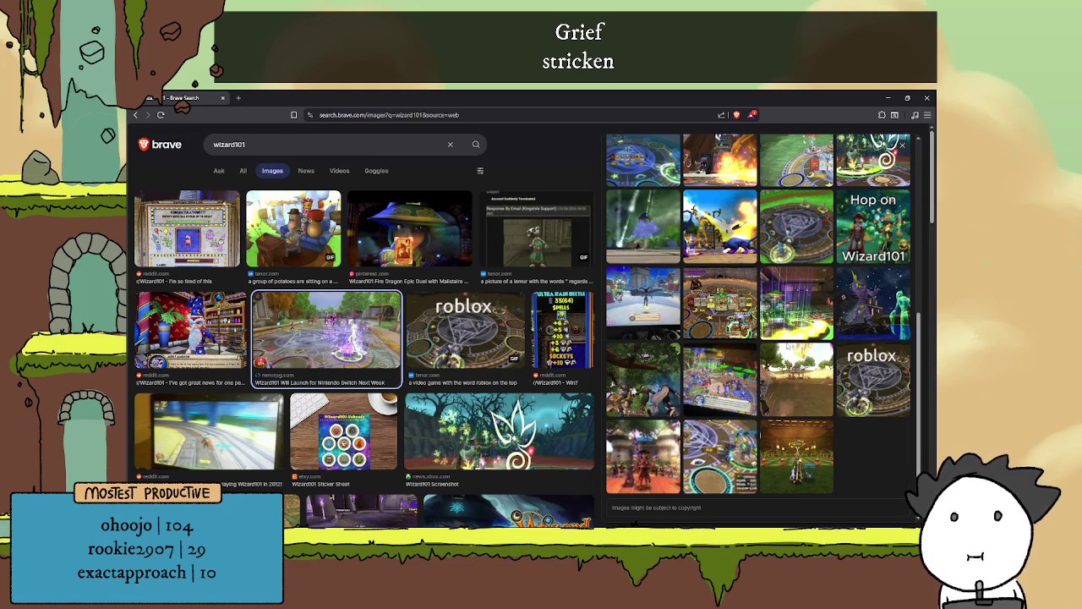
{"action": "scroll", "coordinate": [792, 340], "scroll_direction": "up", "scroll_amount": 3}
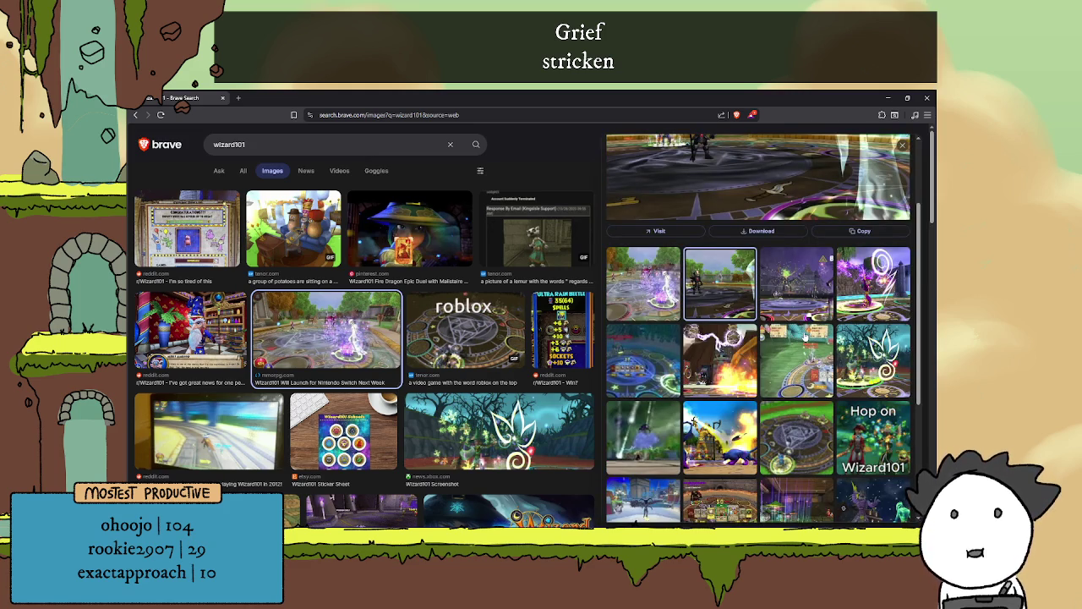
{"action": "scroll", "coordinate": [805, 336], "scroll_direction": "up", "scroll_amount": 2}
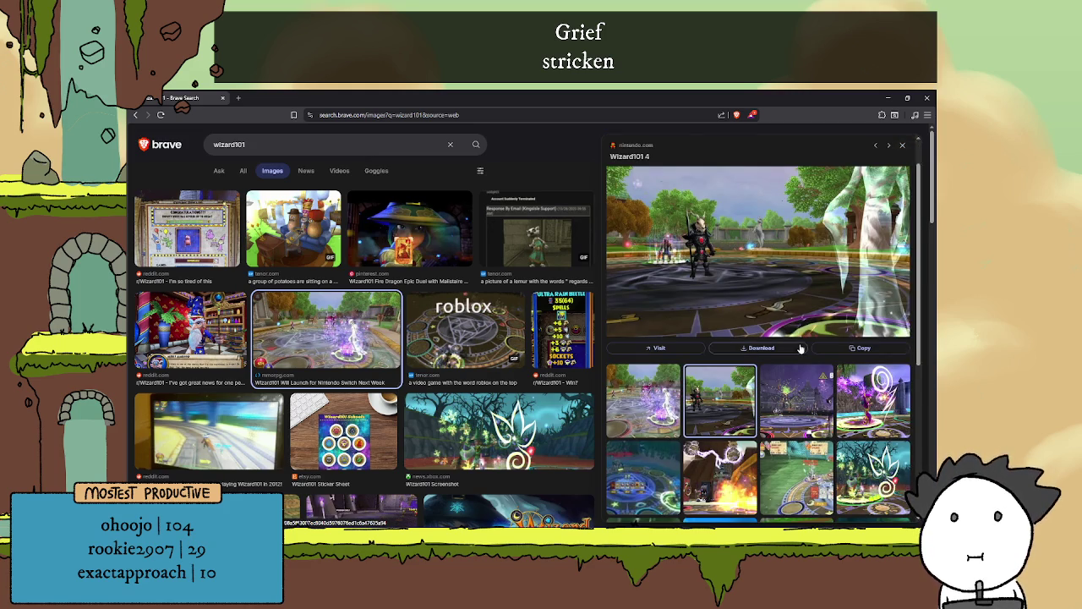
{"action": "scroll", "coordinate": [800, 347], "scroll_direction": "down", "scroll_amount": 3}
{"action": "left_click", "coordinate": [801, 350]}
{"action": "scroll", "coordinate": [818, 376], "scroll_direction": "down", "scroll_amount": 1}
{"action": "scroll", "coordinate": [818, 372], "scroll_direction": "down", "scroll_amount": 2}
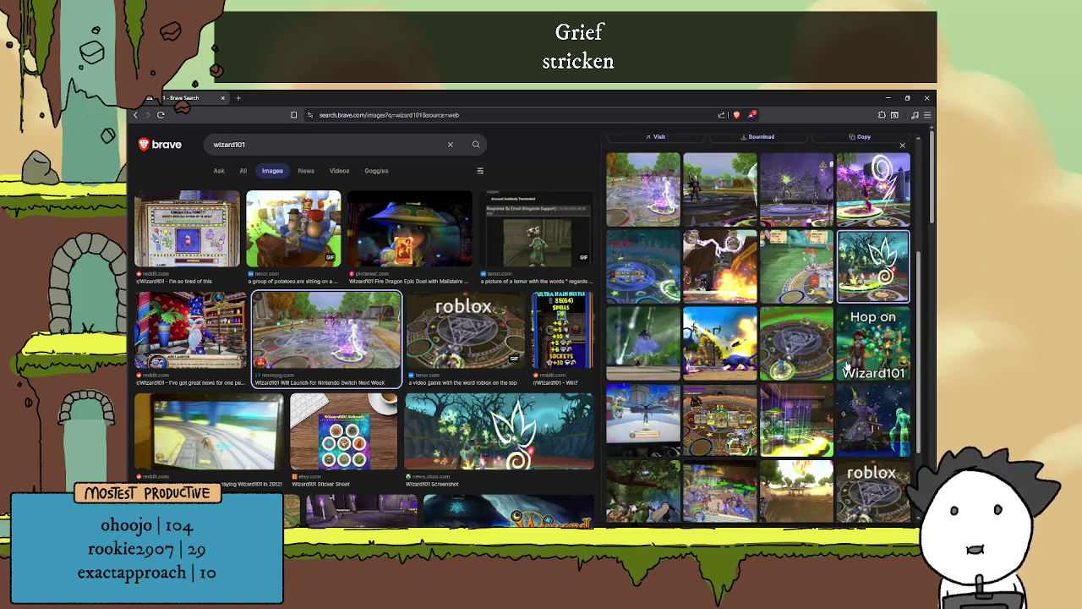
{"action": "scroll", "coordinate": [847, 364], "scroll_direction": "down", "scroll_amount": 2}
{"action": "left_click", "coordinate": [725, 326]}
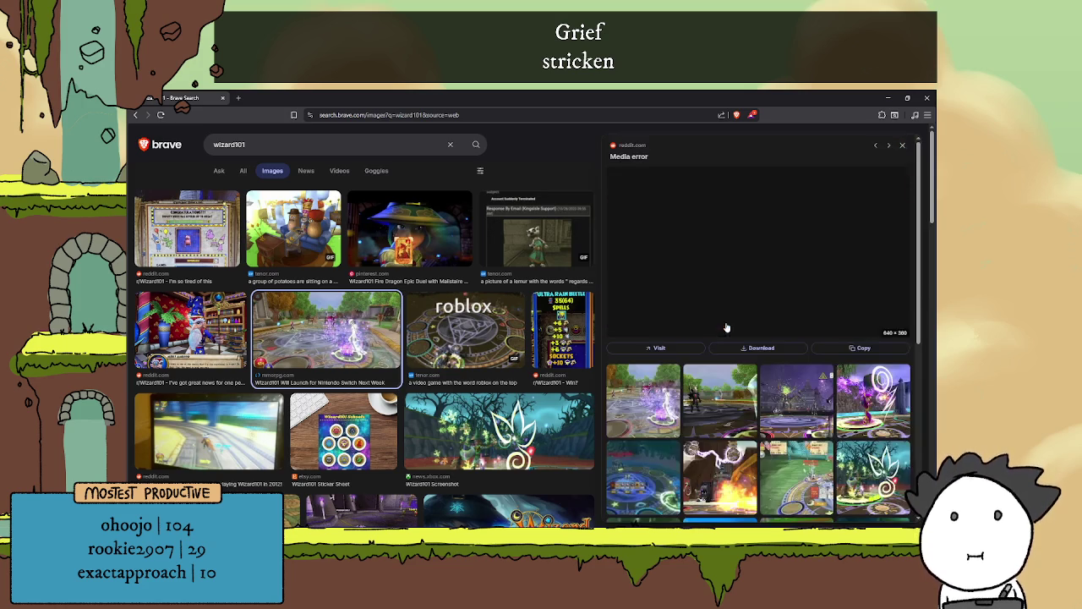
Preview the Merle Ambrose image again, then open a new browser tab
{"action": "scroll", "coordinate": [729, 340], "scroll_direction": "down", "scroll_amount": 3}
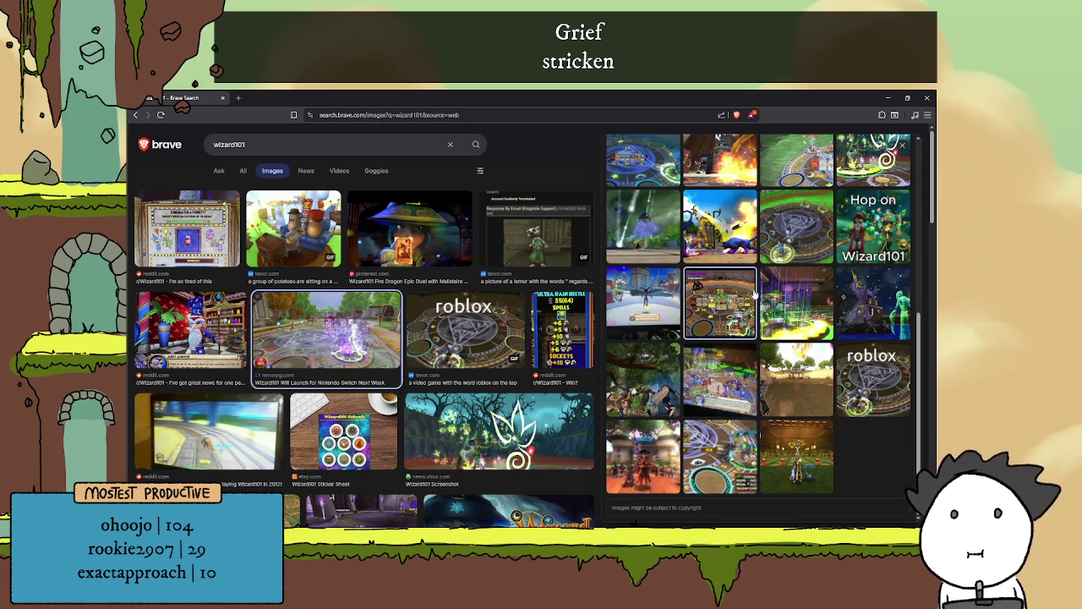
{"action": "scroll", "coordinate": [723, 363], "scroll_direction": "up", "scroll_amount": 3}
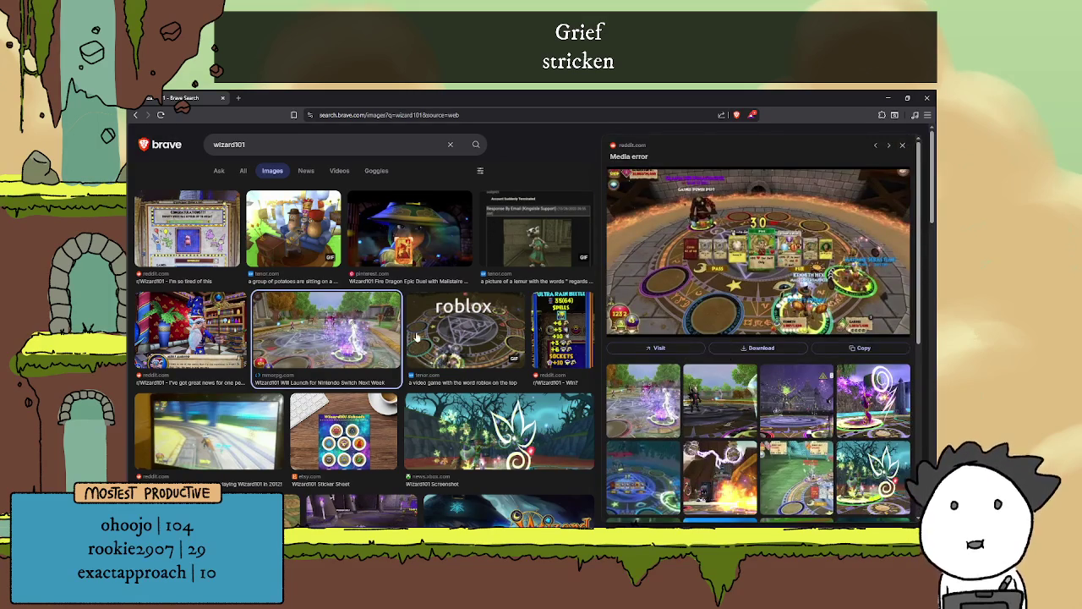
{"action": "left_click", "coordinate": [207, 329]}
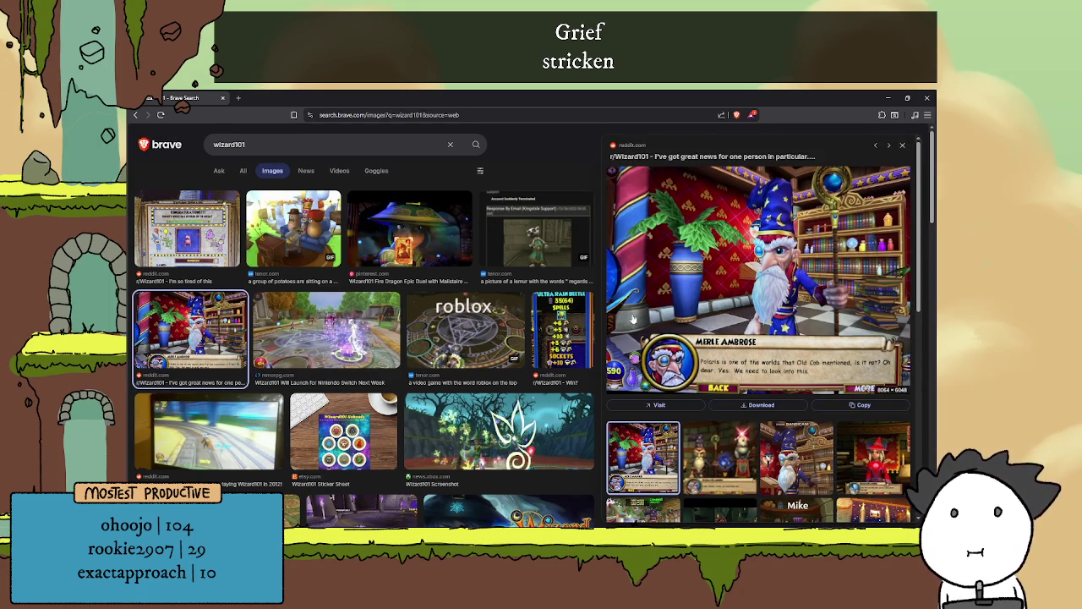
{"action": "scroll", "coordinate": [642, 321], "scroll_direction": "down", "scroll_amount": 5}
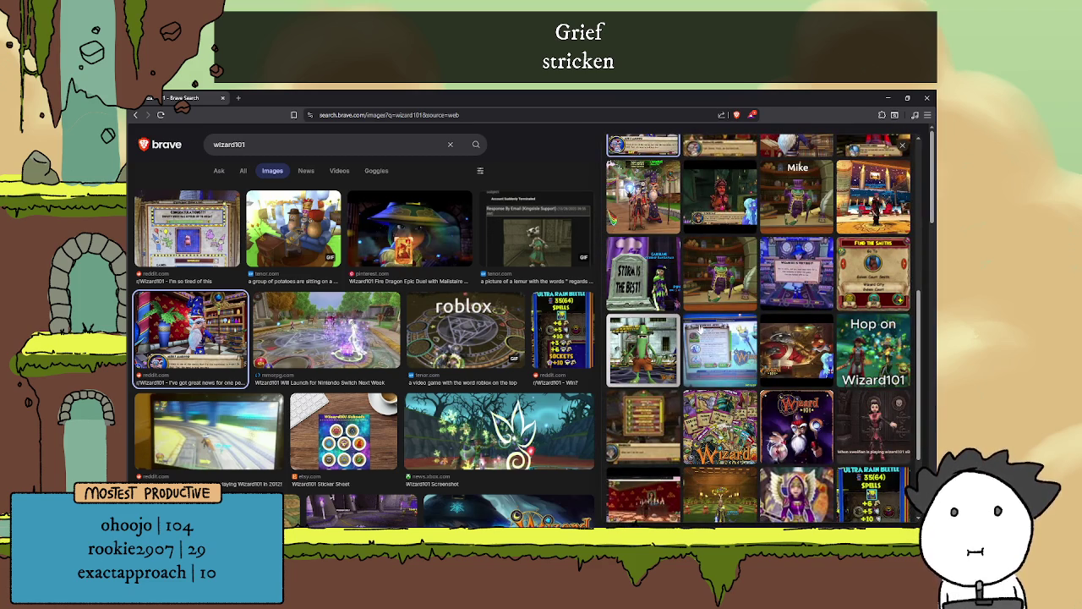
{"action": "scroll", "coordinate": [715, 335], "scroll_direction": "down", "scroll_amount": 3}
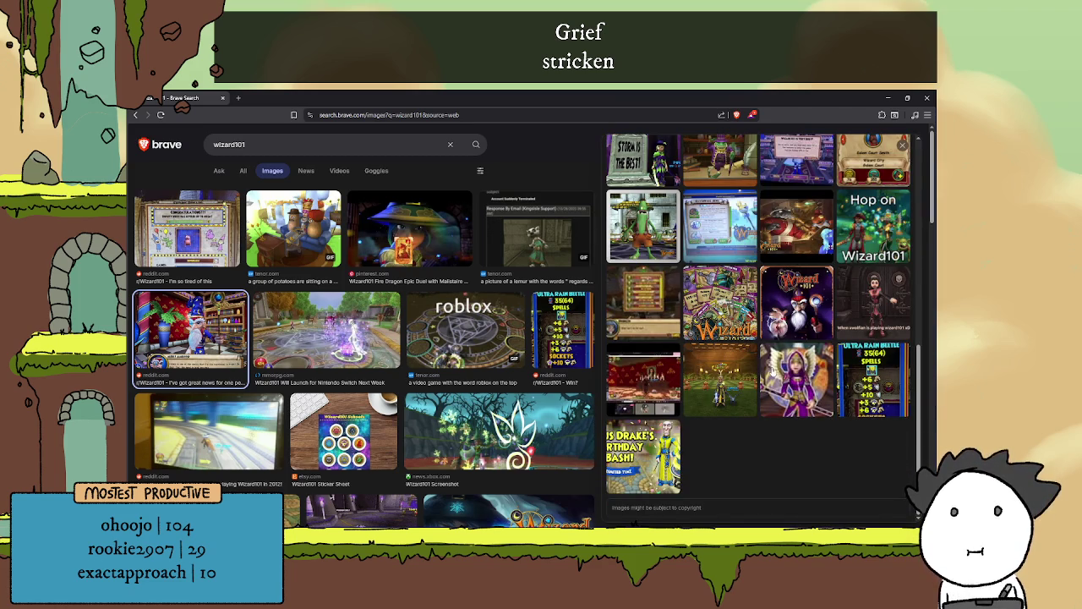
{"action": "scroll", "coordinate": [774, 325], "scroll_direction": "up", "scroll_amount": 10}
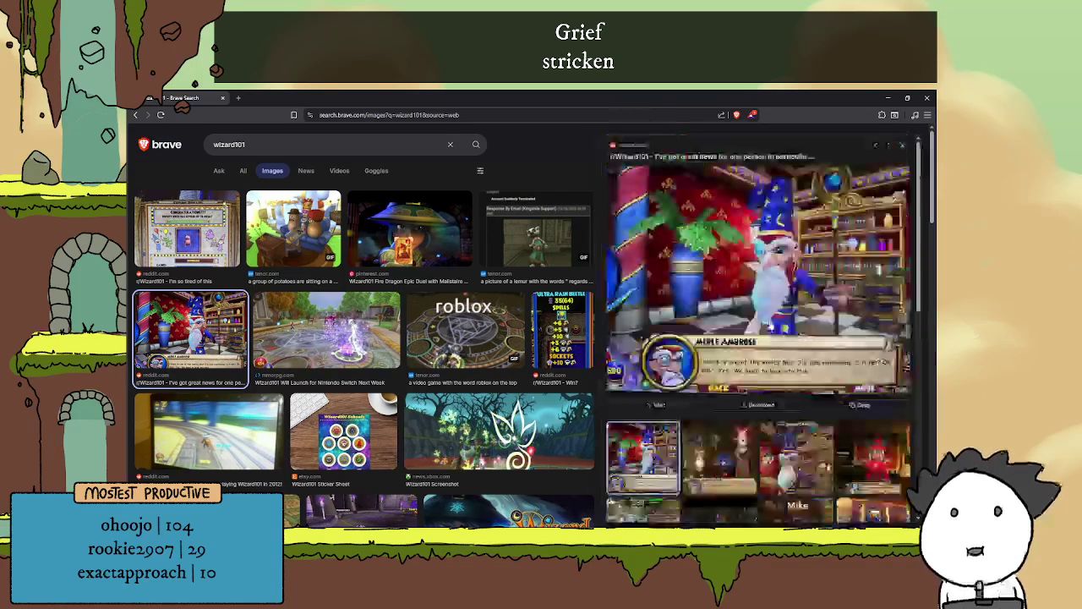
{"action": "left_click", "coordinate": [238, 98]}
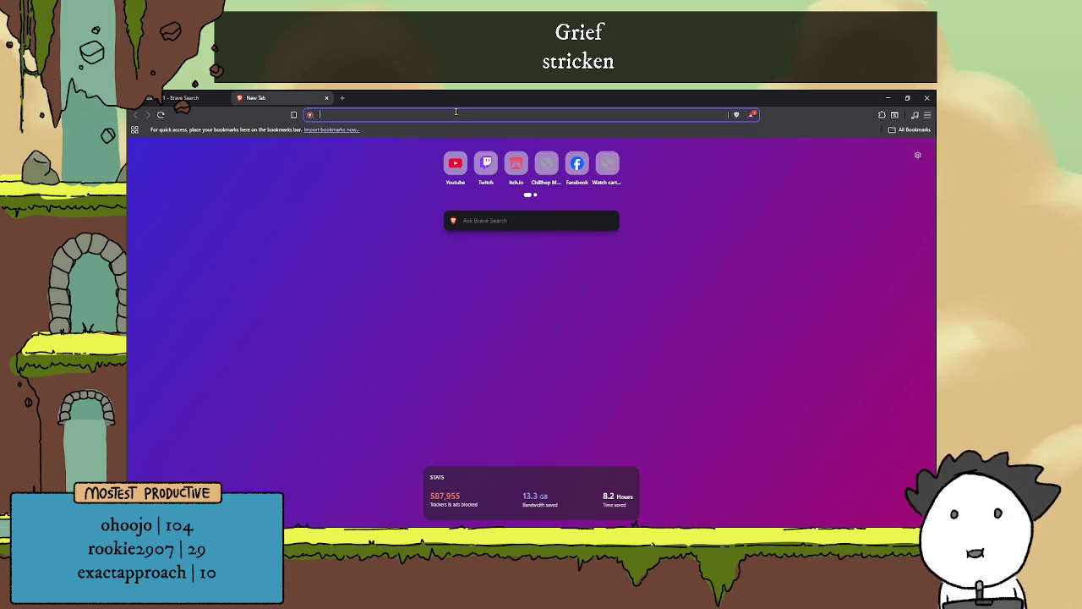
Search for 'adventure quest worlds' and show its image results
{"action": "type", "text": "adventure qu"}
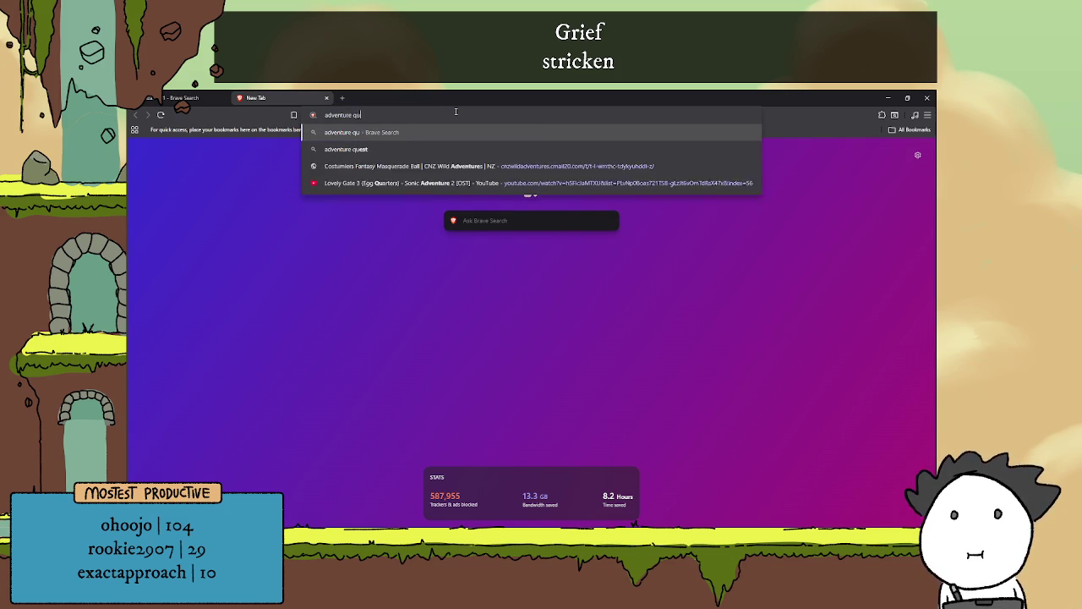
{"action": "type", "text": "ests"}
{"action": "key", "text": "BackSpace"}
{"action": "type", "text": "worlds"}
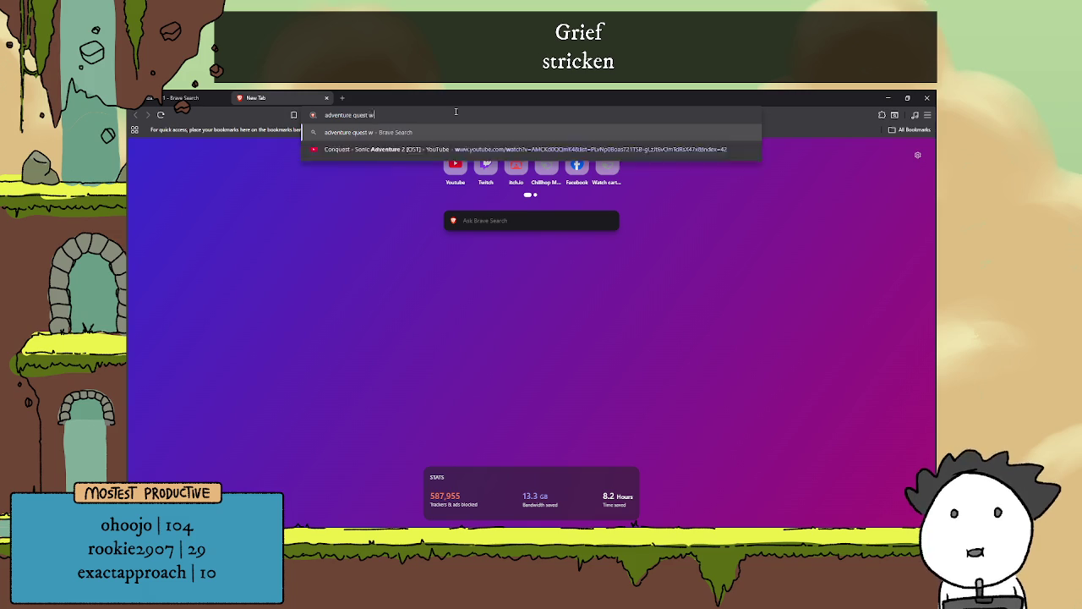
{"action": "key", "text": "Return"}
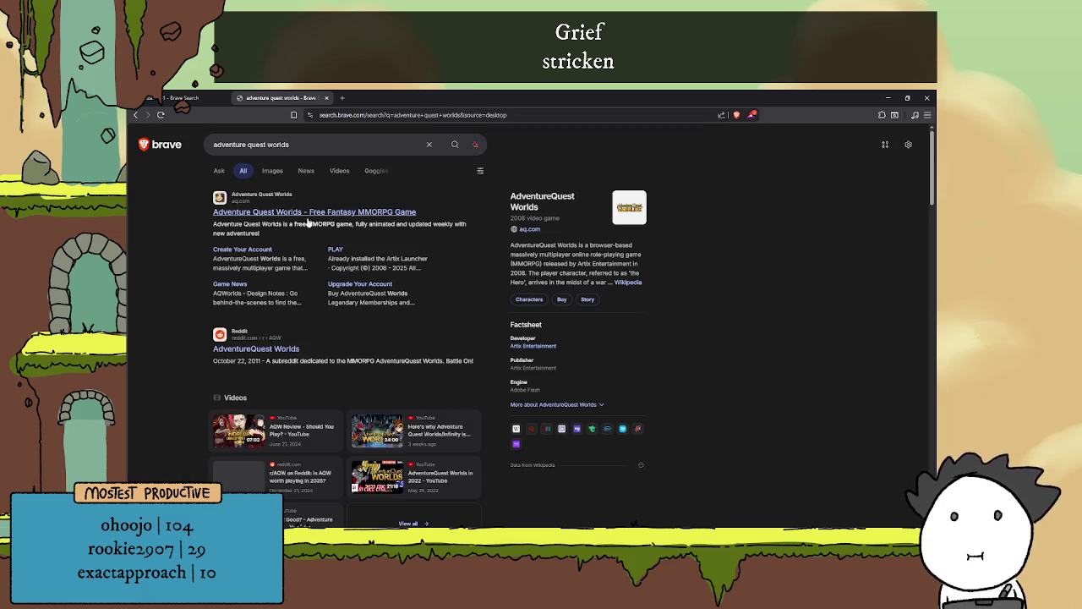
{"action": "left_click", "coordinate": [273, 172]}
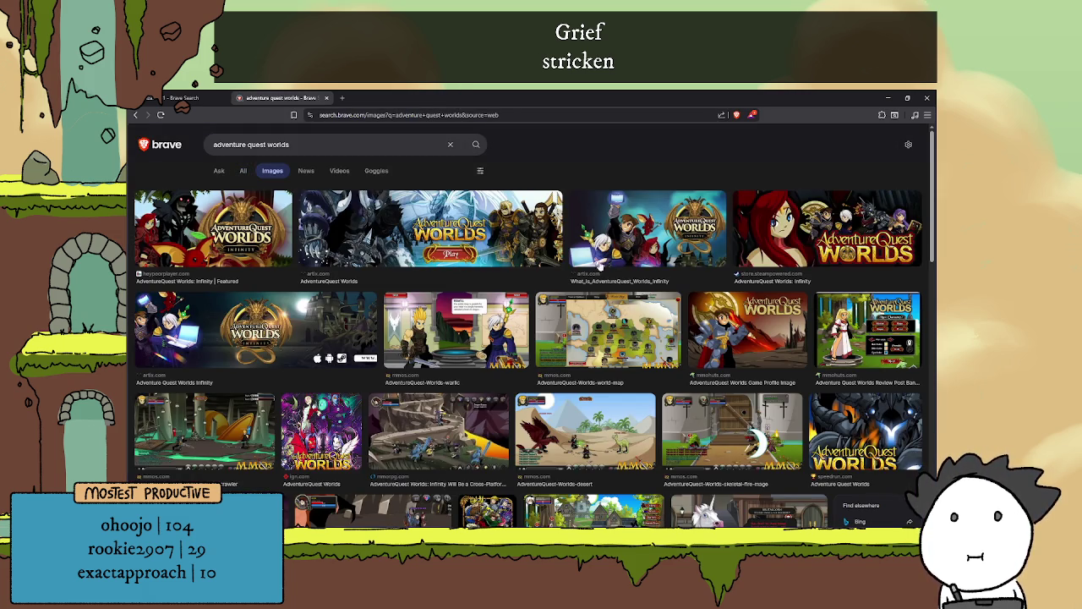
Preview the AdventureQuest-Worlds-desert and Reddit AdventureQuest battle images
{"action": "scroll", "coordinate": [648, 224], "scroll_direction": "down", "scroll_amount": 3}
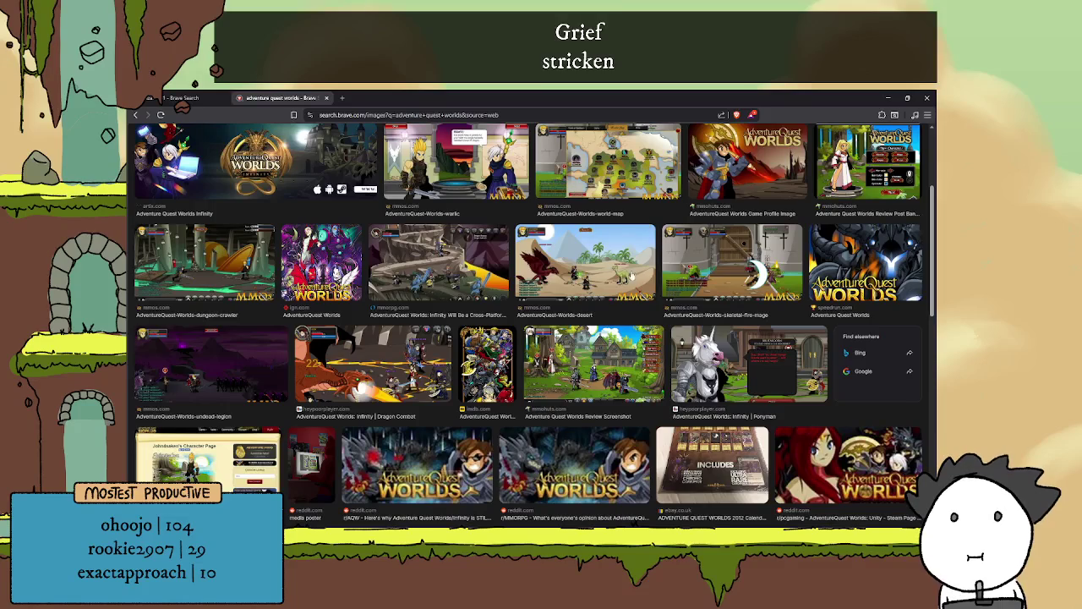
{"action": "left_click", "coordinate": [592, 265]}
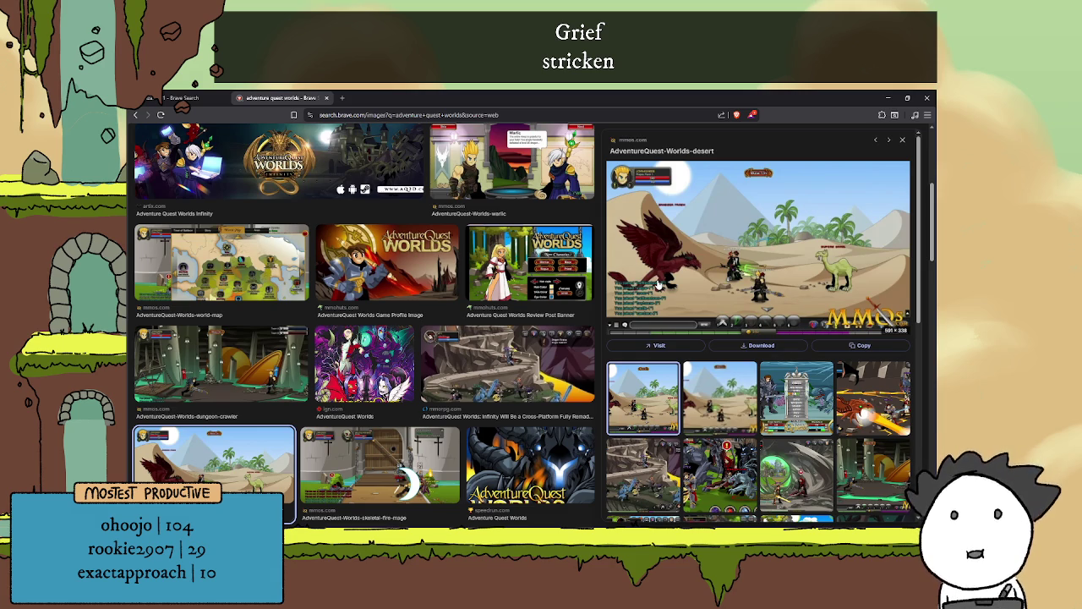
{"action": "left_click", "coordinate": [795, 398]}
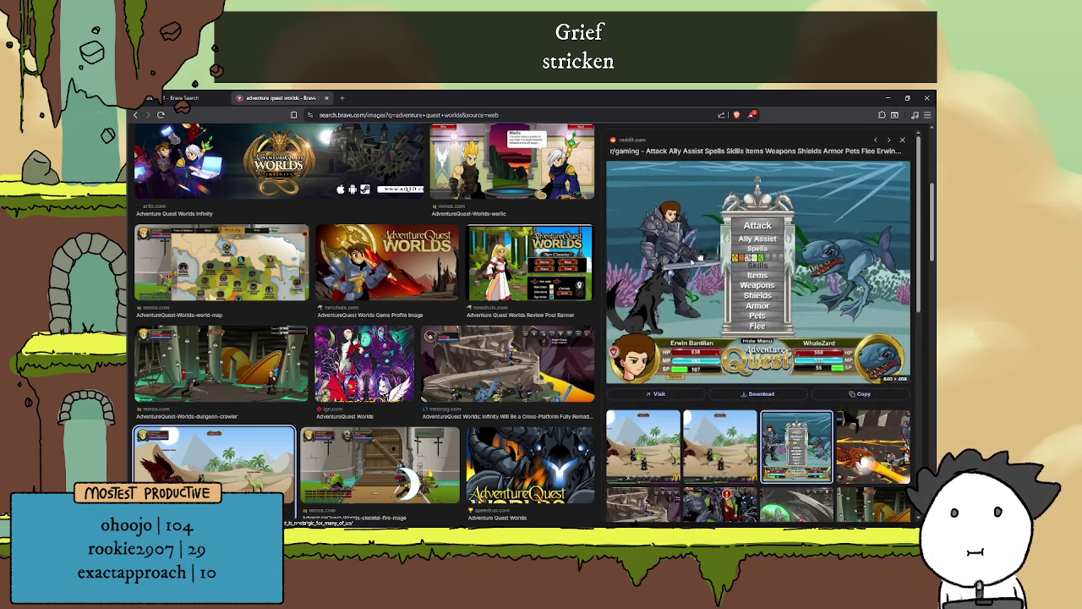
{"action": "left_click", "coordinate": [636, 446]}
{"action": "scroll", "coordinate": [522, 288], "scroll_direction": "down", "scroll_amount": 5}
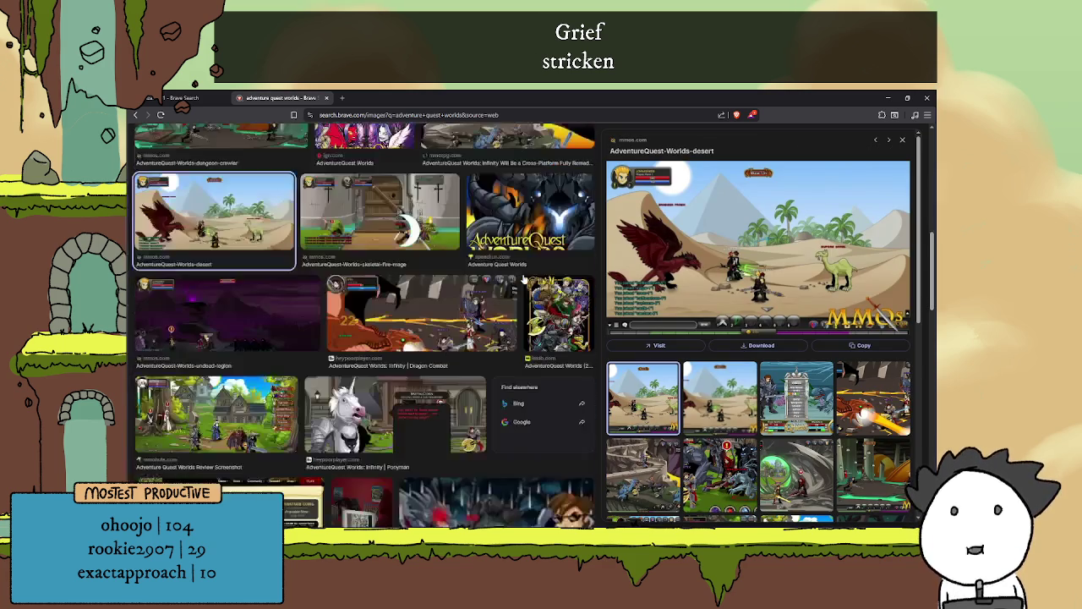
{"action": "scroll", "coordinate": [513, 304], "scroll_direction": "down", "scroll_amount": 2}
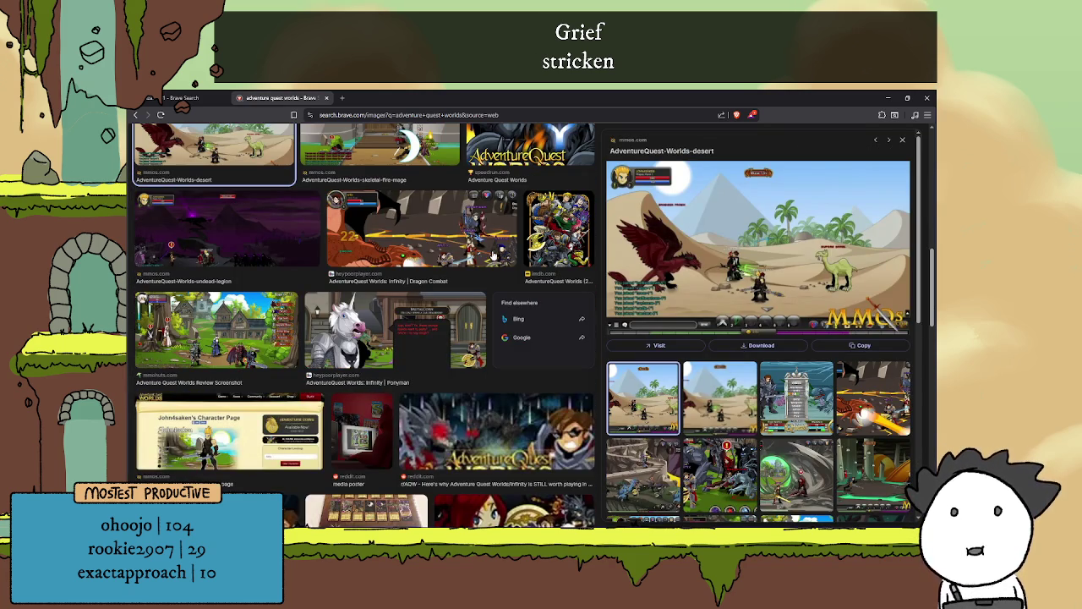
{"action": "scroll", "coordinate": [493, 257], "scroll_direction": "down", "scroll_amount": 4}
Scroll through the remaining AdventureQuest Worlds image results, then open a new blank tab
{"action": "scroll", "coordinate": [423, 296], "scroll_direction": "up", "scroll_amount": 3}
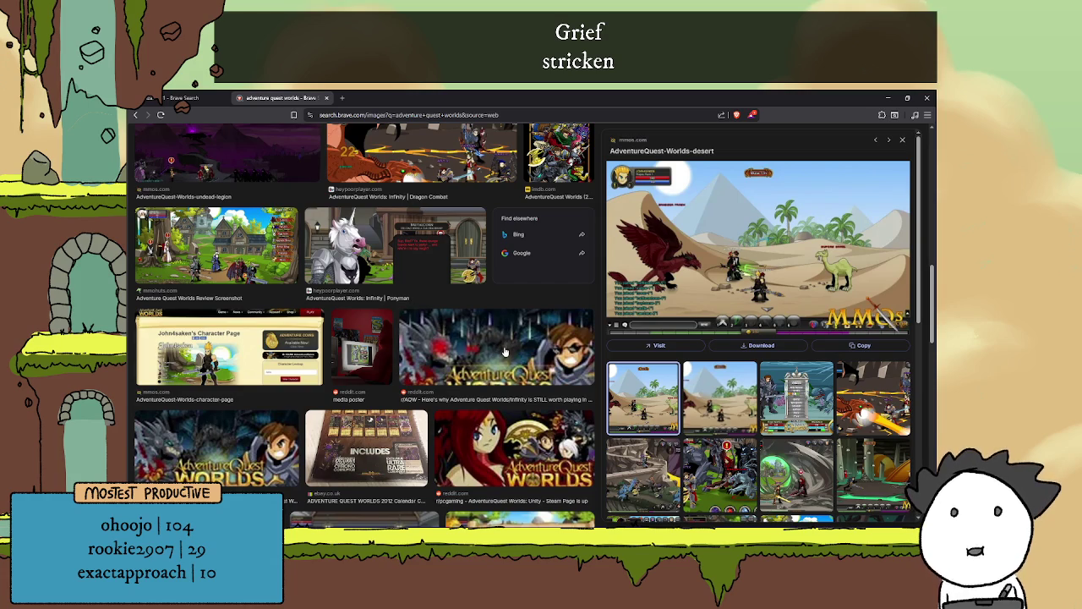
{"action": "scroll", "coordinate": [504, 349], "scroll_direction": "down", "scroll_amount": 3}
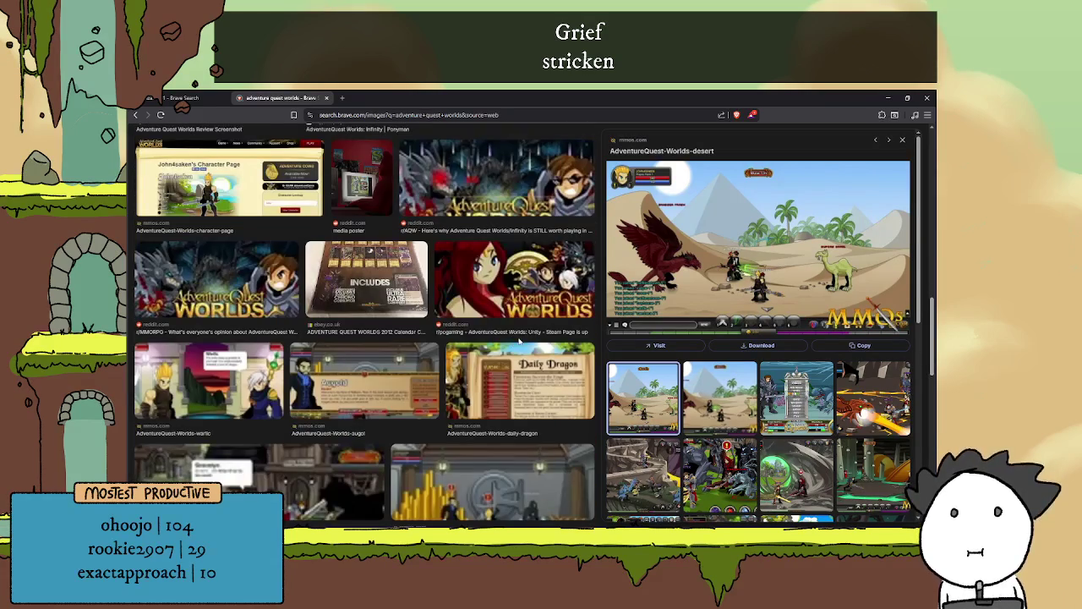
{"action": "scroll", "coordinate": [520, 342], "scroll_direction": "down", "scroll_amount": 2}
{"action": "scroll", "coordinate": [522, 342], "scroll_direction": "down", "scroll_amount": 3}
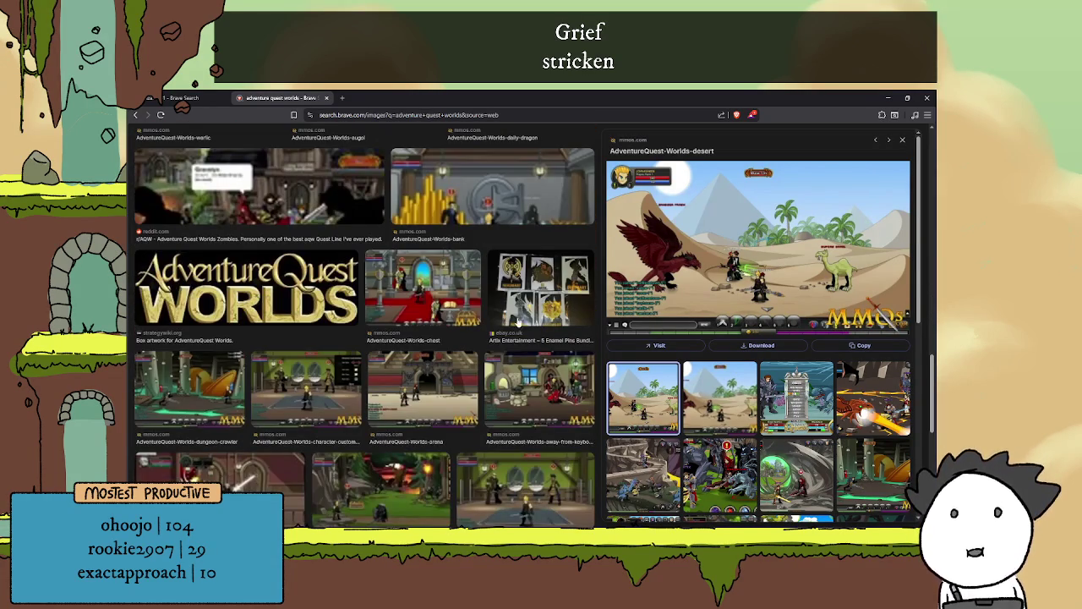
{"action": "scroll", "coordinate": [519, 330], "scroll_direction": "down", "scroll_amount": 2}
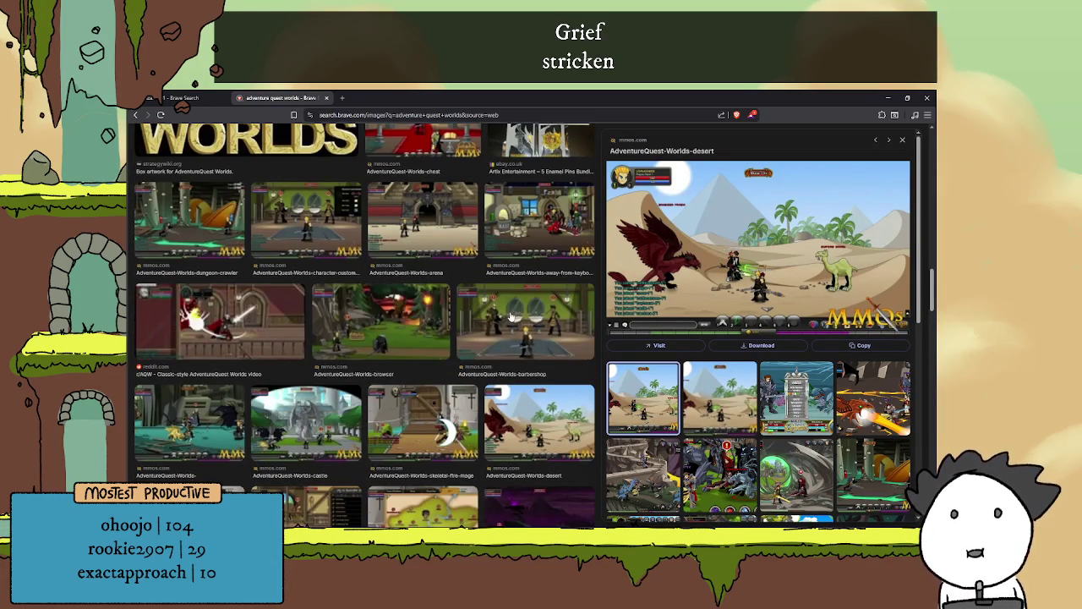
{"action": "scroll", "coordinate": [525, 269], "scroll_direction": "down", "scroll_amount": 3}
{"action": "scroll", "coordinate": [520, 282], "scroll_direction": "down", "scroll_amount": 3}
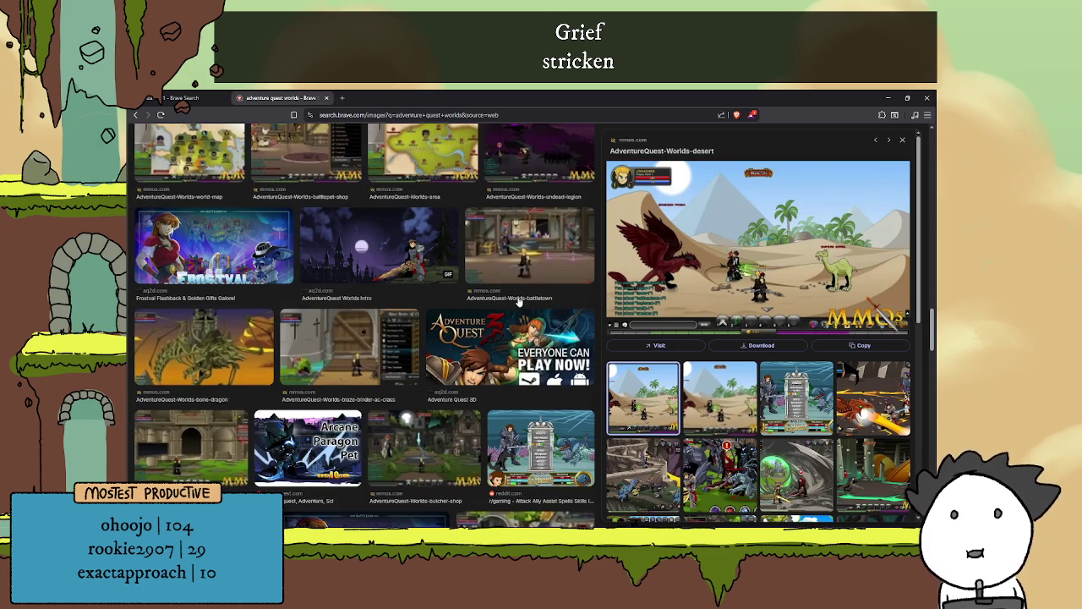
{"action": "scroll", "coordinate": [506, 318], "scroll_direction": "down", "scroll_amount": 3}
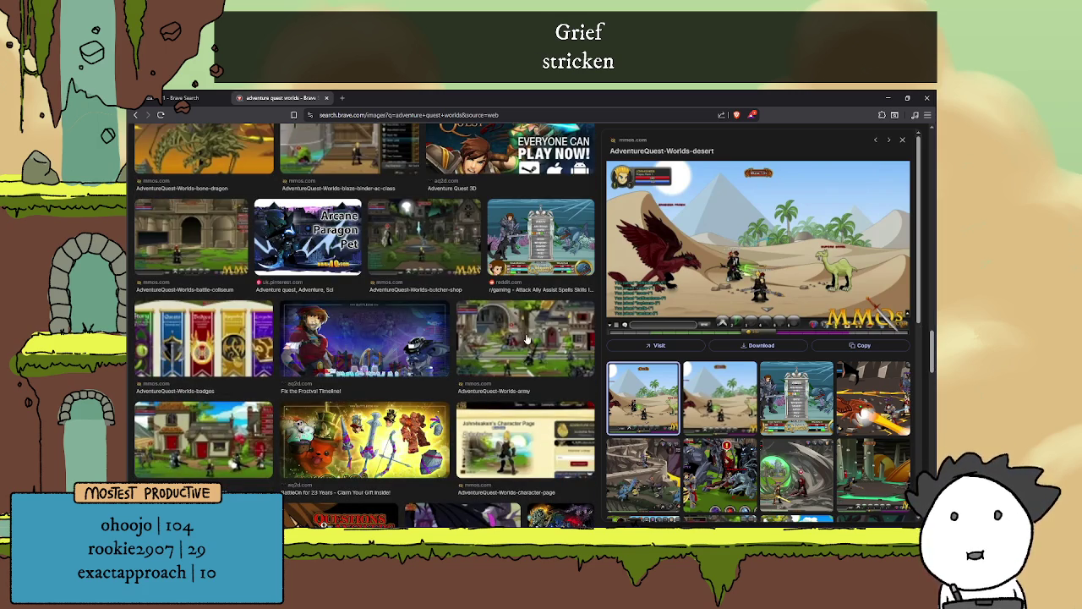
{"action": "scroll", "coordinate": [528, 340], "scroll_direction": "up", "scroll_amount": 3}
{"action": "scroll", "coordinate": [529, 342], "scroll_direction": "up", "scroll_amount": 10}
{"action": "scroll", "coordinate": [518, 321], "scroll_direction": "up", "scroll_amount": 5}
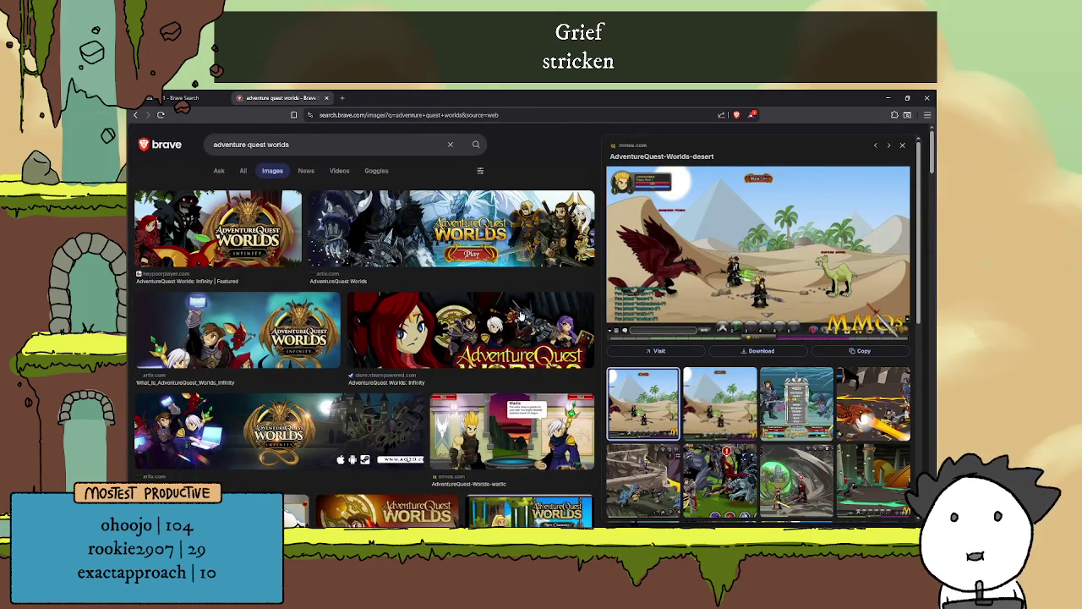
{"action": "scroll", "coordinate": [520, 314], "scroll_direction": "down", "scroll_amount": 2}
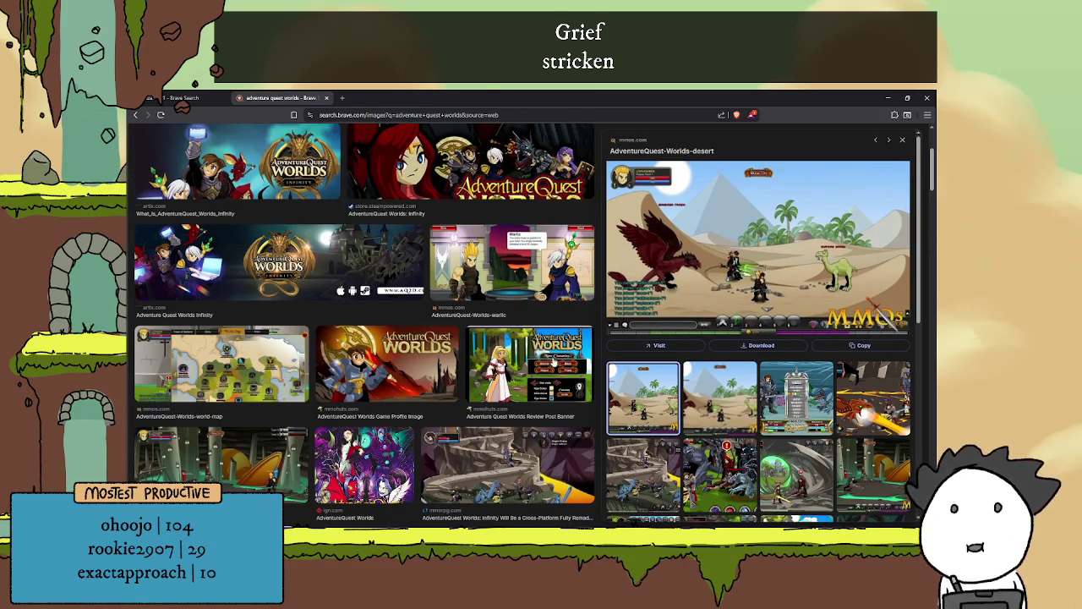
{"action": "scroll", "coordinate": [468, 305], "scroll_direction": "down", "scroll_amount": 2}
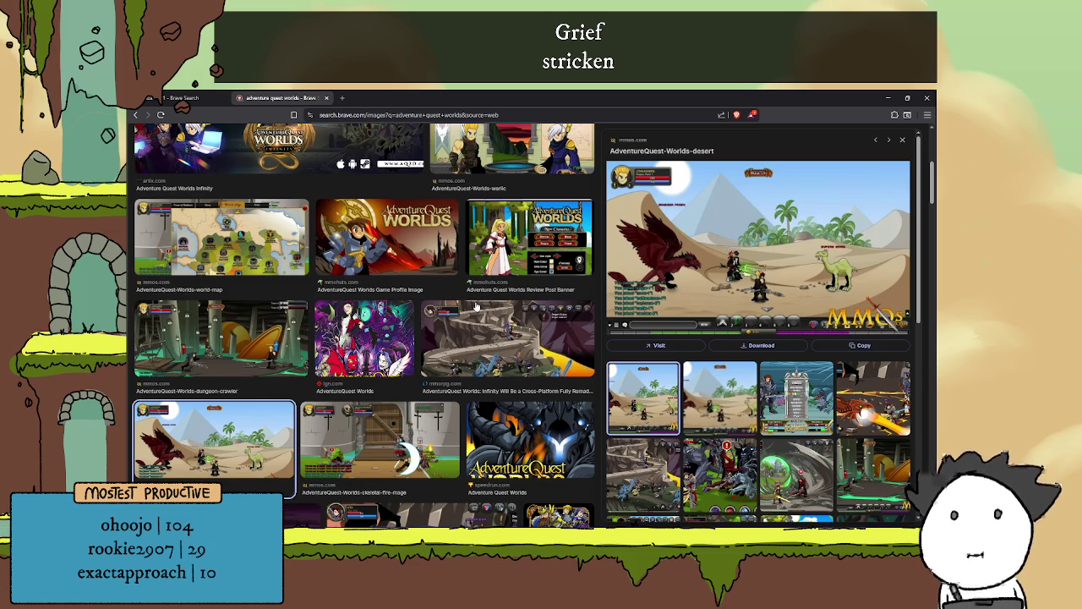
{"action": "left_click", "coordinate": [342, 98]}
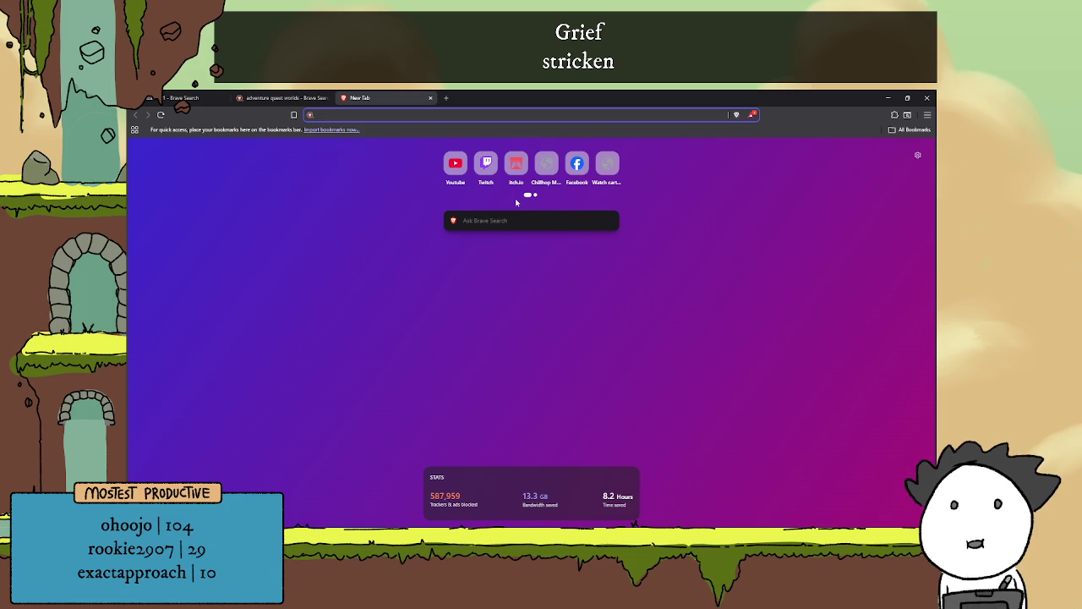
Search 'aqworlds shaman class', read the AQWorlds Wiki Shaman page, then go back to results
{"action": "type", "text": "aqworlds s"}
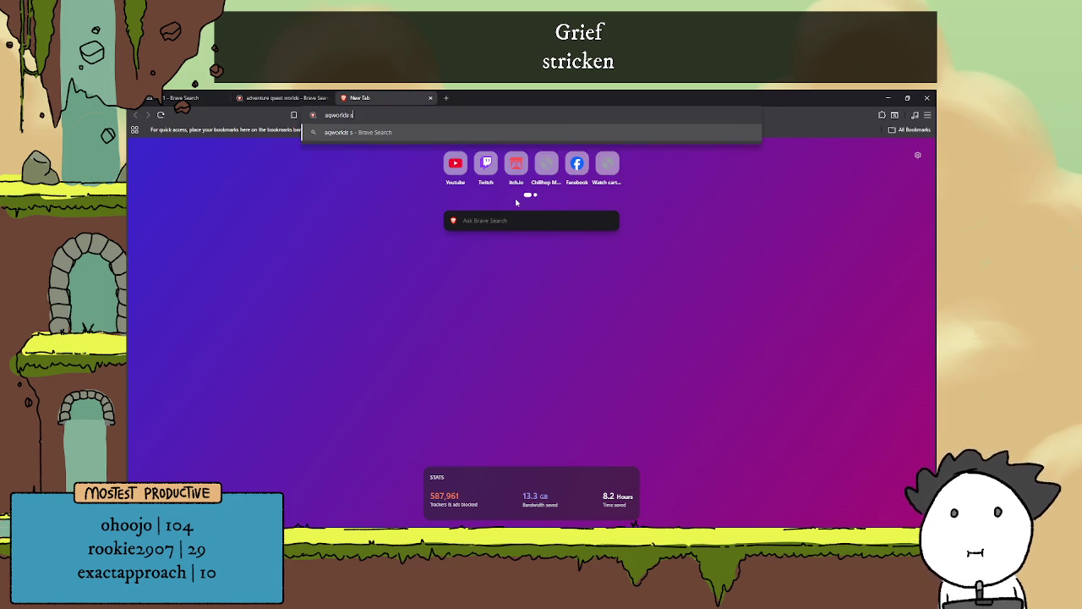
{"action": "type", "text": "haman class"}
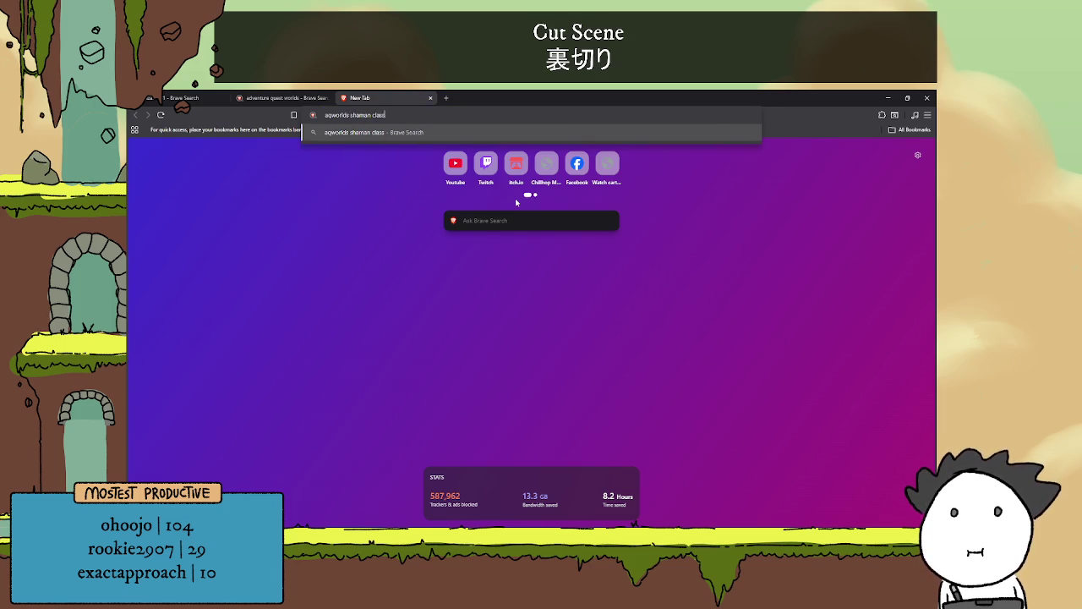
{"action": "key", "text": "Return"}
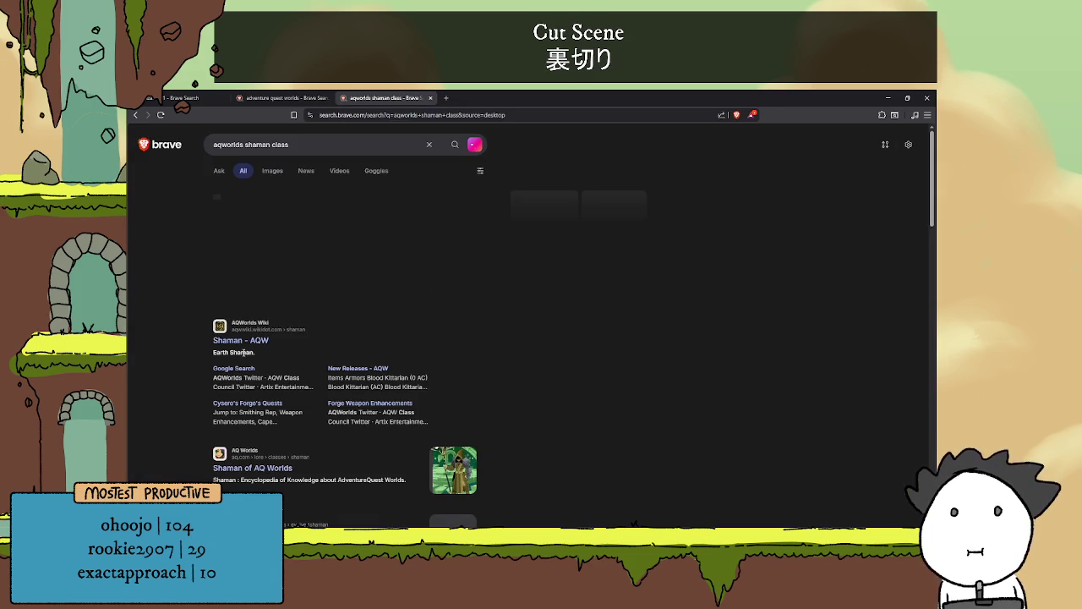
{"action": "left_click", "coordinate": [240, 340]}
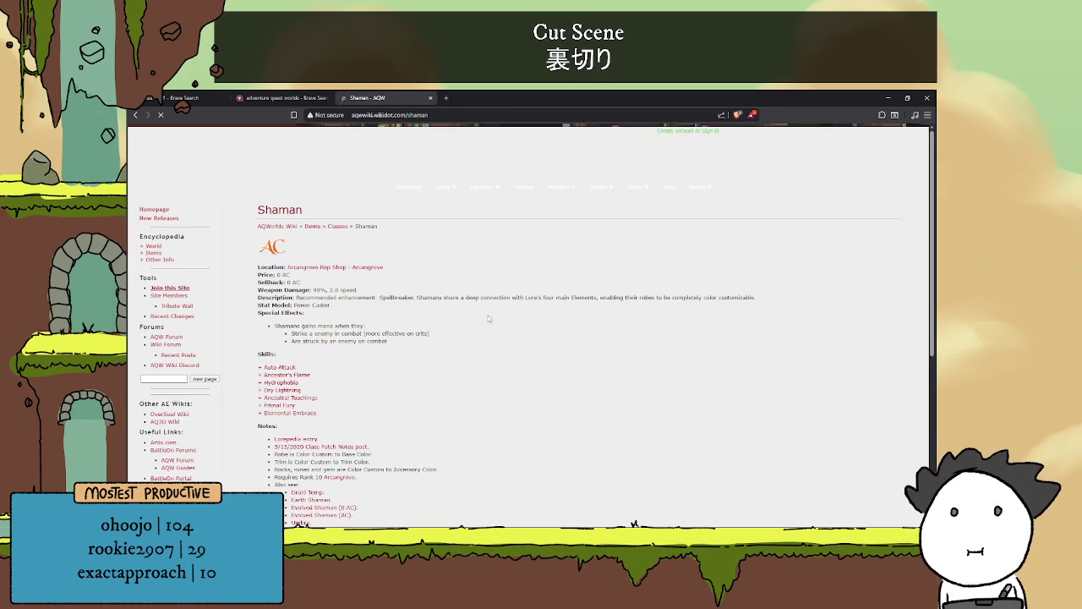
{"action": "scroll", "coordinate": [498, 275], "scroll_direction": "down", "scroll_amount": 5}
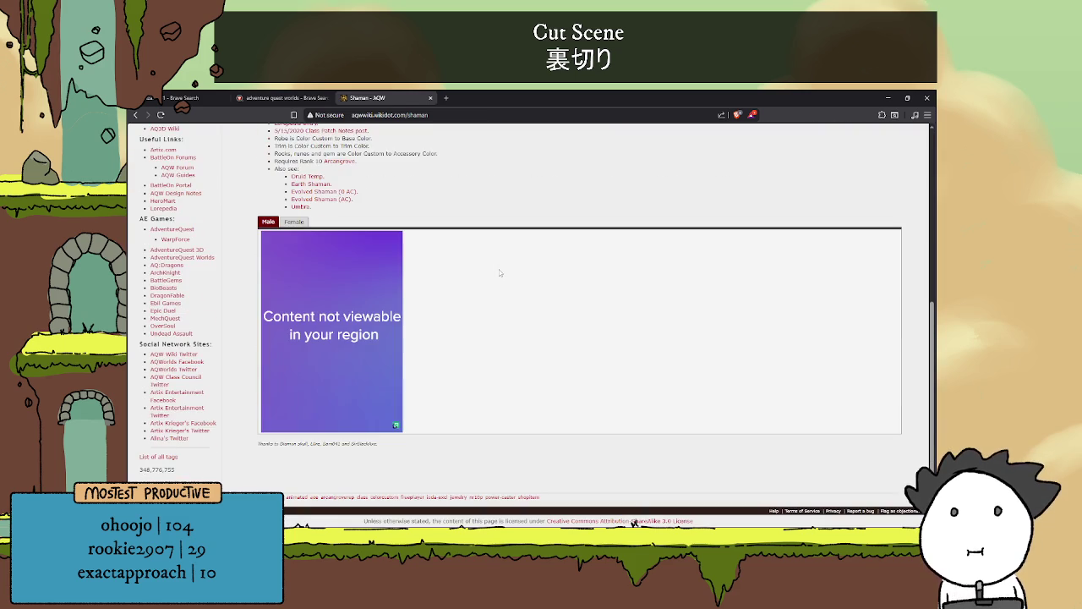
{"action": "scroll", "coordinate": [436, 326], "scroll_direction": "up", "scroll_amount": 10}
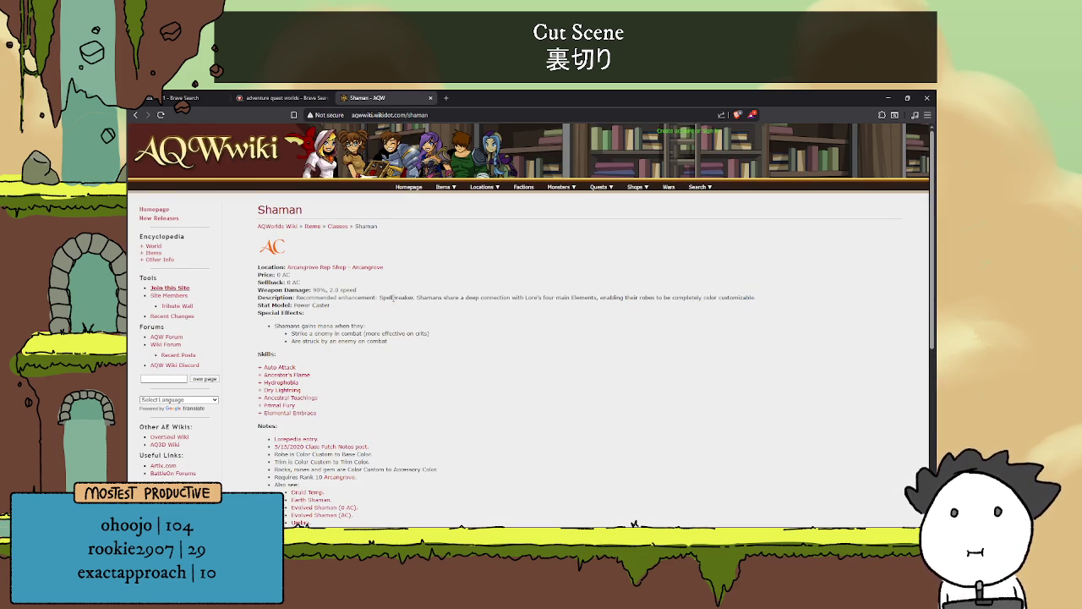
{"action": "scroll", "coordinate": [393, 296], "scroll_direction": "down", "scroll_amount": 3}
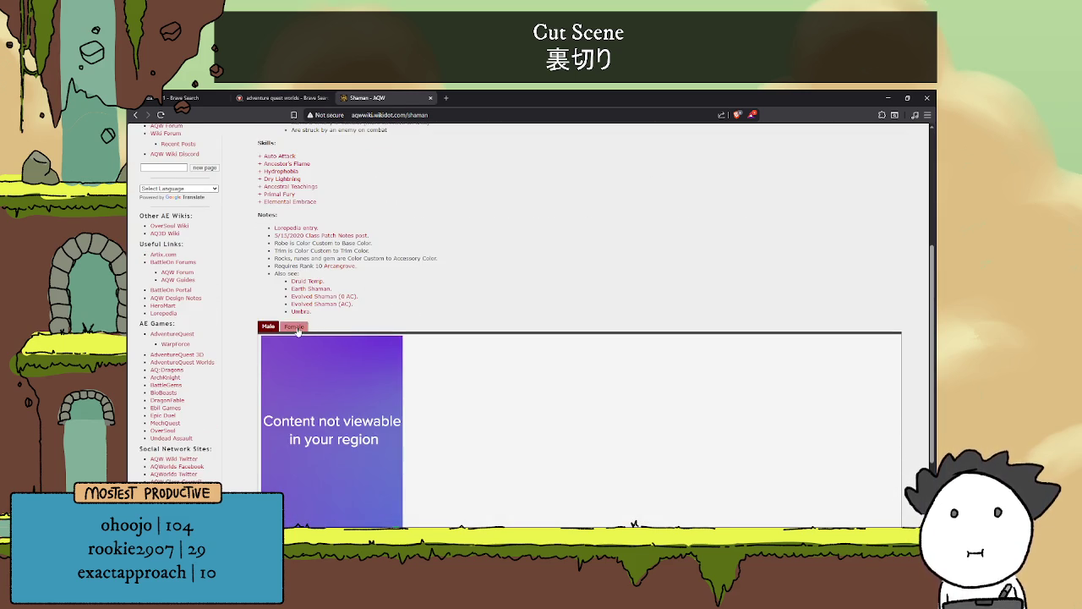
{"action": "scroll", "coordinate": [338, 313], "scroll_direction": "up", "scroll_amount": 2}
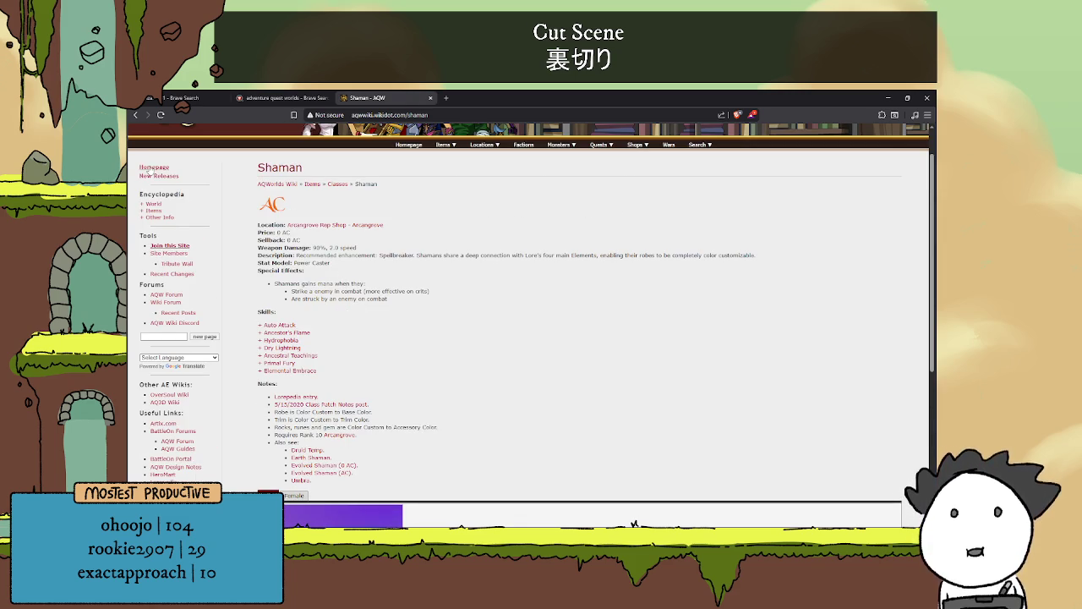
{"action": "scroll", "coordinate": [149, 169], "scroll_direction": "down", "scroll_amount": 2}
{"action": "scroll", "coordinate": [127, 143], "scroll_direction": "up", "scroll_amount": 3}
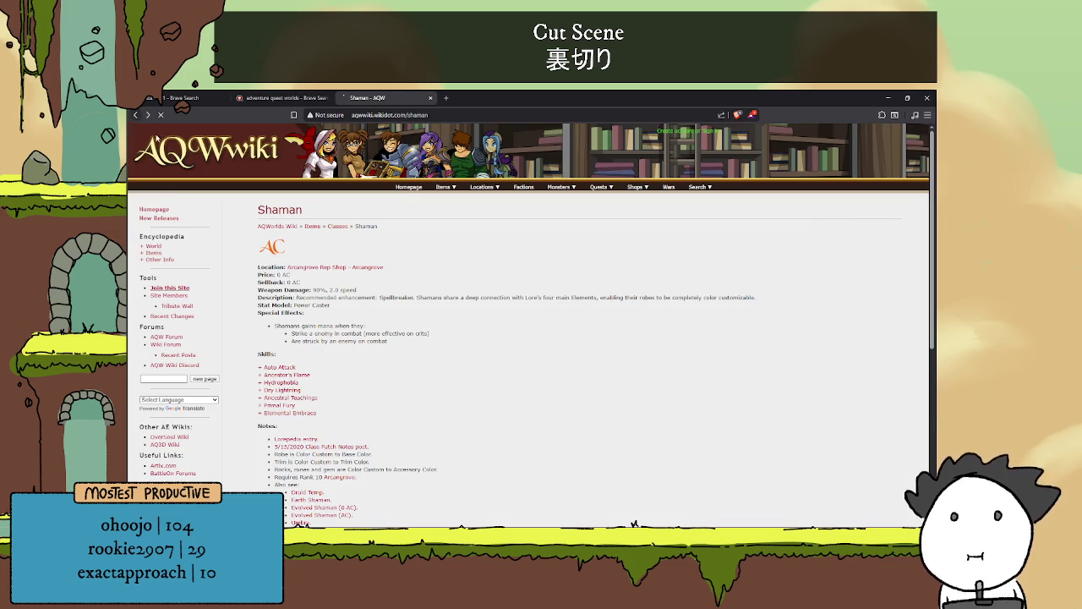
{"action": "left_click", "coordinate": [135, 114]}
Read the aq.com Shaman of AQ Worlds page's stats and skills, then close that tab
{"action": "left_click", "coordinate": [289, 298]}
{"action": "scroll", "coordinate": [532, 328], "scroll_direction": "down", "scroll_amount": 3}
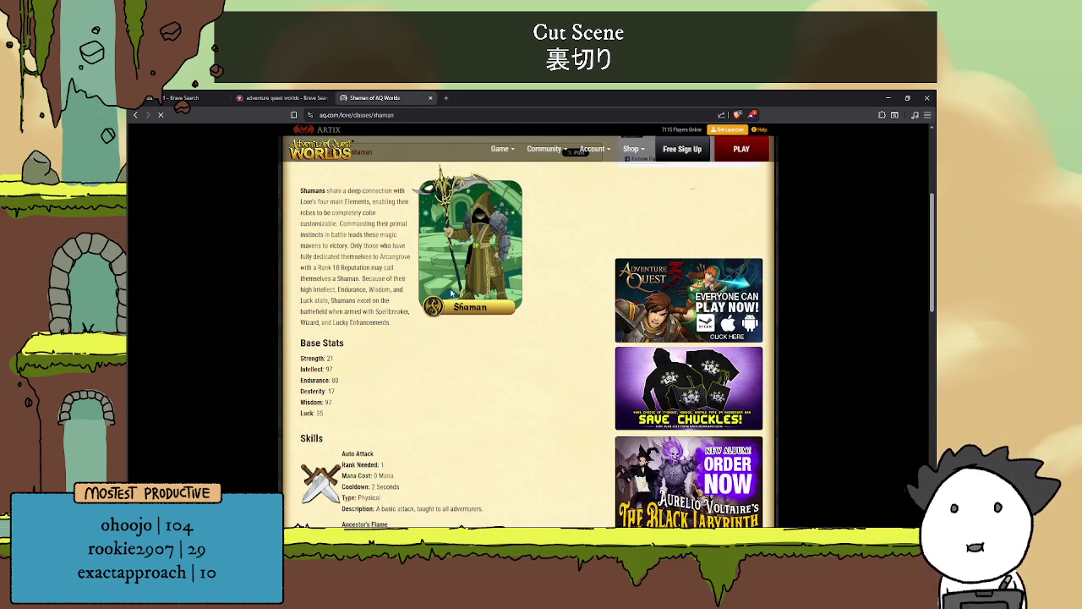
{"action": "scroll", "coordinate": [464, 279], "scroll_direction": "down", "scroll_amount": 5}
{"action": "scroll", "coordinate": [469, 297], "scroll_direction": "down", "scroll_amount": 3}
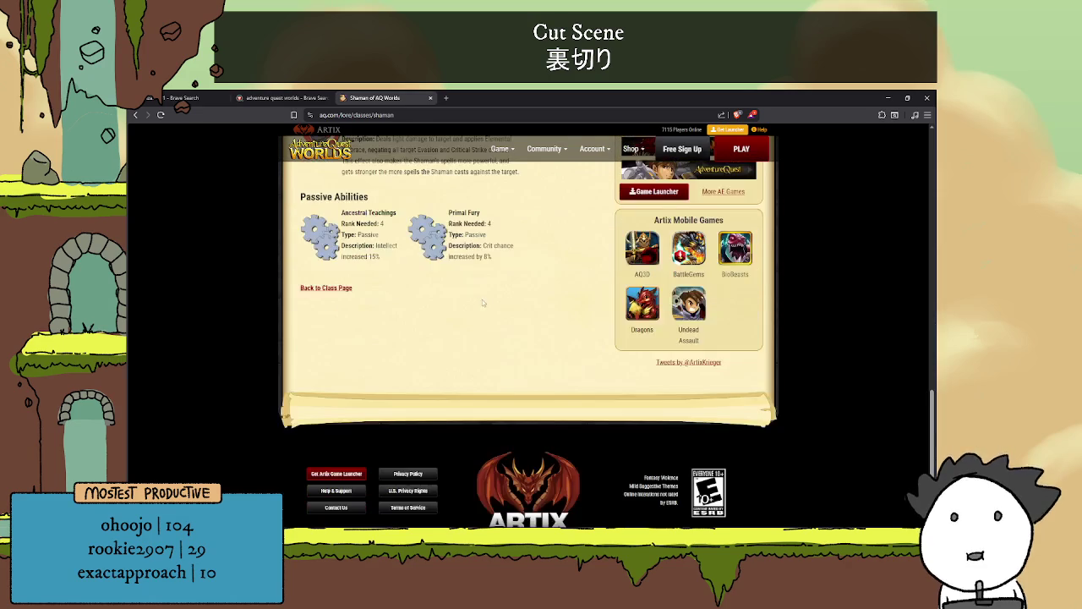
{"action": "scroll", "coordinate": [481, 299], "scroll_direction": "up", "scroll_amount": 2}
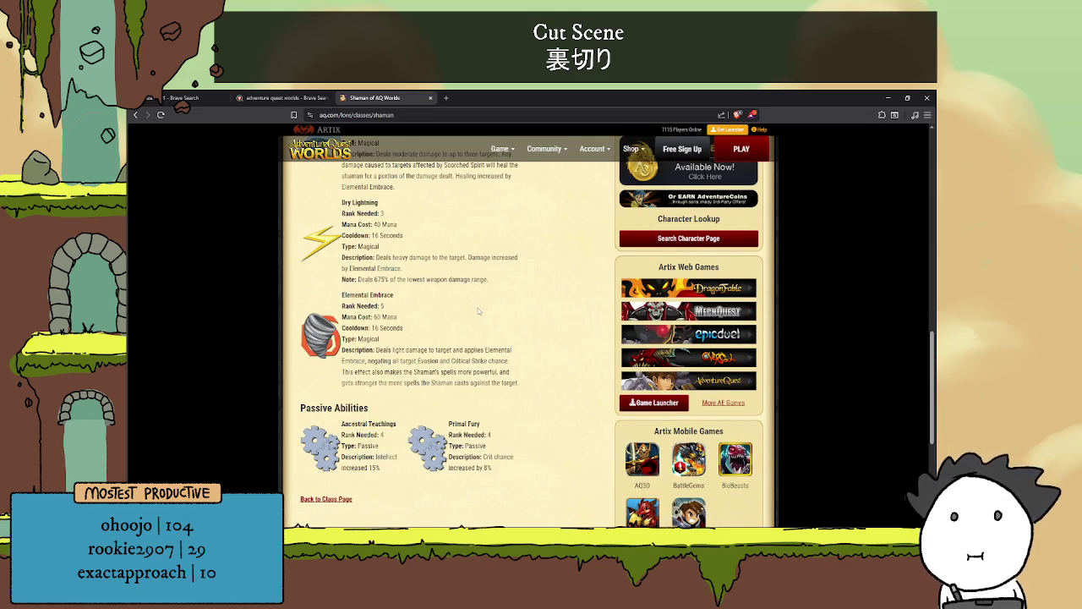
{"action": "scroll", "coordinate": [490, 307], "scroll_direction": "up", "scroll_amount": 10}
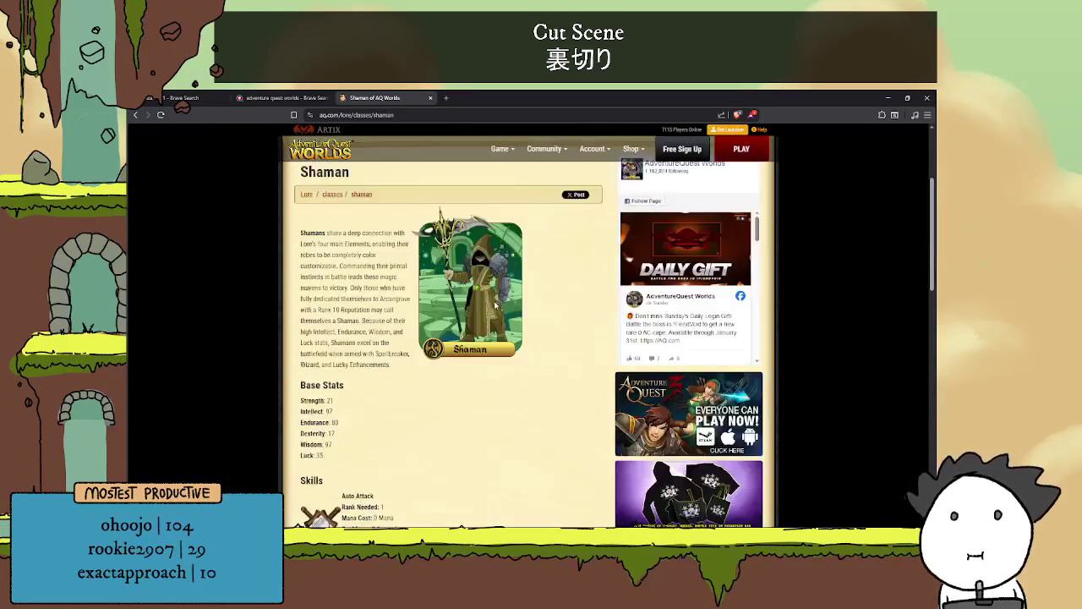
{"action": "scroll", "coordinate": [483, 374], "scroll_direction": "down", "scroll_amount": 3}
{"action": "scroll", "coordinate": [504, 336], "scroll_direction": "down", "scroll_amount": 6}
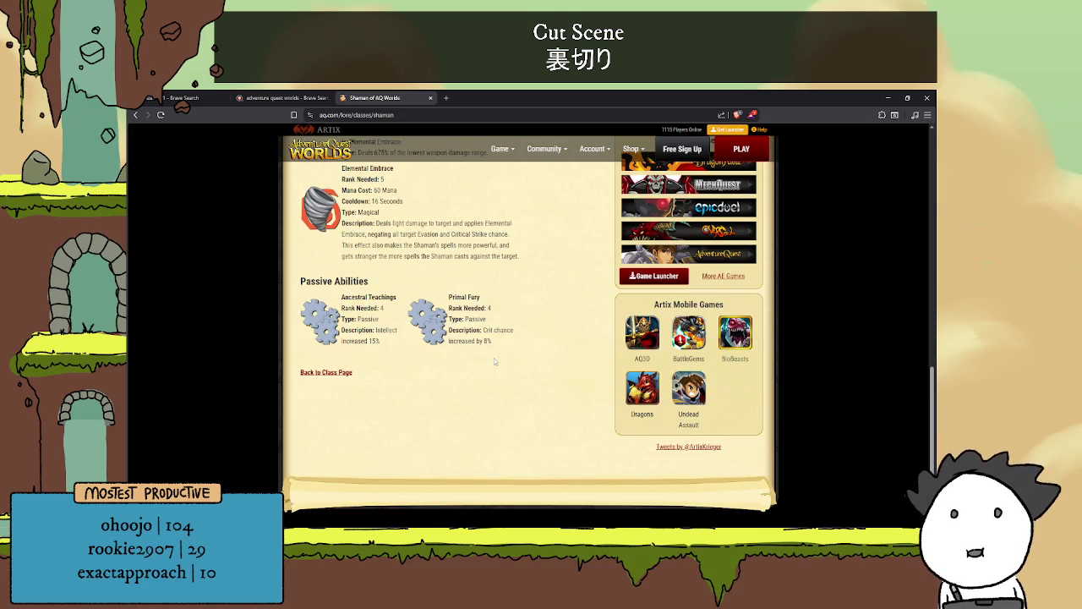
{"action": "scroll", "coordinate": [495, 360], "scroll_direction": "up", "scroll_amount": 10}
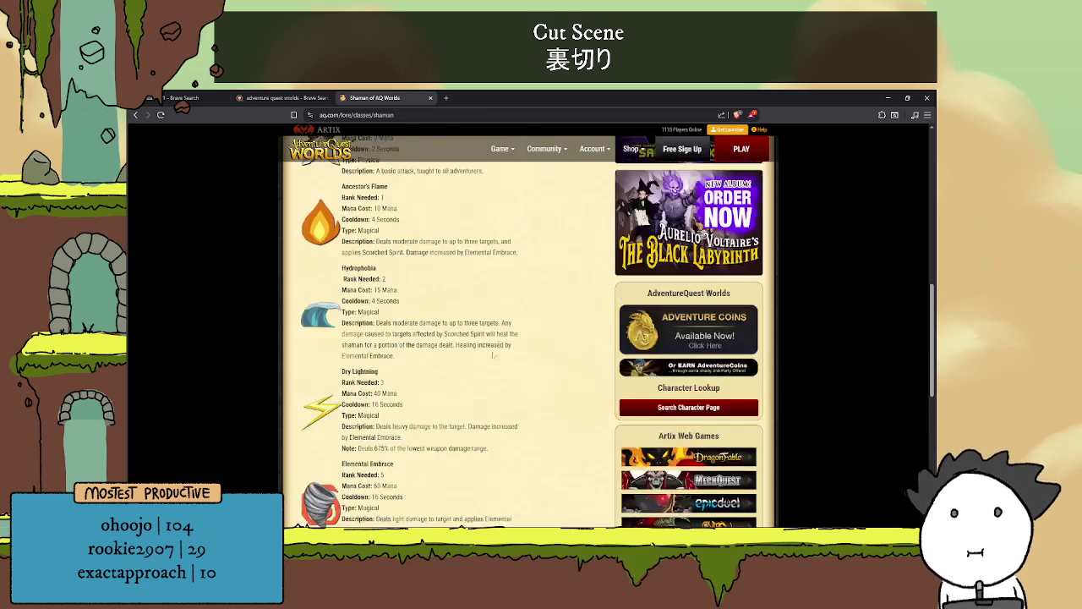
{"action": "scroll", "coordinate": [500, 348], "scroll_direction": "up", "scroll_amount": 1}
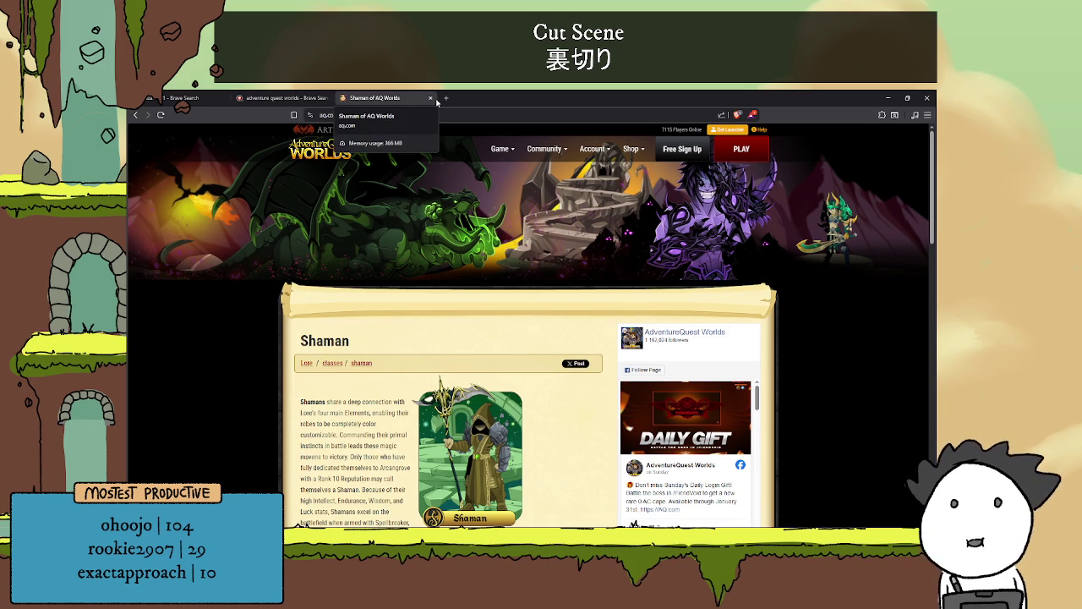
{"action": "left_click", "coordinate": [430, 98]}
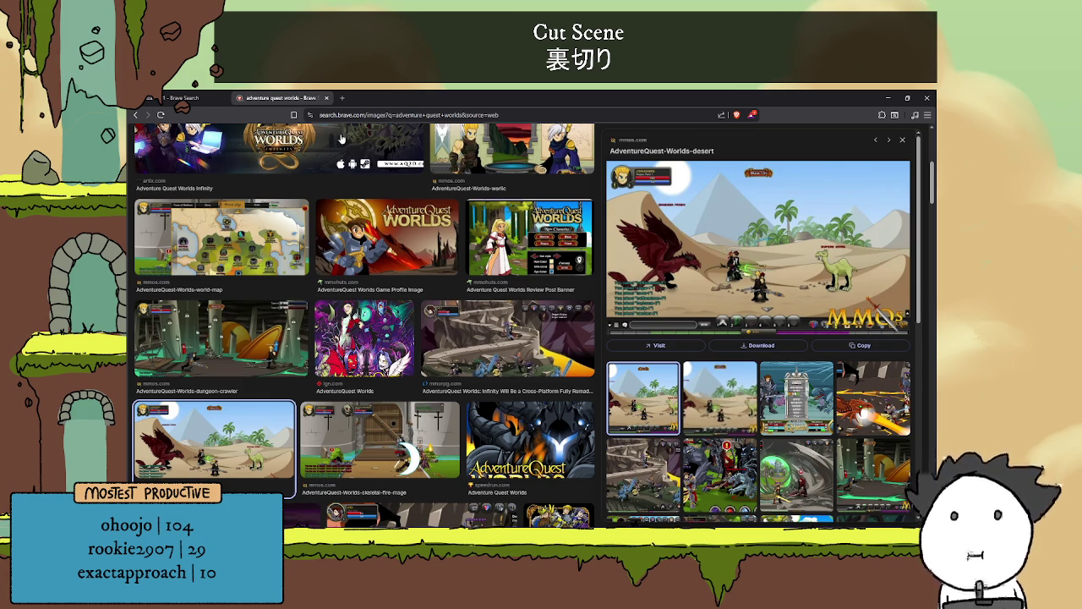
Scroll the AdventureQuest Worlds images with the desert screenshot previewed, then close that tab
{"action": "scroll", "coordinate": [341, 139], "scroll_direction": "down", "scroll_amount": 1}
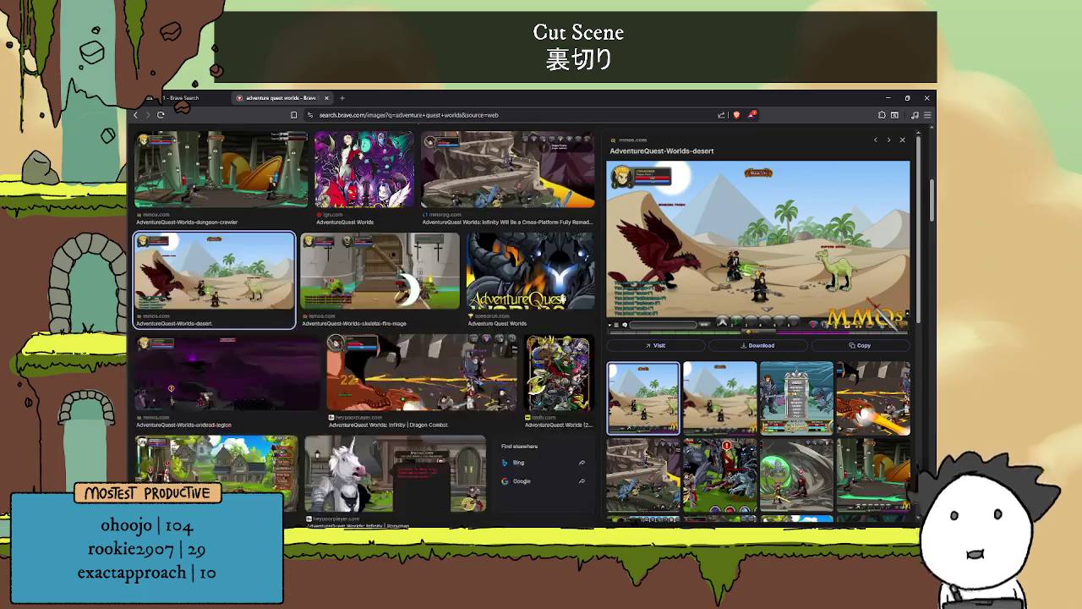
{"action": "scroll", "coordinate": [340, 139], "scroll_direction": "up", "scroll_amount": 2}
{"action": "scroll", "coordinate": [492, 317], "scroll_direction": "up", "scroll_amount": 5}
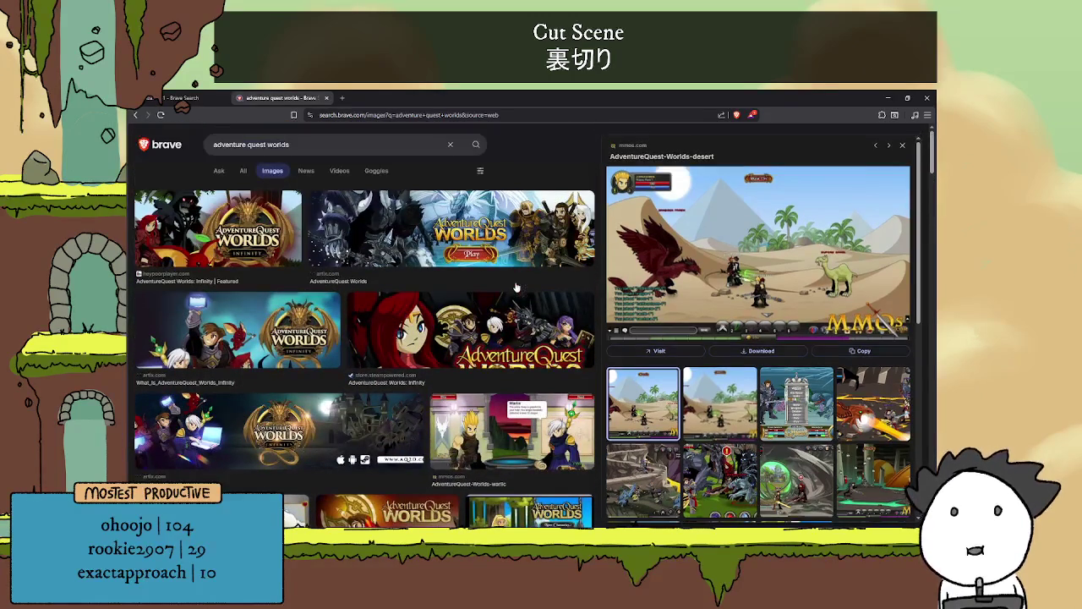
{"action": "scroll", "coordinate": [423, 329], "scroll_direction": "down", "scroll_amount": 3}
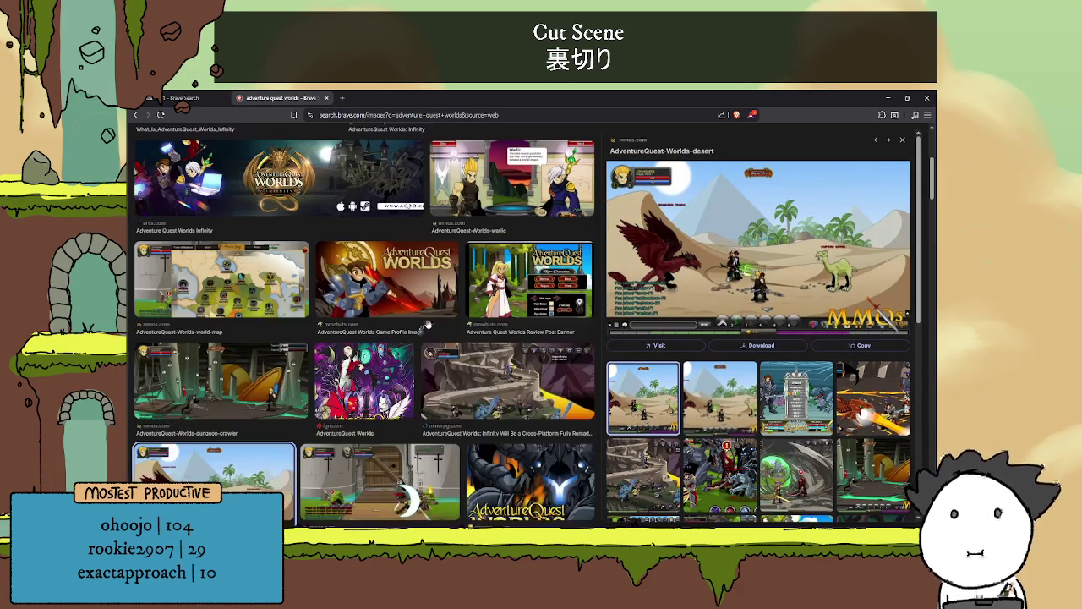
{"action": "scroll", "coordinate": [428, 324], "scroll_direction": "down", "scroll_amount": 3}
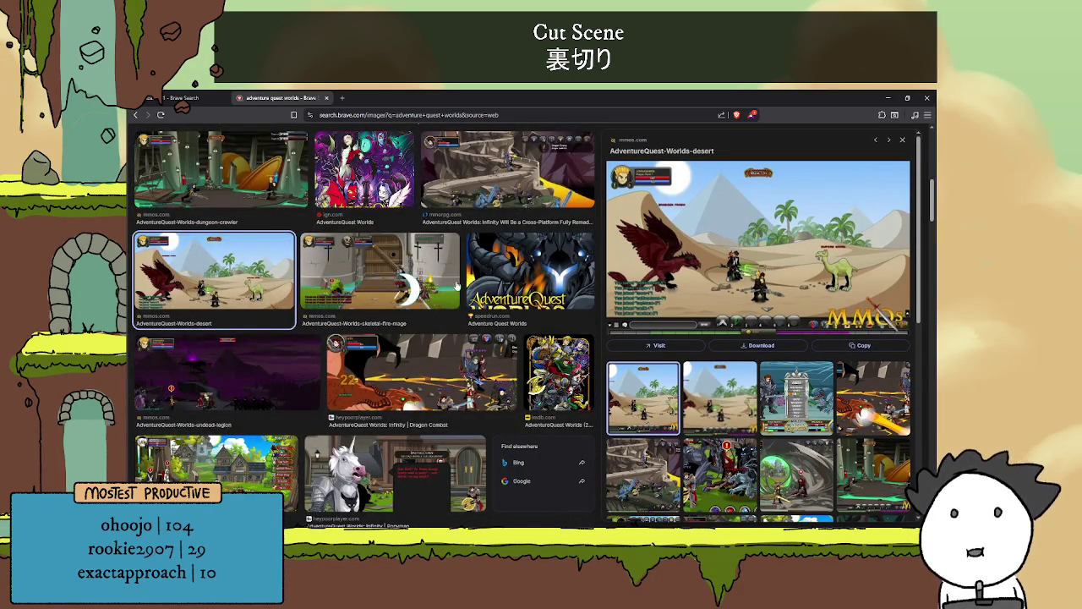
{"action": "scroll", "coordinate": [449, 284], "scroll_direction": "up", "scroll_amount": 3}
{"action": "scroll", "coordinate": [480, 286], "scroll_direction": "up", "scroll_amount": 3}
{"action": "left_click", "coordinate": [326, 98]}
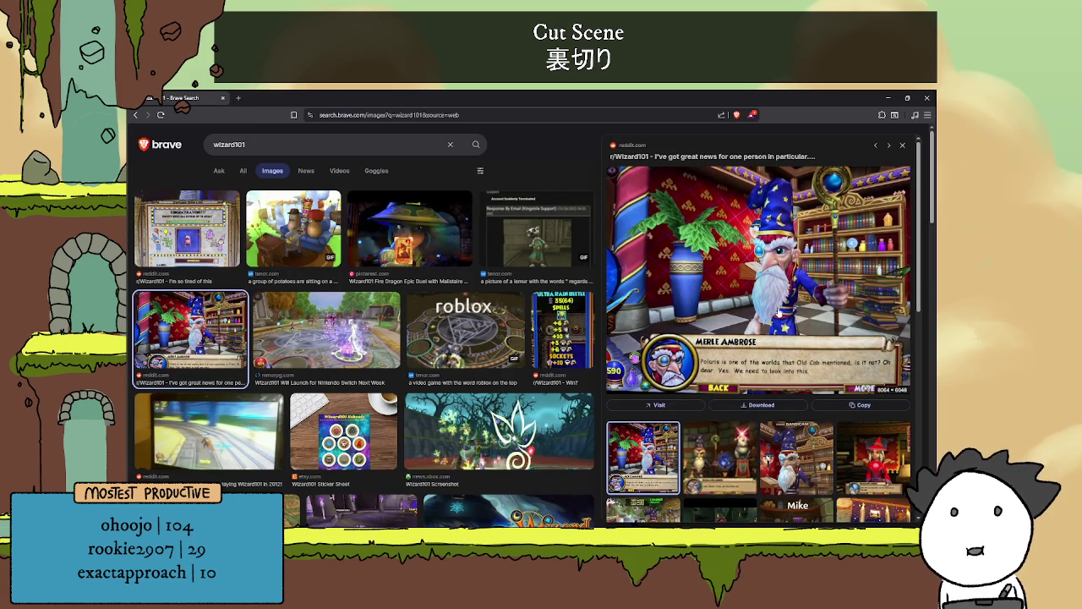
Scroll the wizard101 image results with the Merle Ambrose reddit screenshot previewed
{"action": "scroll", "coordinate": [746, 320], "scroll_direction": "down", "scroll_amount": 3}
{"action": "scroll", "coordinate": [748, 330], "scroll_direction": "up", "scroll_amount": 3}
{"action": "scroll", "coordinate": [749, 338], "scroll_direction": "down", "scroll_amount": 3}
{"action": "scroll", "coordinate": [748, 349], "scroll_direction": "up", "scroll_amount": 3}
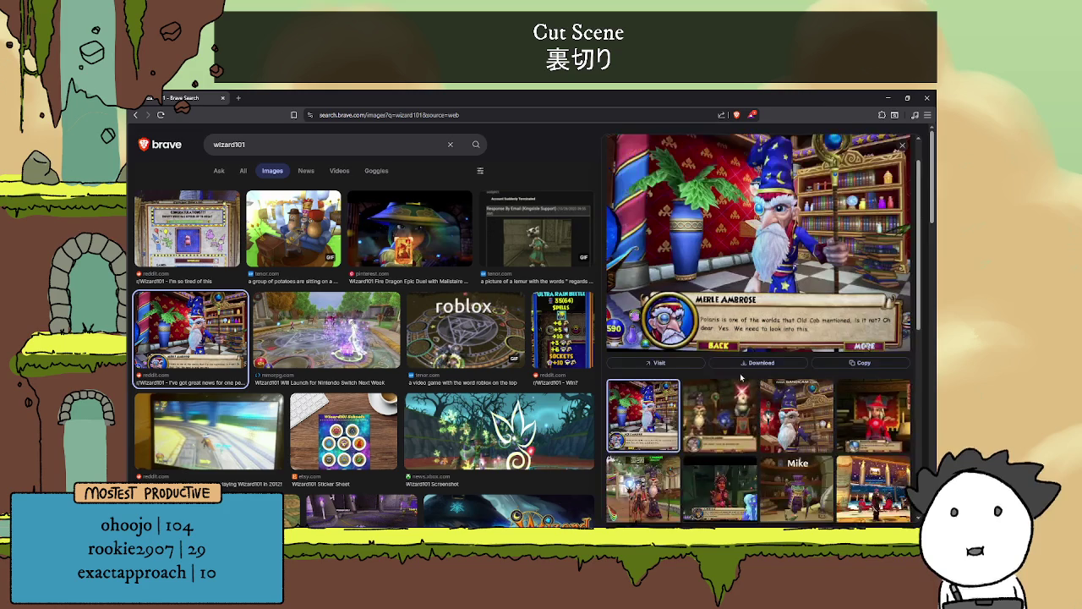
{"action": "scroll", "coordinate": [757, 370], "scroll_direction": "up", "scroll_amount": 1}
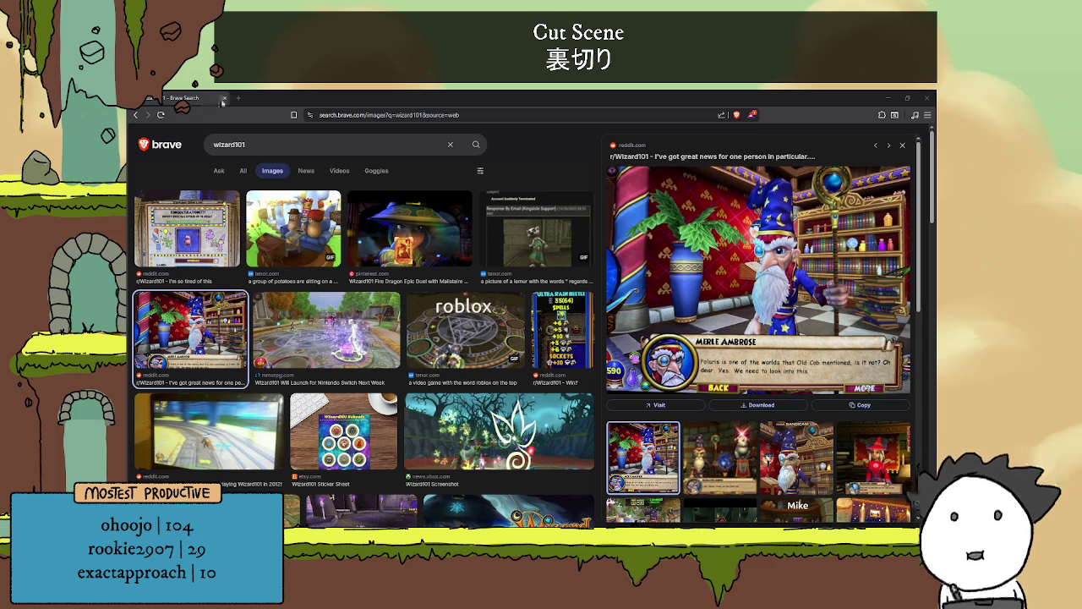
Switch back to Godot and pan the view of the Saved Decks panel
{"action": "key", "text": "alt+Tab"}
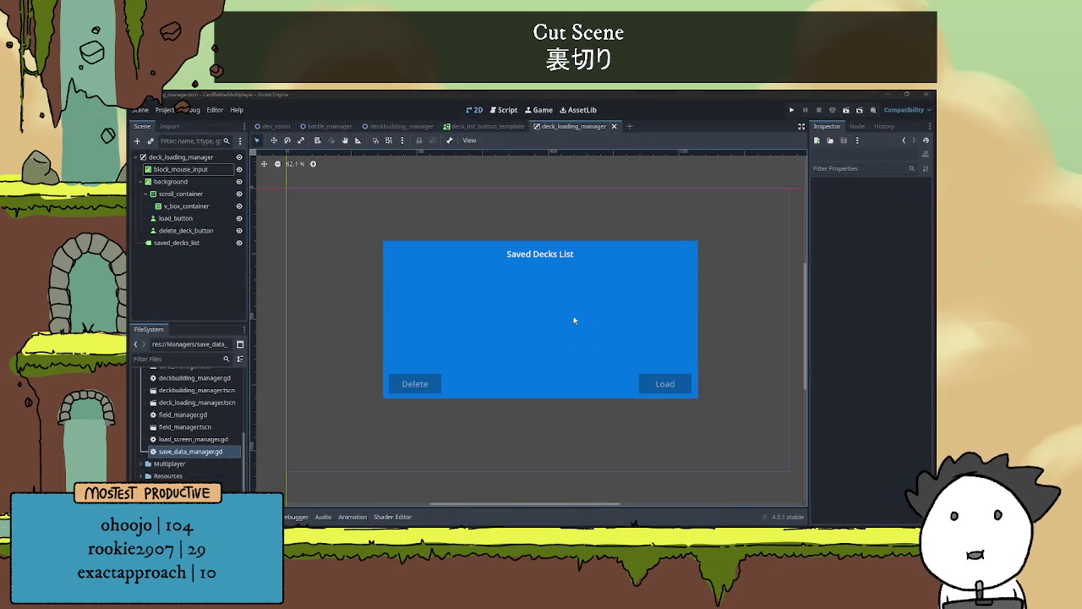
{"action": "scroll", "coordinate": [598, 314], "scroll_direction": "up", "scroll_amount": 3}
{"action": "scroll", "coordinate": [592, 310], "scroll_direction": "down", "scroll_amount": 2}
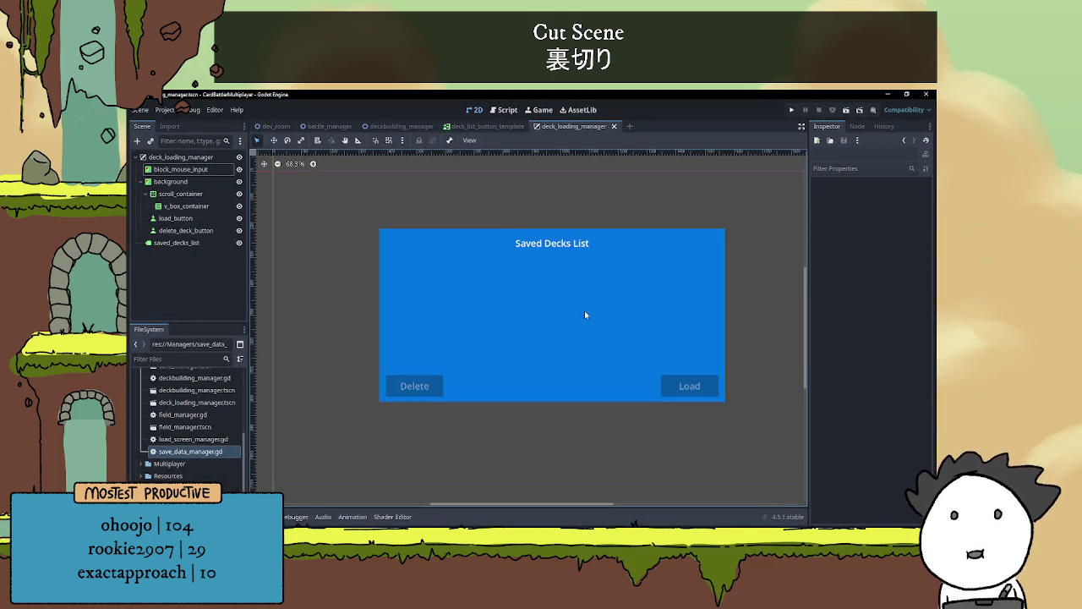
{"action": "left_click_drag", "start_coordinate": [566, 323], "coordinate": [584, 318]}
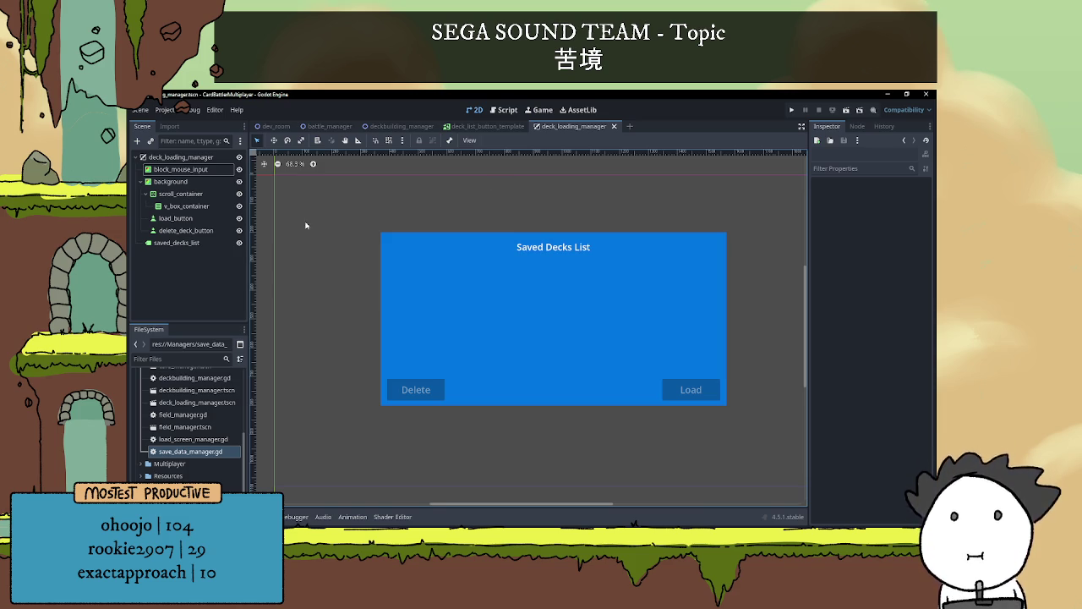
{"action": "scroll", "coordinate": [659, 307], "scroll_direction": "down", "scroll_amount": 3}
{"action": "scroll", "coordinate": [570, 299], "scroll_direction": "up", "scroll_amount": 3}
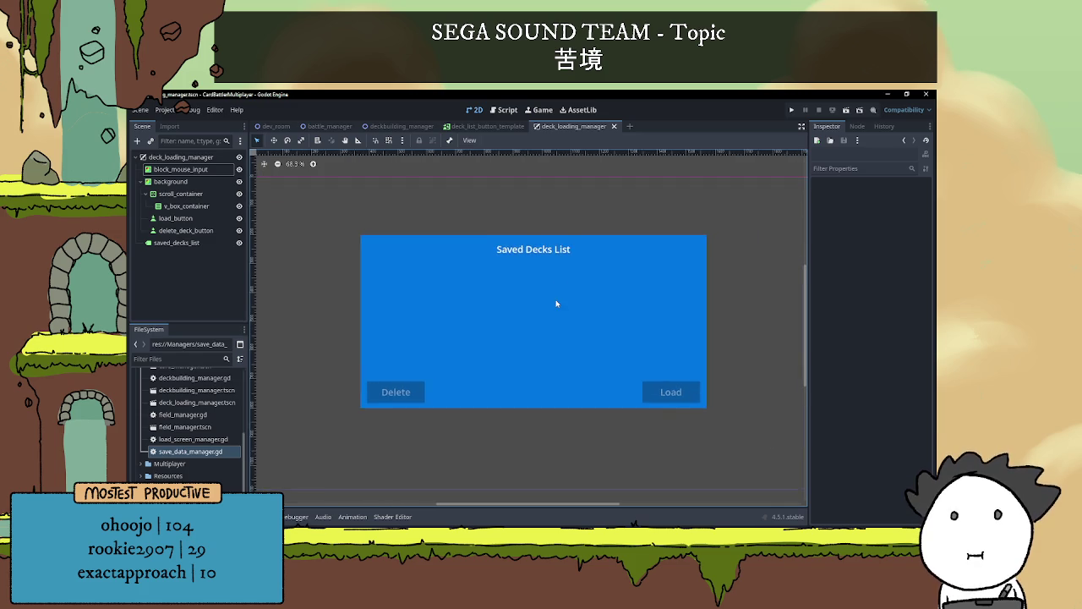
{"action": "scroll", "coordinate": [563, 296], "scroll_direction": "up", "scroll_amount": 1}
Switch between scroll_container and v_box_container in the Scene tree to compare them
{"action": "left_click", "coordinate": [186, 197]}
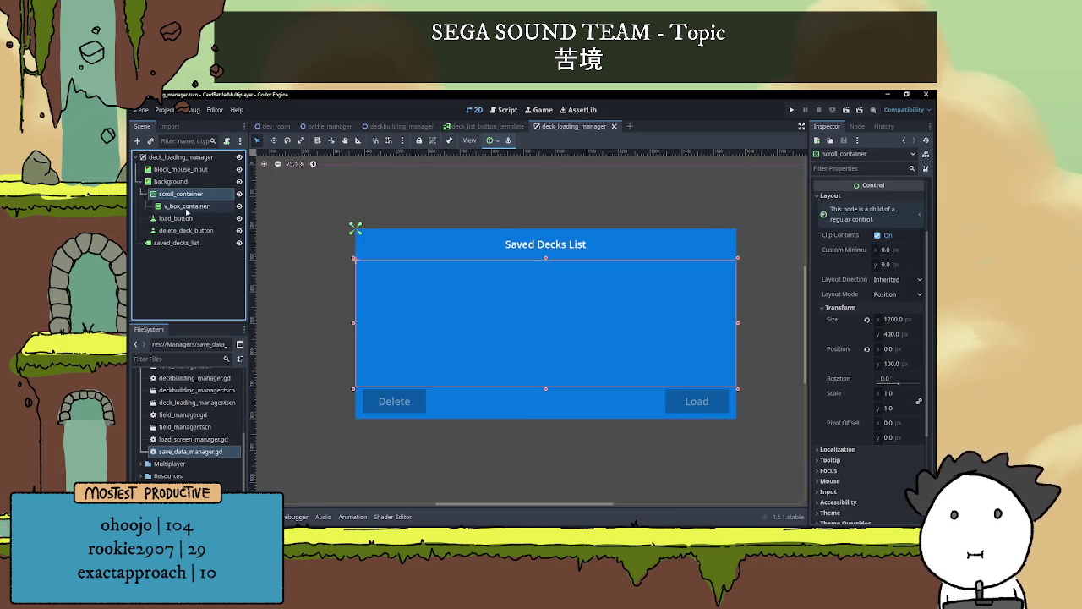
{"action": "left_click", "coordinate": [187, 207]}
{"action": "left_click", "coordinate": [186, 195]}
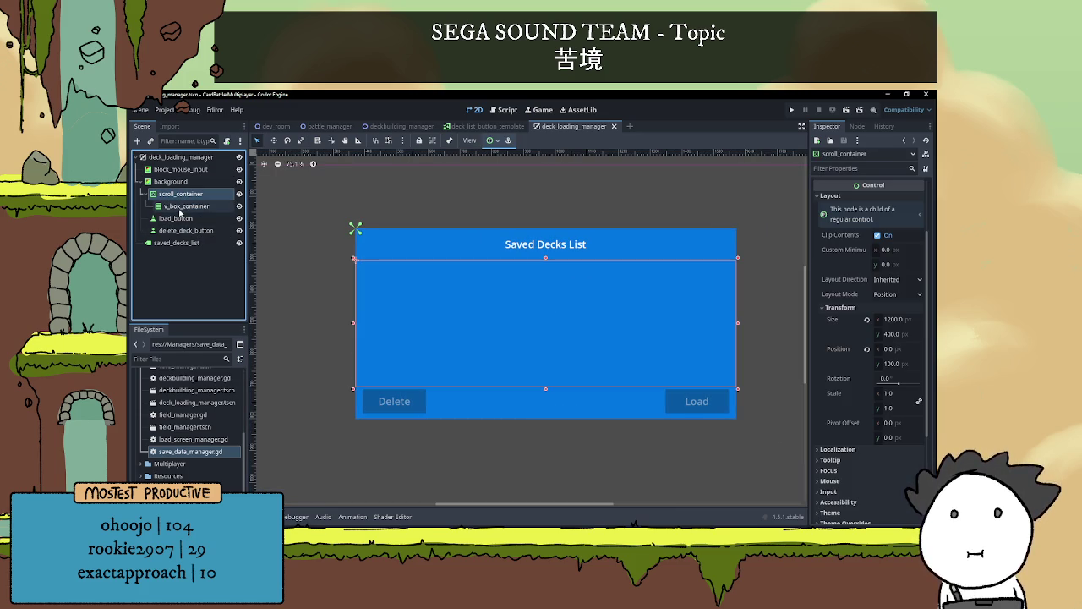
{"action": "left_click", "coordinate": [186, 206]}
{"action": "scroll", "coordinate": [507, 298], "scroll_direction": "up", "scroll_amount": 4}
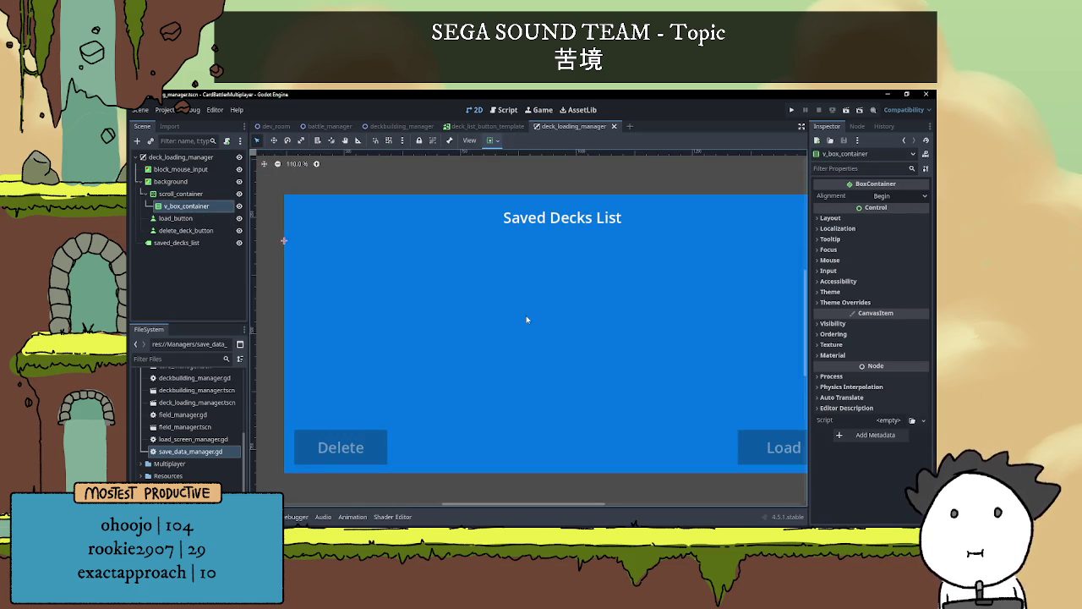
{"action": "scroll", "coordinate": [524, 295], "scroll_direction": "down", "scroll_amount": 3}
Select scroll_container in the viewport and start editing its width in the Inspector
{"action": "left_click", "coordinate": [520, 290]}
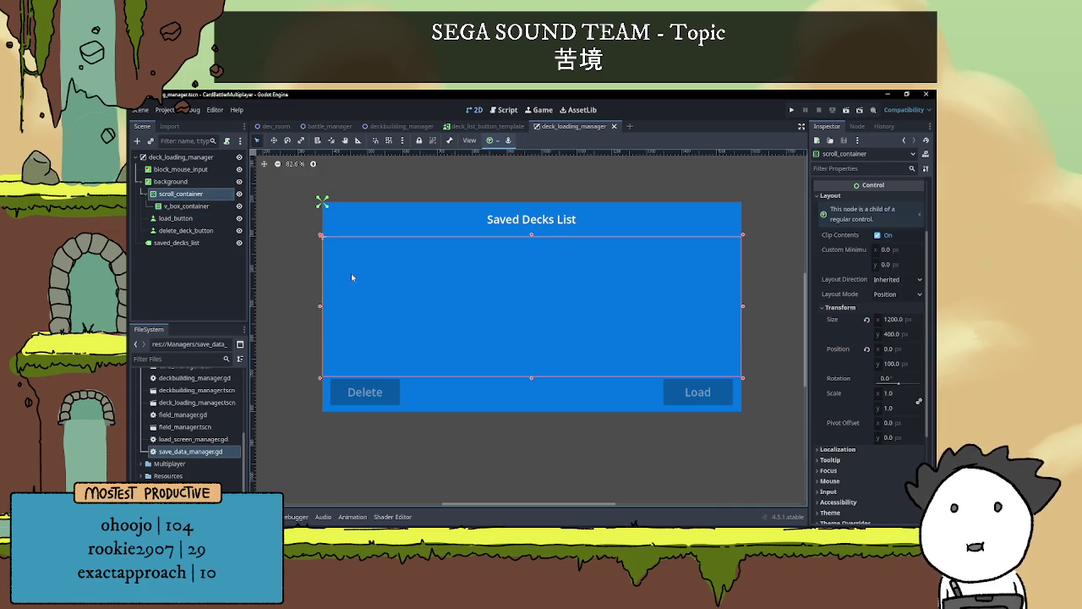
{"action": "left_click", "coordinate": [594, 180]}
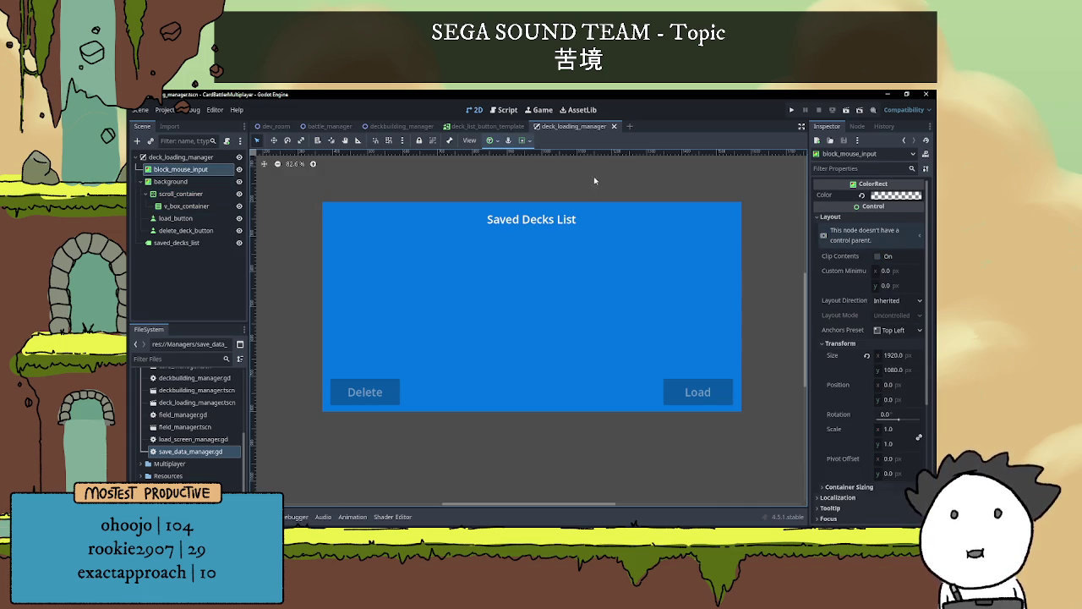
{"action": "left_click", "coordinate": [549, 249]}
{"action": "left_click", "coordinate": [748, 271]}
{"action": "left_click", "coordinate": [673, 281]}
{"action": "left_click", "coordinate": [752, 286]}
{"action": "left_click", "coordinate": [705, 290]}
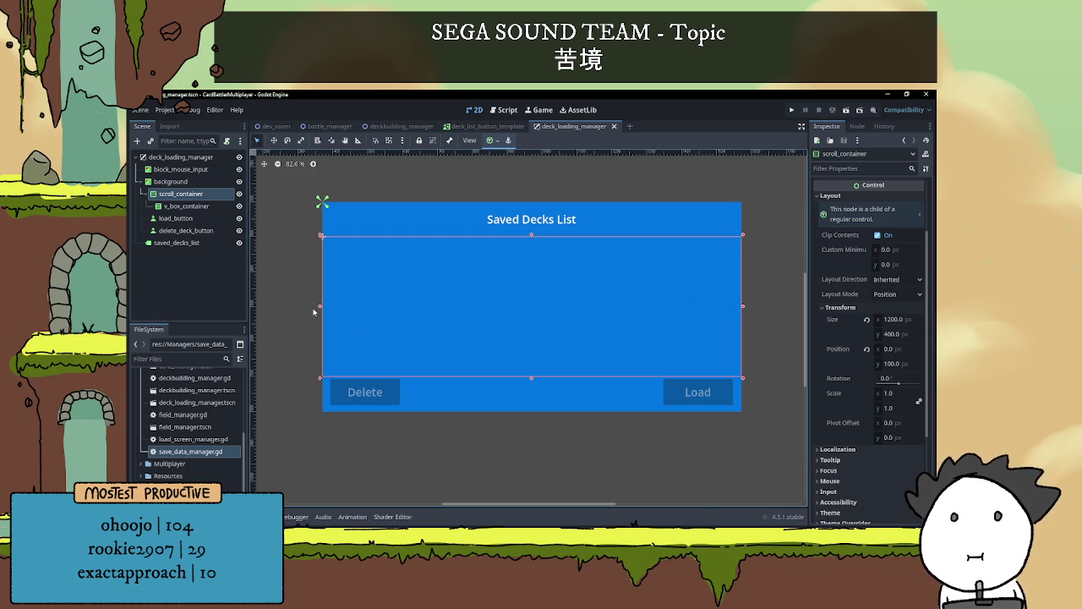
{"action": "left_click", "coordinate": [892, 319]}
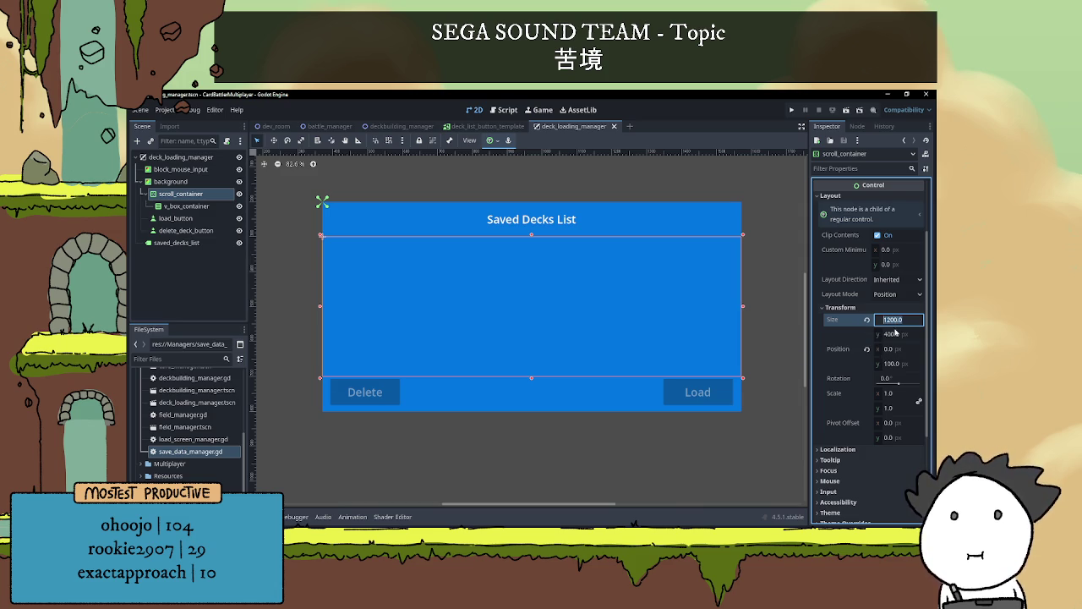
Set scroll_container Size x to 1100 and Position x to 50
{"action": "type", "text": "1000"}
{"action": "key", "text": "Return"}
{"action": "left_click", "coordinate": [898, 322]}
{"action": "type", "text": "100.0"}
{"action": "type", "text": "1"}
{"action": "key", "text": "Return"}
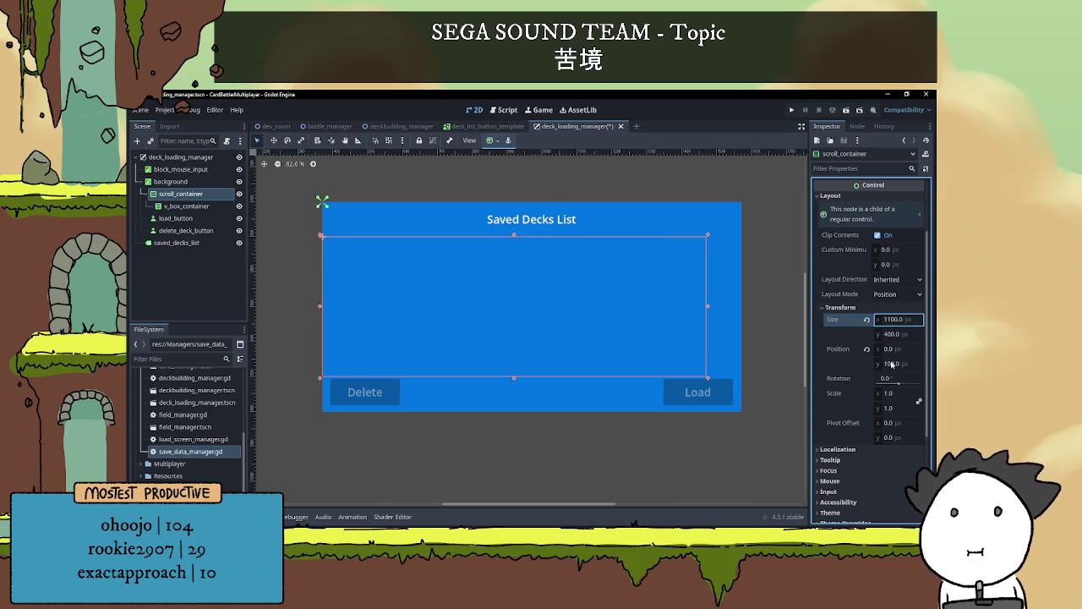
{"action": "left_click", "coordinate": [889, 349]}
{"action": "type", "text": "50"}
{"action": "key", "text": "Return"}
Check the centred scroll container outline, select the deck_loading_manager root, and save the scene
{"action": "left_click", "coordinate": [764, 295]}
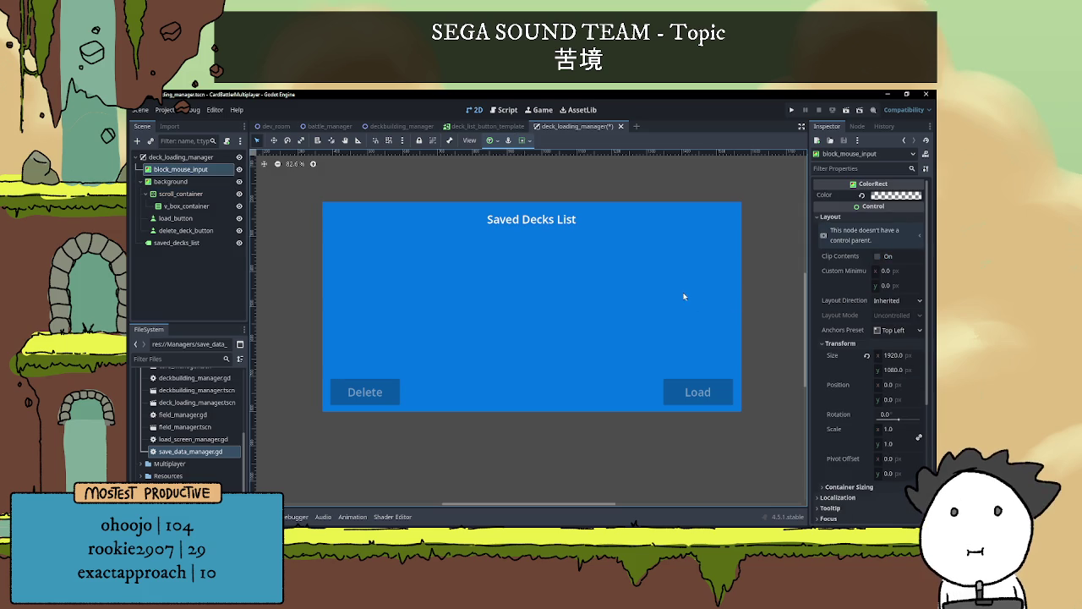
{"action": "scroll", "coordinate": [686, 300], "scroll_direction": "left", "scroll_amount": 1}
{"action": "scroll", "coordinate": [719, 287], "scroll_direction": "down", "scroll_amount": 1}
{"action": "left_click", "coordinate": [662, 292]}
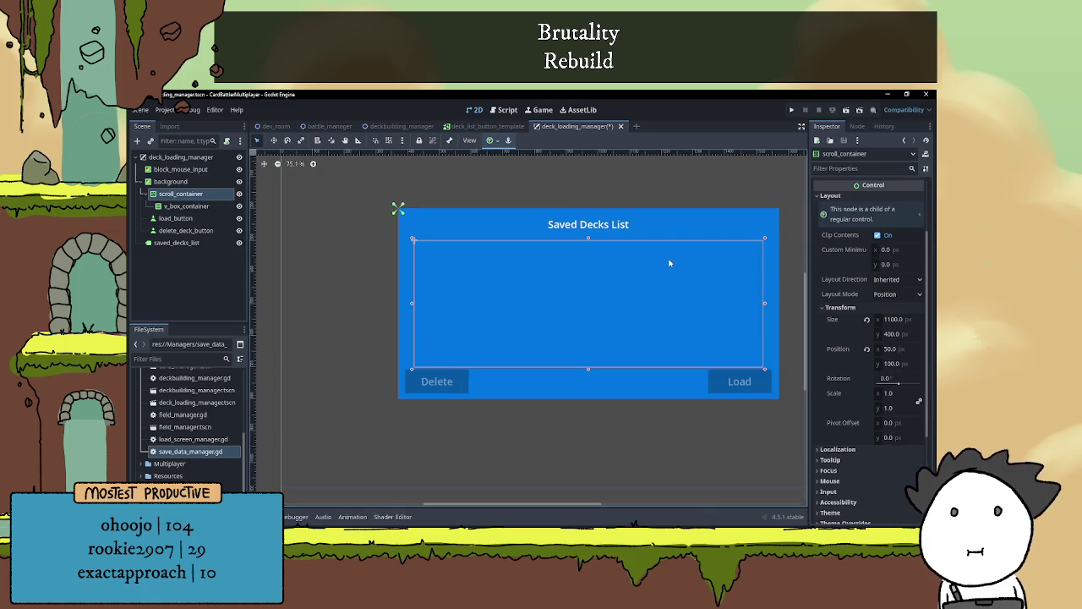
{"action": "left_click", "coordinate": [661, 268]}
{"action": "scroll", "coordinate": [660, 268], "scroll_direction": "down", "scroll_amount": 1}
{"action": "left_click", "coordinate": [181, 157]}
{"action": "key", "text": "ctrl+s"}
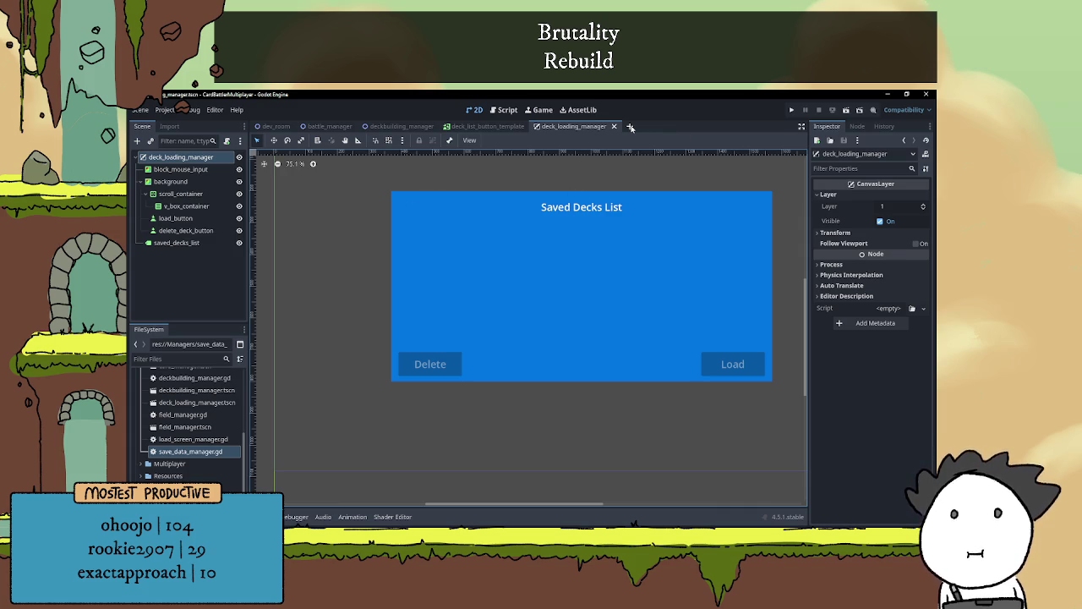
Close the deck_list_button_template scene tab
{"action": "left_click", "coordinate": [511, 128]}
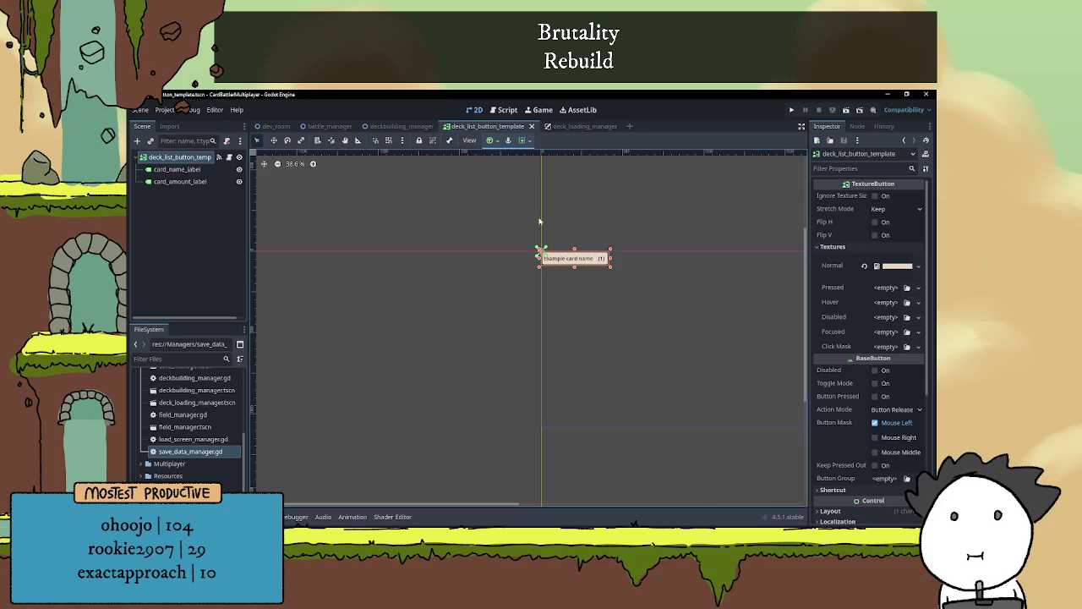
{"action": "left_click", "coordinate": [532, 126]}
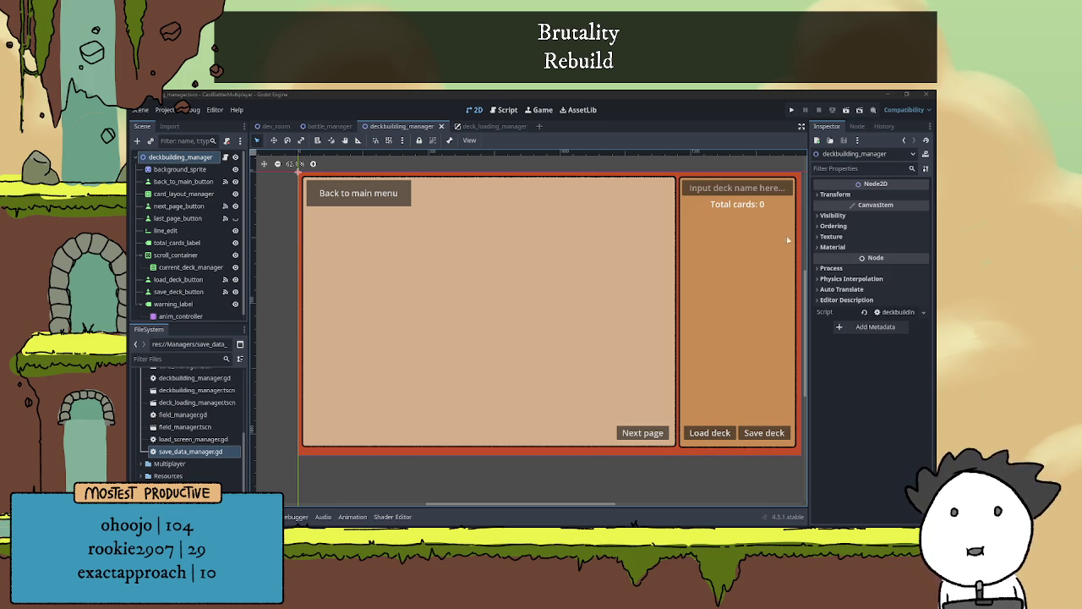
{"action": "left_click", "coordinate": [654, 121]}
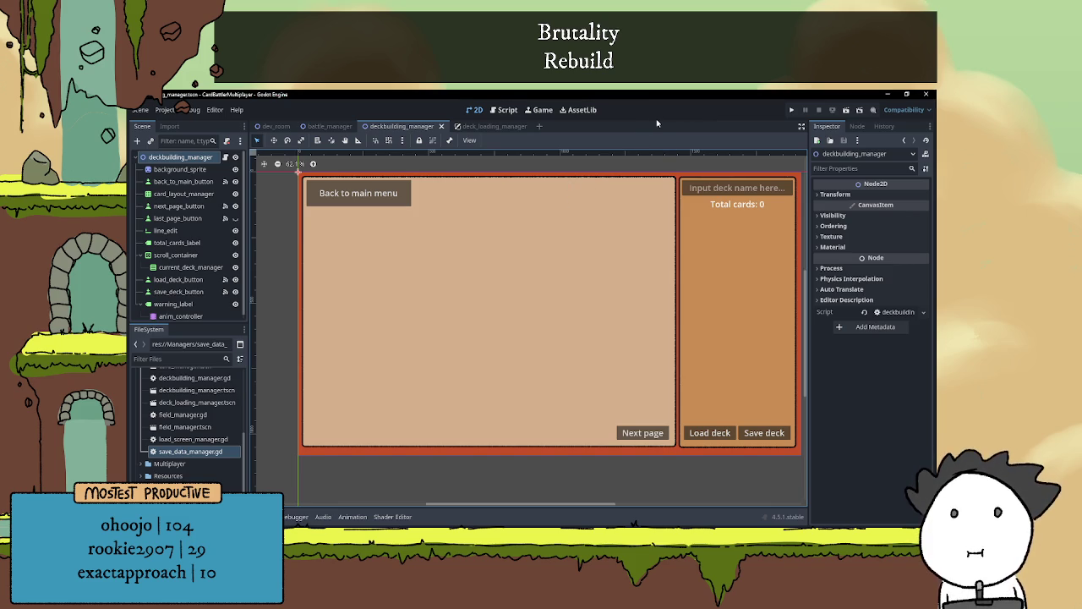
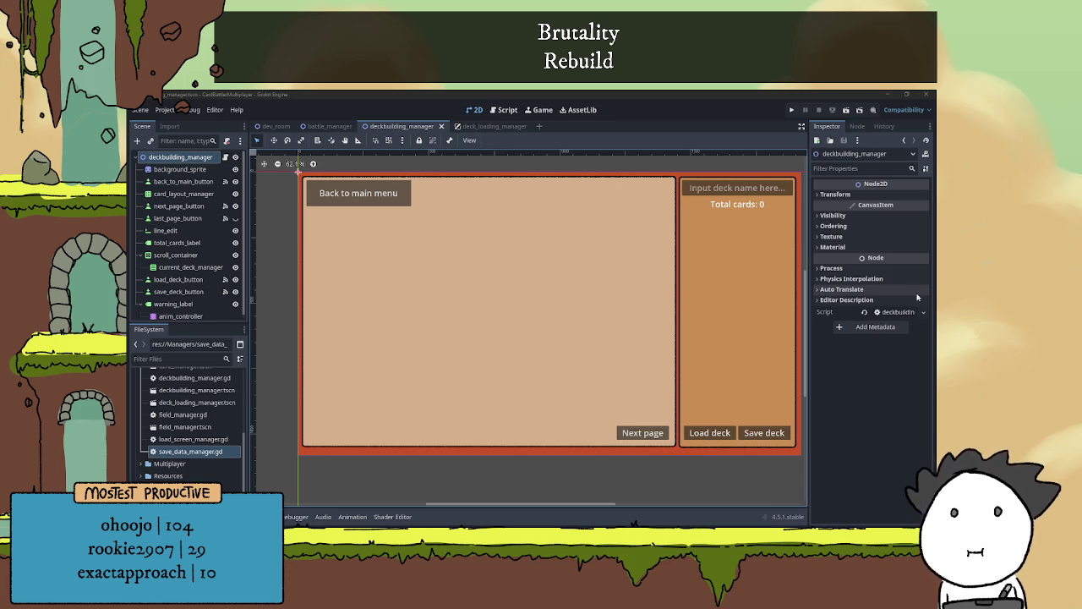
Save the Example text button scene as saved_deck_loader_template.tscn in res://Templates
{"action": "scroll", "coordinate": [513, 265], "scroll_direction": "down", "scroll_amount": 2}
{"action": "scroll", "coordinate": [558, 255], "scroll_direction": "up", "scroll_amount": 2}
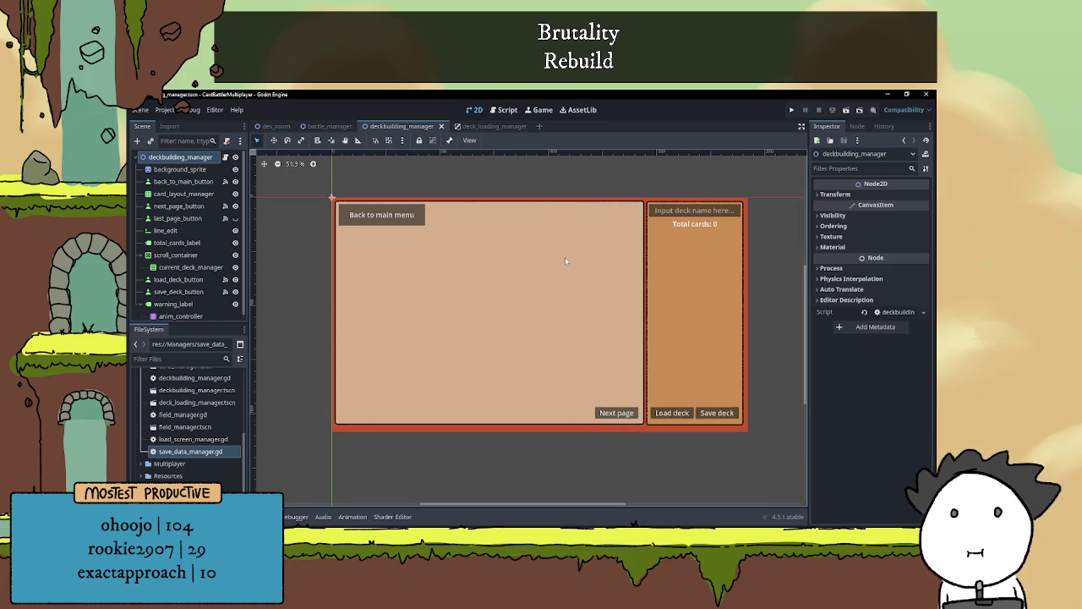
{"action": "scroll", "coordinate": [571, 242], "scroll_direction": "up", "scroll_amount": 1}
{"action": "scroll", "coordinate": [569, 243], "scroll_direction": "down", "scroll_amount": 2}
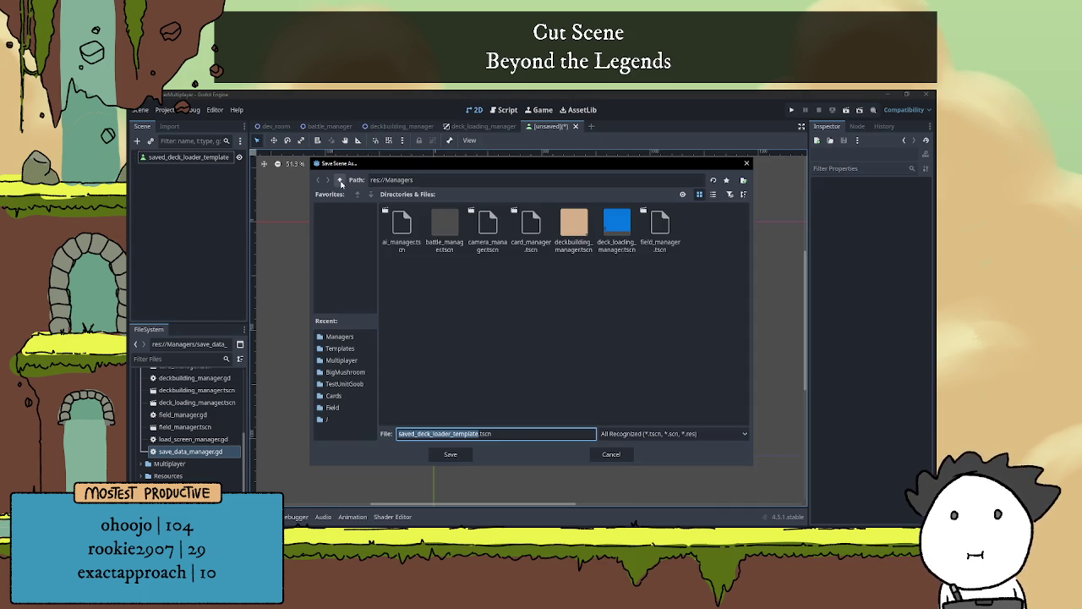
{"action": "left_click", "coordinate": [339, 180]}
{"action": "double_click", "coordinate": [623, 241]}
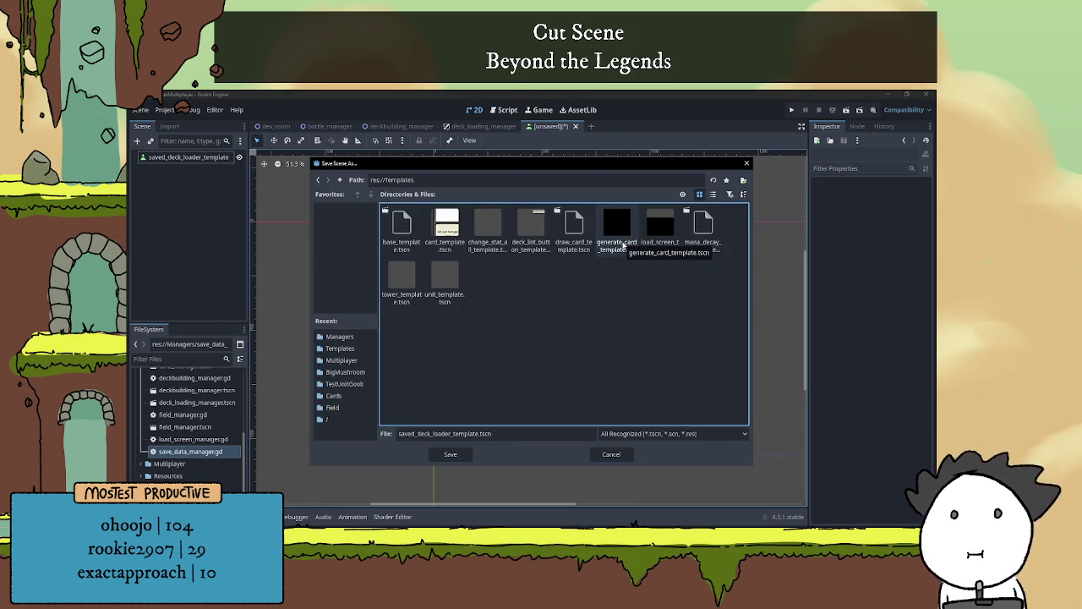
{"action": "left_click", "coordinate": [452, 455]}
{"action": "scroll", "coordinate": [550, 306], "scroll_direction": "up", "scroll_amount": 1}
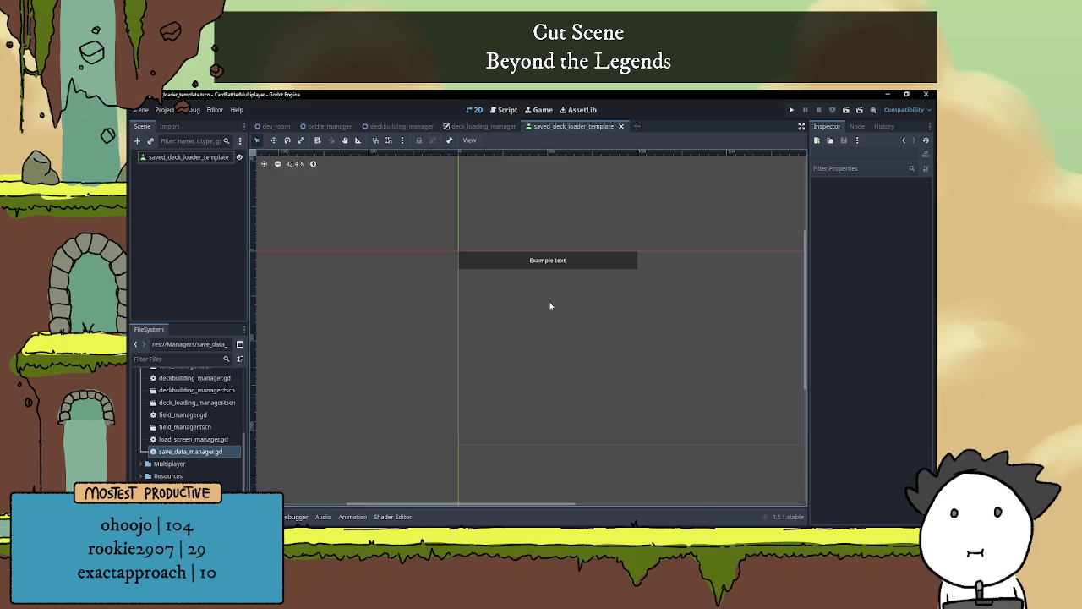
{"action": "scroll", "coordinate": [544, 293], "scroll_direction": "up", "scroll_amount": 1}
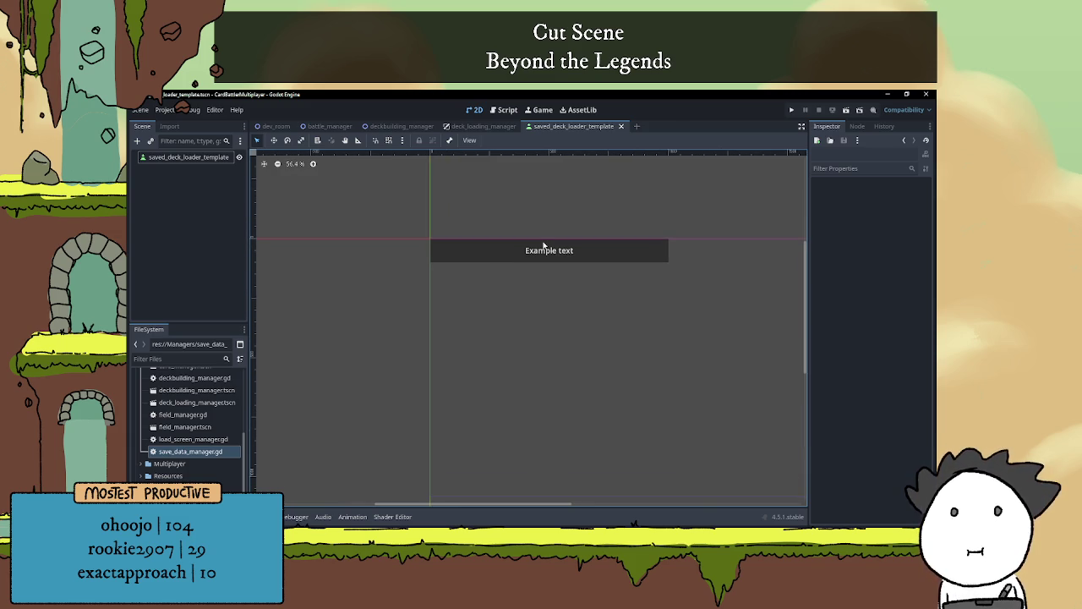
{"action": "left_click", "coordinate": [483, 127]}
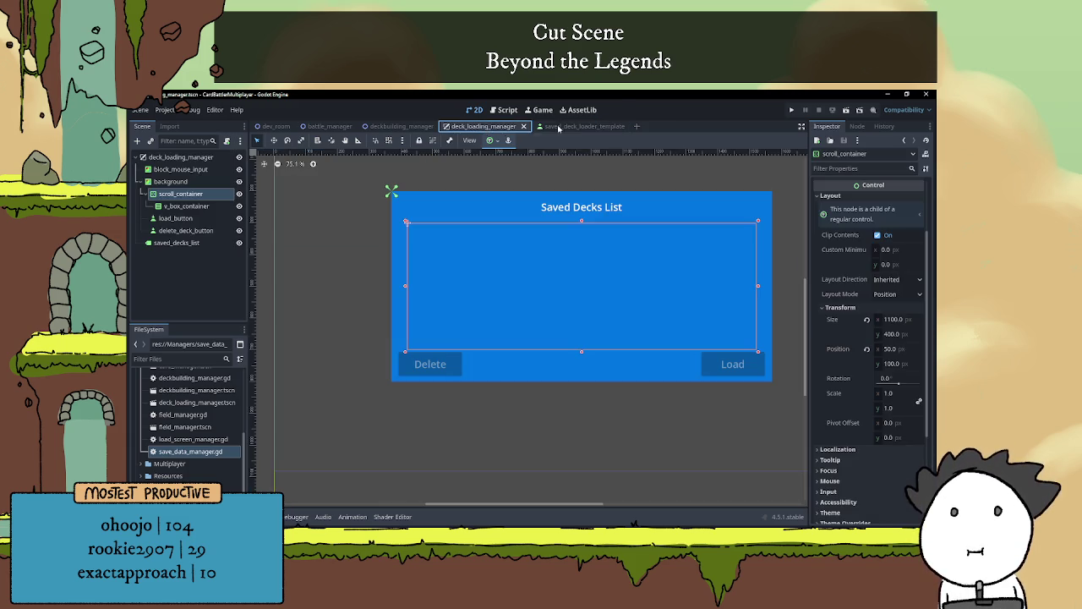
Set the saved-decks v_box_container's BoxContainer alignment to Center
{"action": "left_click", "coordinate": [566, 127]}
{"action": "left_click", "coordinate": [495, 128]}
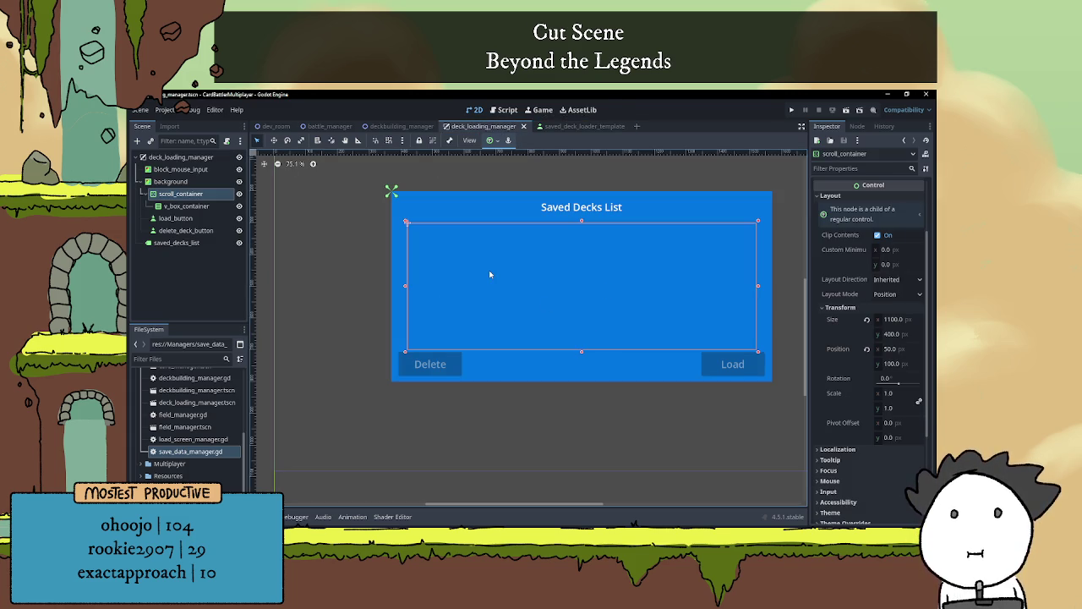
{"action": "left_click", "coordinate": [579, 126]}
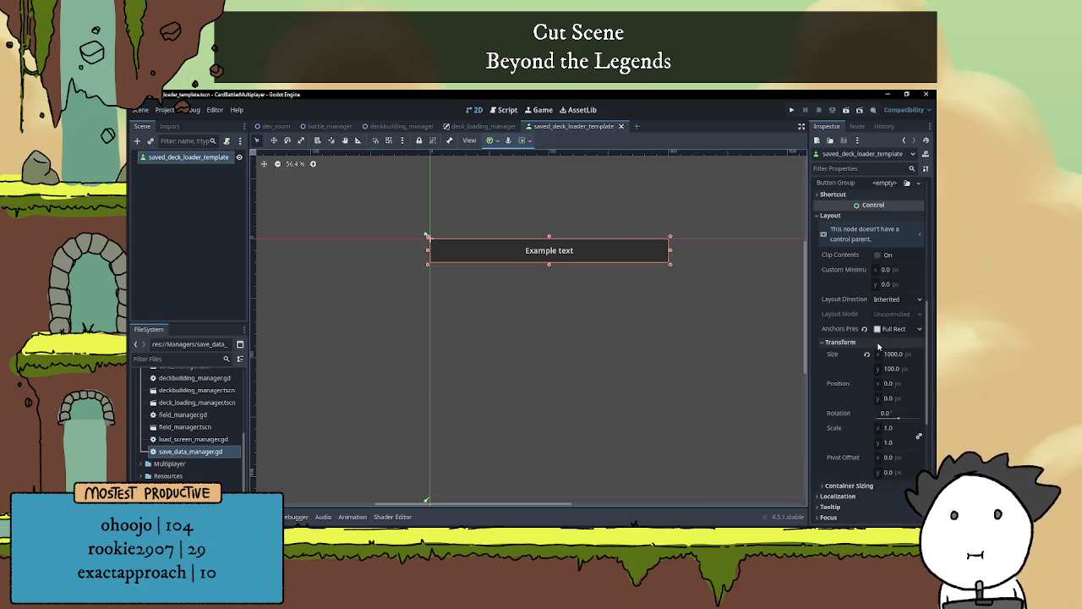
{"action": "left_click", "coordinate": [482, 126]}
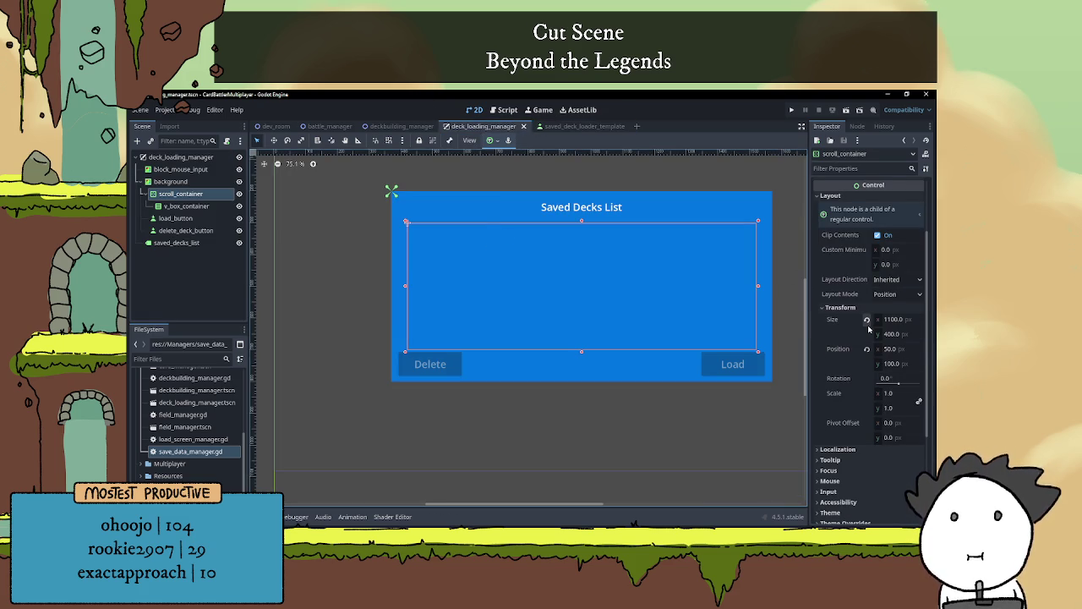
{"action": "scroll", "coordinate": [869, 328], "scroll_direction": "up", "scroll_amount": 3}
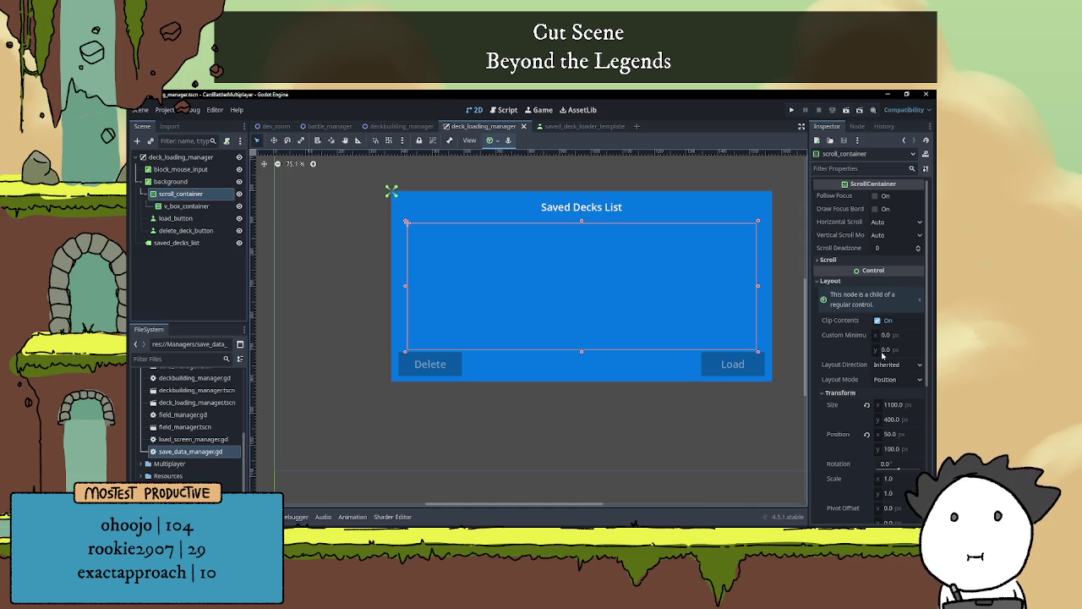
{"action": "left_click", "coordinate": [216, 207]}
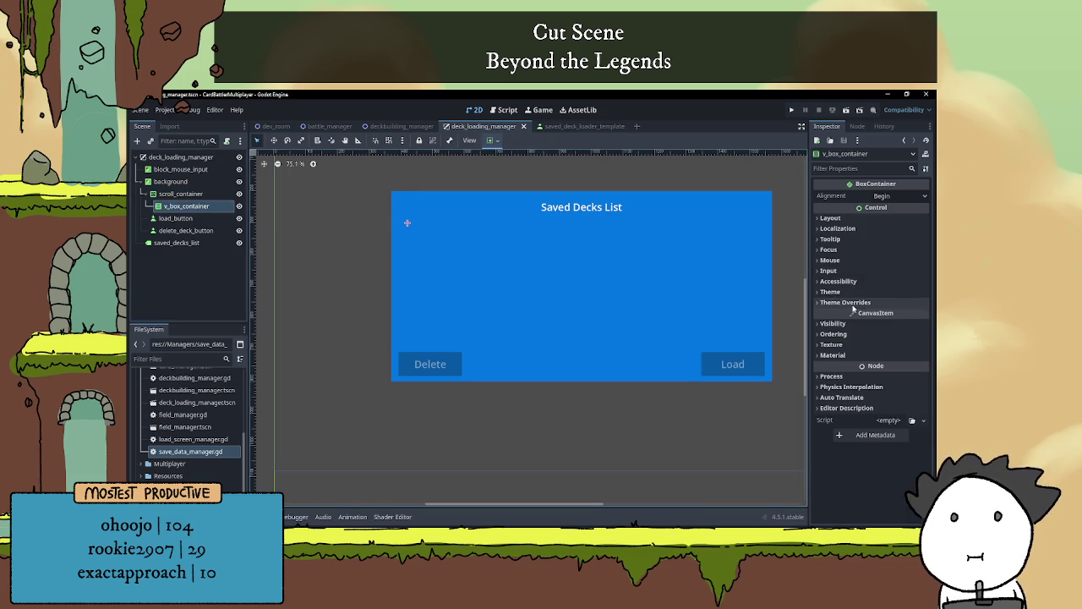
{"action": "left_click", "coordinate": [849, 219]}
{"action": "left_click", "coordinate": [849, 220]}
{"action": "left_click", "coordinate": [900, 196]}
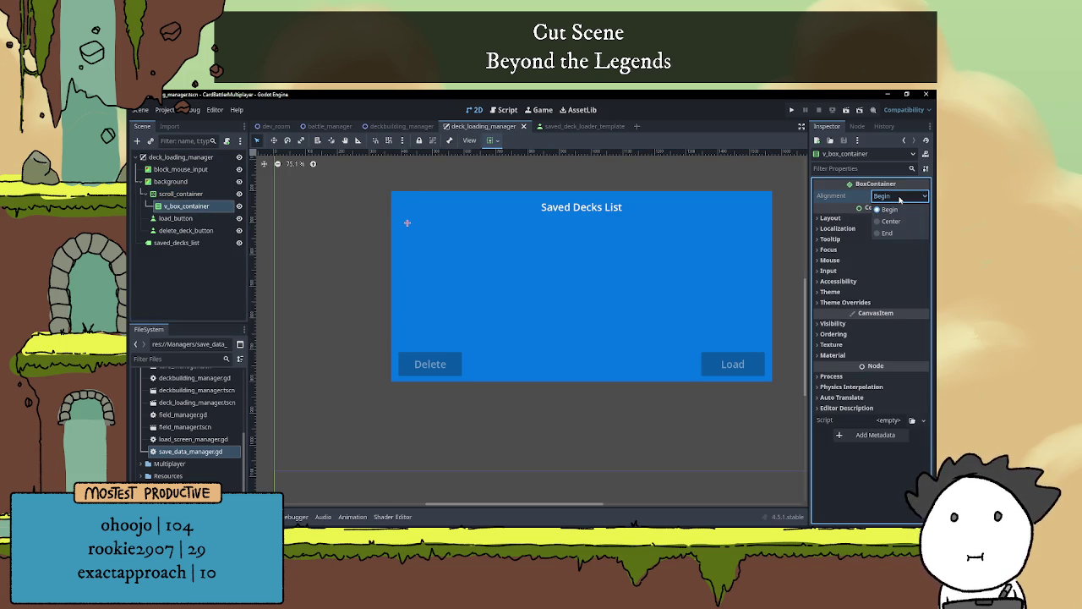
{"action": "left_click", "coordinate": [891, 220]}
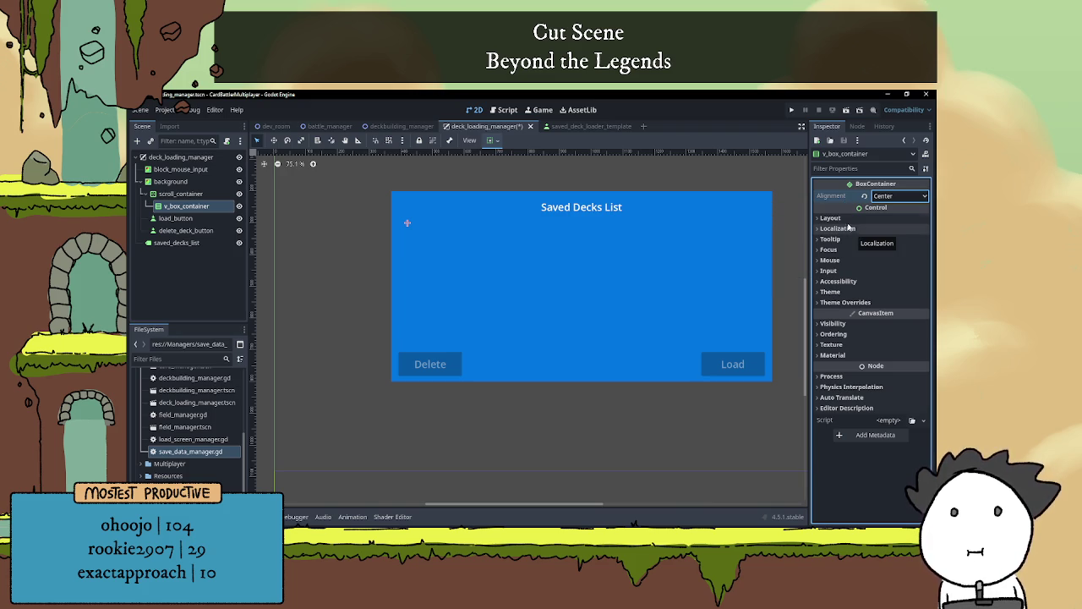
Save the deck_loading_manager scene and return to the button template scene
{"action": "left_click", "coordinate": [841, 218]}
{"action": "left_click", "coordinate": [841, 219]}
{"action": "left_click", "coordinate": [842, 229]}
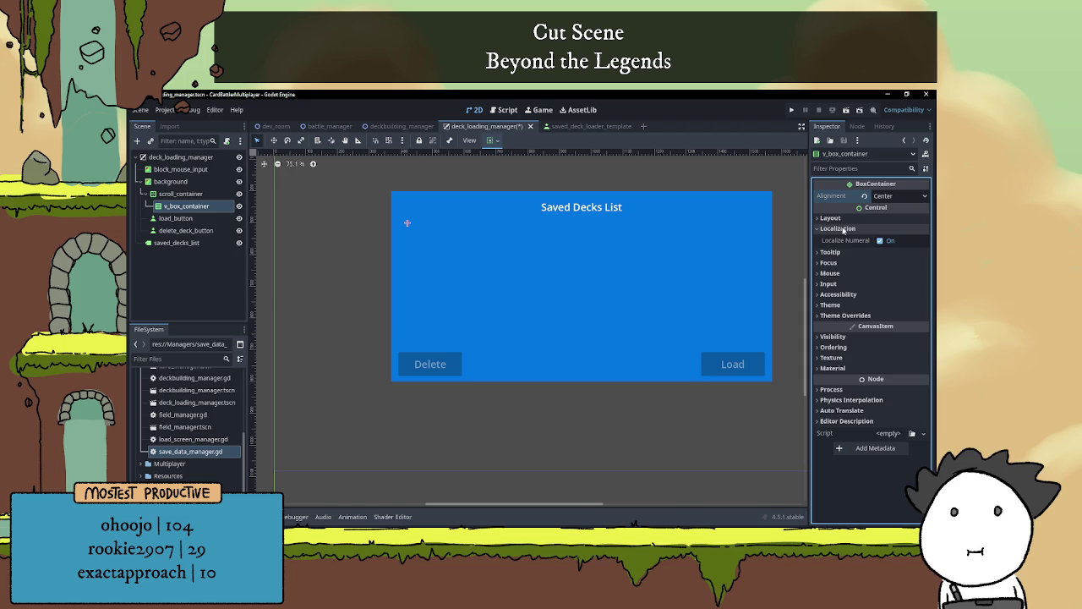
{"action": "left_click", "coordinate": [842, 229]}
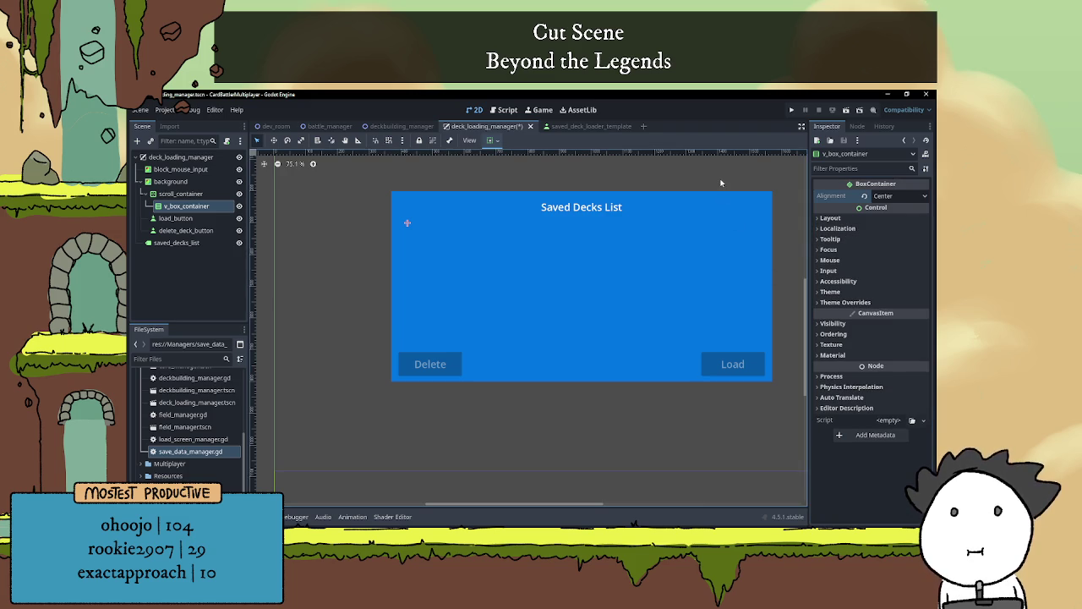
{"action": "key", "text": "ctrl+s"}
{"action": "left_click", "coordinate": [213, 158]}
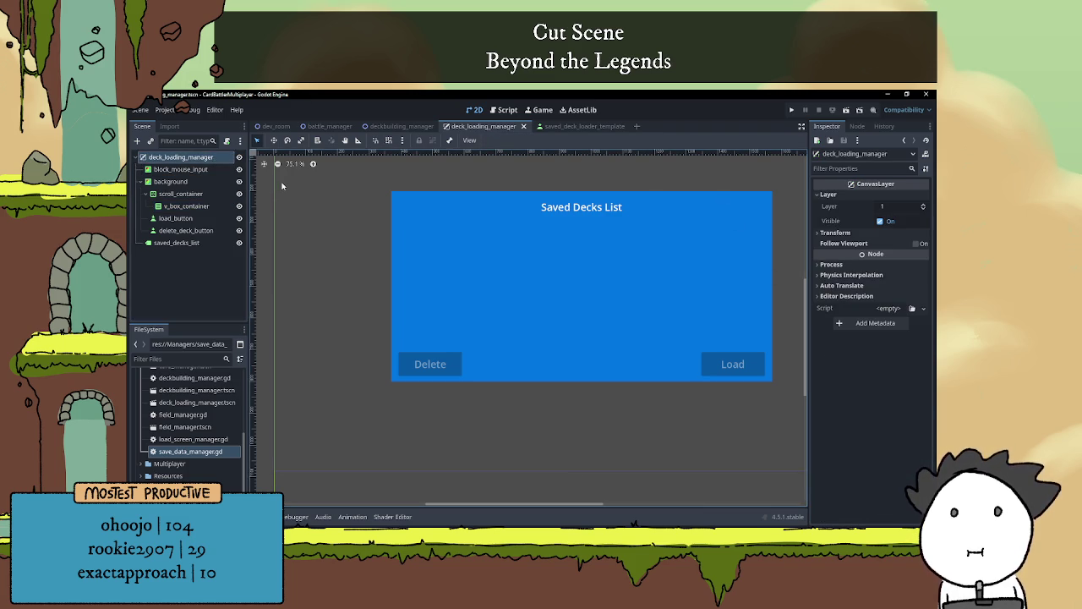
{"action": "left_click", "coordinate": [572, 127]}
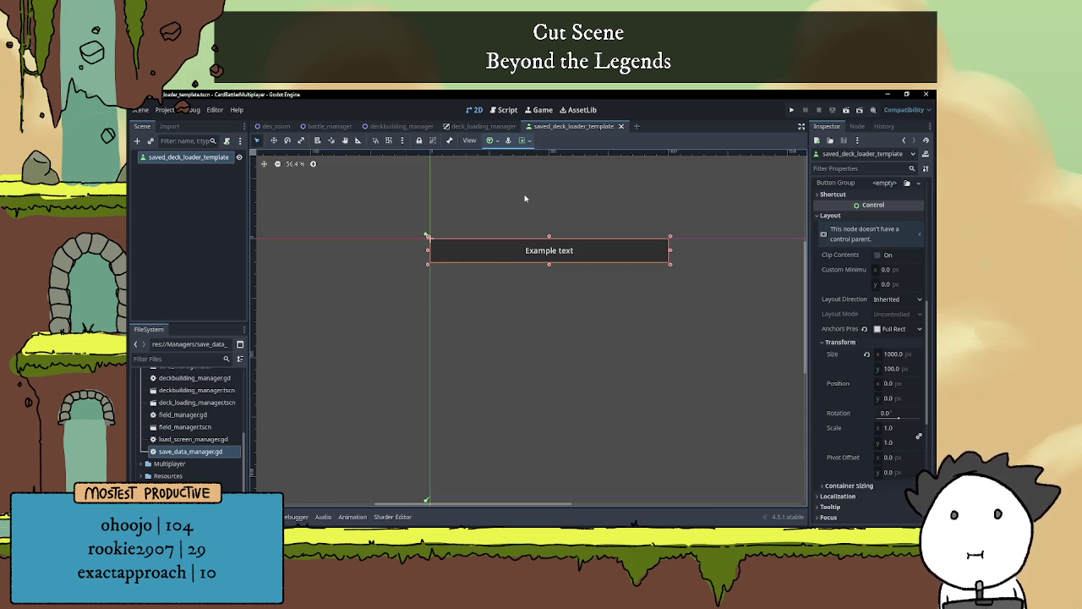
Attach a new script to the saved_deck_loader_template button root
{"action": "left_click", "coordinate": [226, 140]}
{"action": "left_click", "coordinate": [506, 387]}
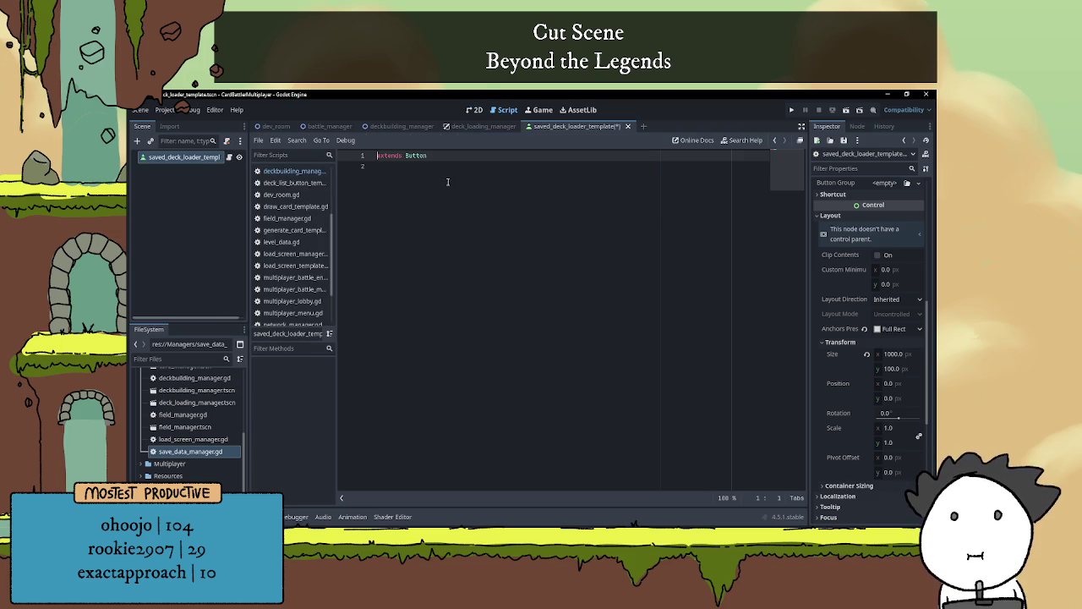
{"action": "left_click", "coordinate": [448, 184]}
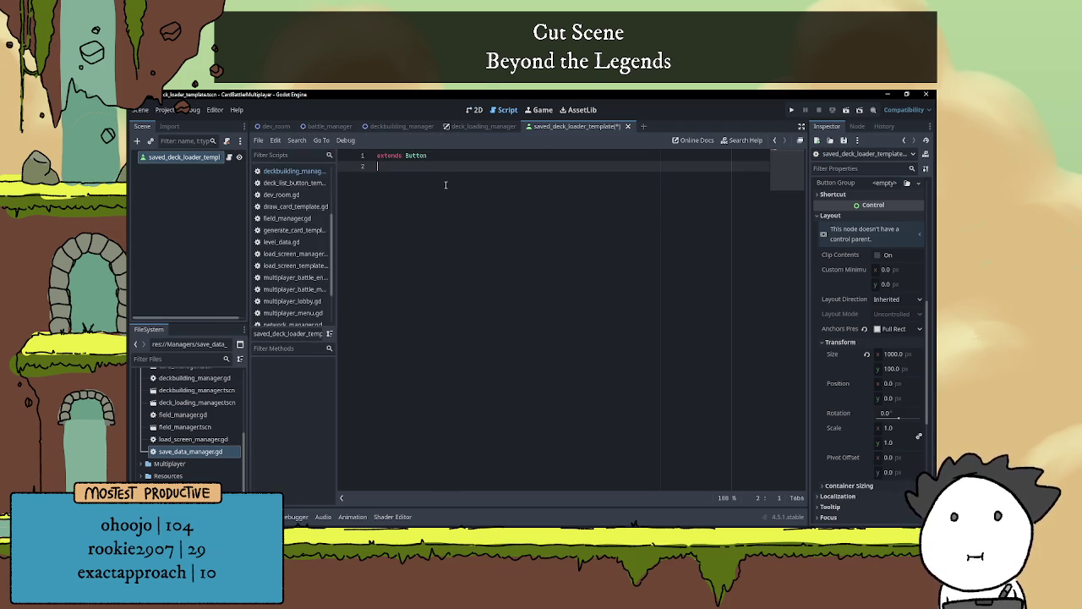
{"action": "key", "text": "Return"}
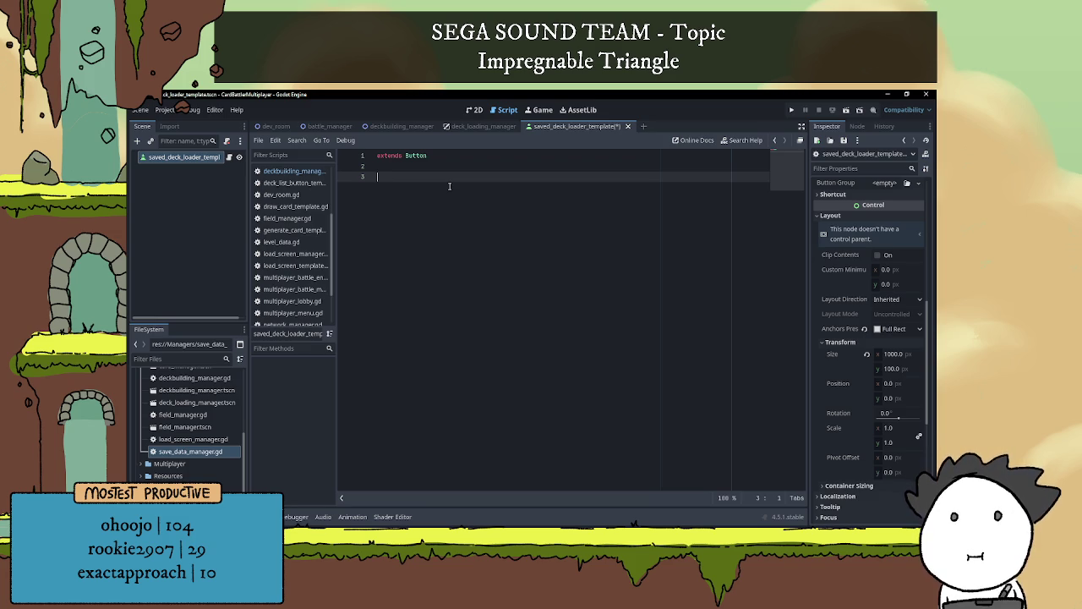
Attach and save a new deck_loading_manager.gd script on the deck loading manager root
{"action": "left_click", "coordinate": [483, 126]}
{"action": "left_click", "coordinate": [202, 170]}
{"action": "left_click", "coordinate": [181, 157]}
{"action": "left_click", "coordinate": [226, 140]}
{"action": "left_click", "coordinate": [490, 385]}
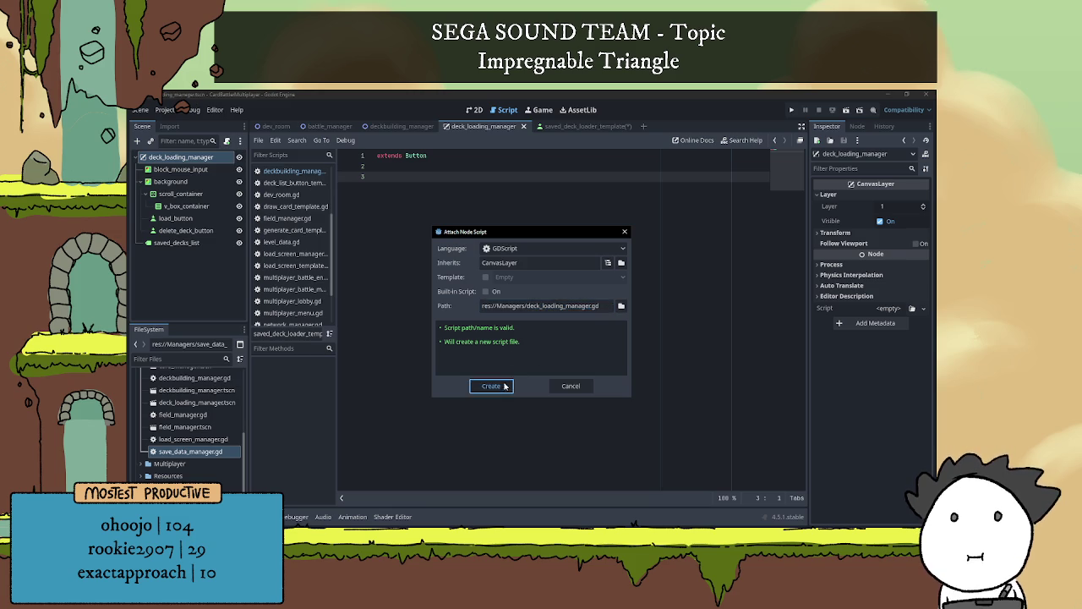
{"action": "key", "text": "ctrl+s"}
Save the button template scene and check the deck loading manager's script
{"action": "left_click", "coordinate": [579, 127]}
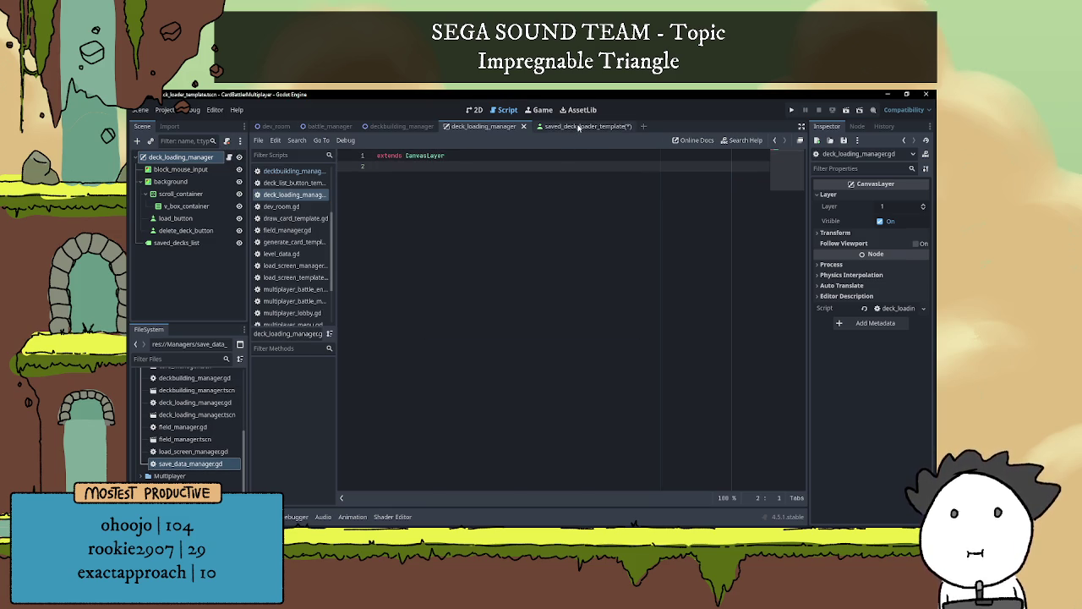
{"action": "key", "text": "ctrl+s"}
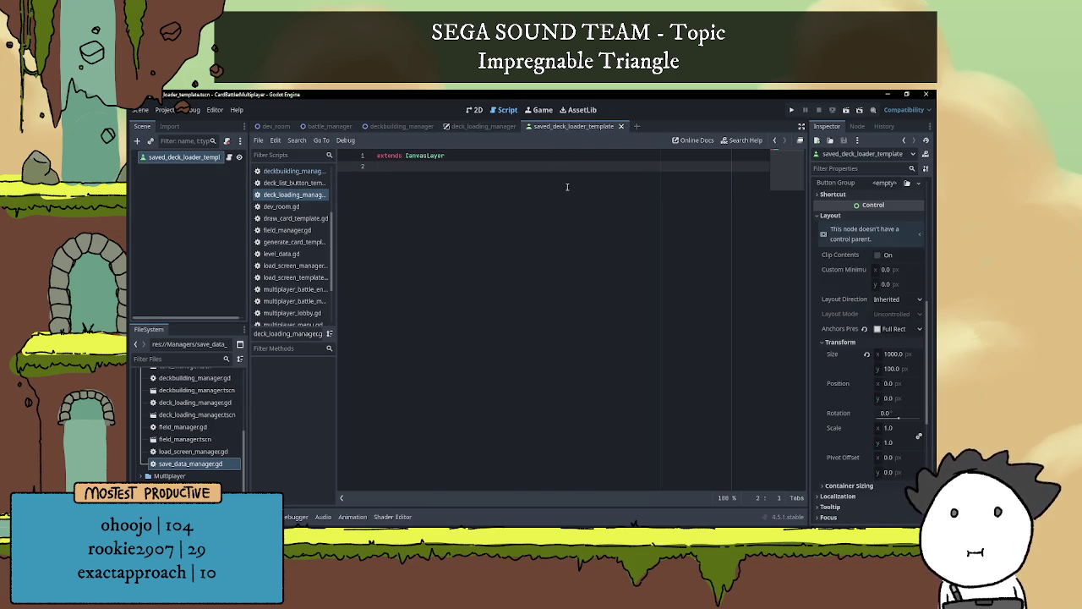
{"action": "left_click", "coordinate": [475, 110]}
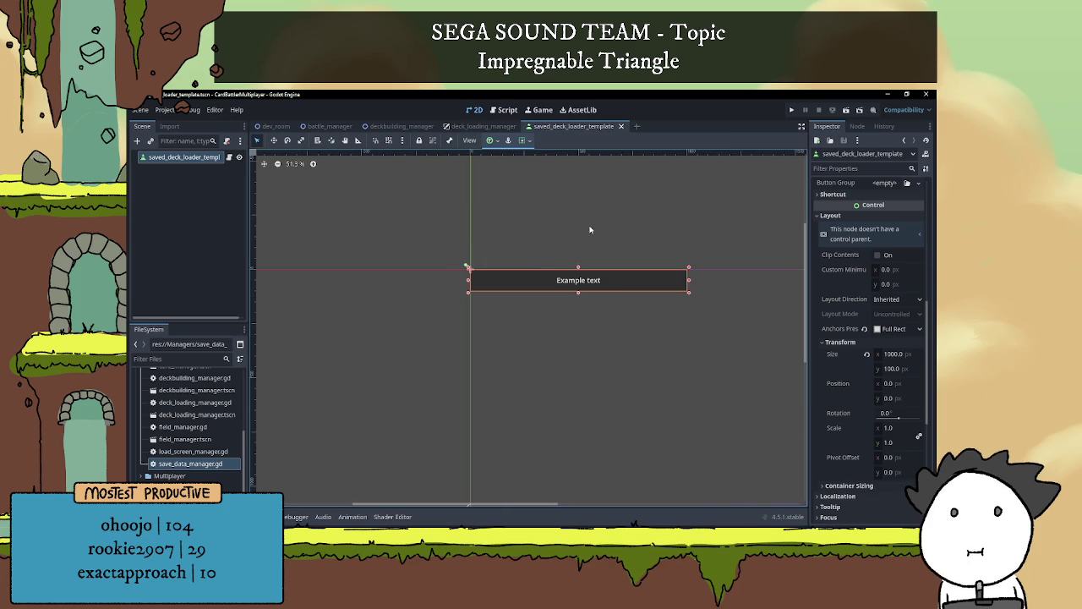
{"action": "left_click", "coordinate": [481, 126]}
{"action": "left_click", "coordinate": [230, 157]}
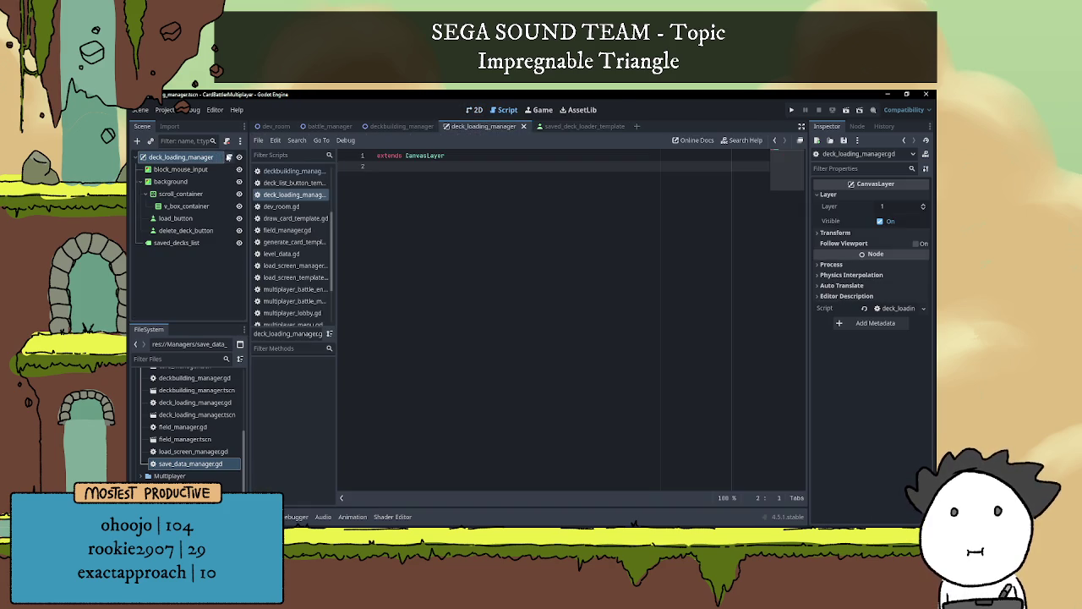
{"action": "left_click", "coordinate": [474, 110]}
{"action": "scroll", "coordinate": [597, 242], "scroll_direction": "down", "scroll_amount": 1}
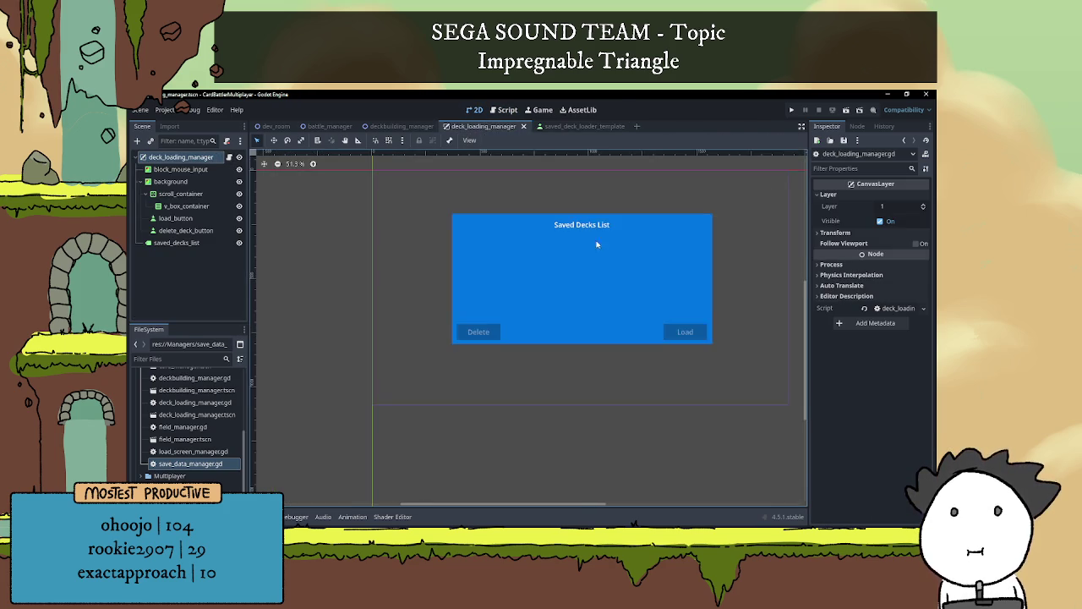
{"action": "scroll", "coordinate": [545, 254], "scroll_direction": "up", "scroll_amount": 1}
{"action": "scroll", "coordinate": [565, 257], "scroll_direction": "up", "scroll_amount": 1}
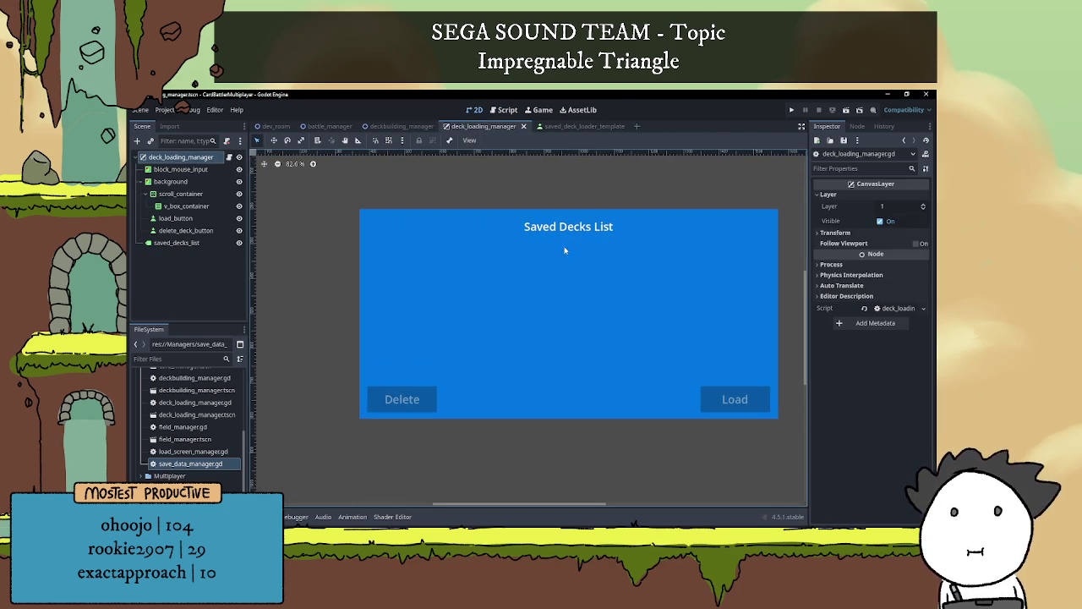
{"action": "left_click", "coordinate": [399, 126]}
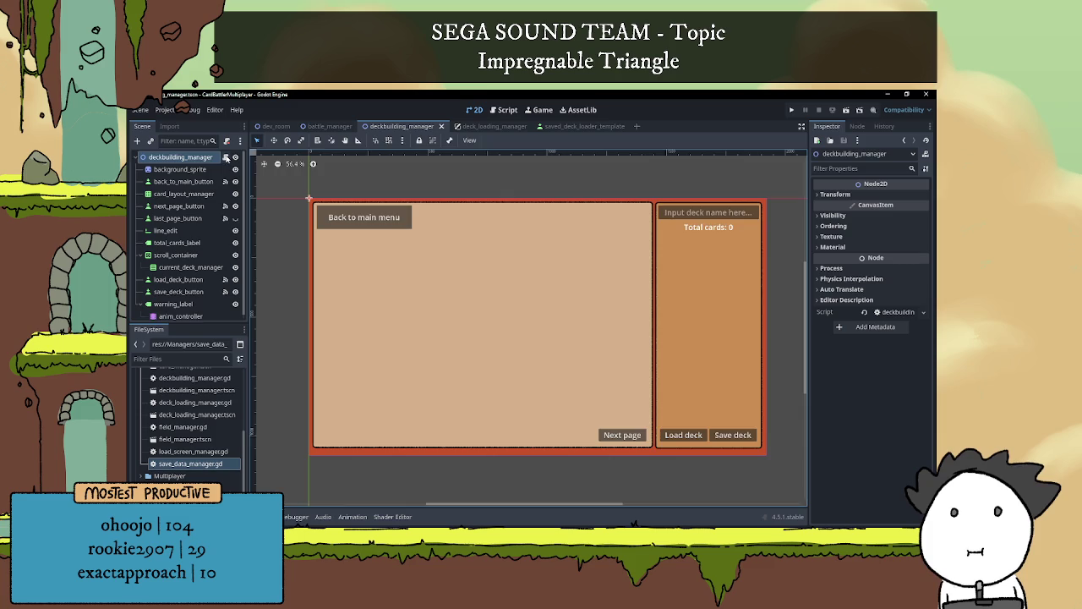
Comment out SaveDataManager.load_decks() in the deckbuilding manager's load handler
{"action": "left_click", "coordinate": [227, 158]}
{"action": "scroll", "coordinate": [590, 324], "scroll_direction": "down", "scroll_amount": 5}
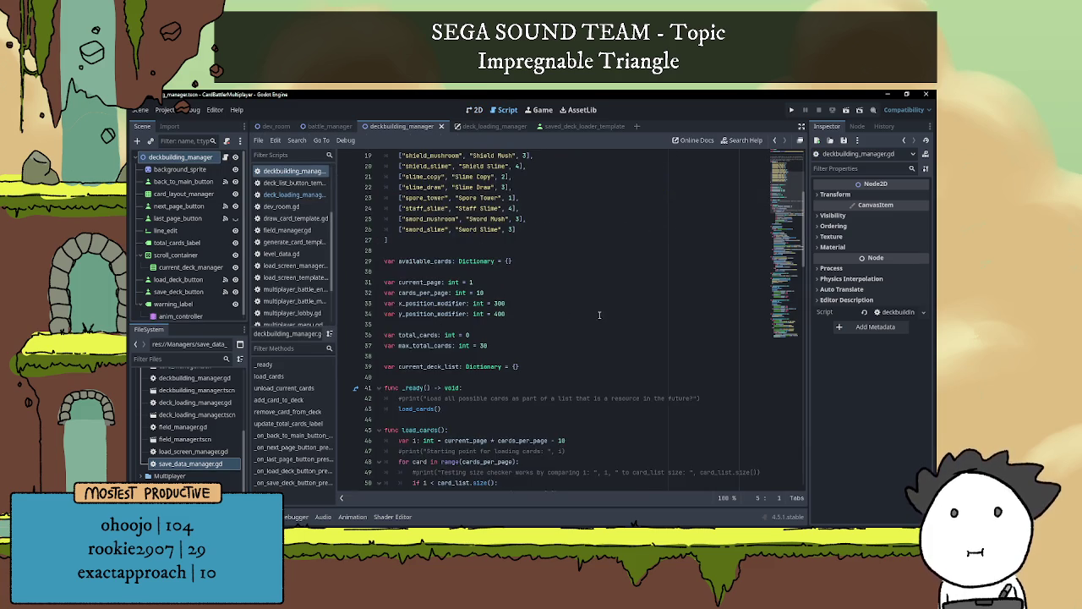
{"action": "scroll", "coordinate": [599, 316], "scroll_direction": "down", "scroll_amount": 10}
{"action": "scroll", "coordinate": [591, 324], "scroll_direction": "down", "scroll_amount": 10}
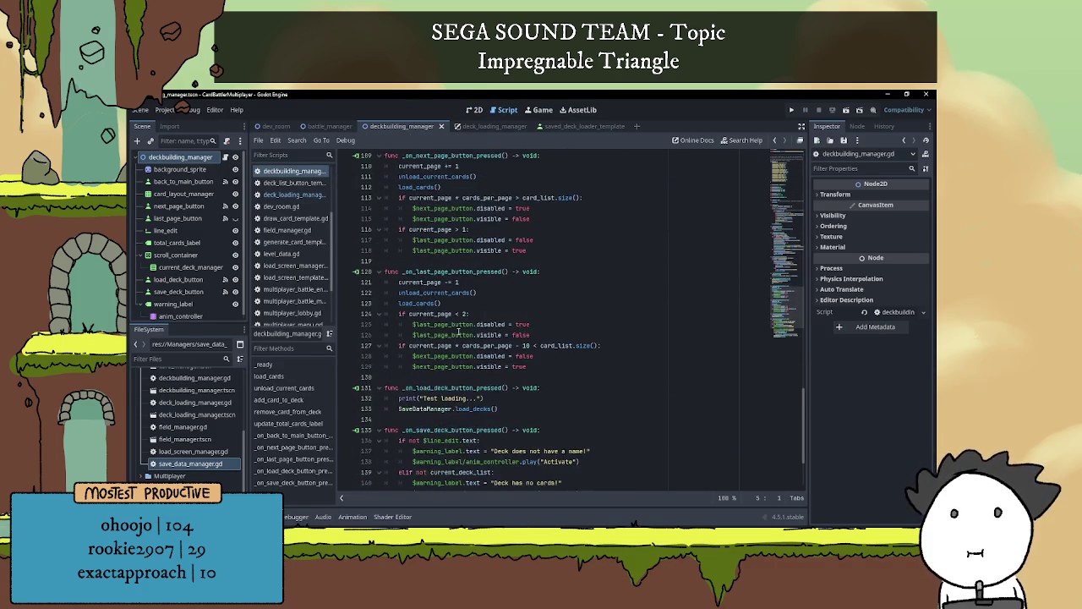
{"action": "left_click", "coordinate": [502, 301]}
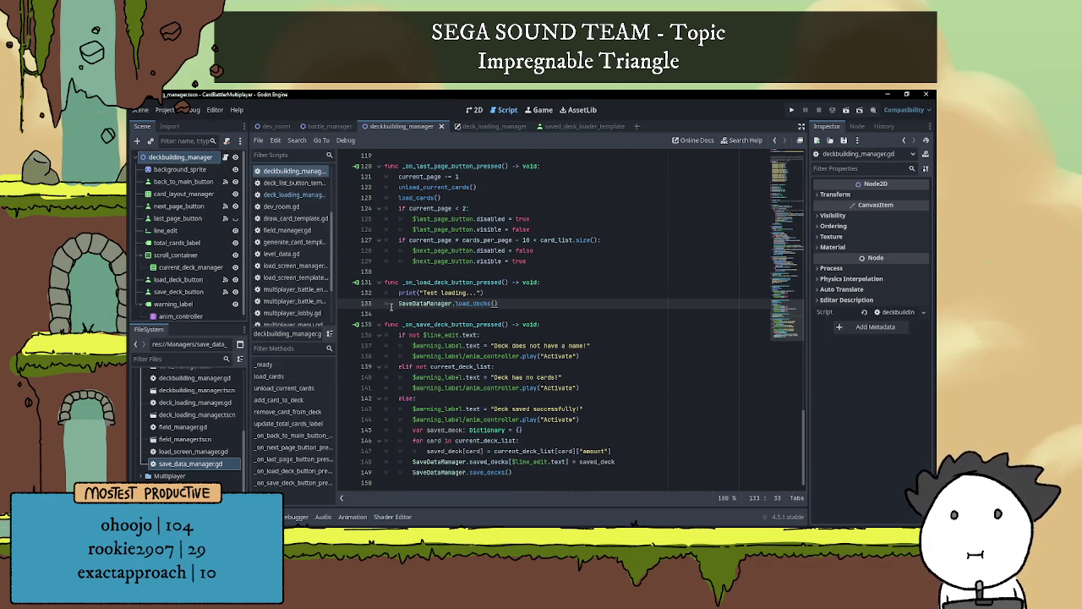
{"action": "type", "text": "#"}
{"action": "key", "text": "End"}
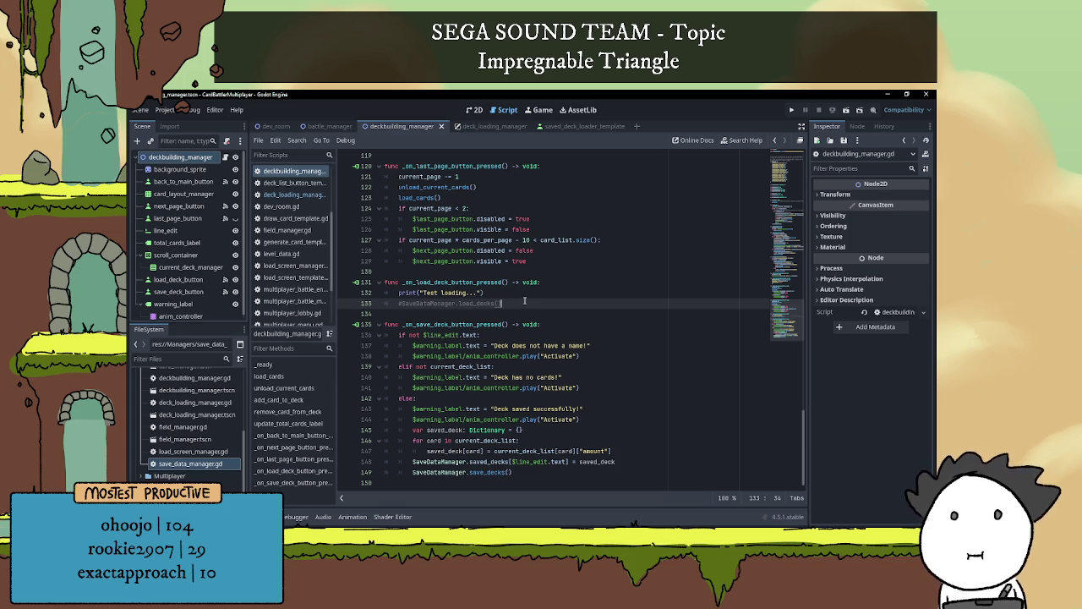
{"action": "key", "text": "Return"}
Rename the deck_list_template constant to DECK_LIST_TEMPLATE and start a new const line
{"action": "scroll", "coordinate": [425, 252], "scroll_direction": "up", "scroll_amount": 10}
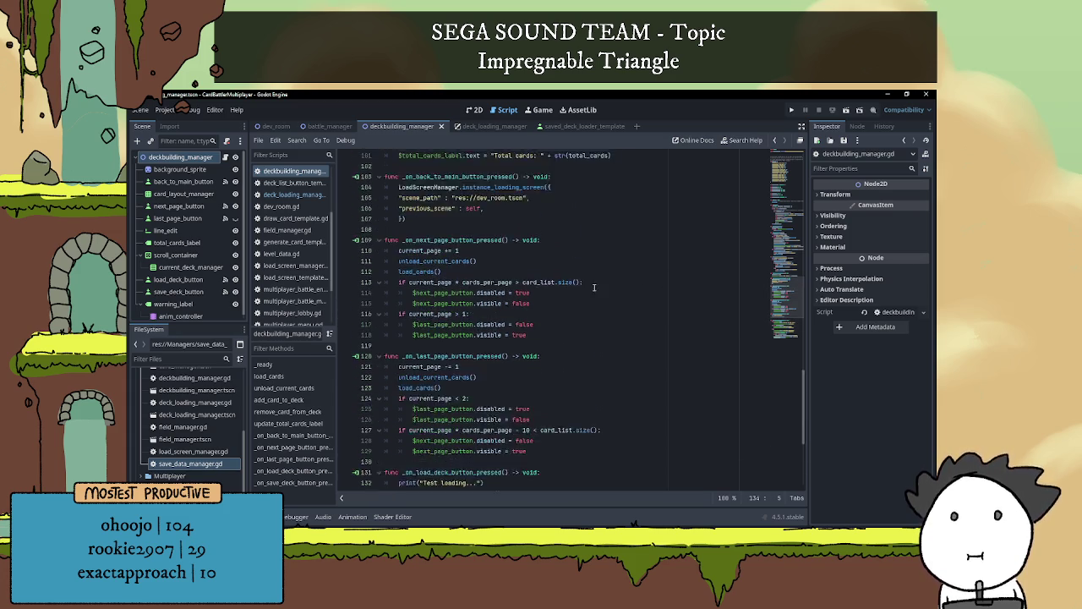
{"action": "scroll", "coordinate": [424, 252], "scroll_direction": "up", "scroll_amount": 15}
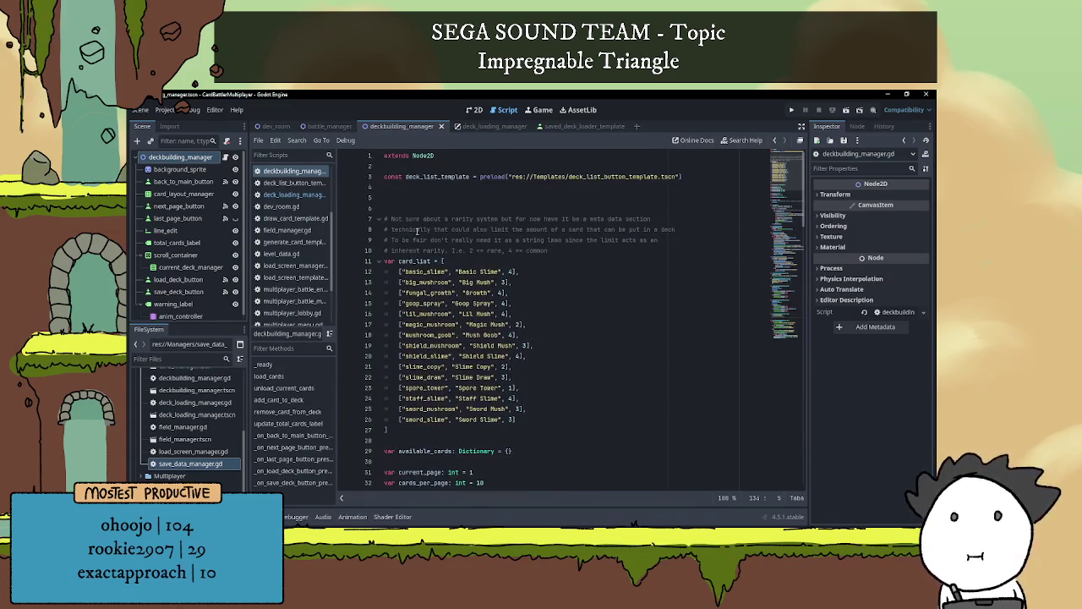
{"action": "left_click", "coordinate": [433, 196]}
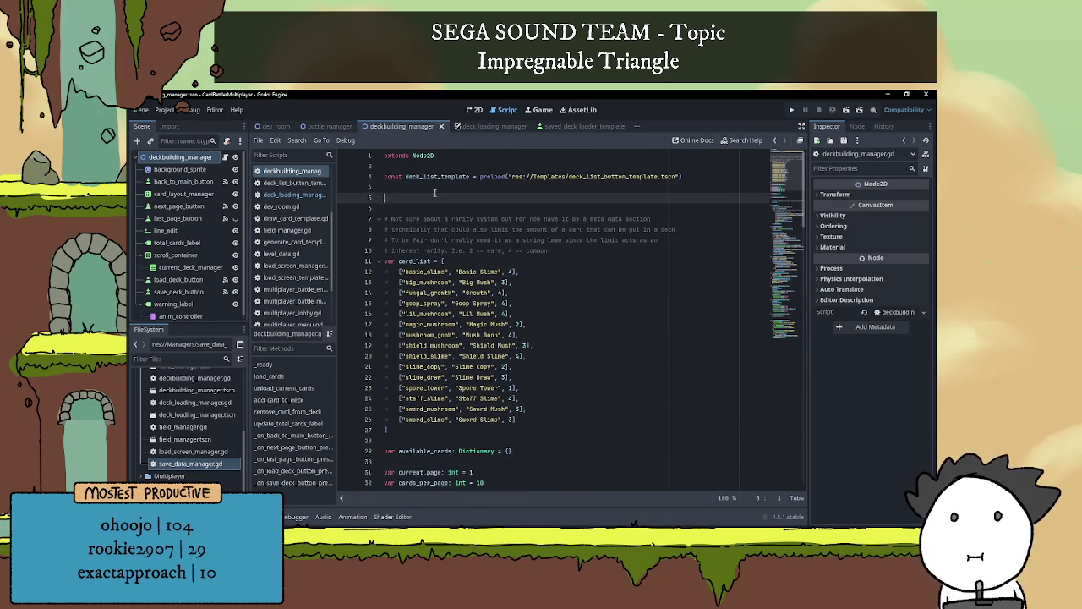
{"action": "key", "text": "BackSpace"}
{"action": "type", "text": "const"}
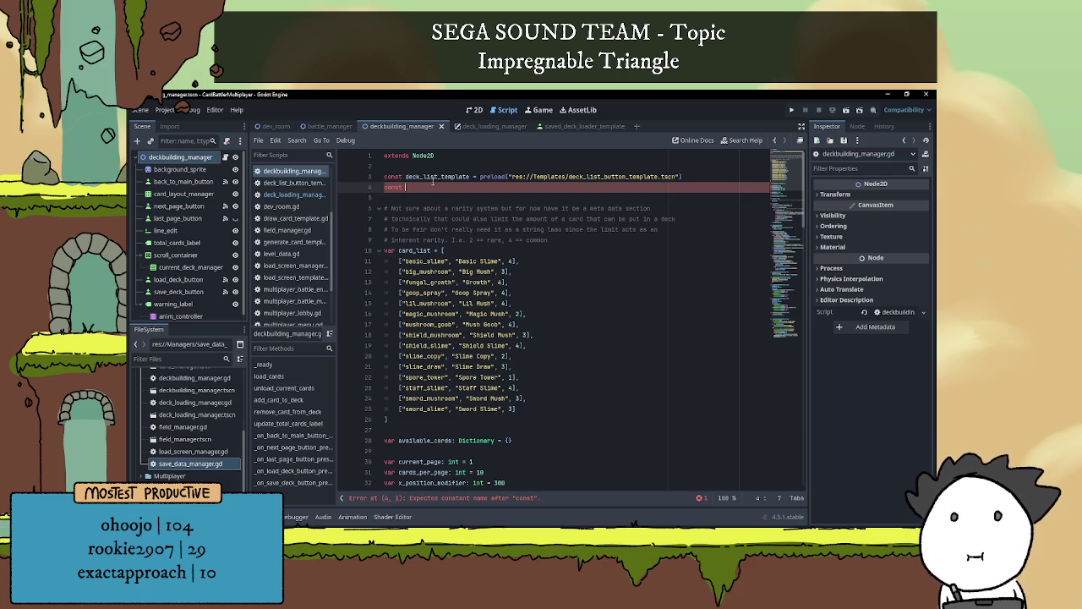
{"action": "double_click", "coordinate": [435, 177]}
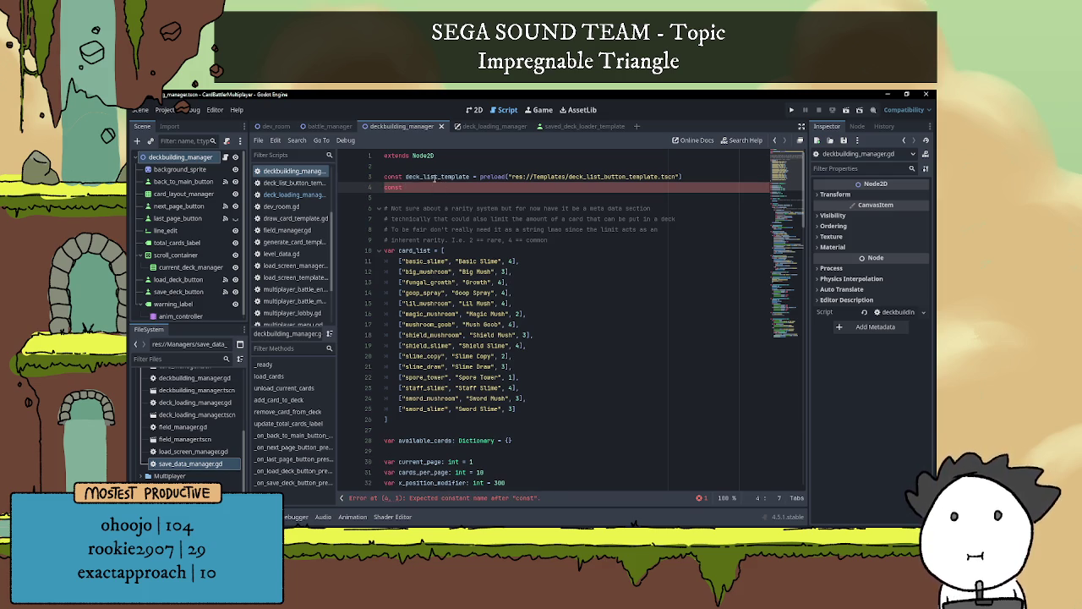
{"action": "type", "text": "DECK_LIST_TEMPLATE"}
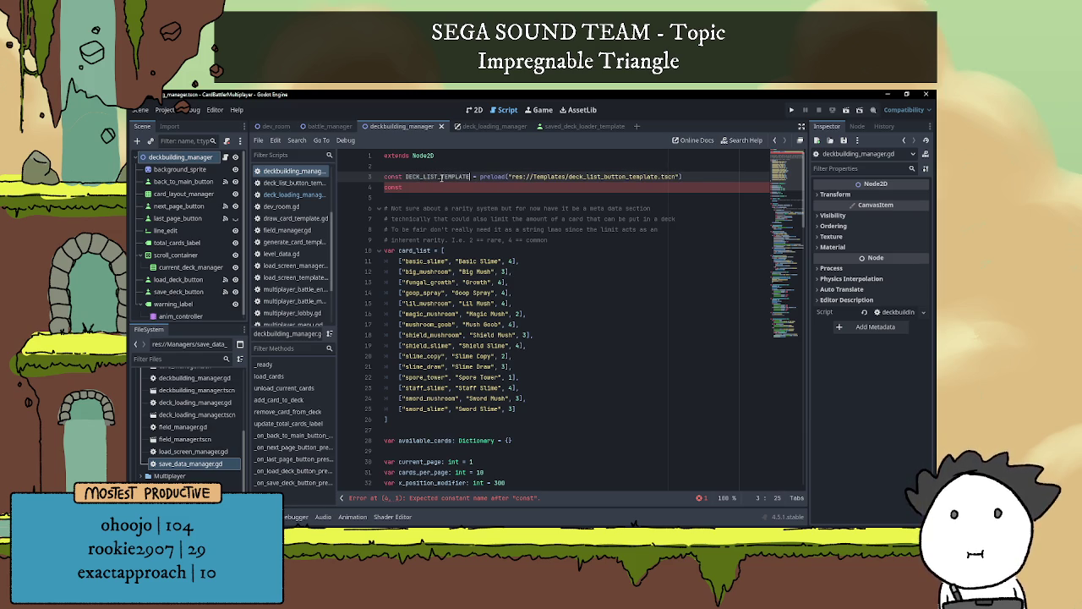
{"action": "double_click", "coordinate": [440, 178]}
Review the script for the old deck_list_template name, including in add_card_to_deck
{"action": "scroll", "coordinate": [473, 222], "scroll_direction": "down", "scroll_amount": 20}
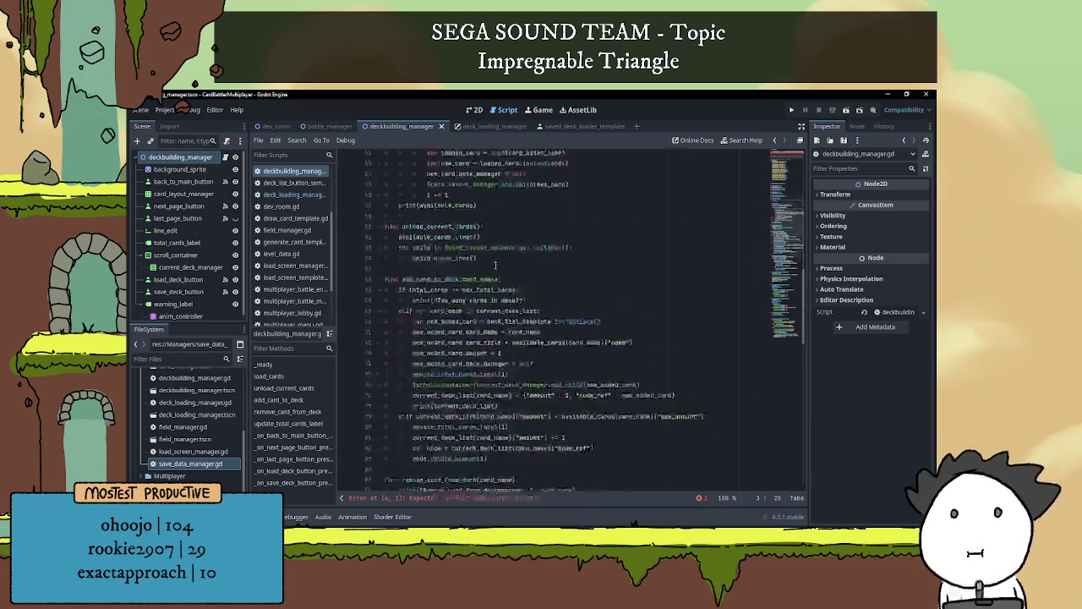
{"action": "scroll", "coordinate": [512, 305], "scroll_direction": "down", "scroll_amount": 9}
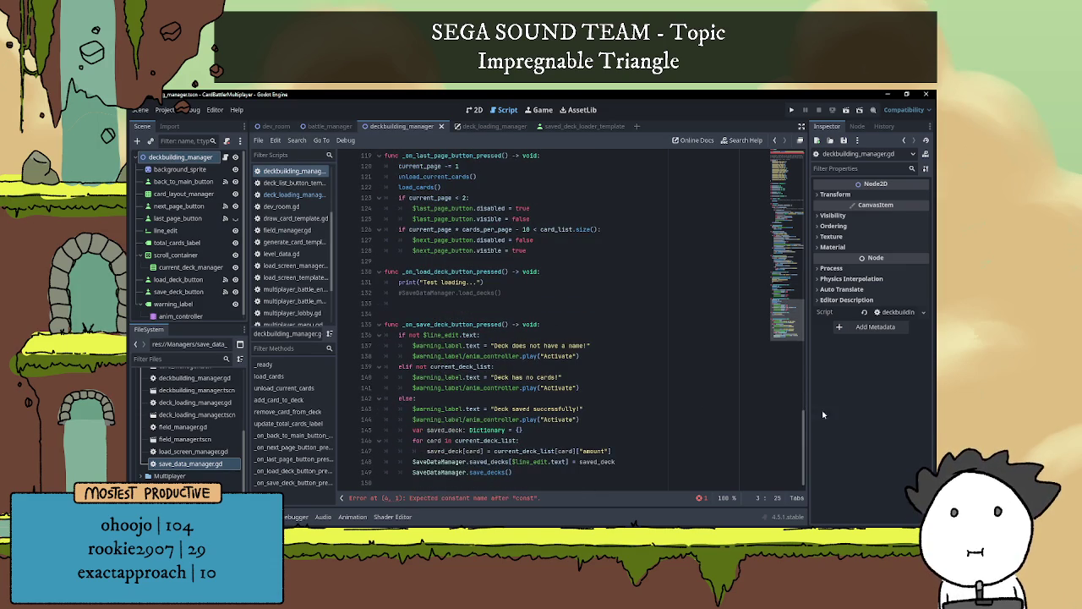
{"action": "left_click_drag", "start_coordinate": [804, 430], "coordinate": [800, 167]}
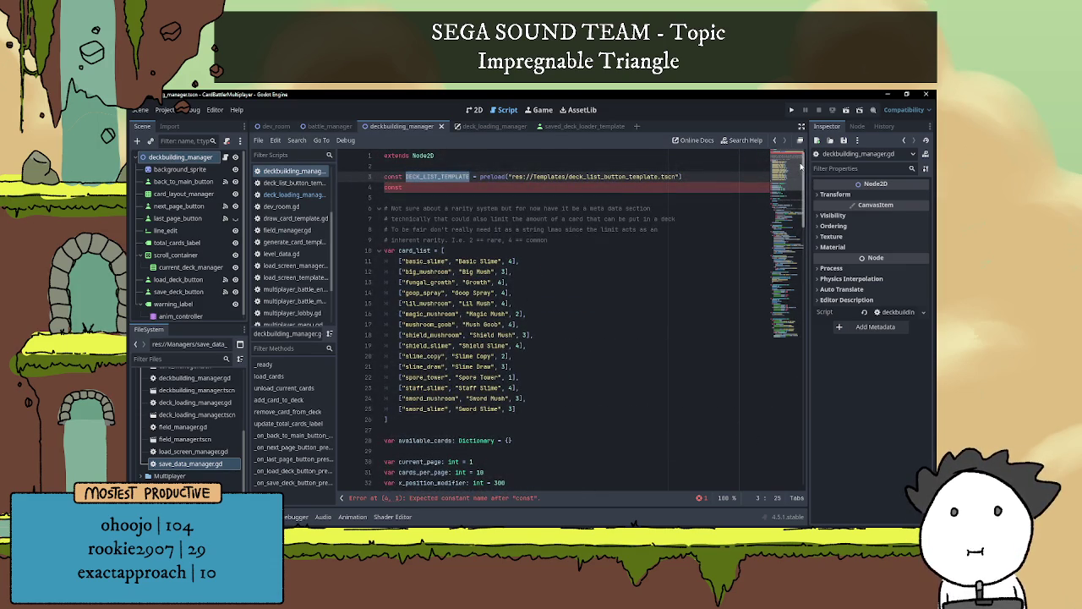
{"action": "left_click", "coordinate": [498, 188]}
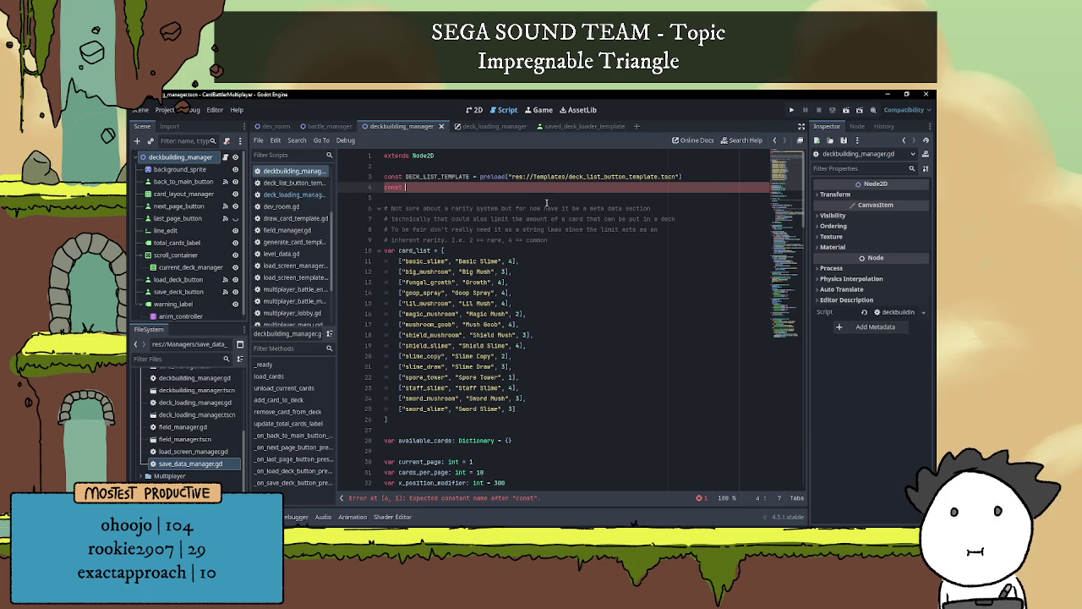
{"action": "left_click_drag", "start_coordinate": [411, 187], "coordinate": [384, 187]}
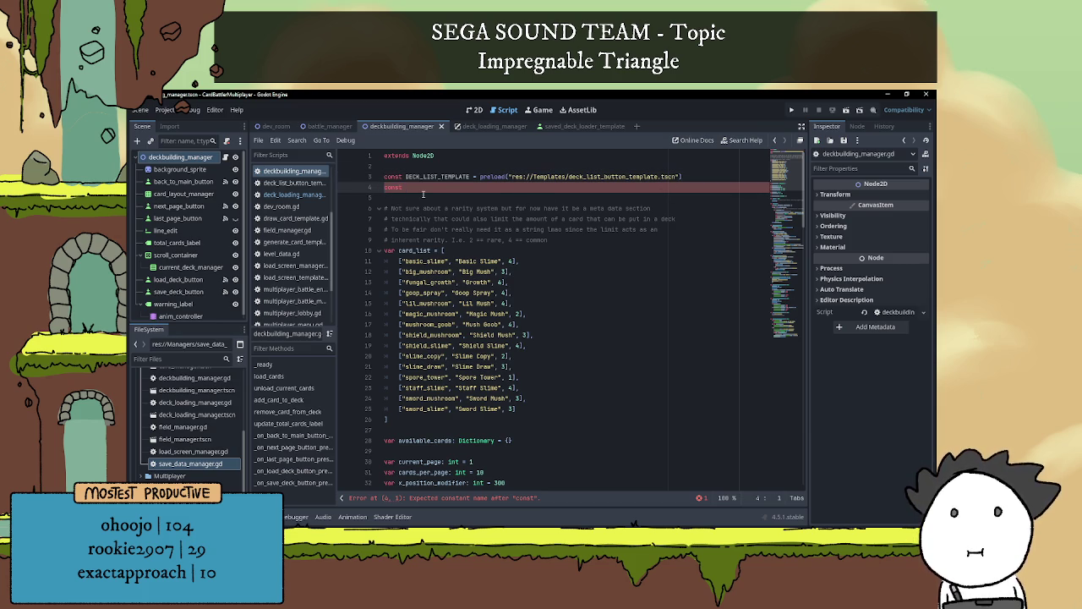
{"action": "scroll", "coordinate": [473, 245], "scroll_direction": "down", "scroll_amount": 4}
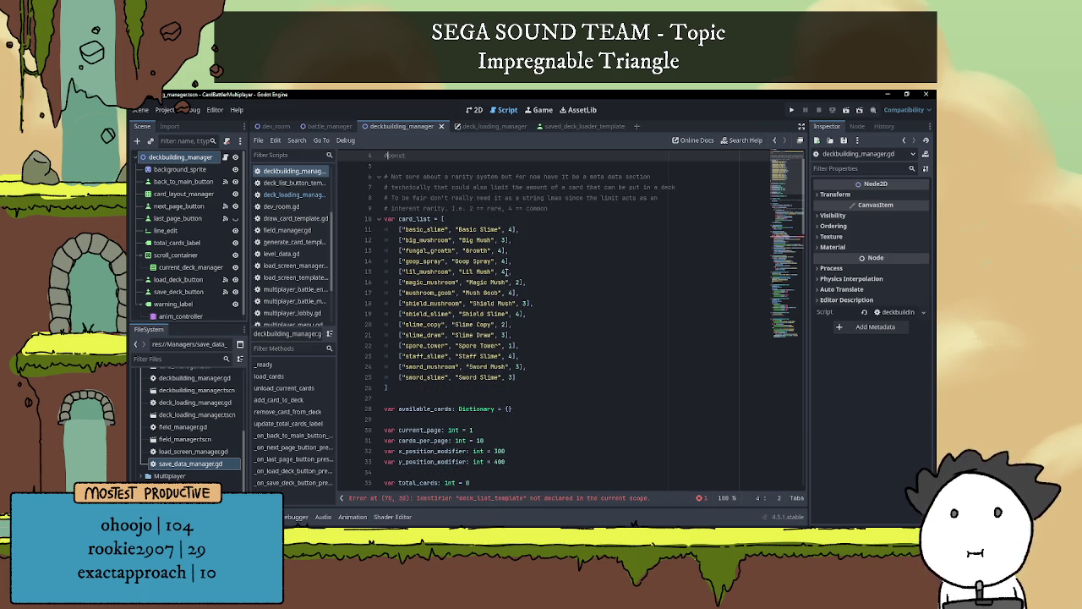
{"action": "scroll", "coordinate": [526, 293], "scroll_direction": "down", "scroll_amount": 15}
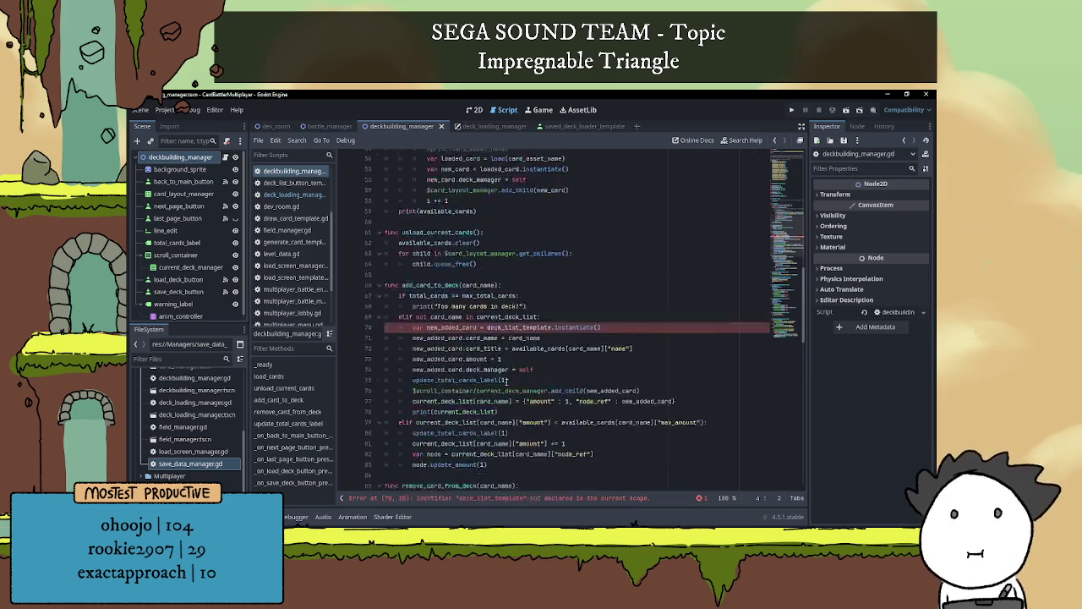
{"action": "scroll", "coordinate": [494, 361], "scroll_direction": "up", "scroll_amount": 2}
{"action": "double_click", "coordinate": [517, 283]}
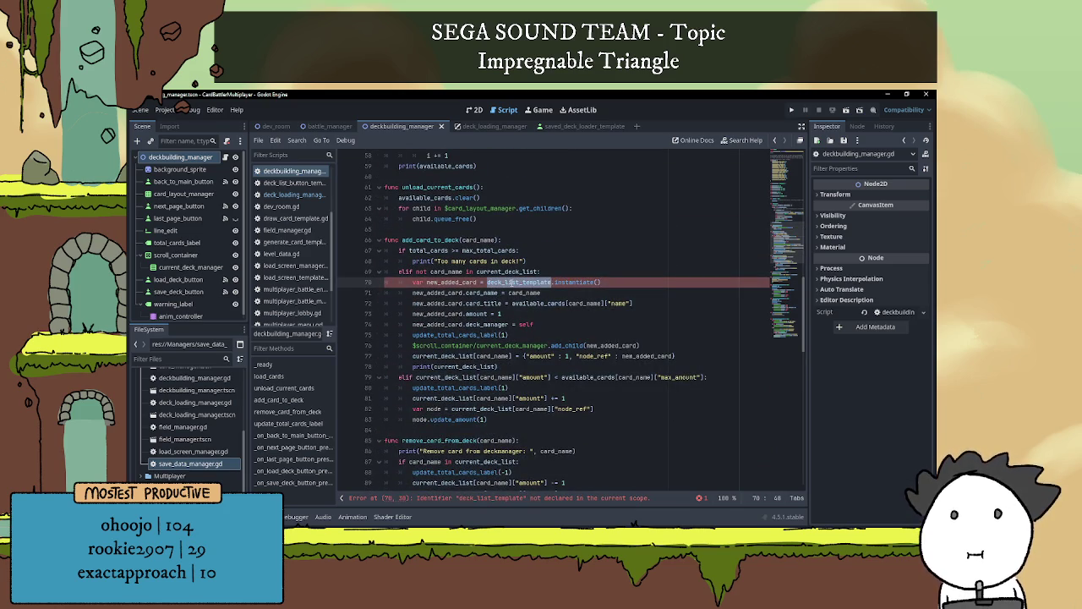
{"action": "scroll", "coordinate": [749, 394], "scroll_direction": "down", "scroll_amount": 10}
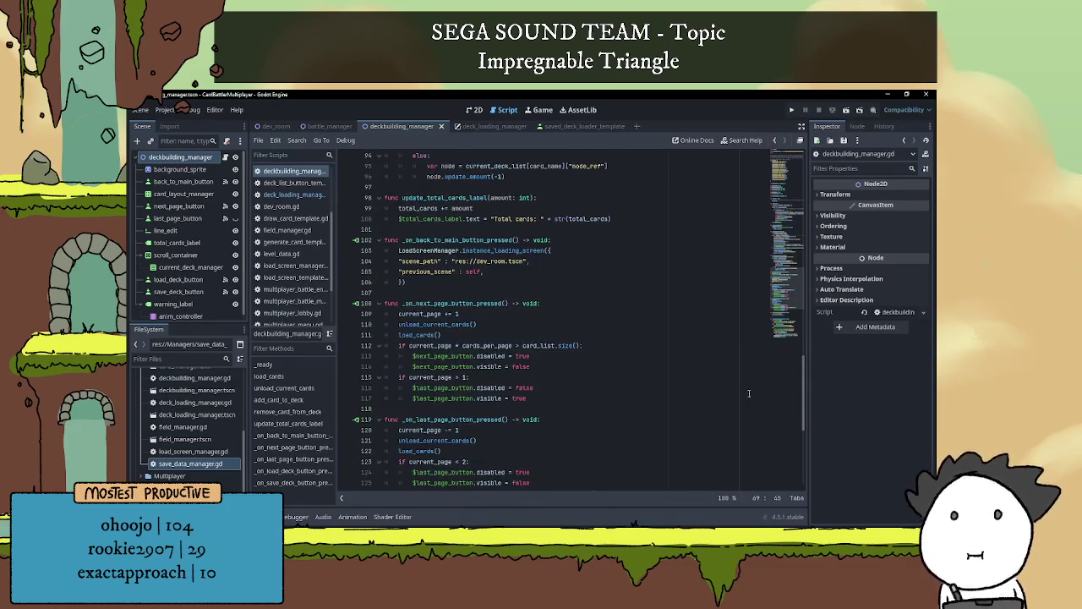
{"action": "left_click_drag", "start_coordinate": [803, 398], "coordinate": [798, 144]}
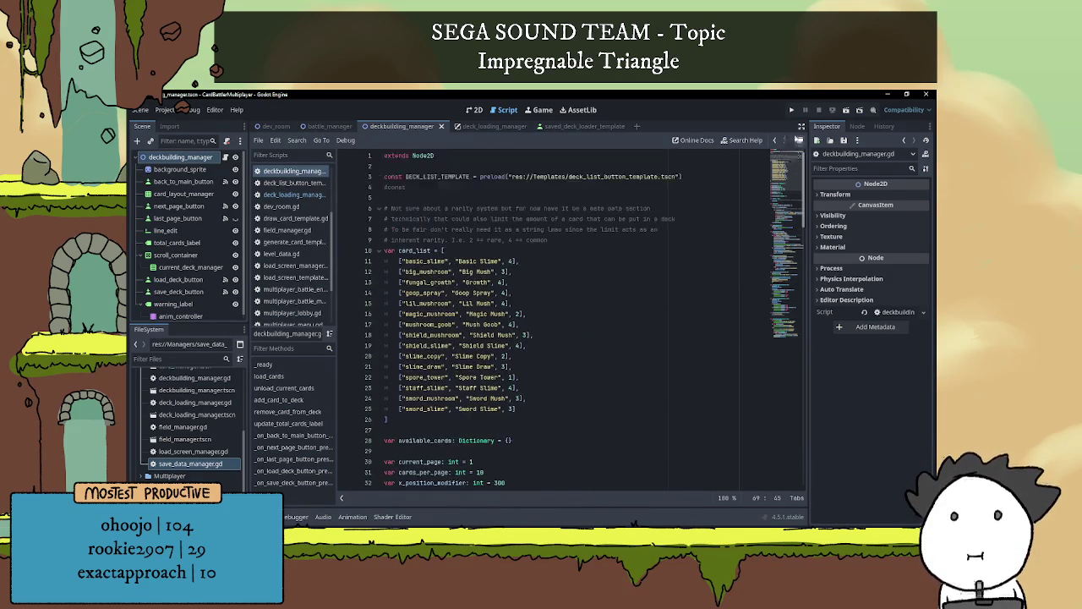
Add const DECK_LOADING_TEMPLATE = preload() with the deck_loading_manager.tscn path on line 4
{"action": "left_click", "coordinate": [387, 188]}
{"action": "type", "text": "nst "}
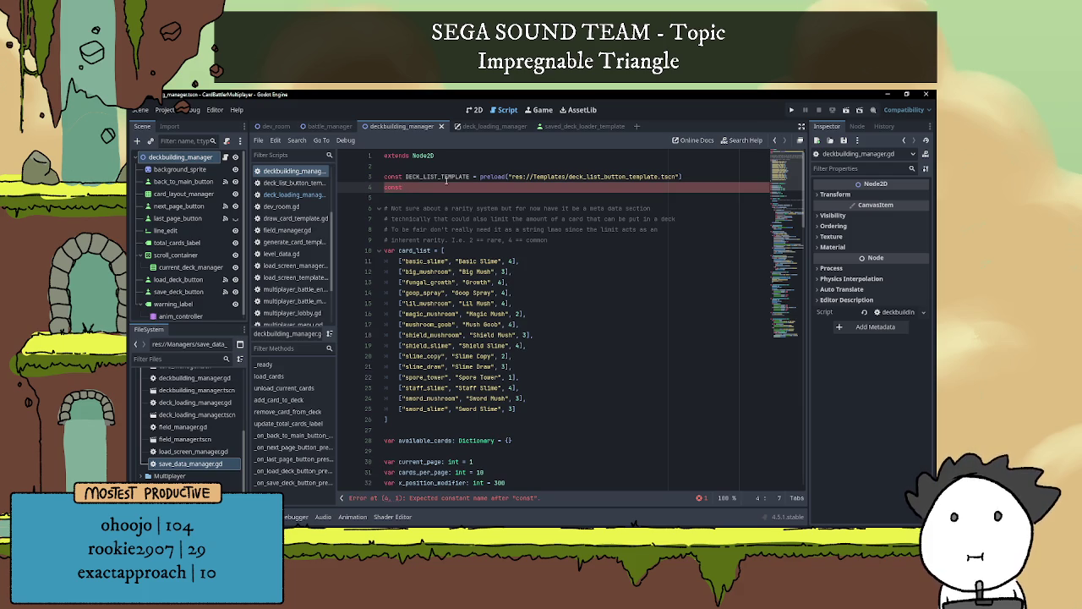
{"action": "type", "text": "DECK_L"}
{"action": "type", "text": "OADING_"}
{"action": "type", "text": "TEMPL"}
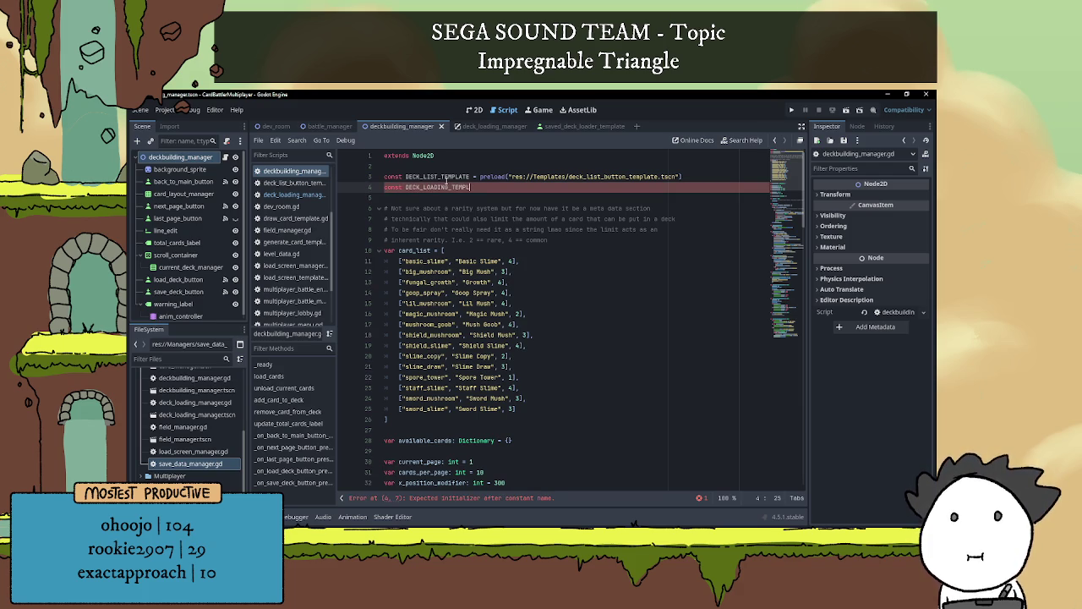
{"action": "type", "text": "ATE = preload()"}
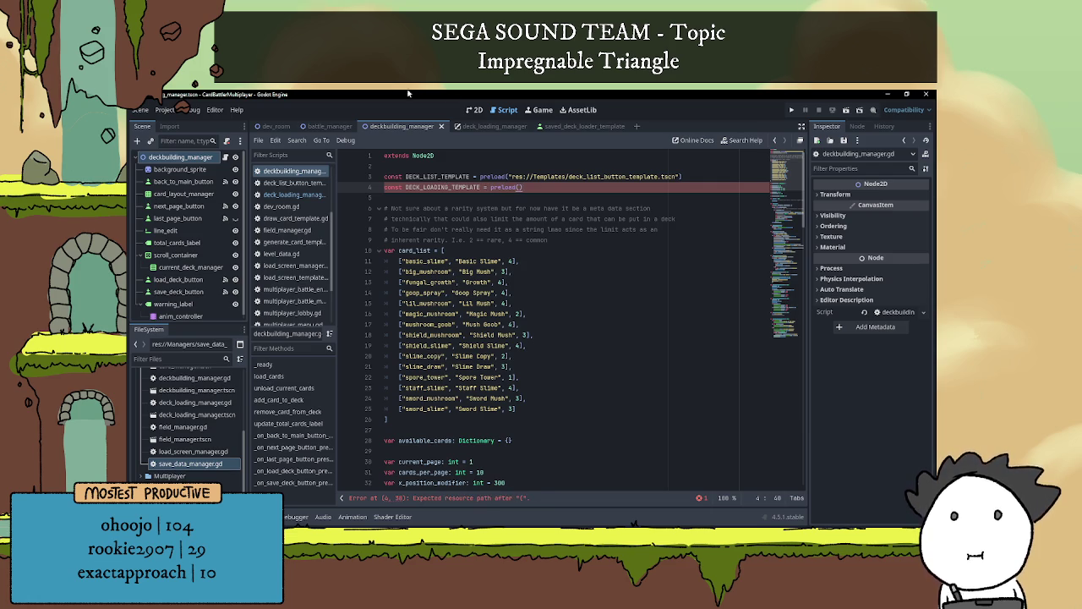
{"action": "scroll", "coordinate": [207, 459], "scroll_direction": "up", "scroll_amount": 1}
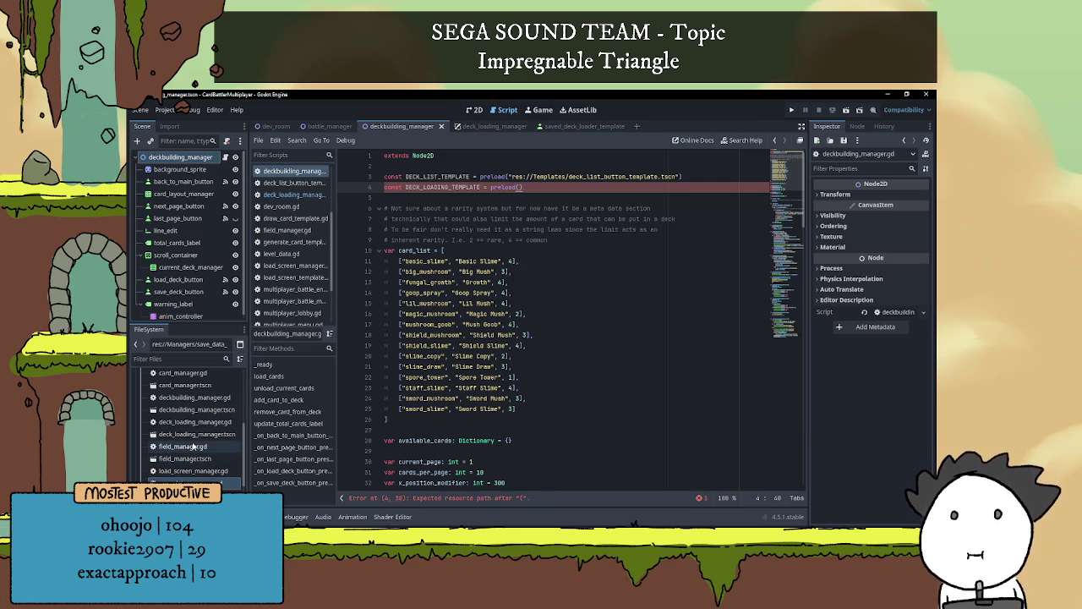
{"action": "mouse_move", "coordinate": [197, 434]}
{"action": "left_mouse_down"}
{"action": "mouse_move", "coordinate": [406, 394]}
{"action": "mouse_move", "coordinate": [521, 188]}
{"action": "left_mouse_up"}
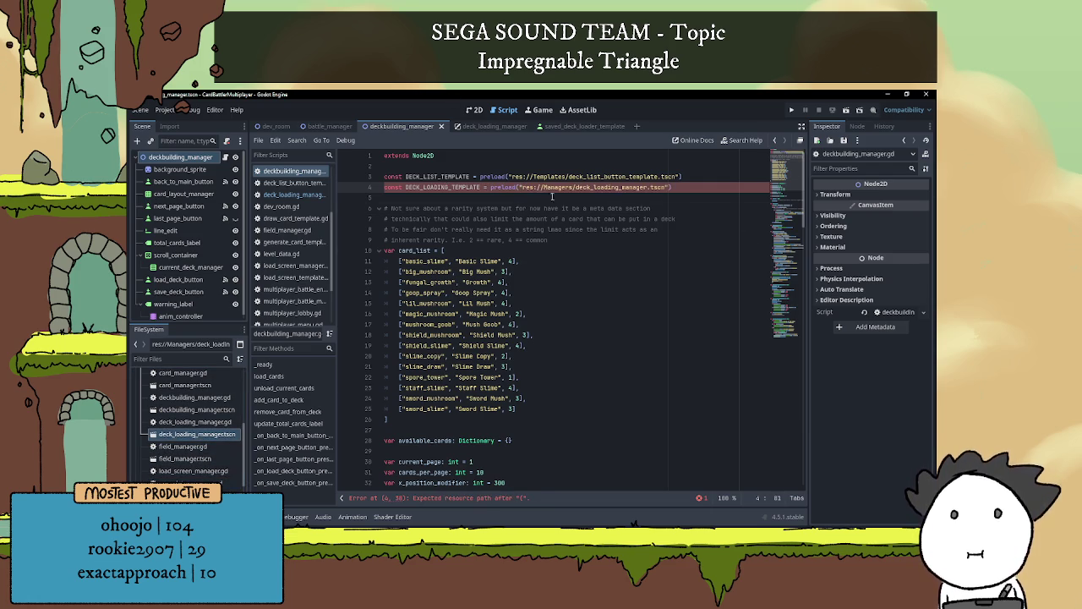
{"action": "left_click", "coordinate": [549, 197]}
{"action": "scroll", "coordinate": [625, 247], "scroll_direction": "down", "scroll_amount": 20}
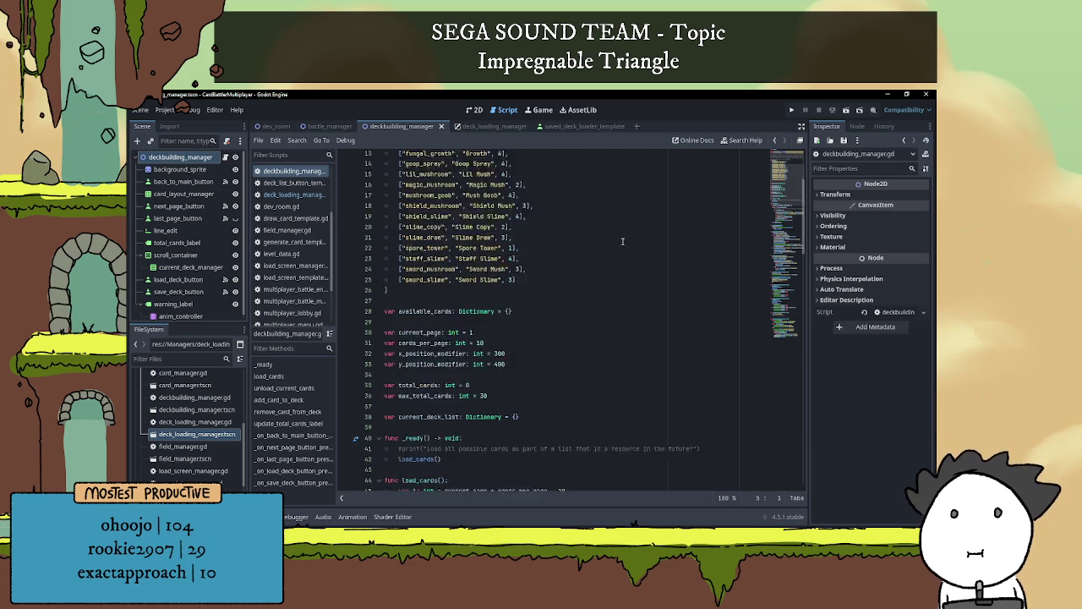
{"action": "scroll", "coordinate": [550, 294], "scroll_direction": "down", "scroll_amount": 12}
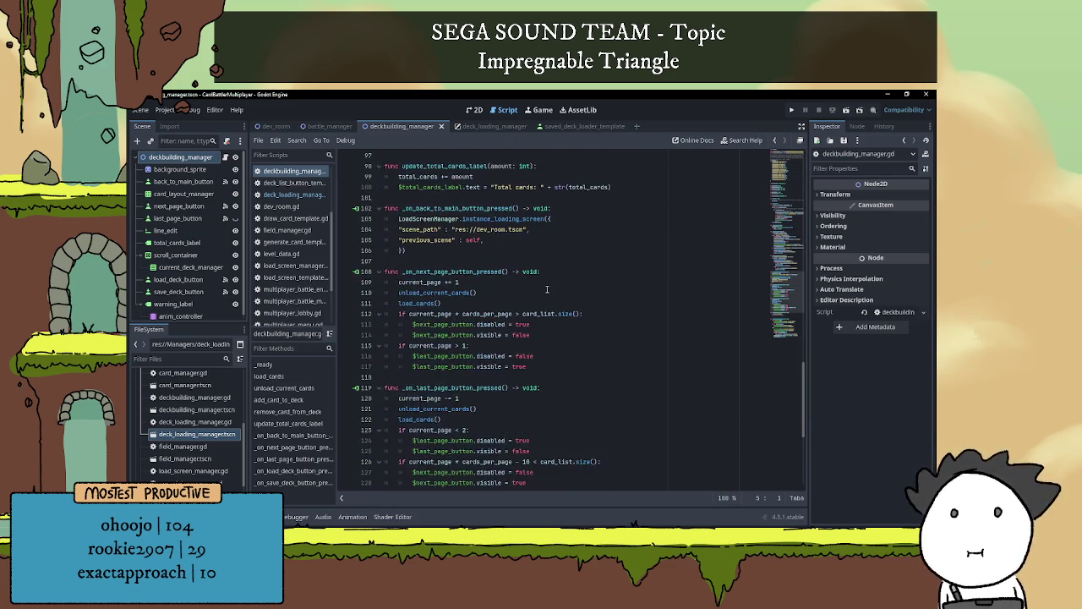
{"action": "left_click", "coordinate": [477, 302]}
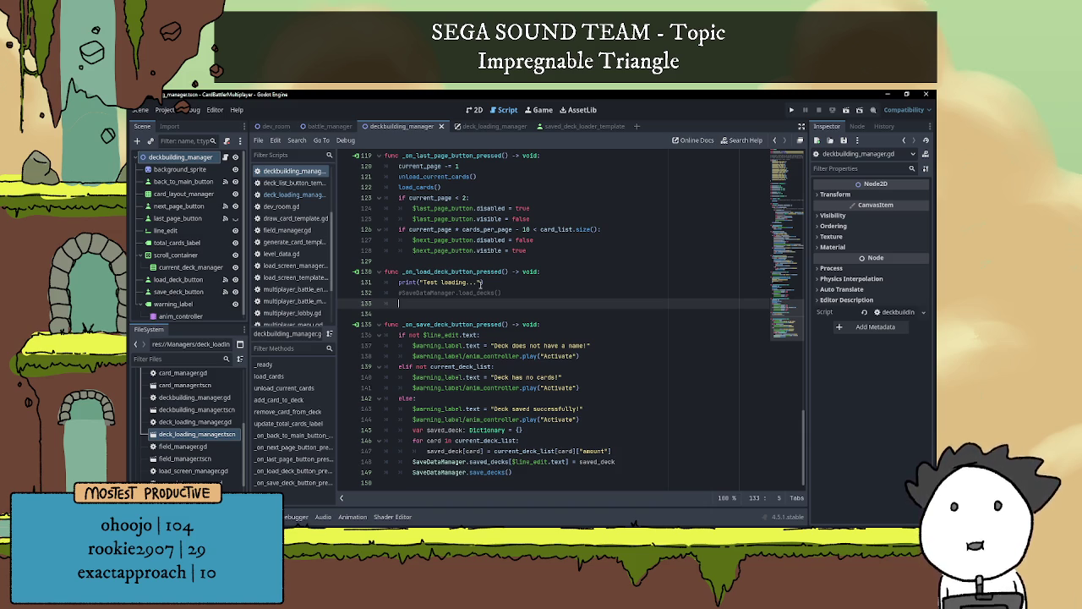
Instantiate DECK_LOADING_TEMPLATE as deck_loader, call add_child(deck_loader) in the load handler, and save
{"action": "type", "text": "var deck"}
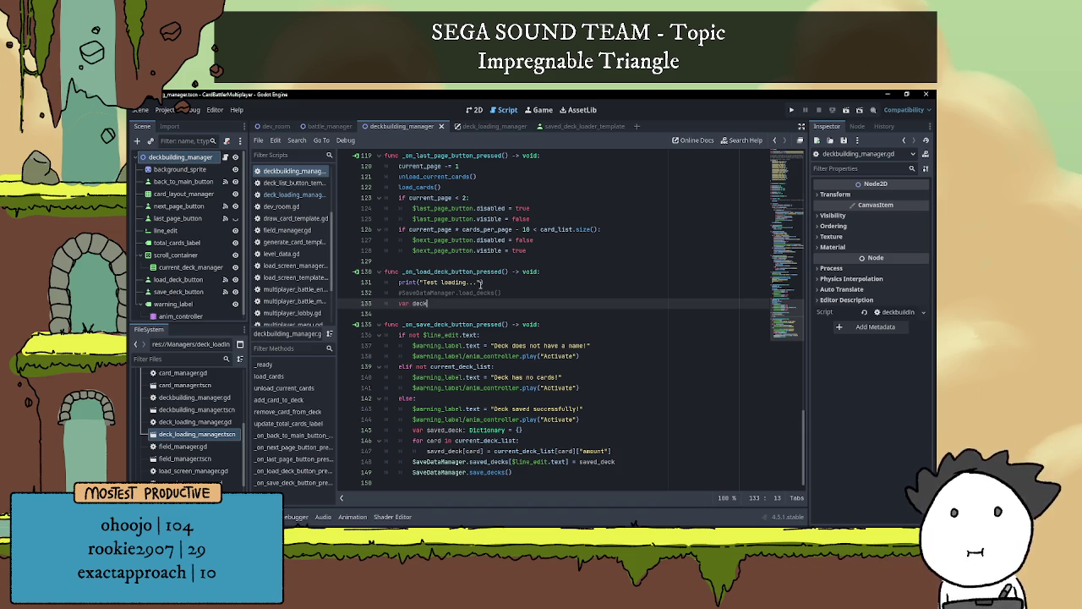
{"action": "type", "text": "_load"}
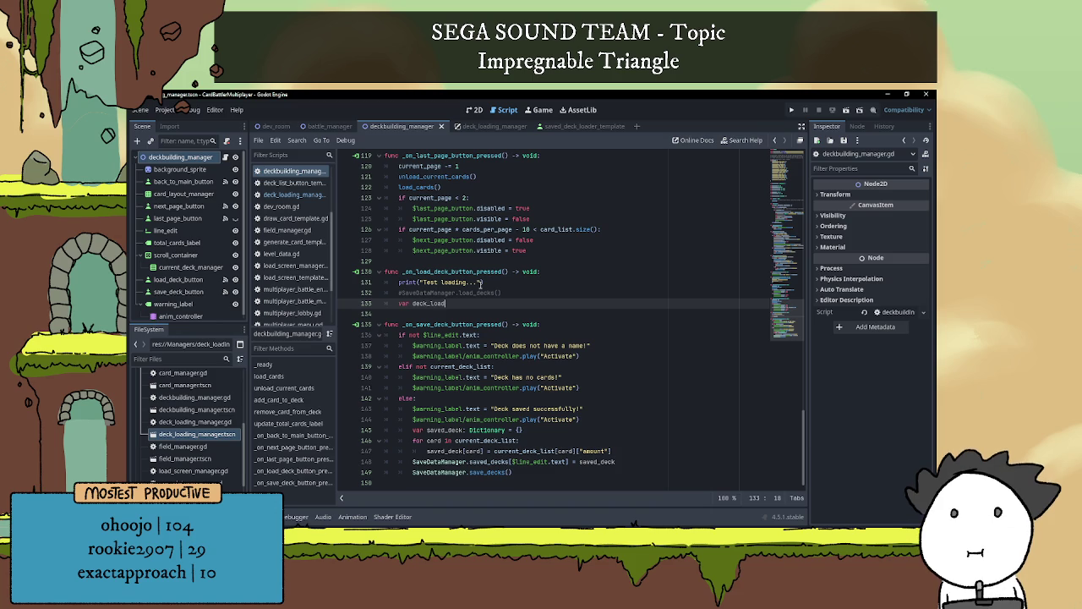
{"action": "type", "text": "er = "}
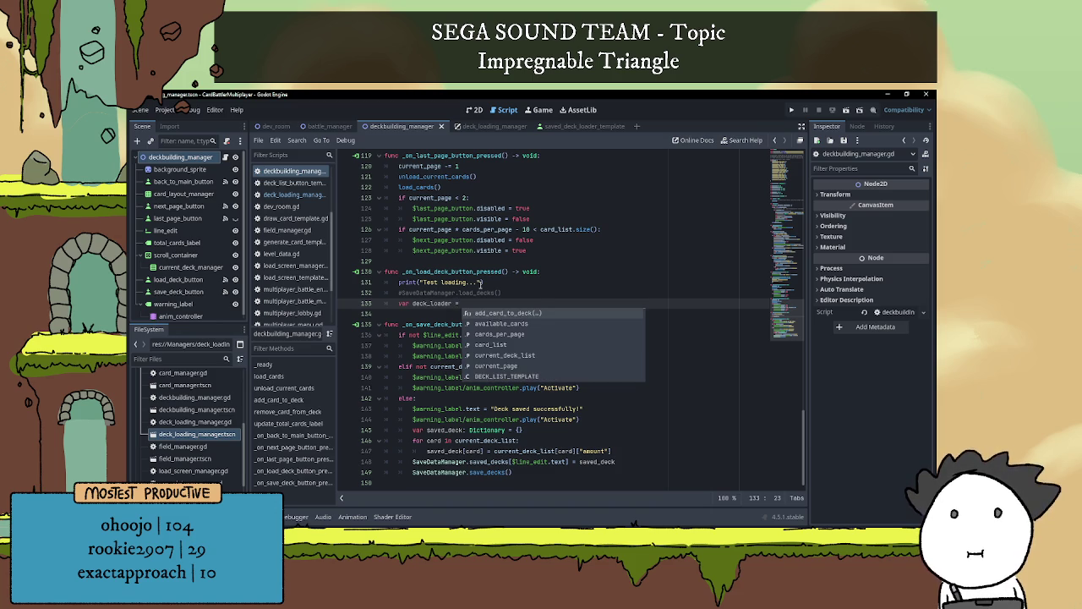
{"action": "type", "text": "DECK"}
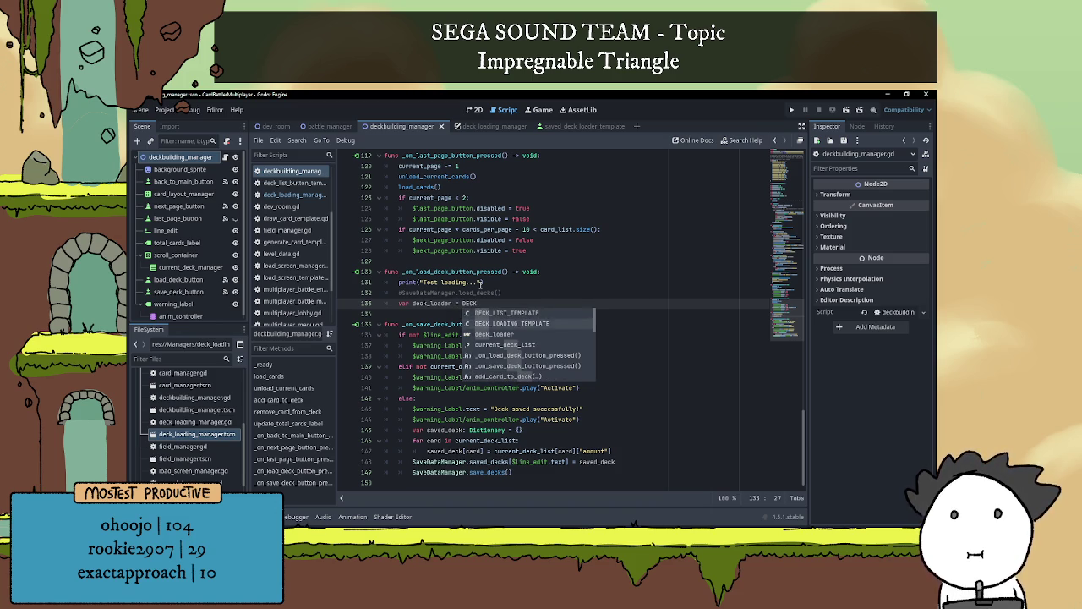
{"action": "type", "text": "_LOADING_TEMPLATE.instantiate()"}
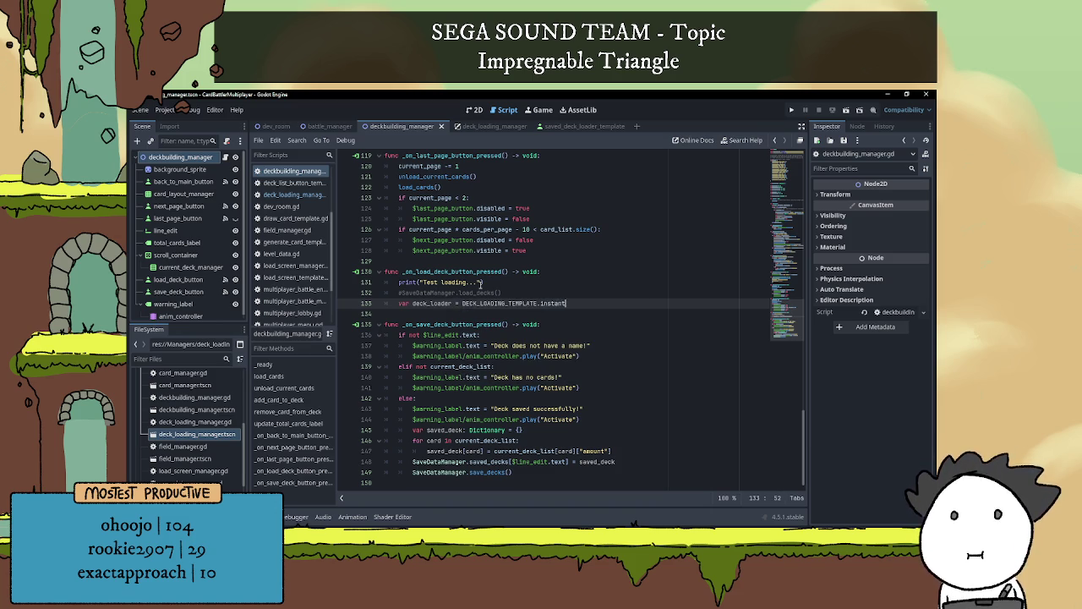
{"action": "key", "text": "Return"}
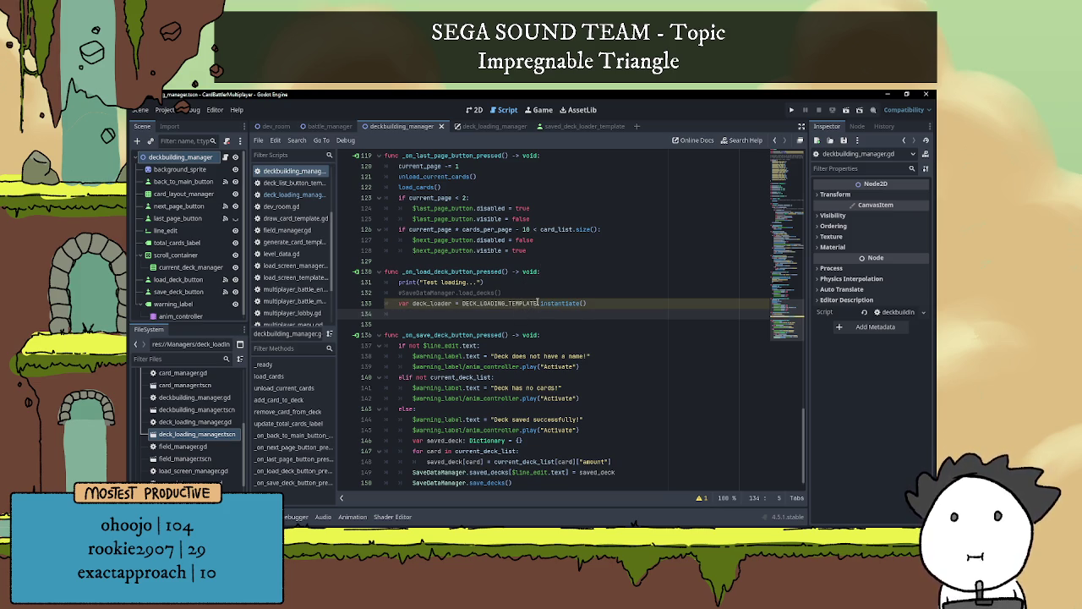
{"action": "mouse_move", "coordinate": [537, 301]}
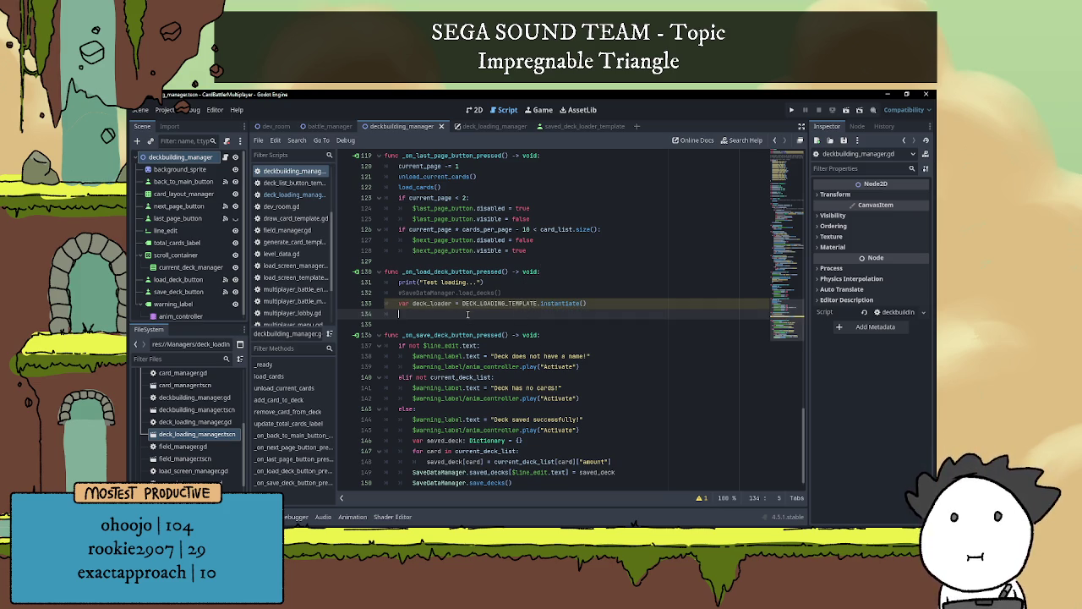
{"action": "type", "text": "add"}
{"action": "key", "text": "Down"}
{"action": "key", "text": "Return"}
{"action": "type", "text": "deck_"}
{"action": "key", "text": "Return"}
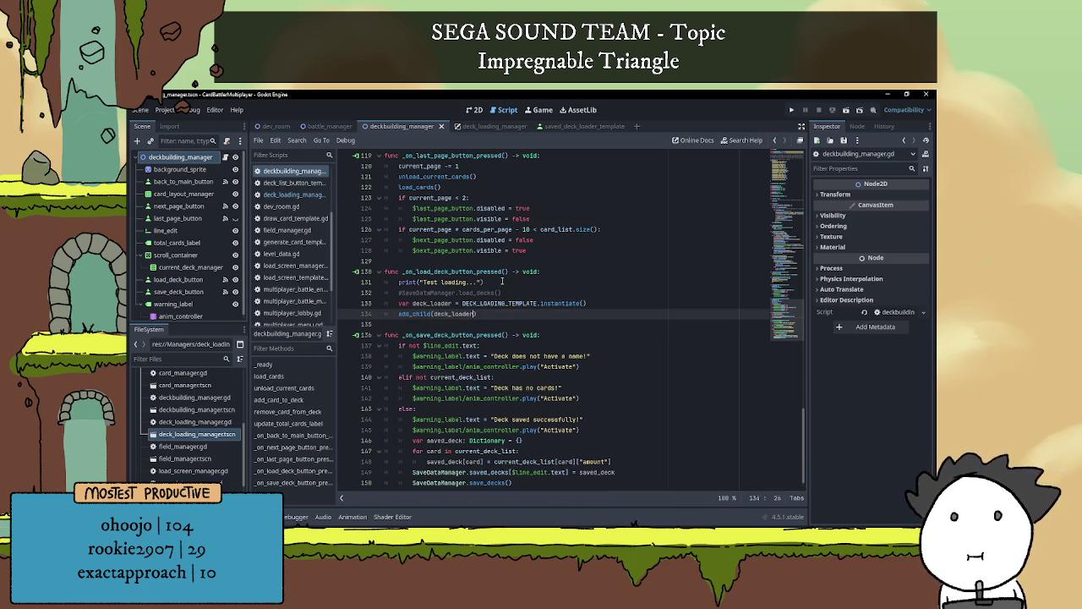
{"action": "left_click", "coordinate": [531, 293]}
{"action": "key", "text": "ctrl+s"}
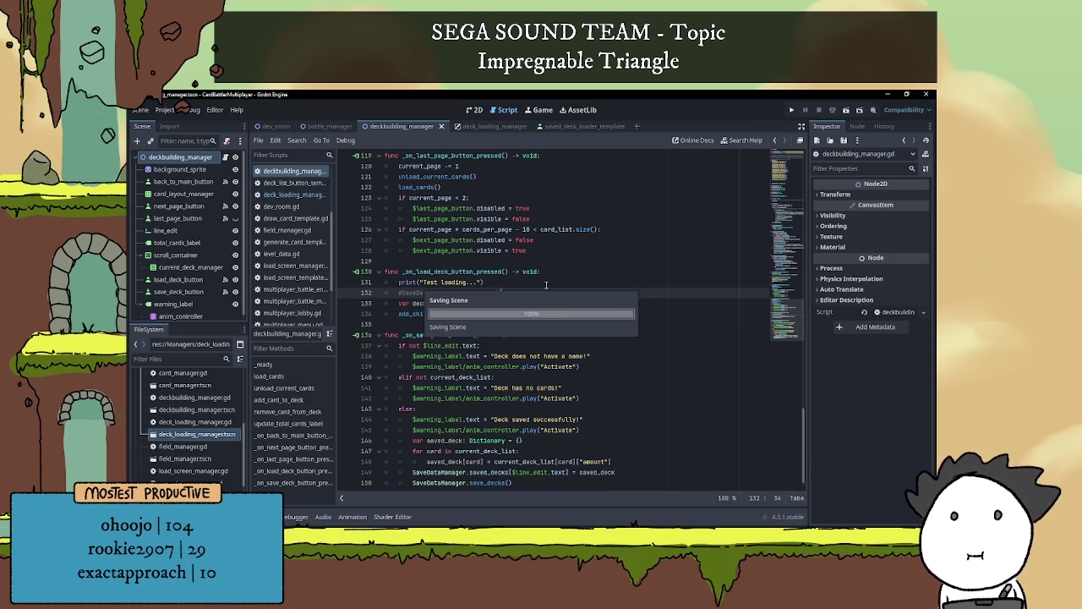
{"action": "left_click", "coordinate": [539, 310]}
{"action": "key", "text": "F6"}
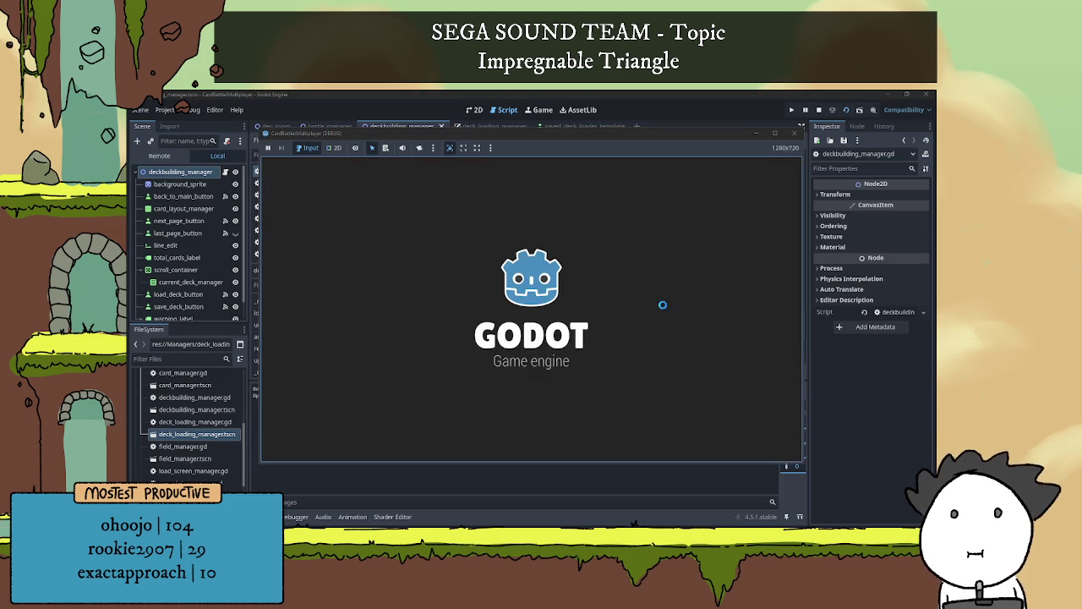
{"action": "left_click", "coordinate": [709, 436]}
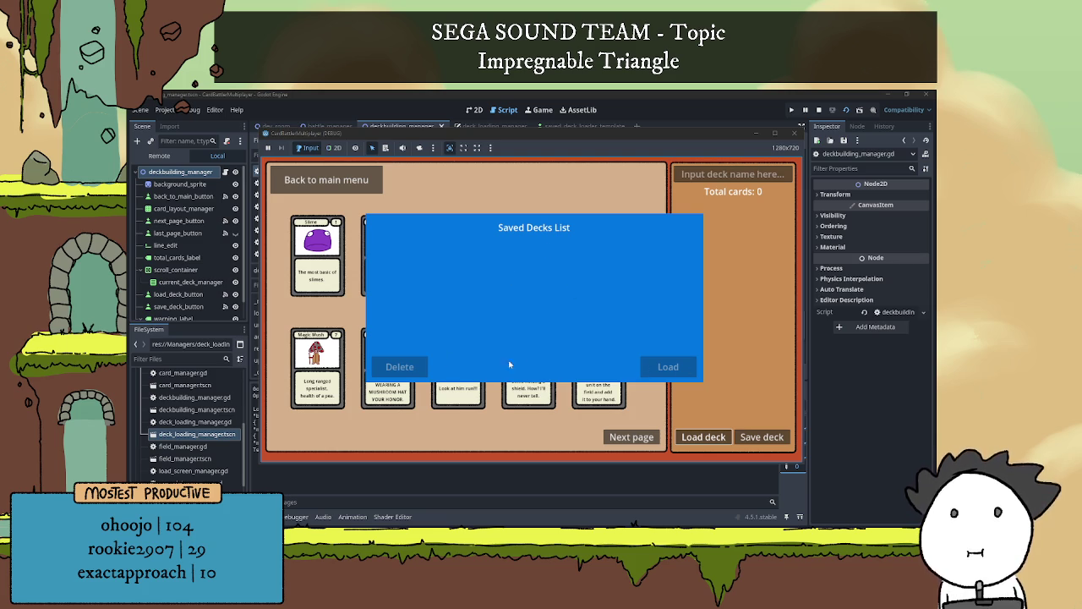
{"action": "key", "text": "F8"}
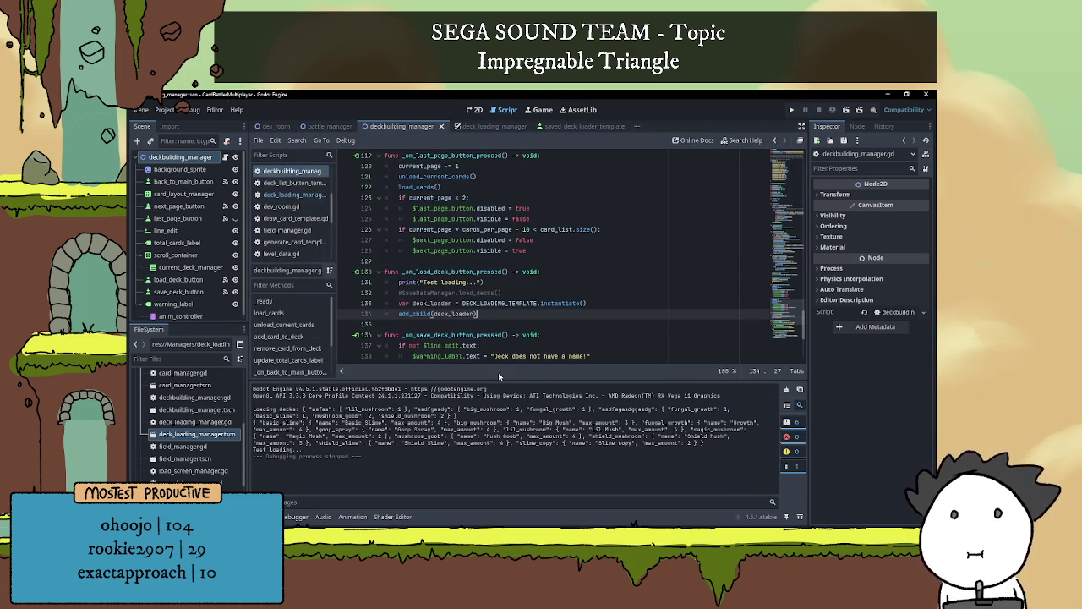
{"action": "left_click", "coordinate": [833, 110]}
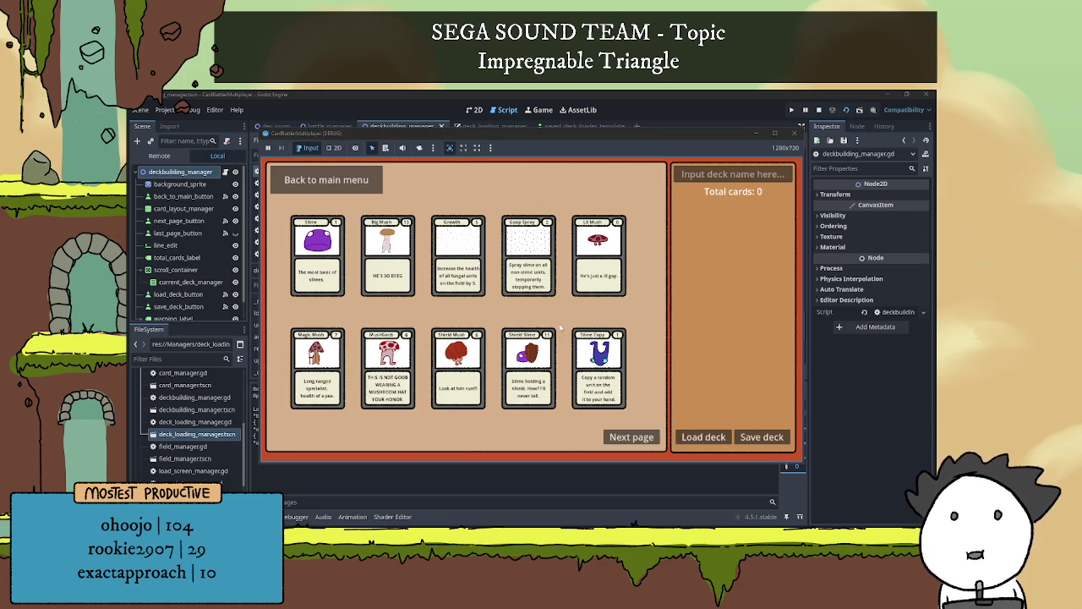
{"action": "left_click", "coordinate": [705, 438]}
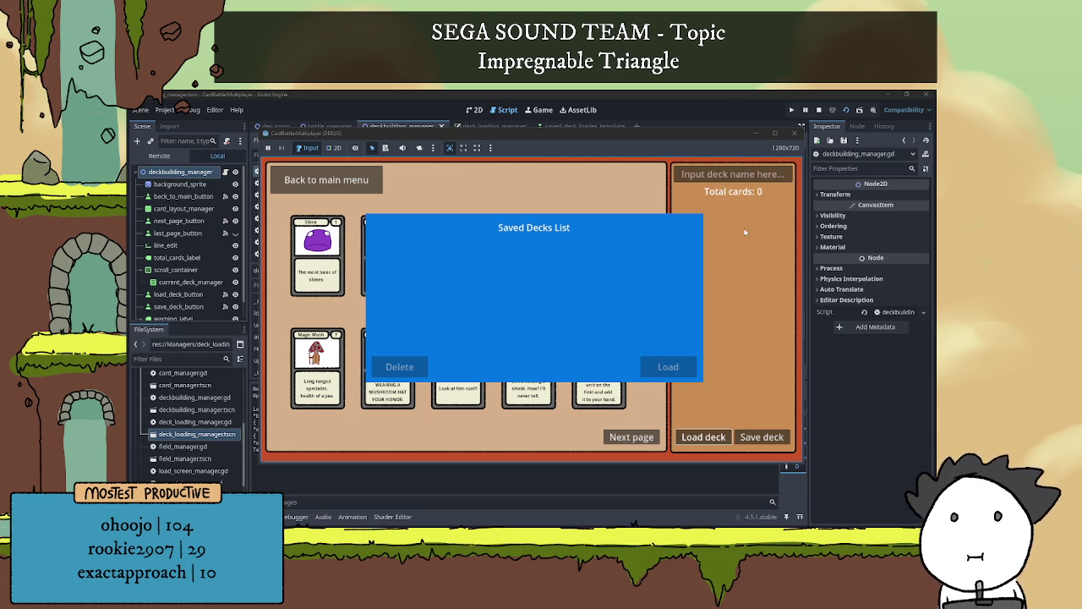
{"action": "left_click", "coordinate": [818, 111]}
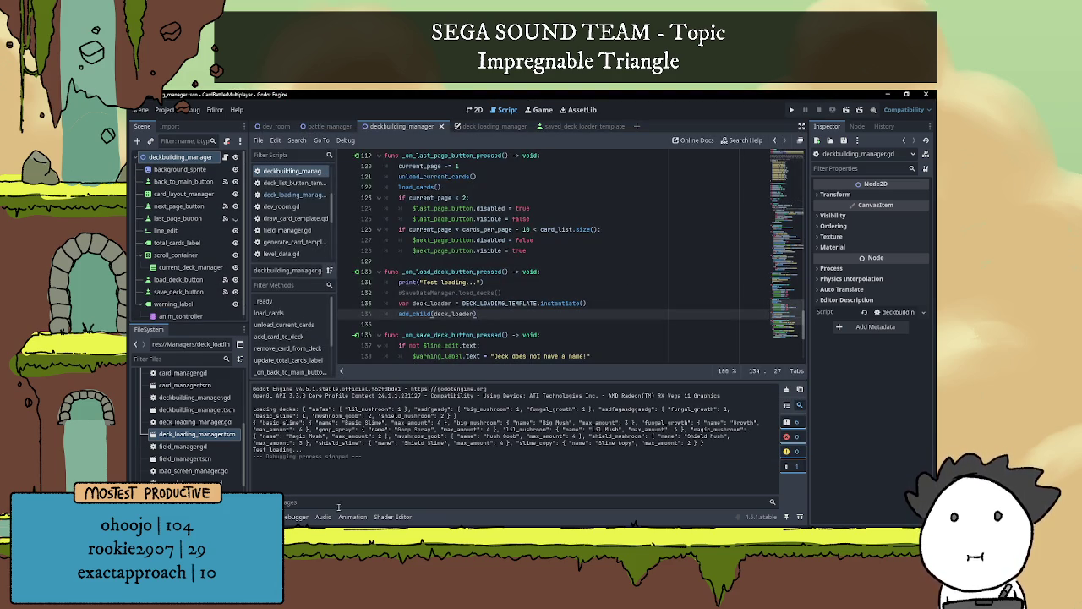
{"action": "left_click", "coordinate": [309, 517]}
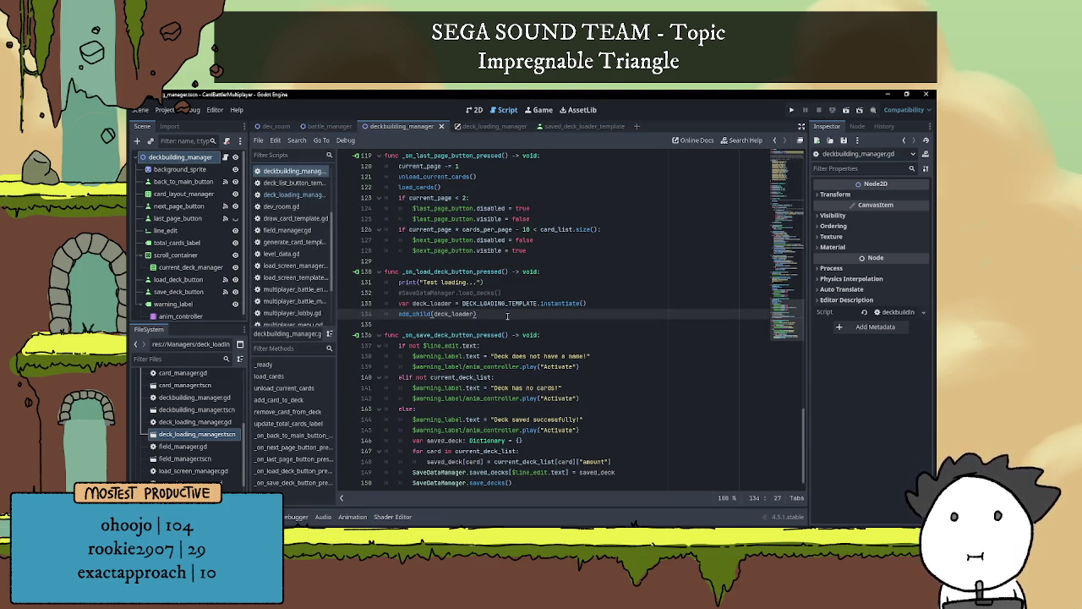
Make the block_mouse_input overlay colour semi-transparent black
{"action": "left_click", "coordinate": [486, 126]}
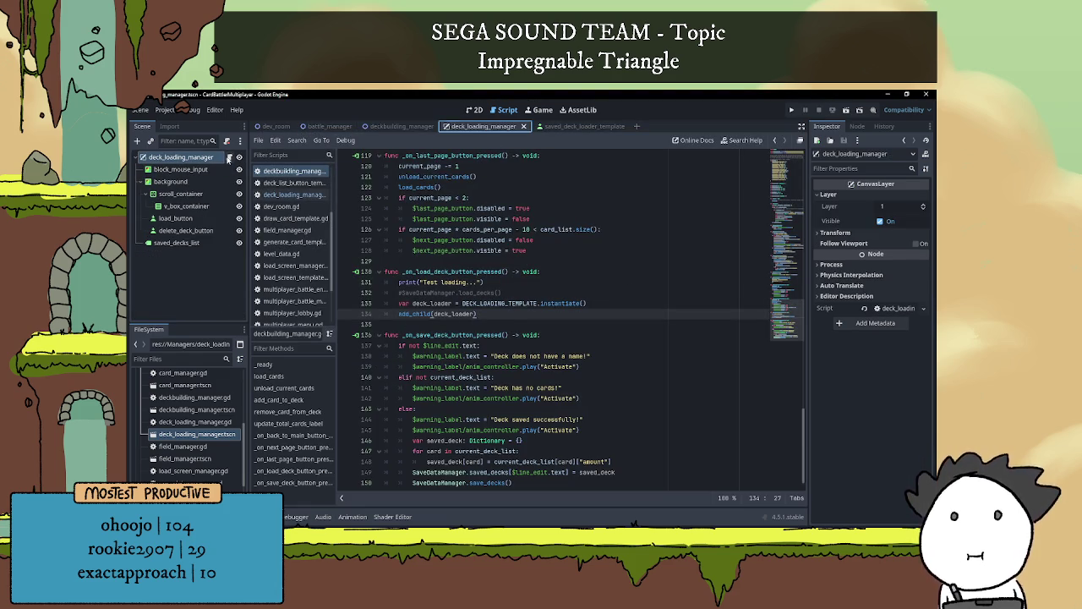
{"action": "left_click", "coordinate": [474, 109]}
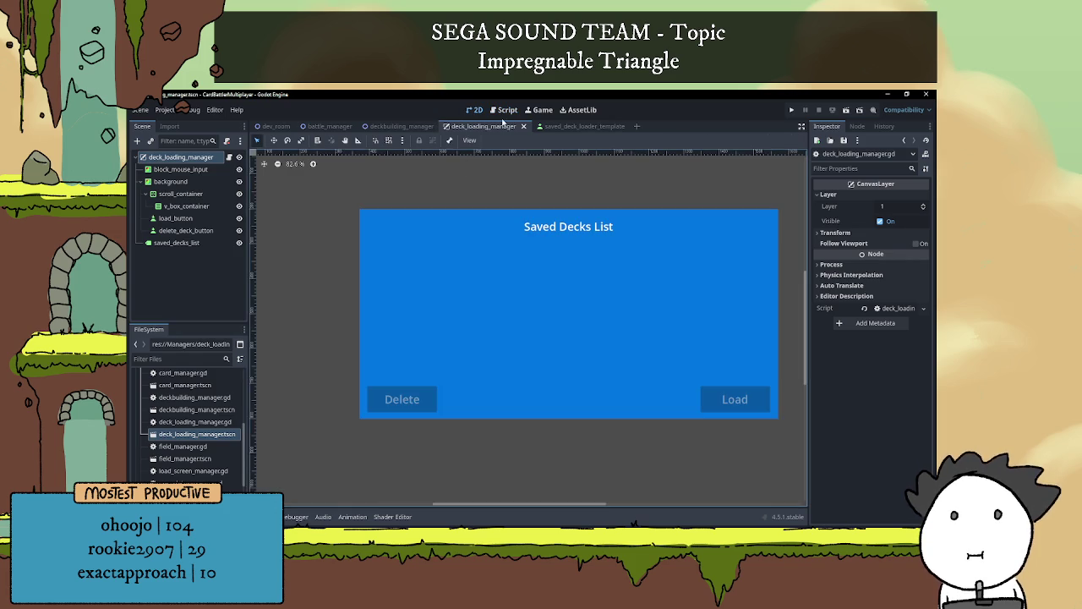
{"action": "scroll", "coordinate": [541, 269], "scroll_direction": "up", "scroll_amount": 3}
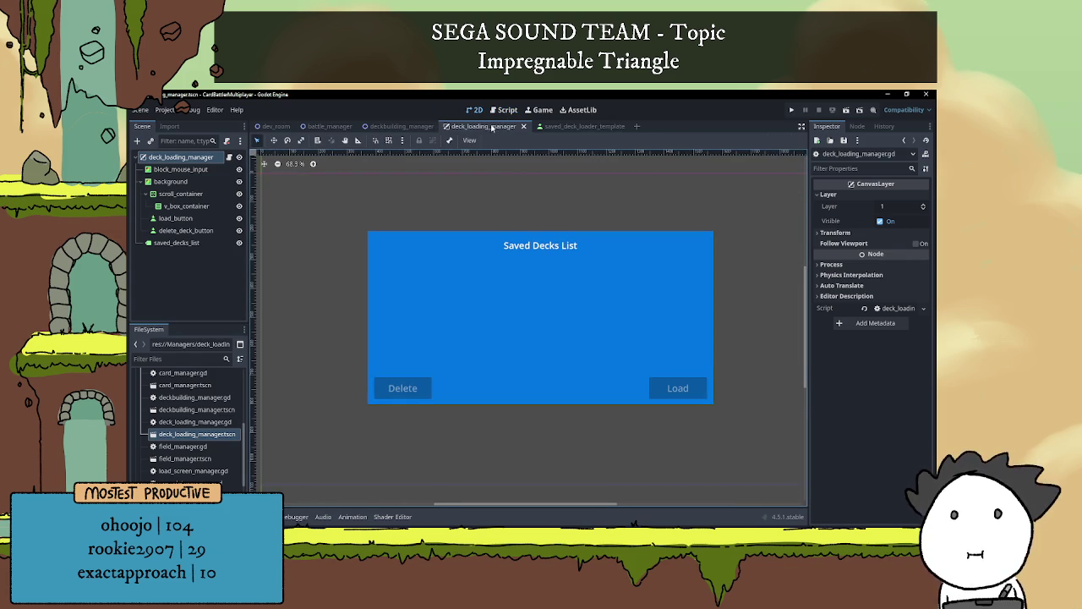
{"action": "left_click", "coordinate": [177, 170]}
{"action": "left_click", "coordinate": [892, 196]}
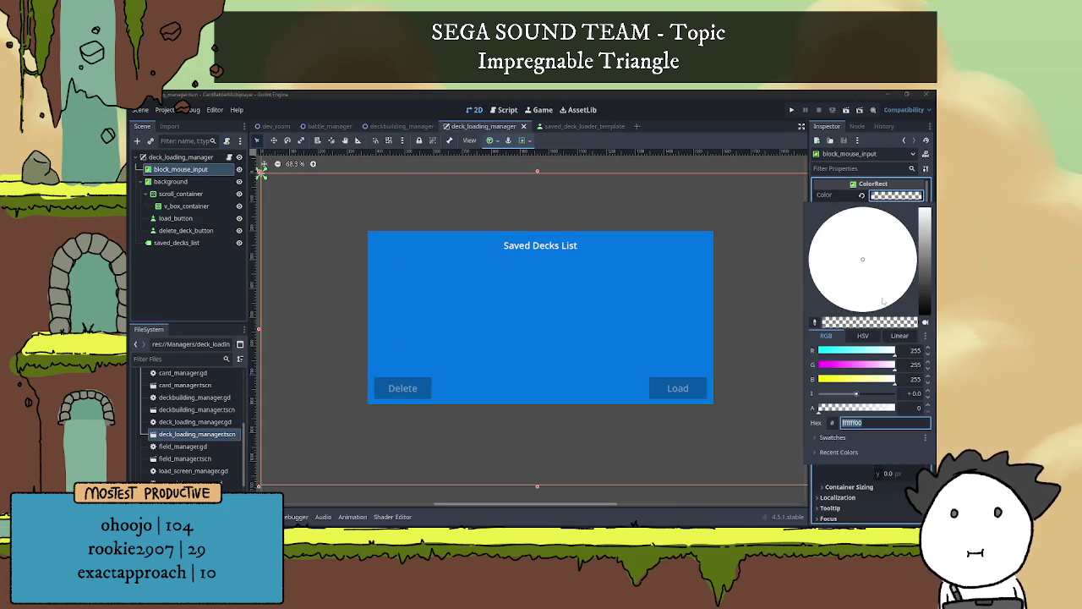
{"action": "left_click_drag", "start_coordinate": [928, 265], "coordinate": [927, 314]}
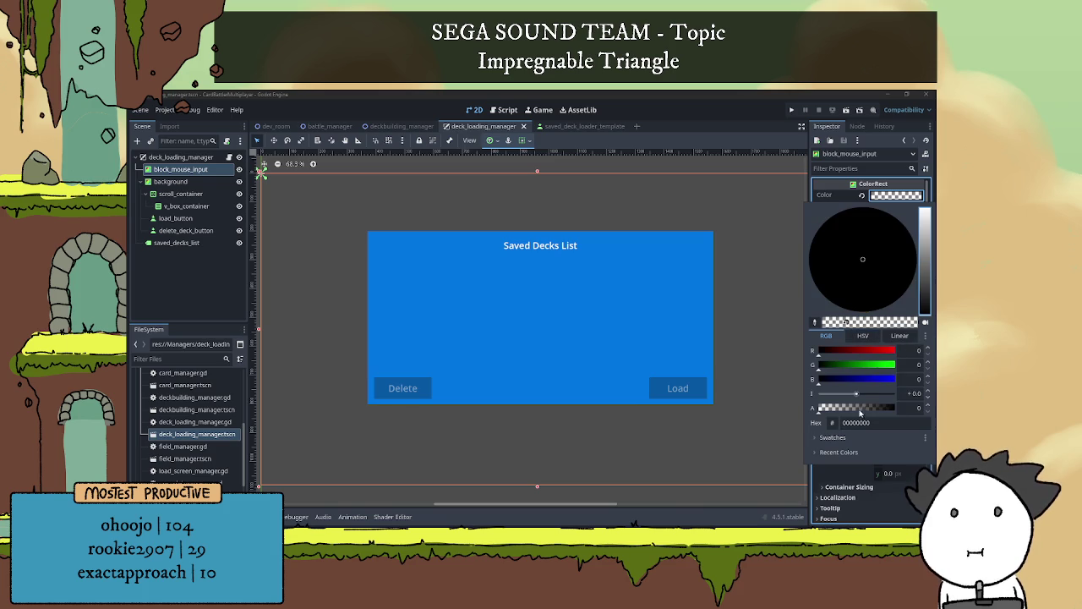
{"action": "left_click_drag", "start_coordinate": [847, 412], "coordinate": [842, 412]}
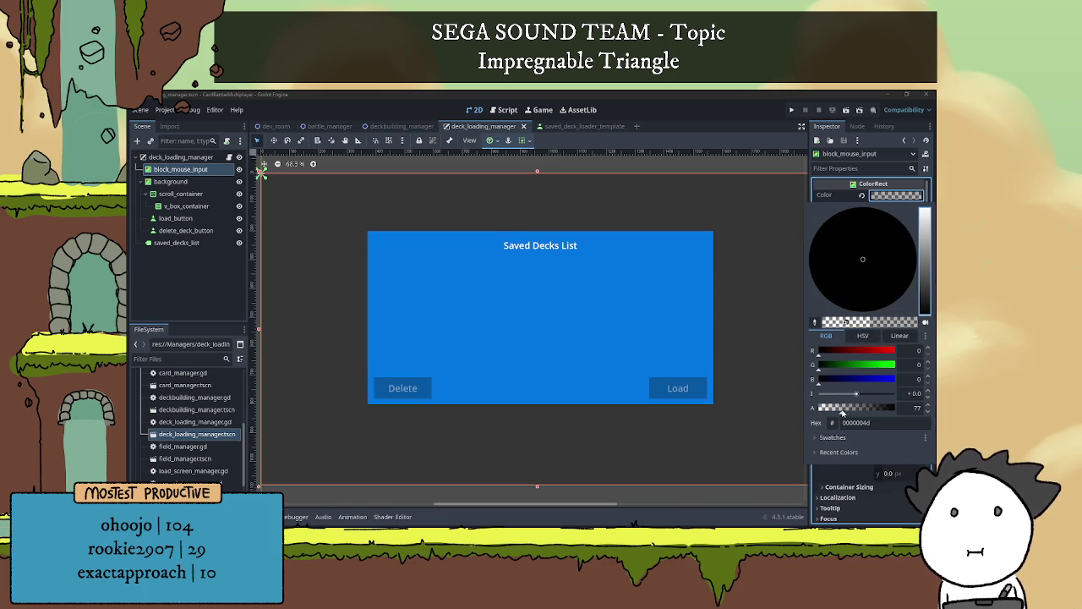
{"action": "left_click", "coordinate": [708, 165]}
{"action": "scroll", "coordinate": [668, 194], "scroll_direction": "down", "scroll_amount": 3}
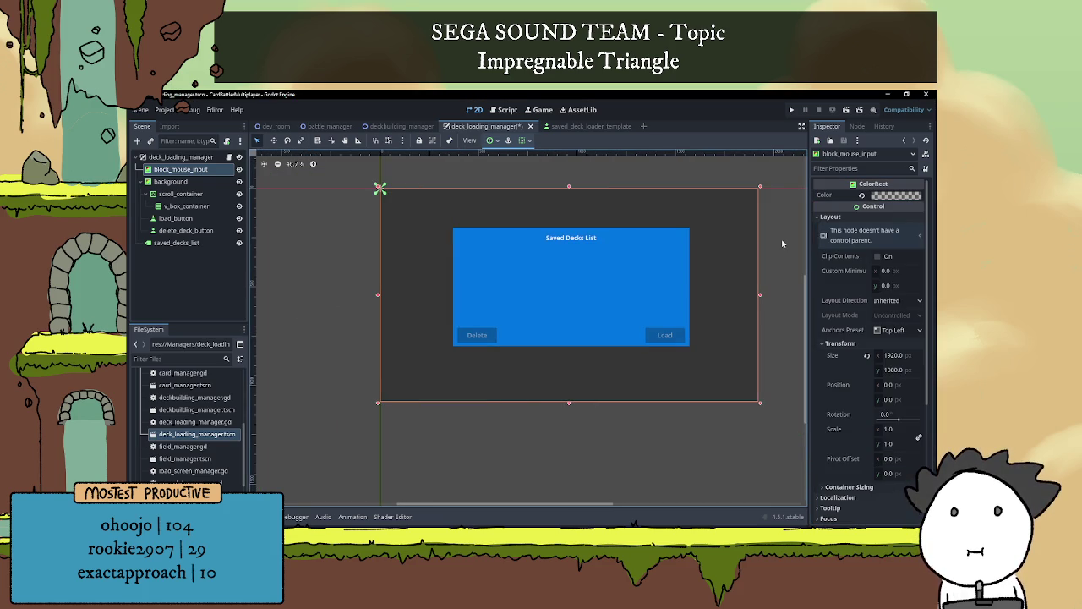
{"action": "left_click", "coordinate": [781, 244]}
Set the background panel's x position to 300
{"action": "scroll", "coordinate": [597, 262], "scroll_direction": "up", "scroll_amount": 2}
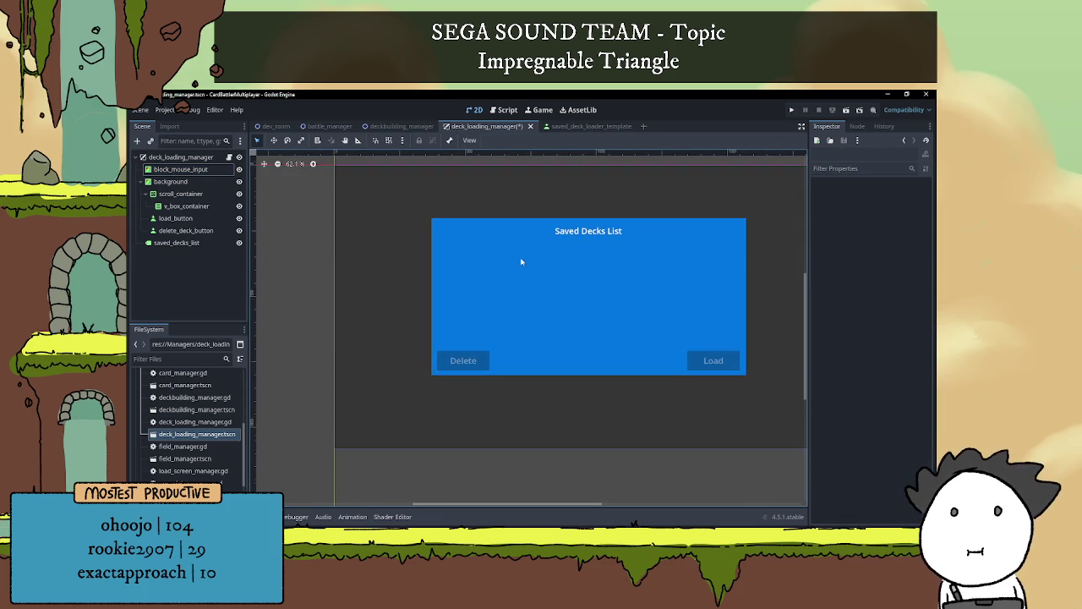
{"action": "left_click", "coordinate": [579, 277]}
{"action": "left_click", "coordinate": [688, 236]}
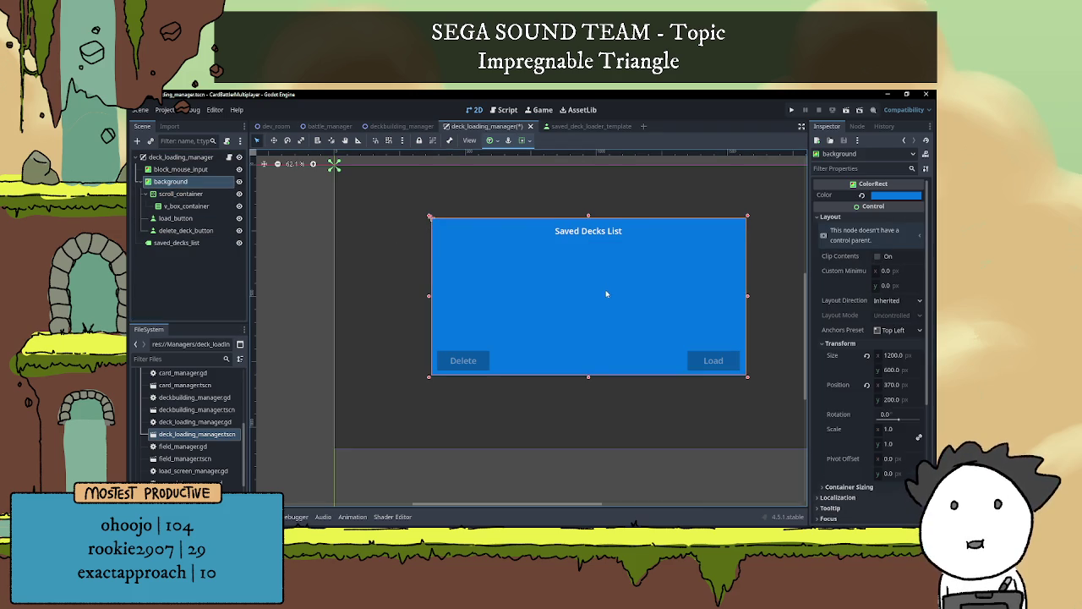
{"action": "scroll", "coordinate": [626, 304], "scroll_direction": "right", "scroll_amount": 2}
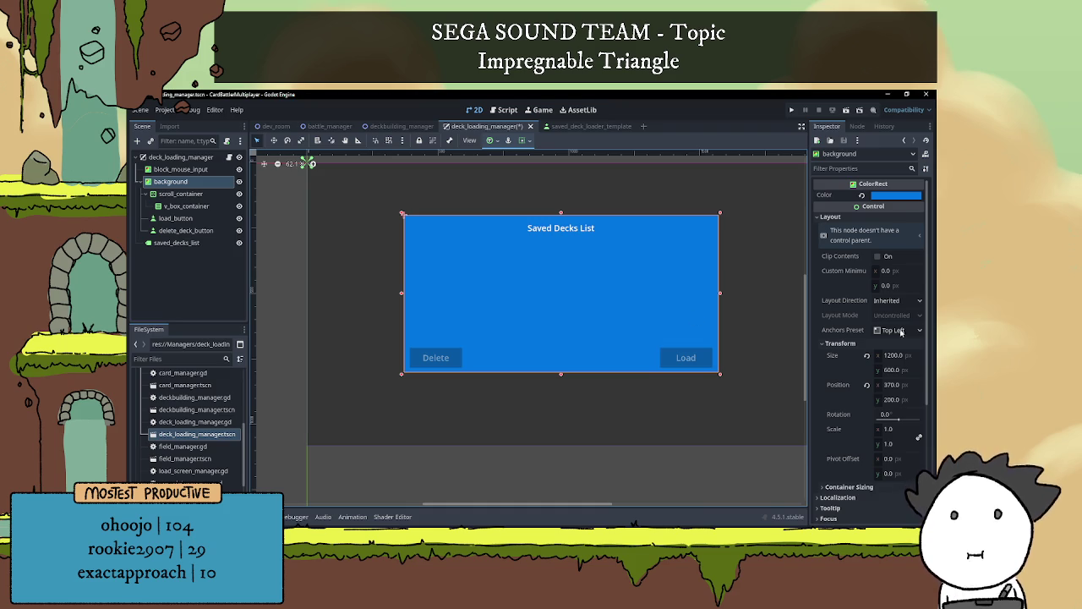
{"action": "left_click", "coordinate": [894, 359]}
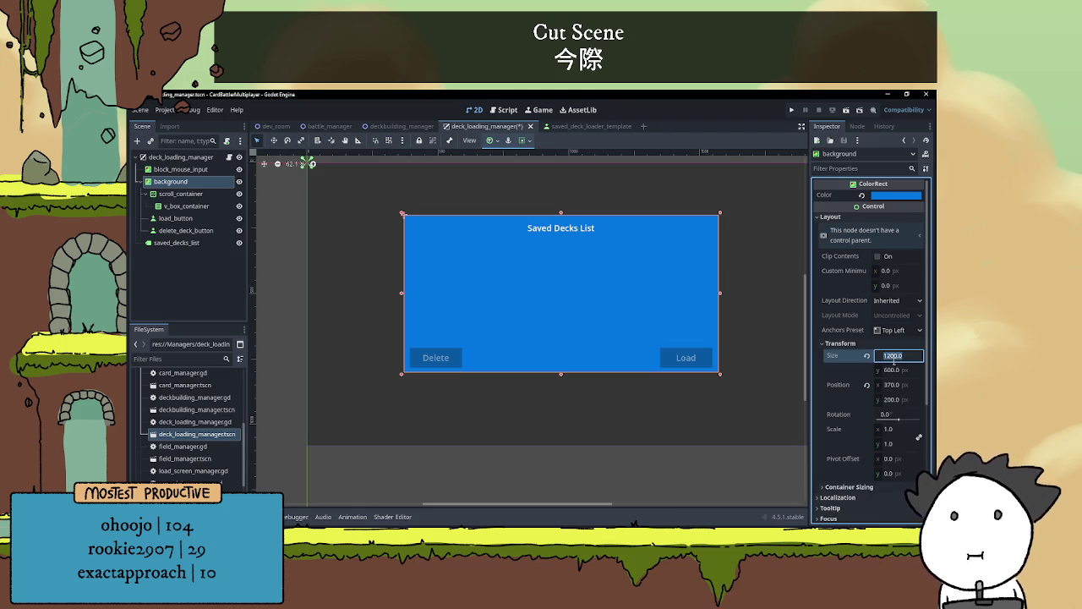
{"action": "left_click", "coordinate": [890, 387]}
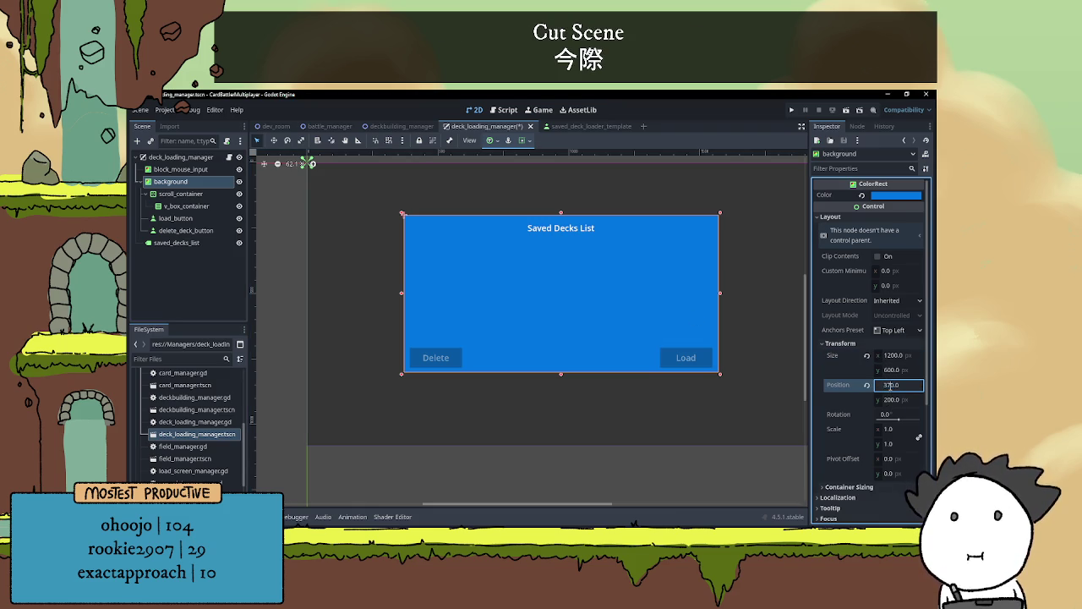
{"action": "scroll", "coordinate": [736, 344], "scroll_direction": "down", "scroll_amount": 1}
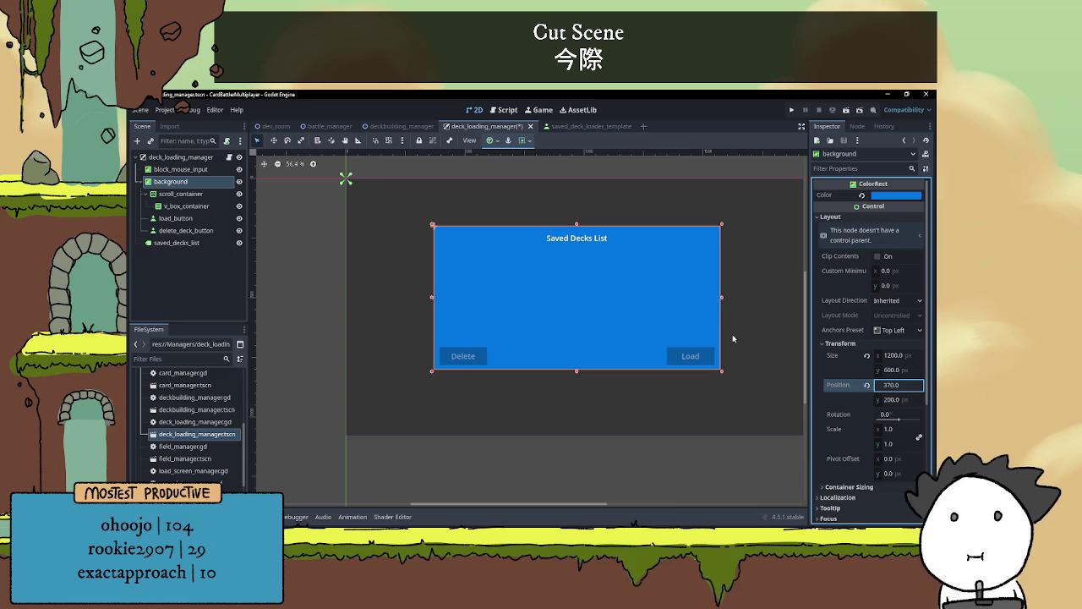
{"action": "left_click_drag", "start_coordinate": [749, 327], "coordinate": [745, 324]}
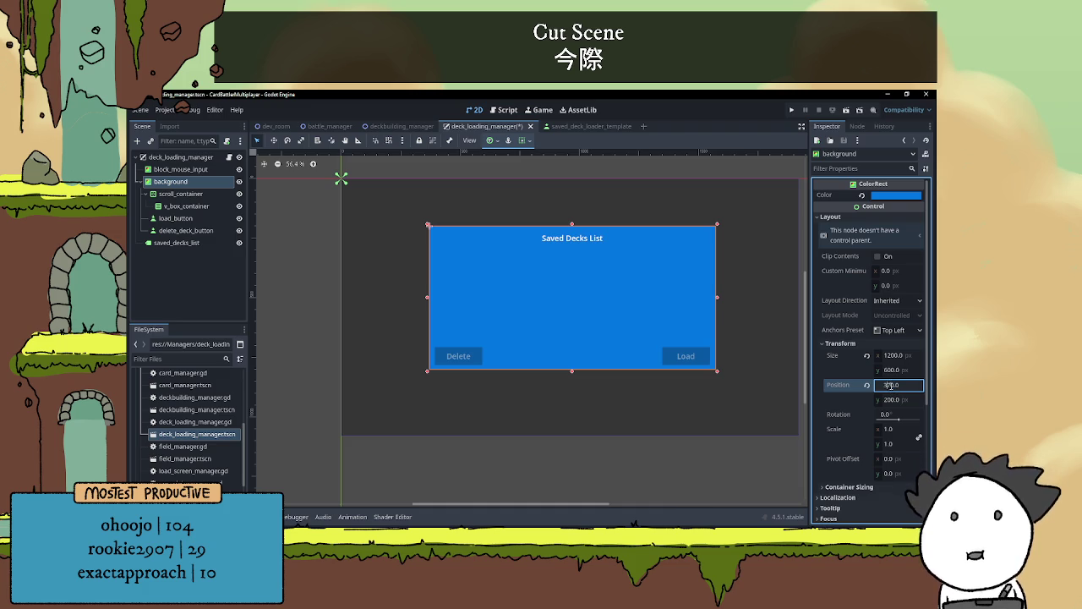
{"action": "key", "text": "BackSpace"}
{"action": "type", "text": "0"}
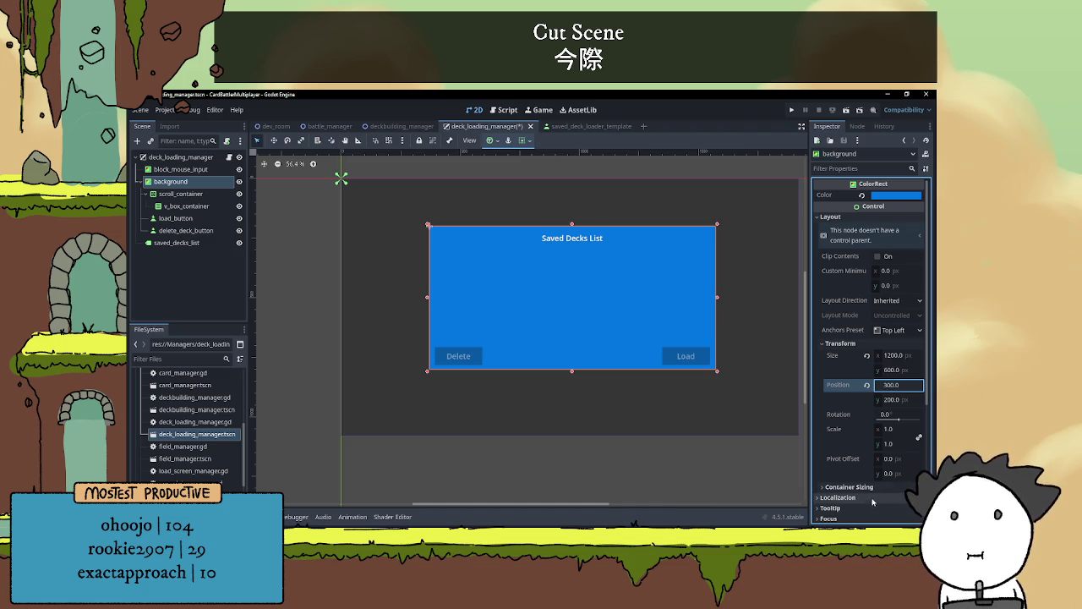
{"action": "key", "text": "Return"}
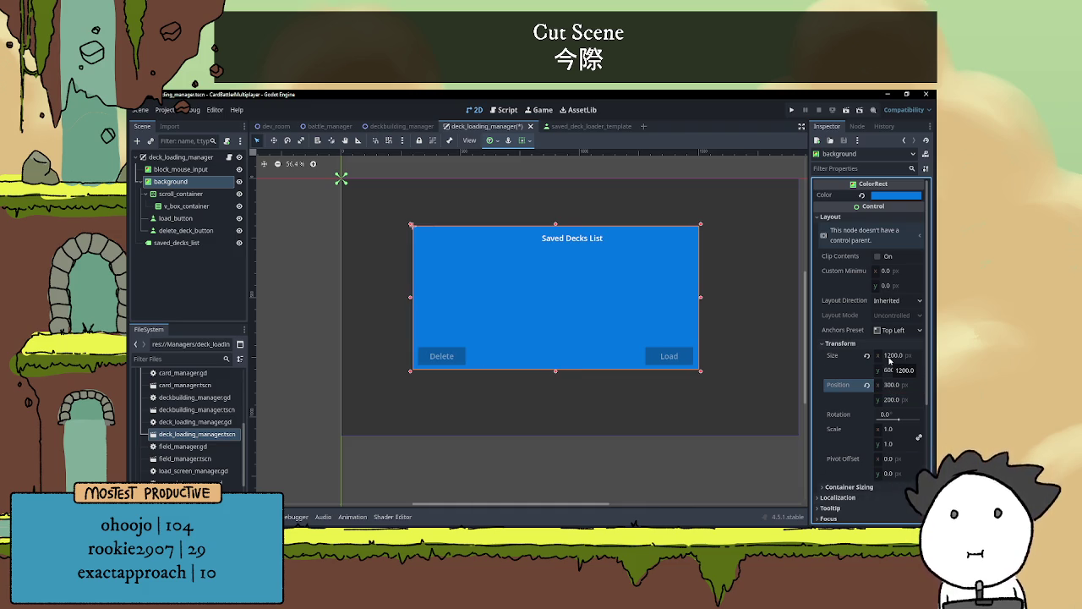
Change the background panel's x position to 360 and save the deck loading scene
{"action": "left_click", "coordinate": [890, 384]}
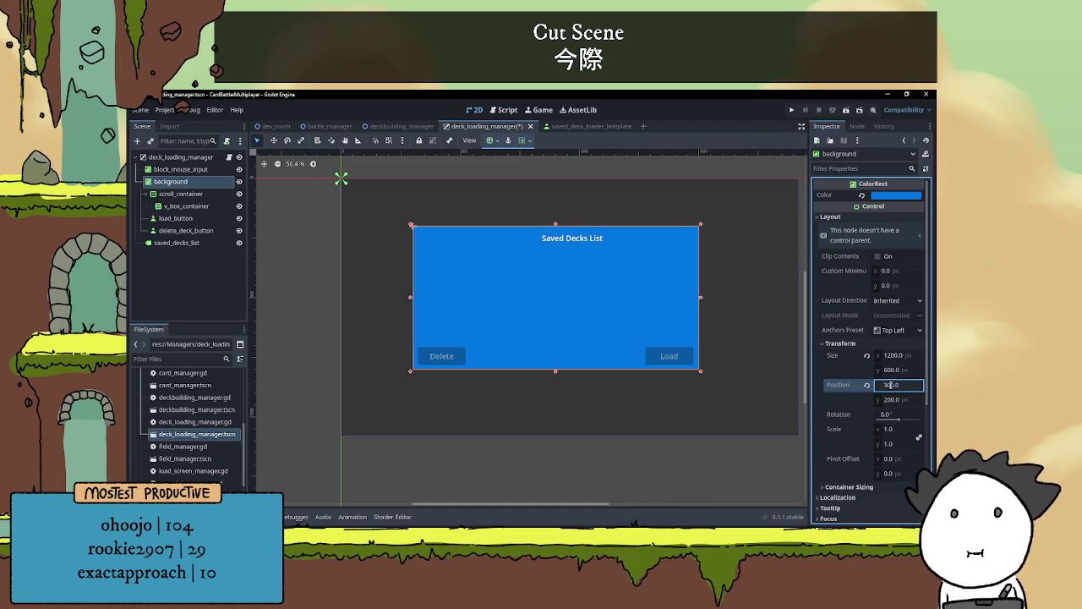
{"action": "double_click", "coordinate": [902, 383]}
{"action": "type", "text": "350"}
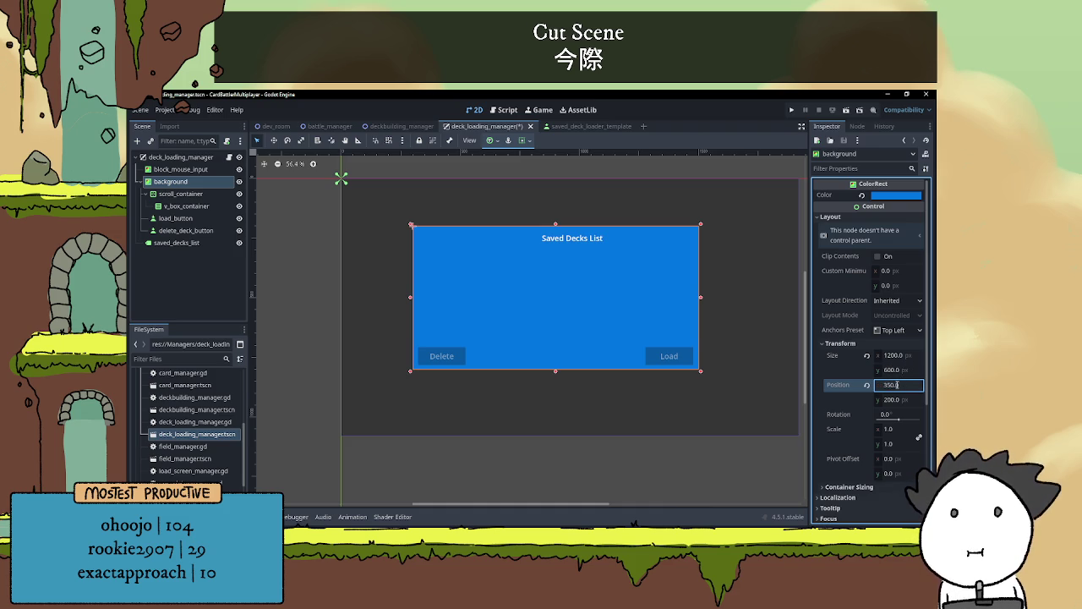
{"action": "type", "text": "360"}
{"action": "key", "text": "Return"}
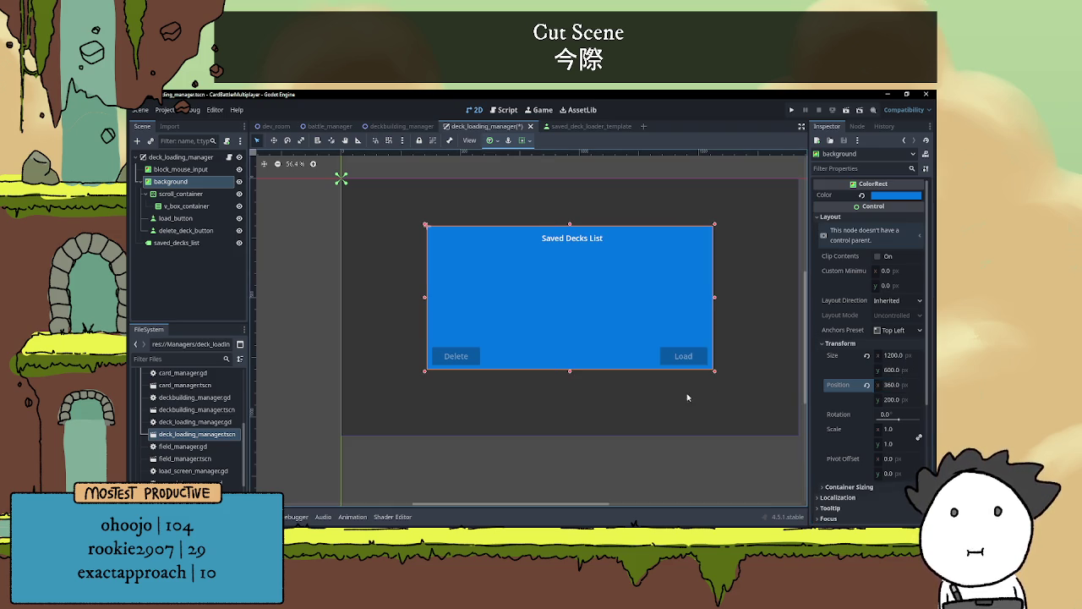
{"action": "left_click", "coordinate": [678, 174]}
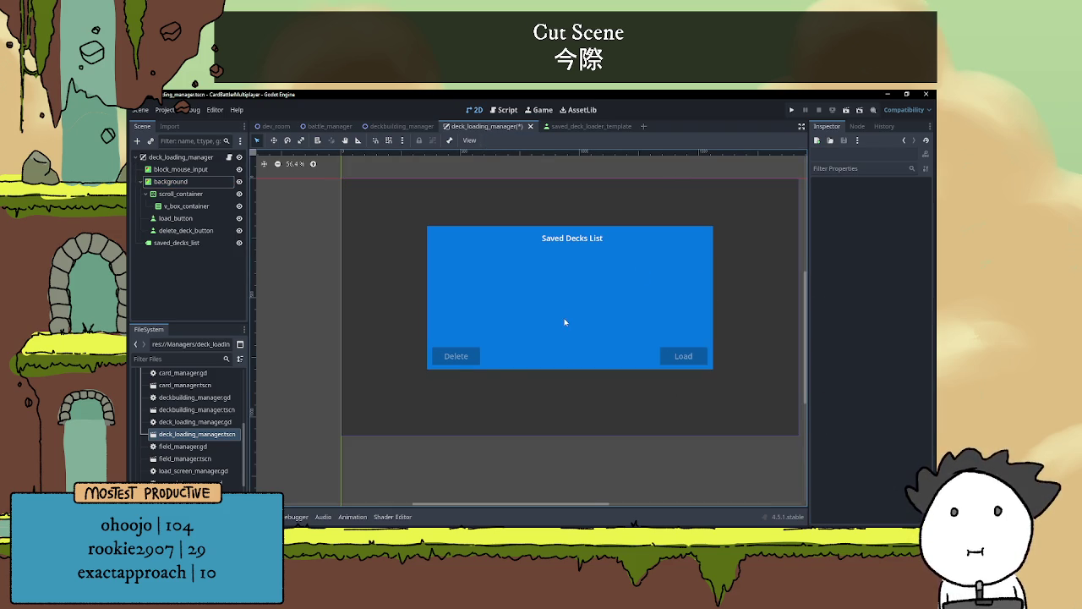
{"action": "scroll", "coordinate": [573, 308], "scroll_direction": "down", "scroll_amount": 3}
{"action": "key", "text": "ctrl+s"}
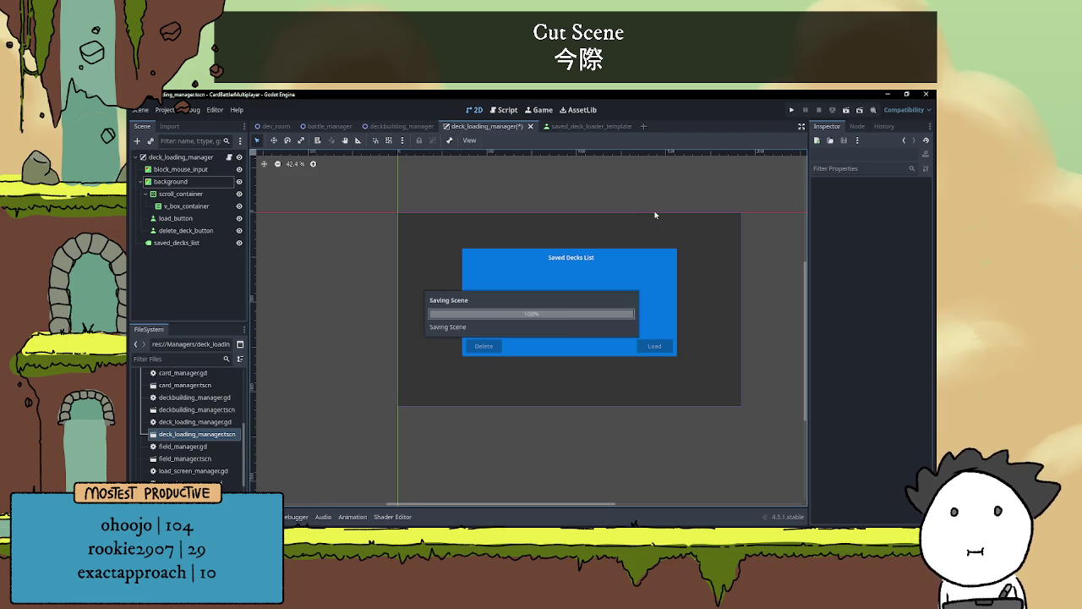
Open the deck_loading_manager root's script, then go back to the 2D view
{"action": "left_click", "coordinate": [574, 298]}
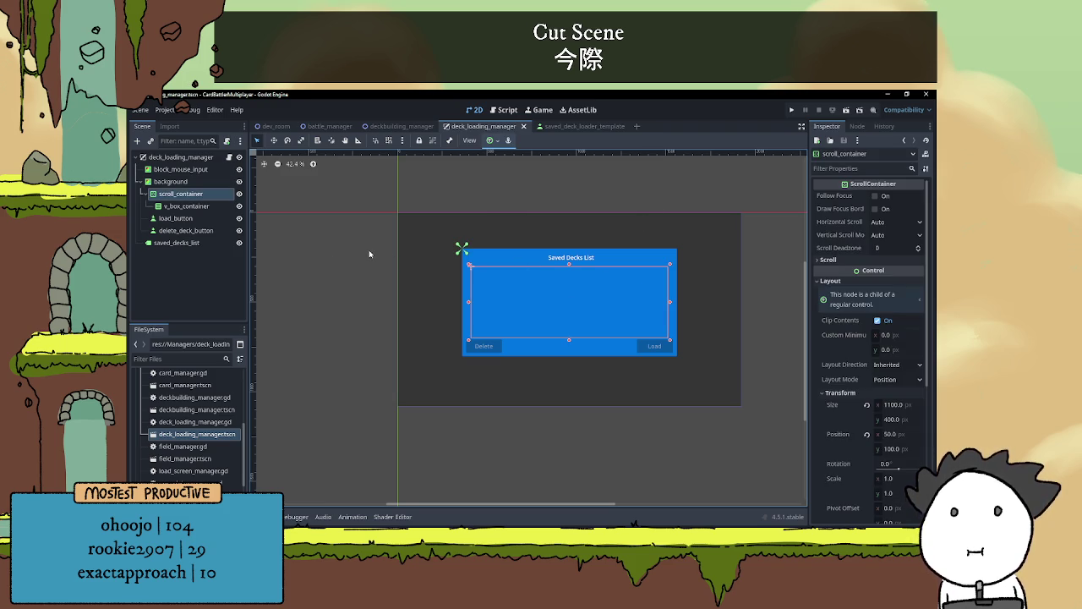
{"action": "left_click", "coordinate": [221, 157]}
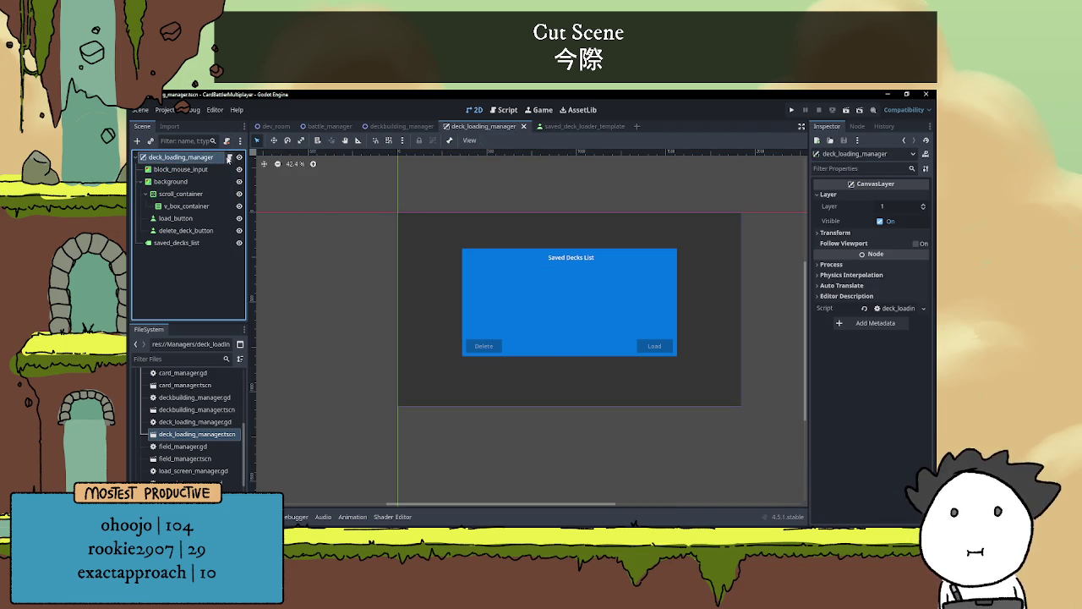
{"action": "left_click", "coordinate": [229, 158]}
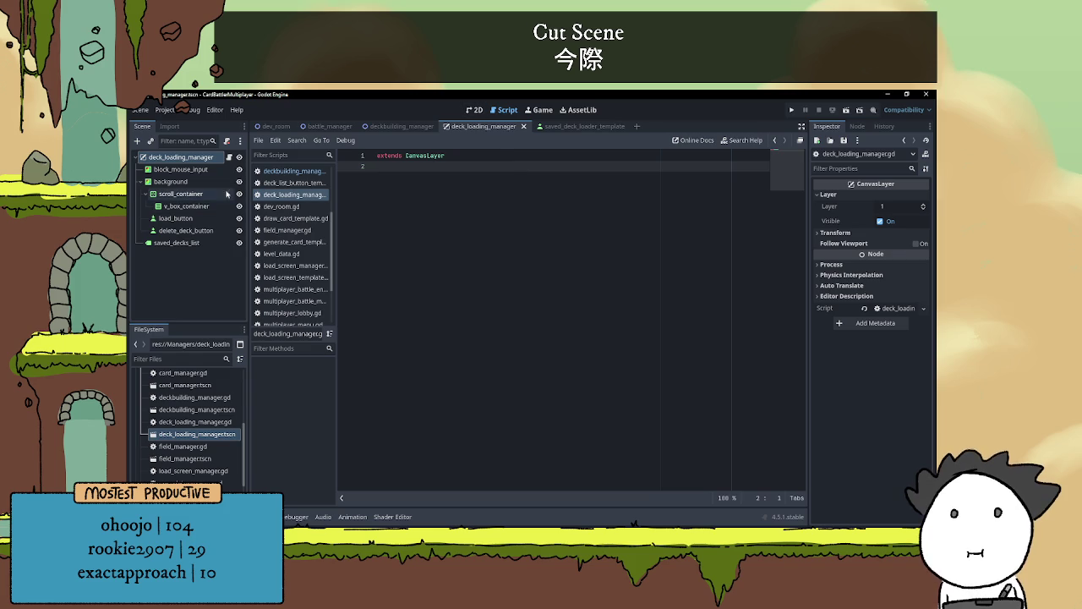
{"action": "left_click", "coordinate": [474, 110]}
{"action": "scroll", "coordinate": [609, 271], "scroll_direction": "up", "scroll_amount": 3}
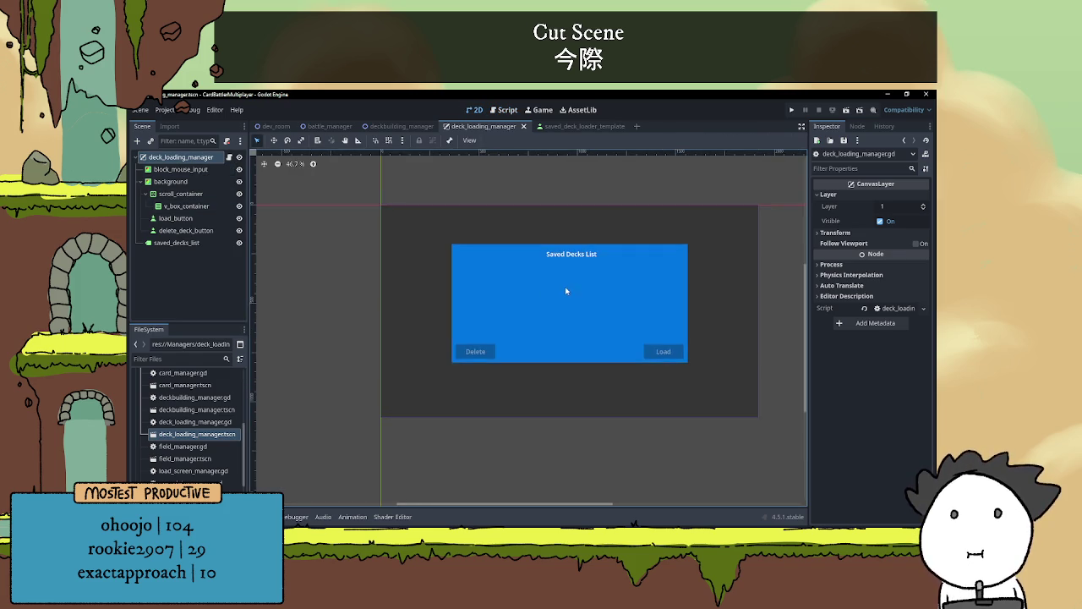
{"action": "key", "text": "ctrl+a"}
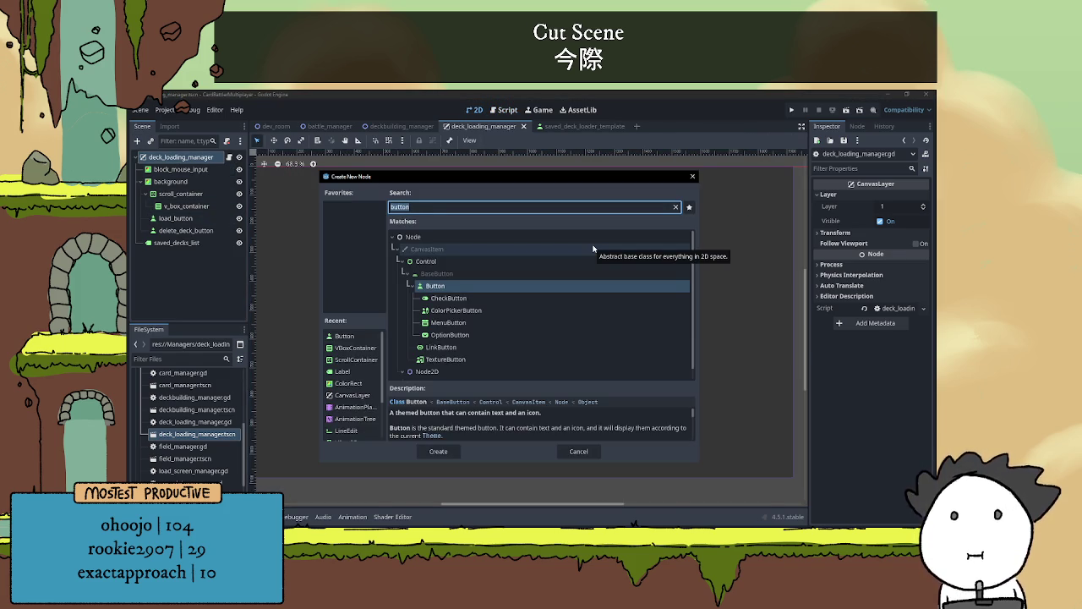
Add a Button node named close_menu_button and move it above saved_decks_list in the tree
{"action": "key", "text": "Return"}
{"action": "double_click", "coordinate": [182, 254]}
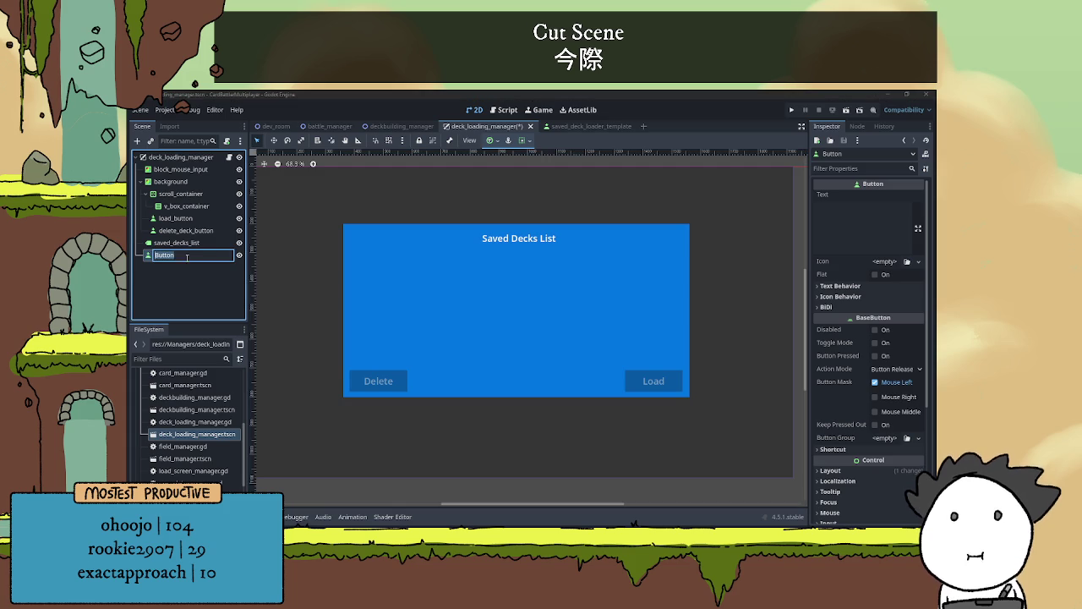
{"action": "type", "text": "close_"}
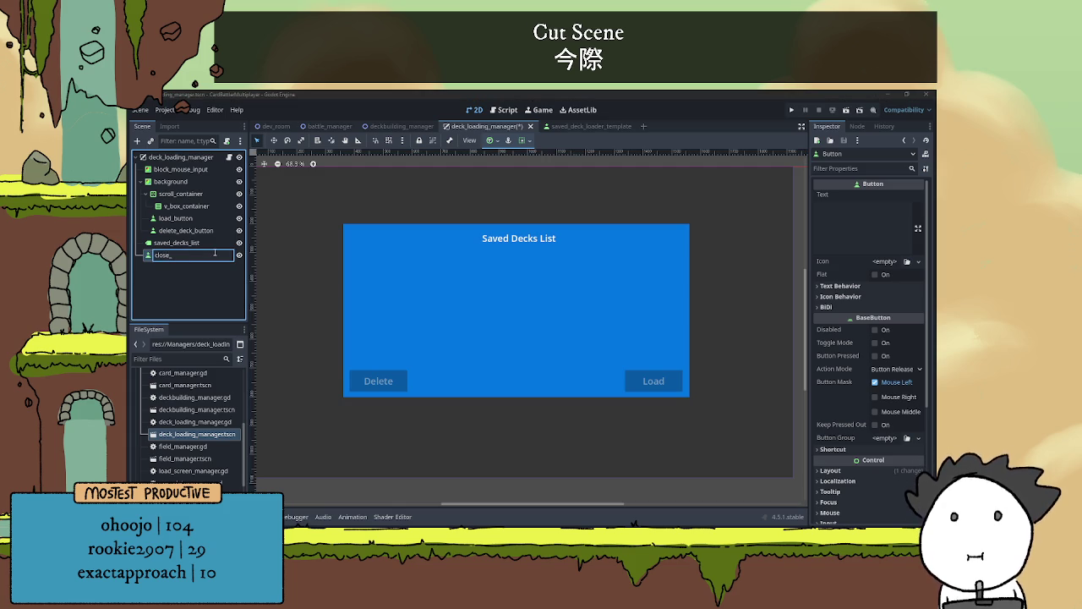
{"action": "type", "text": "men"}
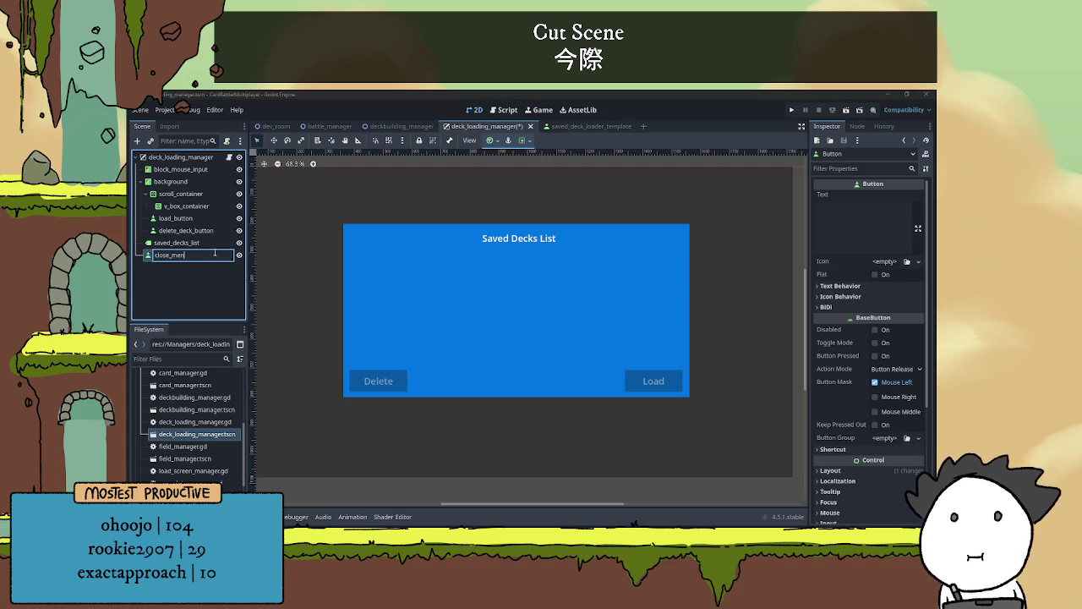
{"action": "type", "text": "u_butto"}
{"action": "key", "text": "Return"}
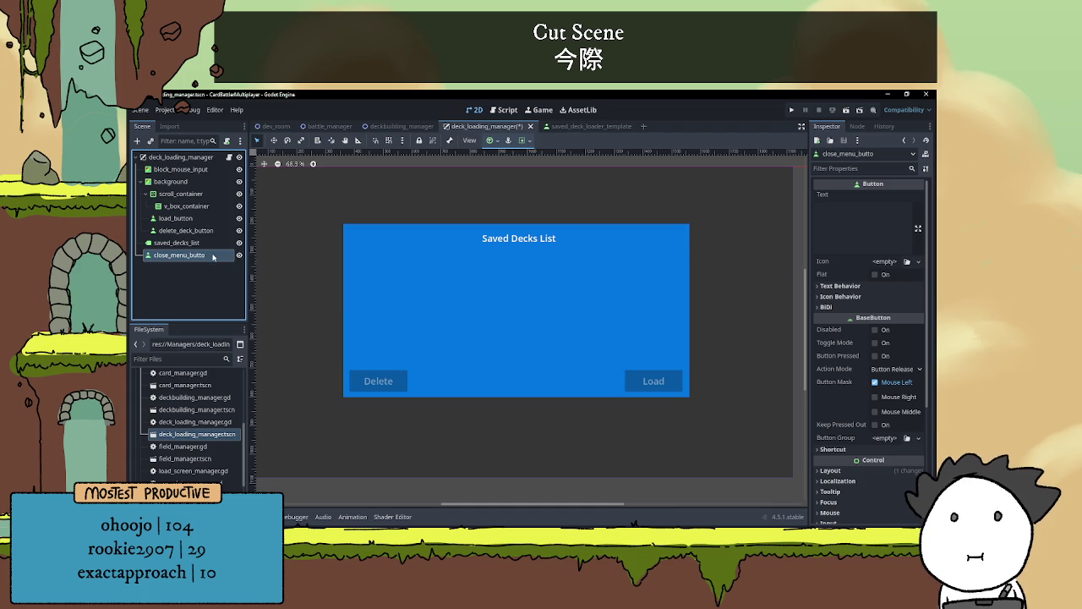
{"action": "double_click", "coordinate": [215, 255]}
{"action": "type", "text": "n"}
{"action": "key", "text": "Return"}
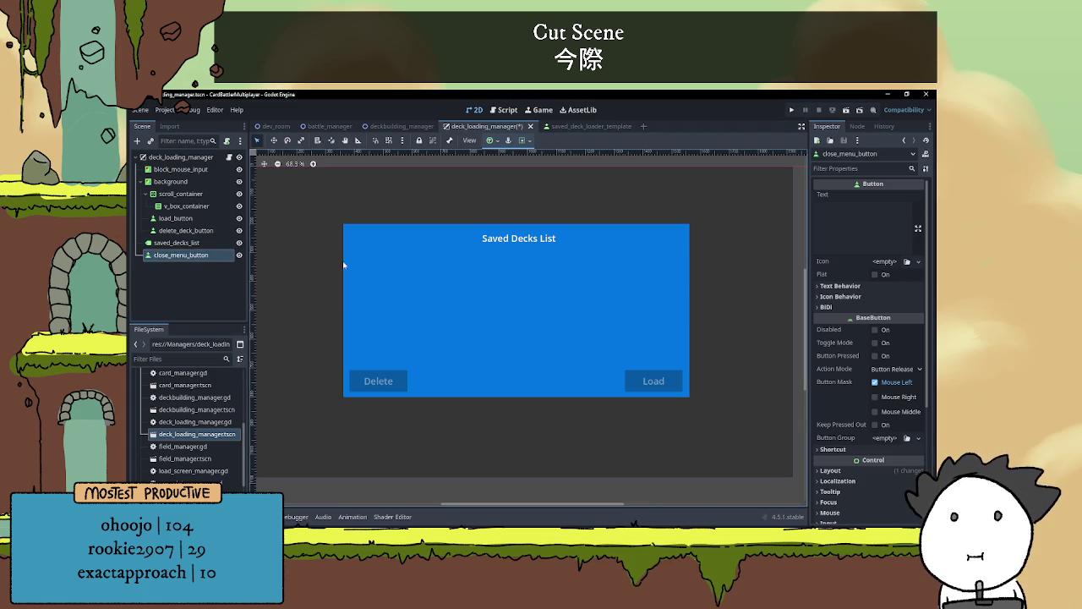
{"action": "scroll", "coordinate": [342, 260], "scroll_direction": "down", "scroll_amount": 2}
{"action": "mouse_move", "coordinate": [181, 254]}
{"action": "left_mouse_down"}
{"action": "mouse_move", "coordinate": [202, 227]}
{"action": "mouse_move", "coordinate": [191, 189]}
{"action": "mouse_move", "coordinate": [195, 237]}
{"action": "left_mouse_up"}
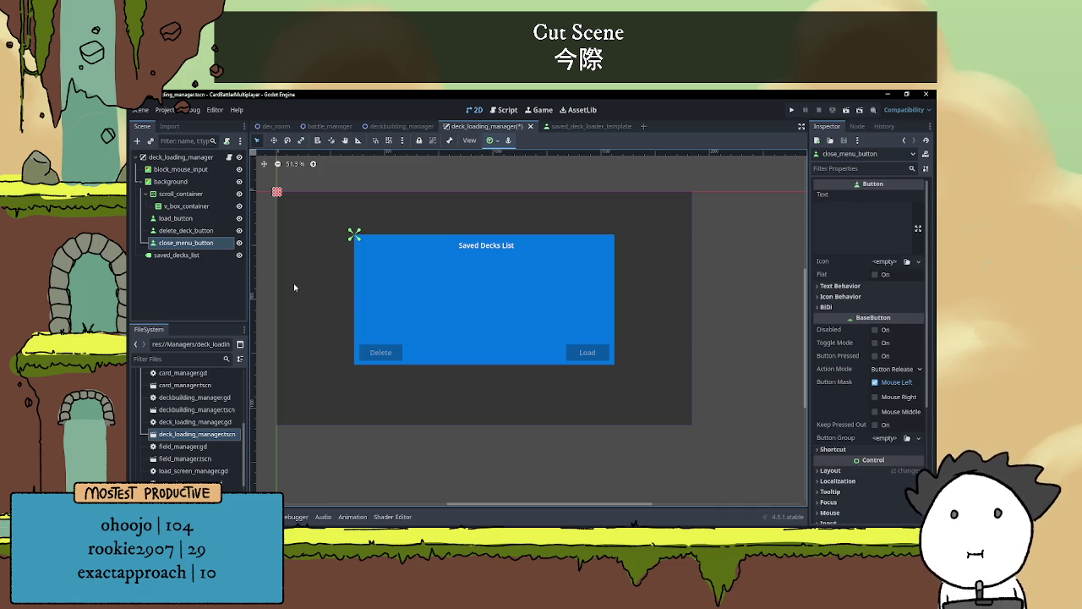
Delete the close_menu_button node
{"action": "double_click", "coordinate": [203, 242]}
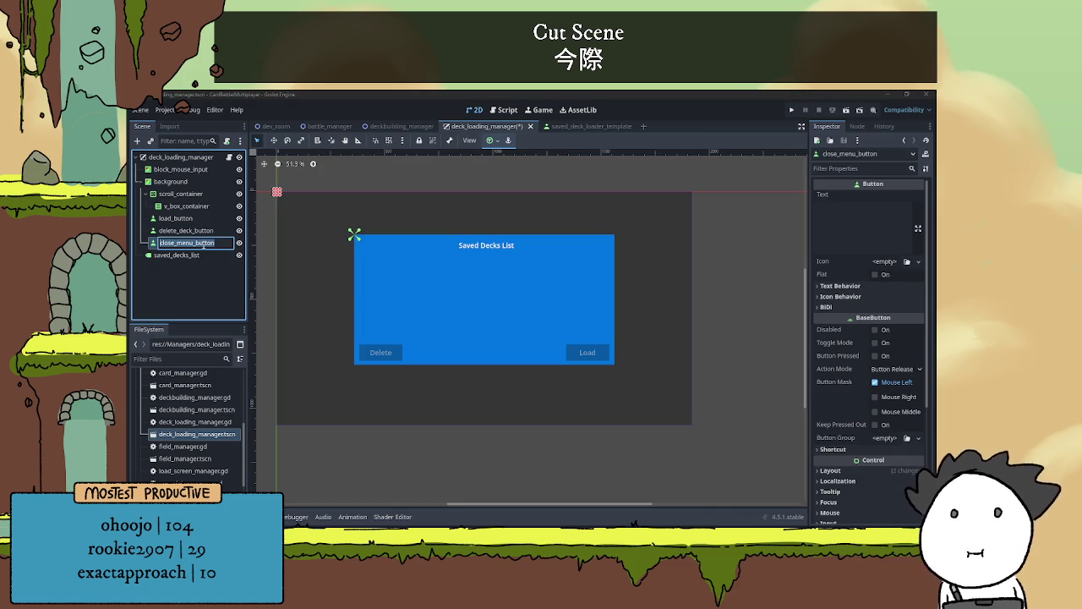
{"action": "key", "text": "Escape"}
{"action": "right_click", "coordinate": [206, 243]}
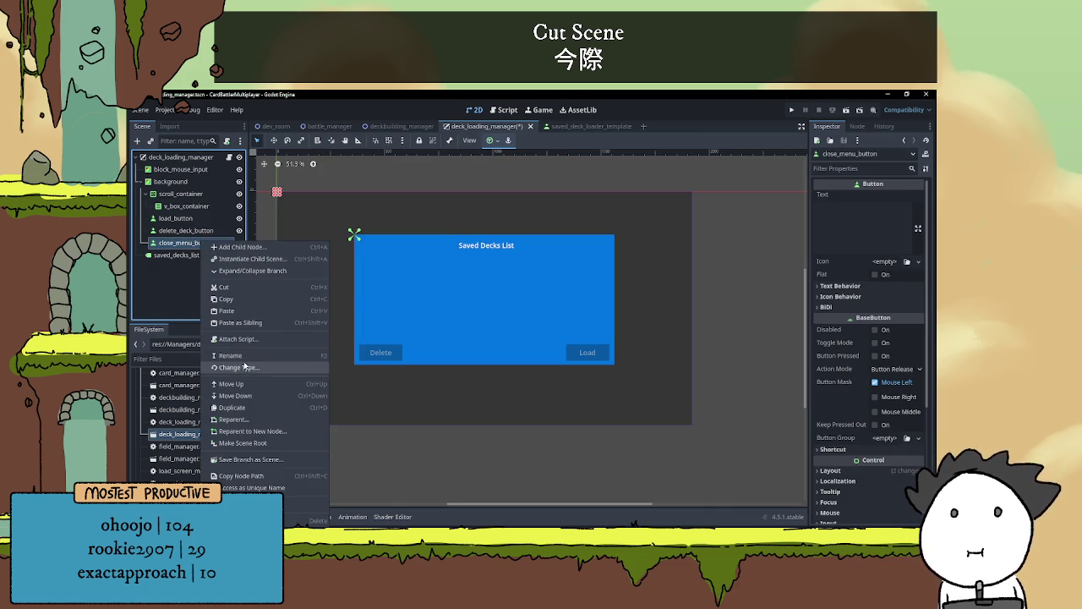
{"action": "left_click", "coordinate": [313, 519]}
{"action": "key", "text": "Escape"}
Paste a copy of delete_deck_button under the root and drag it to the panel's top-right corner
{"action": "right_click", "coordinate": [188, 231]}
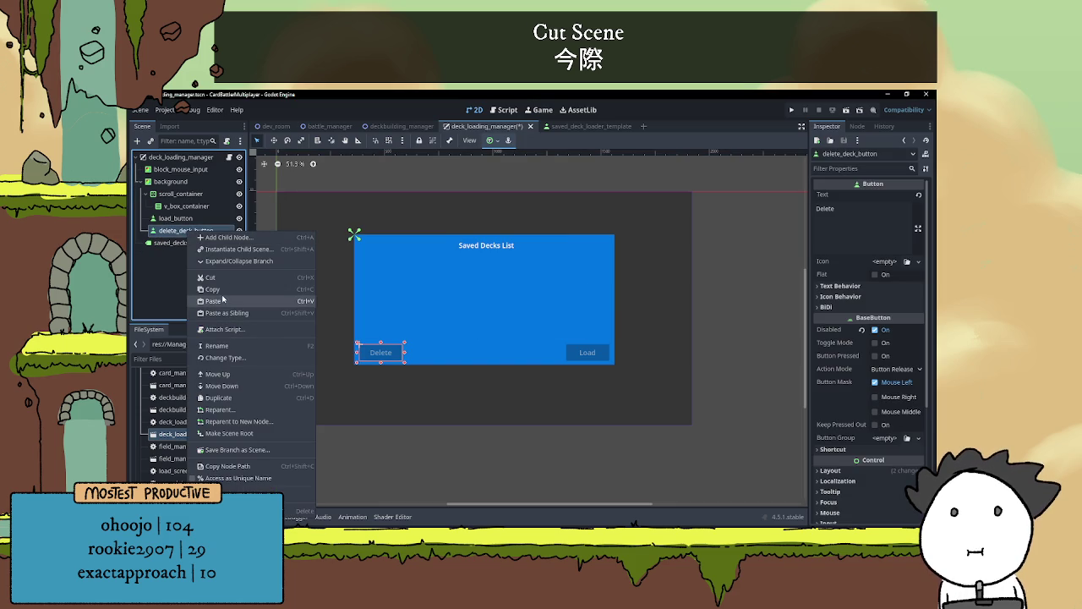
{"action": "left_click", "coordinate": [218, 290]}
{"action": "left_click", "coordinate": [180, 158]}
{"action": "right_click", "coordinate": [181, 158]}
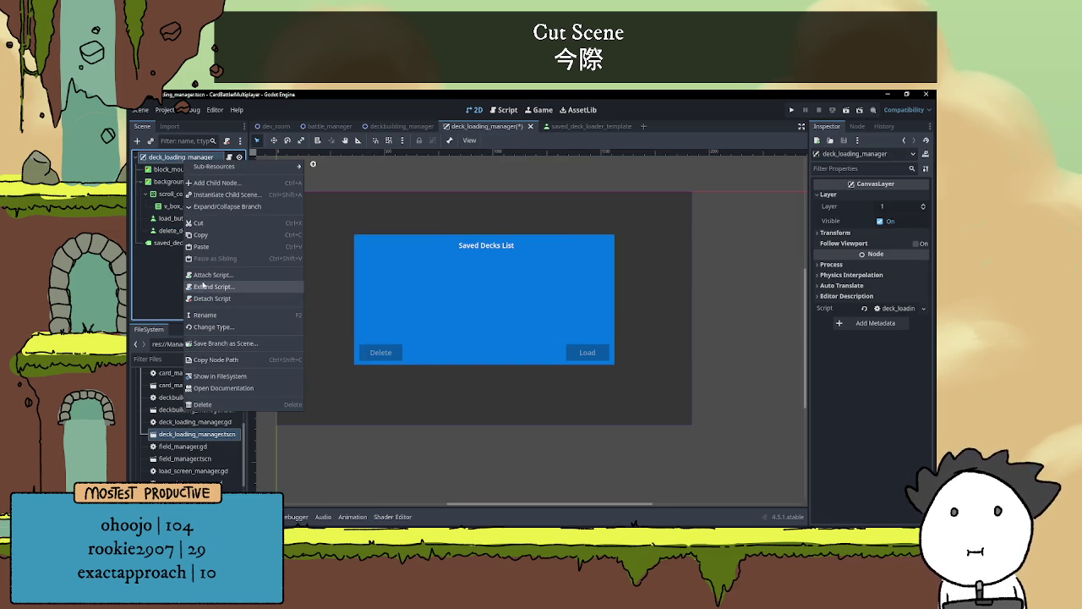
{"action": "left_click", "coordinate": [213, 246]}
{"action": "mouse_move", "coordinate": [181, 255]}
{"action": "left_mouse_down"}
{"action": "mouse_move", "coordinate": [196, 243]}
{"action": "mouse_move", "coordinate": [191, 182]}
{"action": "left_mouse_up"}
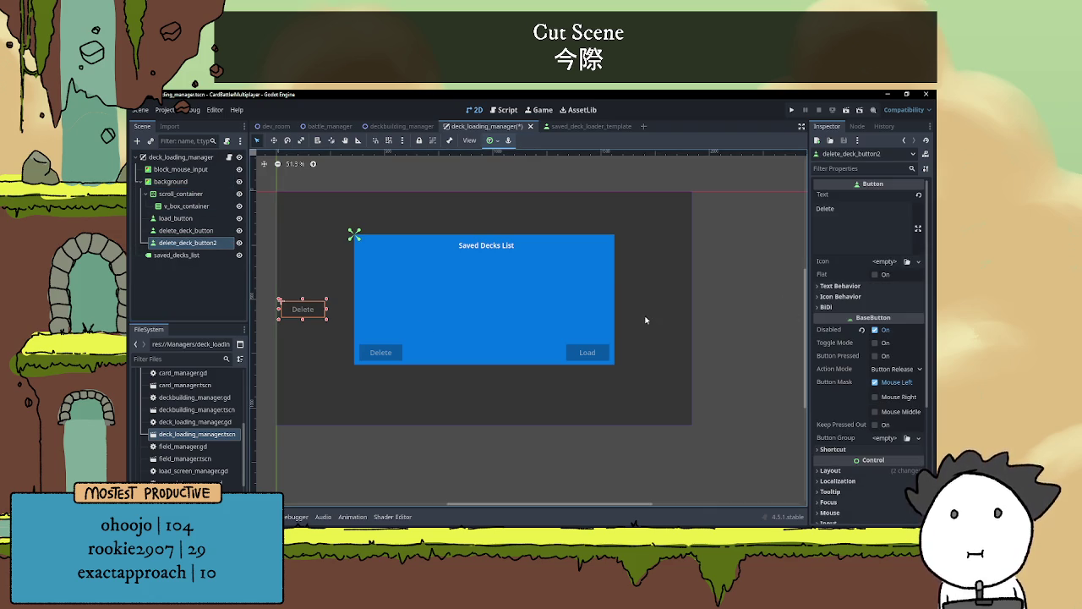
{"action": "mouse_move", "coordinate": [311, 310]}
{"action": "left_mouse_down"}
{"action": "mouse_move", "coordinate": [394, 248]}
{"action": "mouse_move", "coordinate": [598, 249]}
{"action": "left_mouse_up"}
{"action": "left_click", "coordinate": [804, 205]}
Label the copied button X and size it 50 by 53
{"action": "type", "text": "X"}
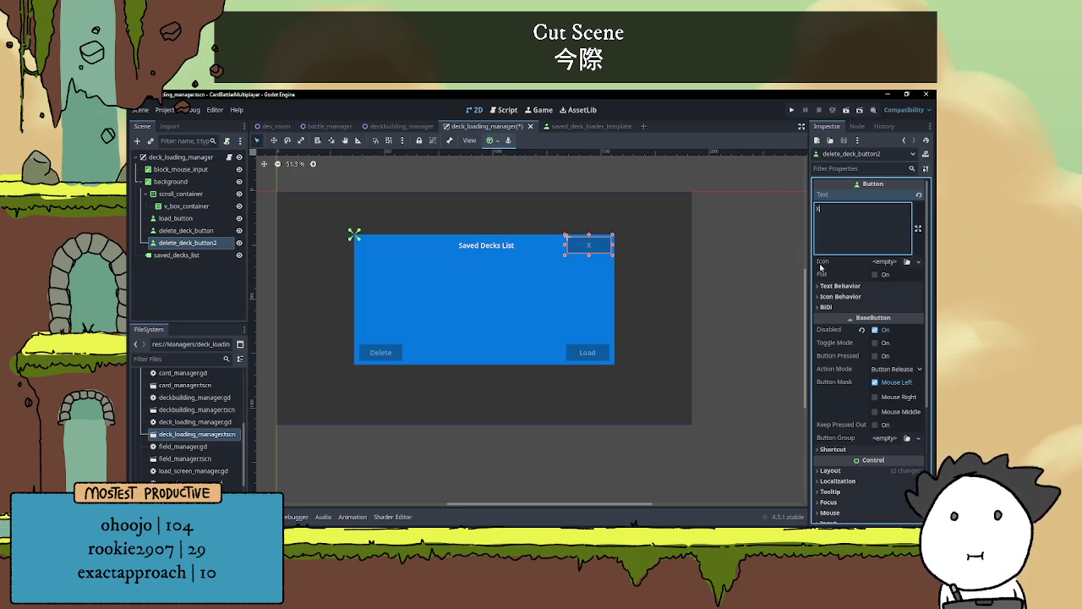
{"action": "scroll", "coordinate": [869, 365], "scroll_direction": "down", "scroll_amount": 4}
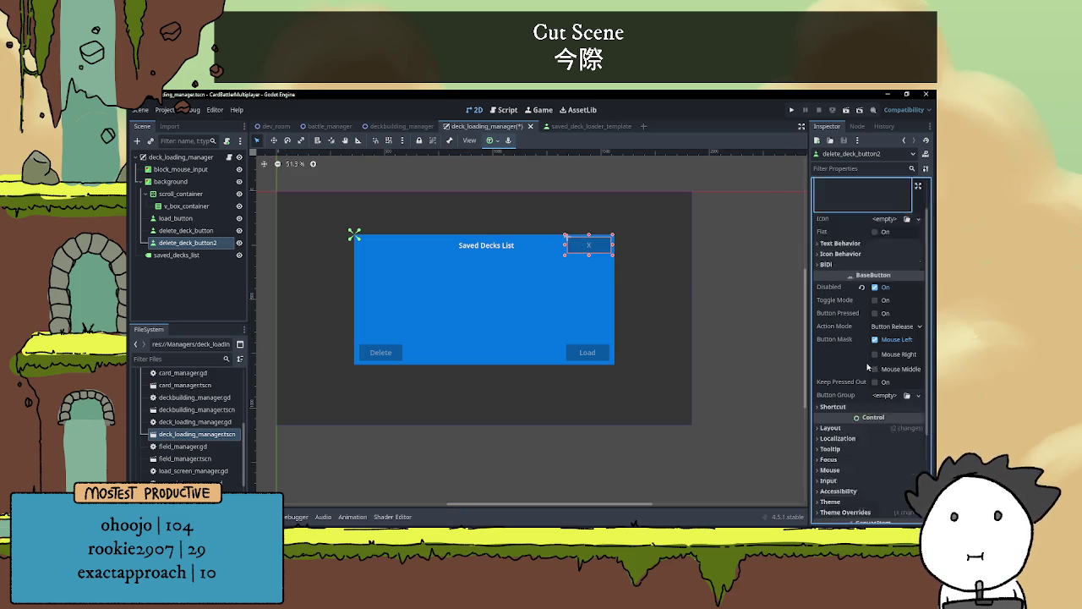
{"action": "left_click", "coordinate": [829, 343]}
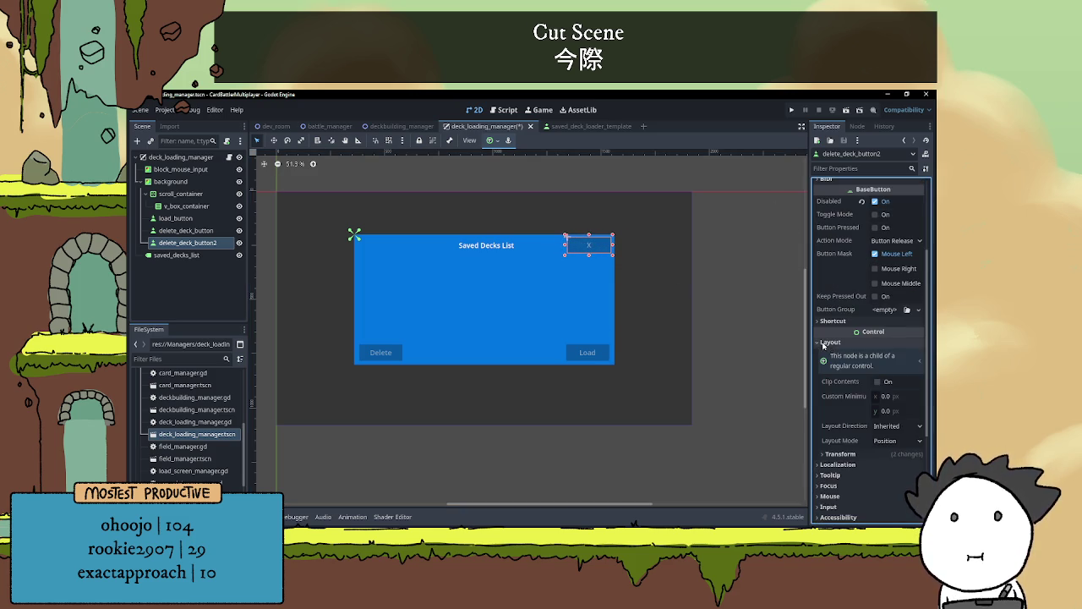
{"action": "scroll", "coordinate": [854, 356], "scroll_direction": "down", "scroll_amount": 4}
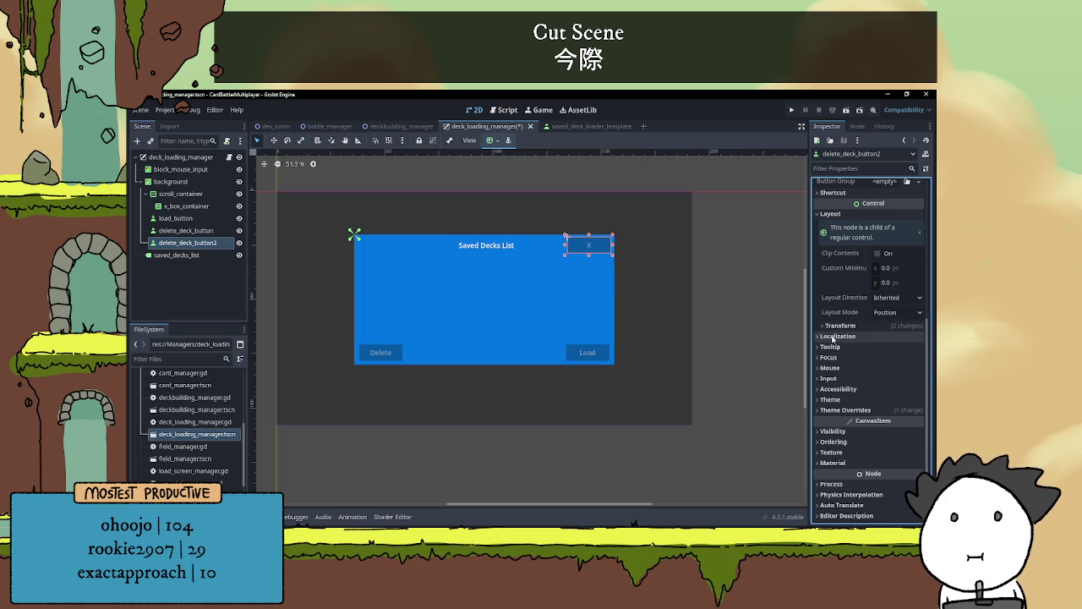
{"action": "left_click", "coordinate": [839, 326]}
{"action": "left_click", "coordinate": [904, 336]}
{"action": "type", "text": "100"}
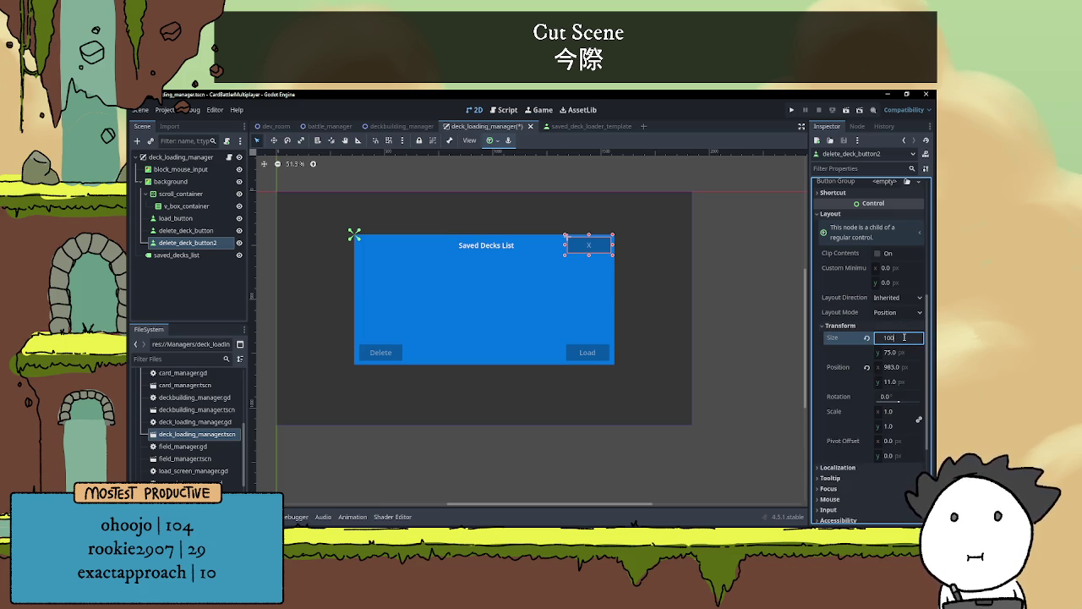
{"action": "key", "text": "Return"}
{"action": "scroll", "coordinate": [652, 261], "scroll_direction": "up", "scroll_amount": 5}
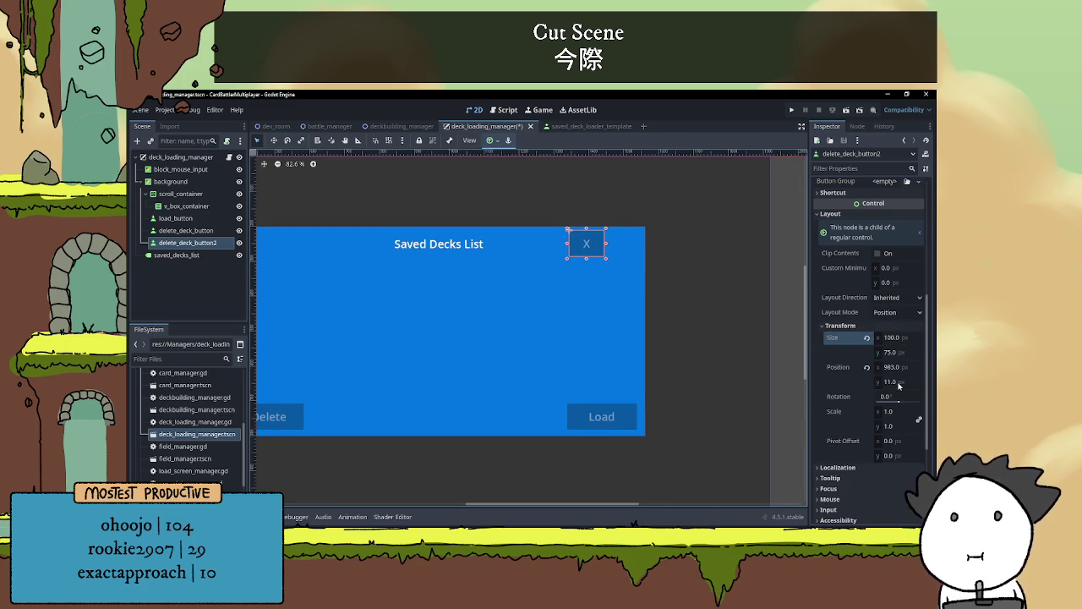
{"action": "left_click", "coordinate": [886, 352]}
{"action": "type", "text": "53"}
{"action": "key", "text": "Return"}
{"action": "left_click", "coordinate": [889, 338]}
{"action": "type", "text": "50"}
{"action": "key", "text": "Return"}
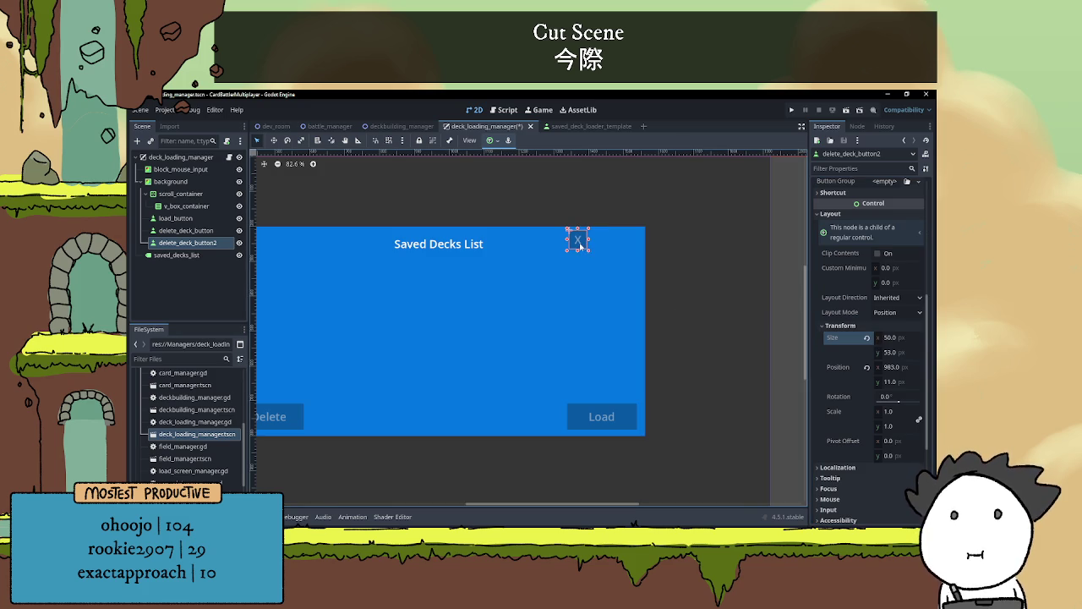
Rename the copy close_menu_button and nudge it into the panel's top-right corner
{"action": "left_click", "coordinate": [579, 245]}
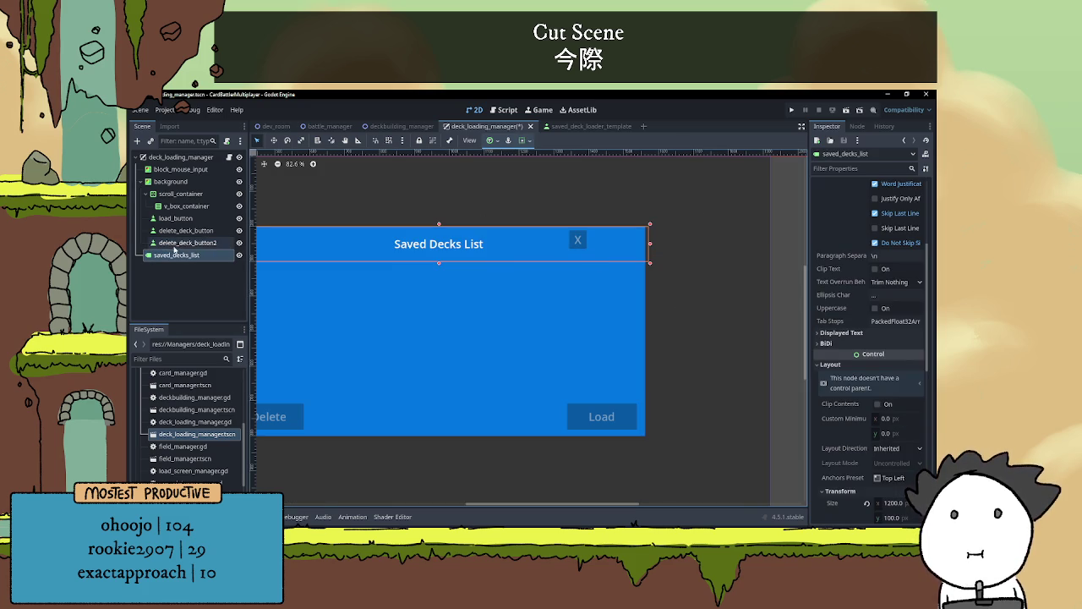
{"action": "double_click", "coordinate": [177, 243]}
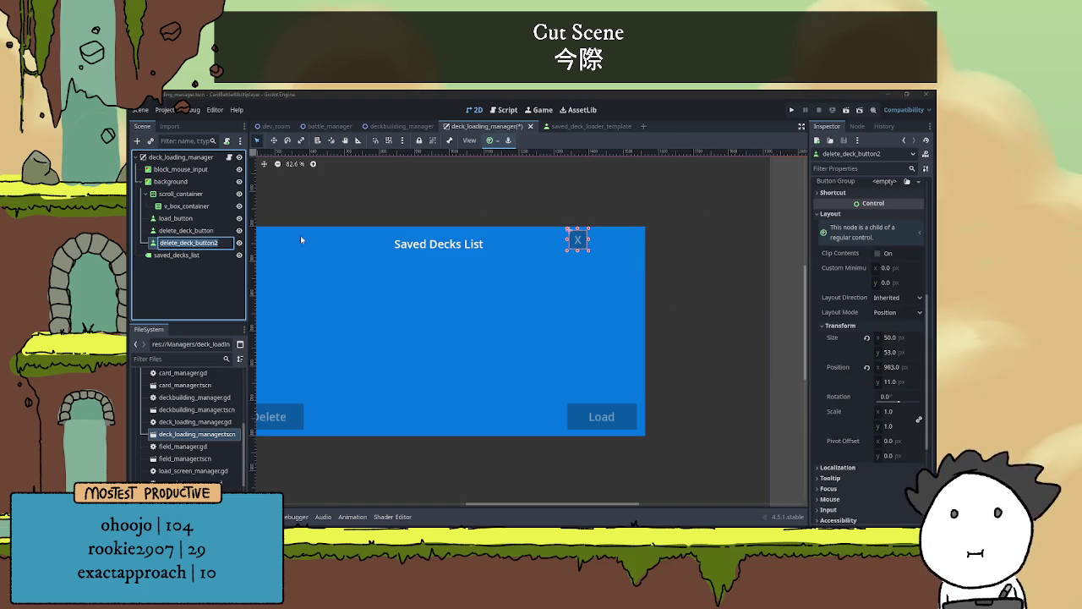
{"action": "type", "text": "close_menu_button"}
{"action": "key", "text": "Return"}
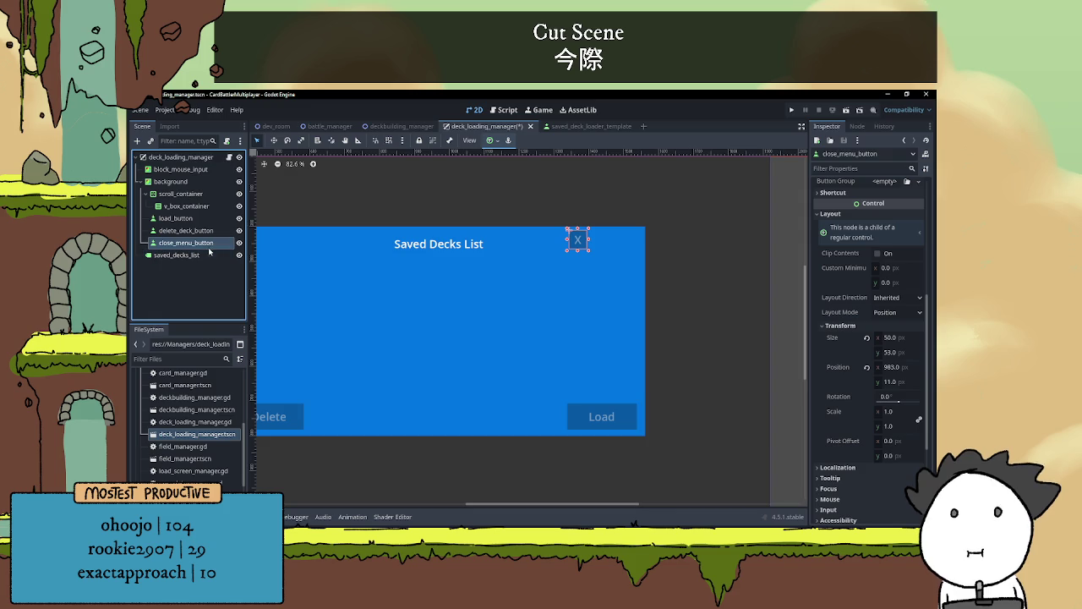
{"action": "key", "text": "Right"}
{"action": "key", "text": "Right"}
{"action": "key", "text": "Right"}
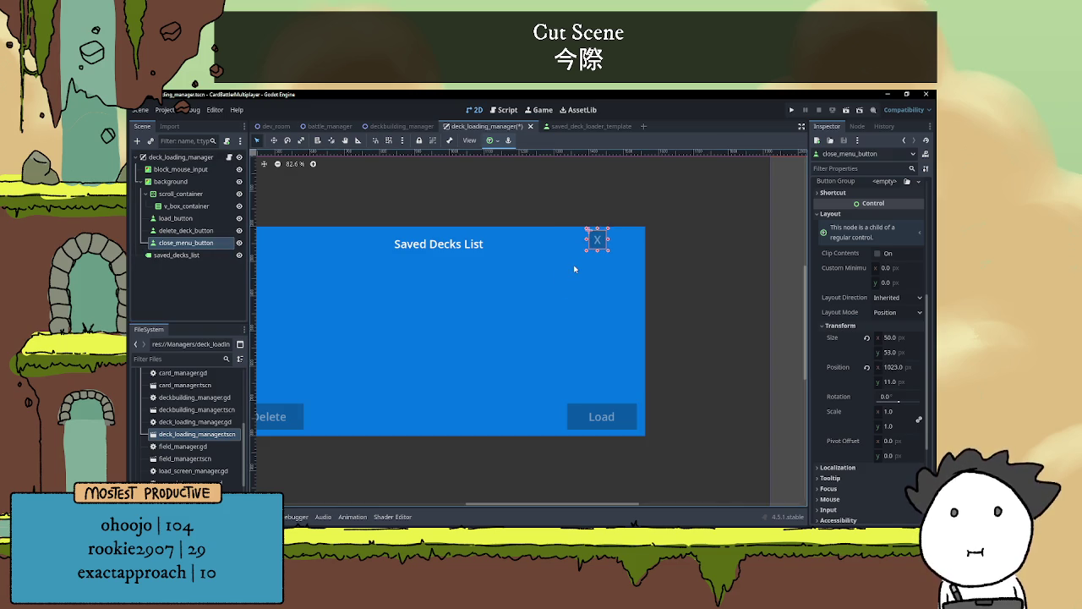
{"action": "key", "text": "Right"}
{"action": "key", "text": "Right"}
{"action": "key", "text": "Right"}
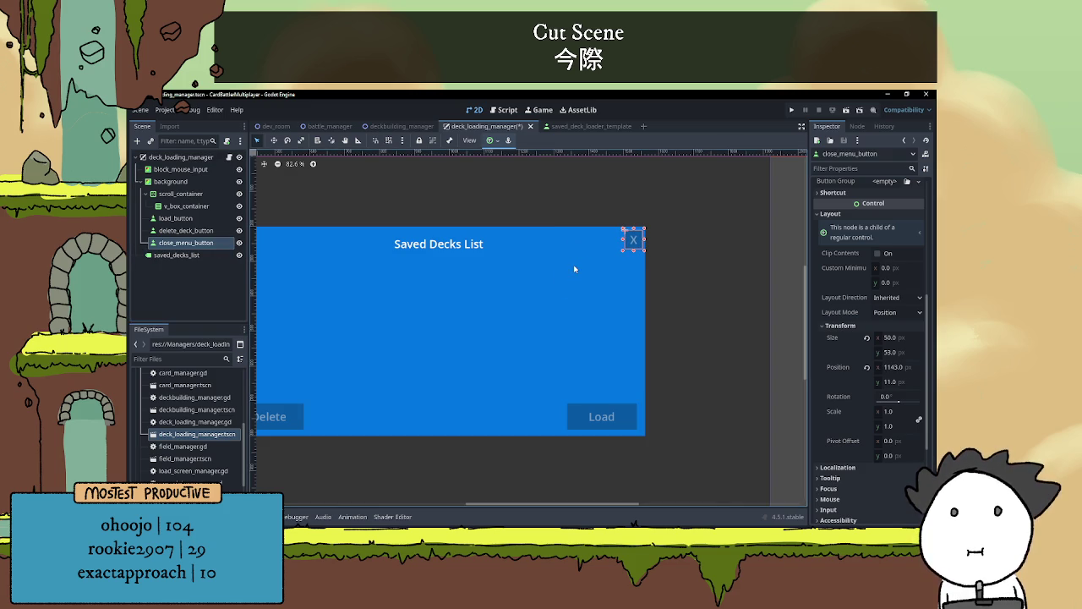
{"action": "key", "text": "Left"}
{"action": "key", "text": "Left"}
{"action": "key", "text": "Up"}
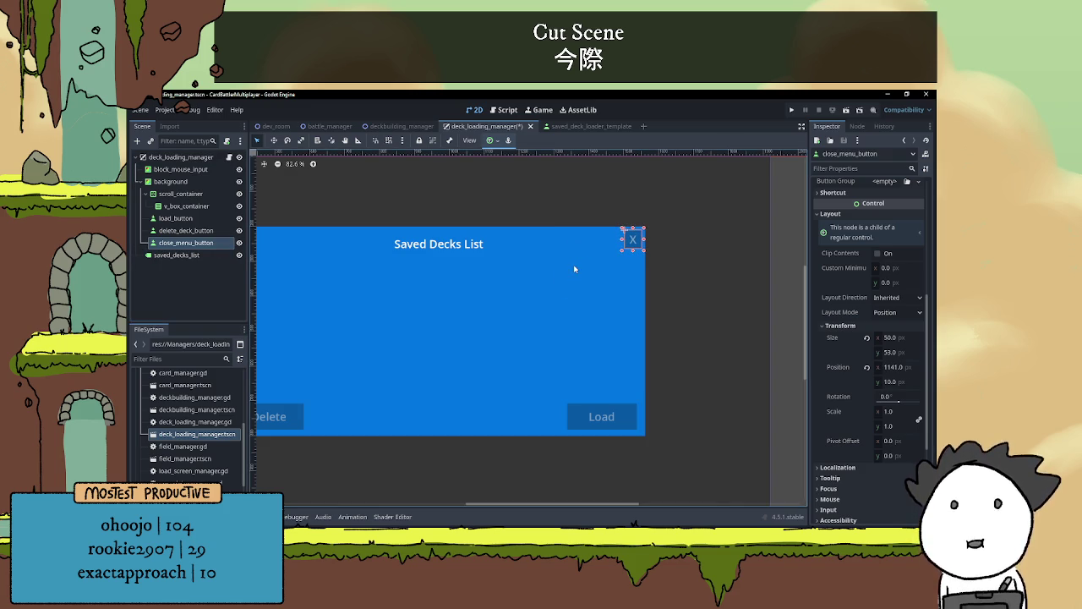
{"action": "left_click", "coordinate": [690, 225]}
{"action": "scroll", "coordinate": [744, 258], "scroll_direction": "down", "scroll_amount": 4}
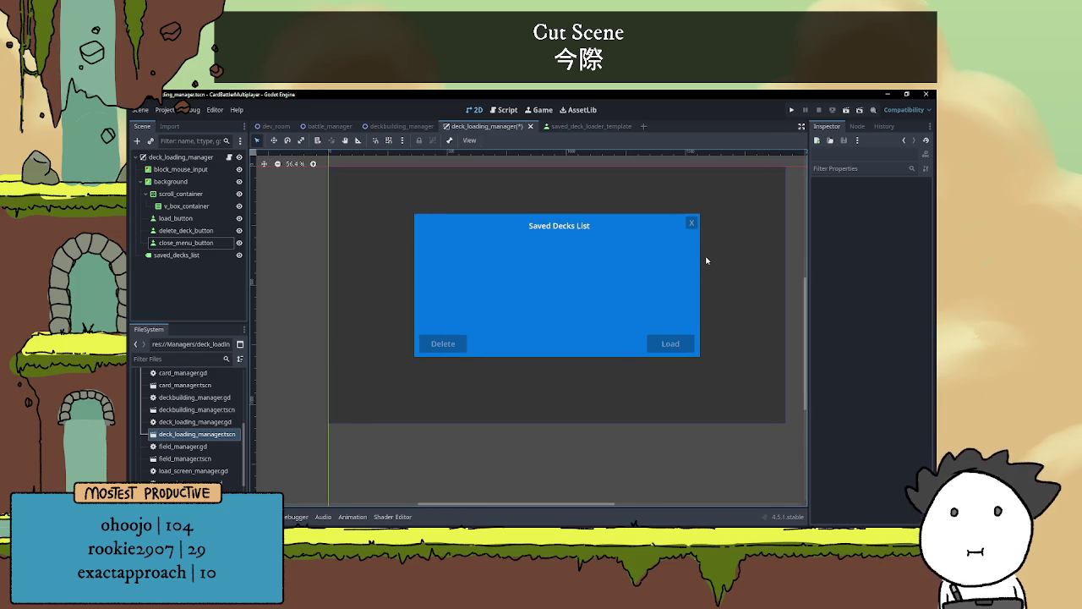
{"action": "left_click", "coordinate": [690, 229]}
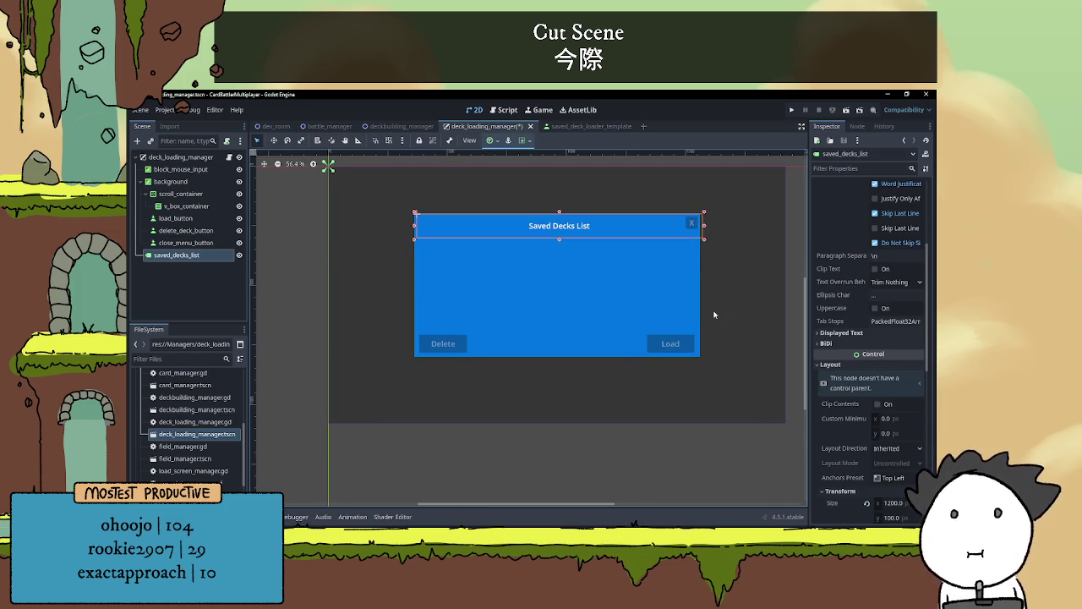
Move saved_decks_list under background as its first child, positioned at 0, 0
{"action": "scroll", "coordinate": [860, 395], "scroll_direction": "down", "scroll_amount": 5}
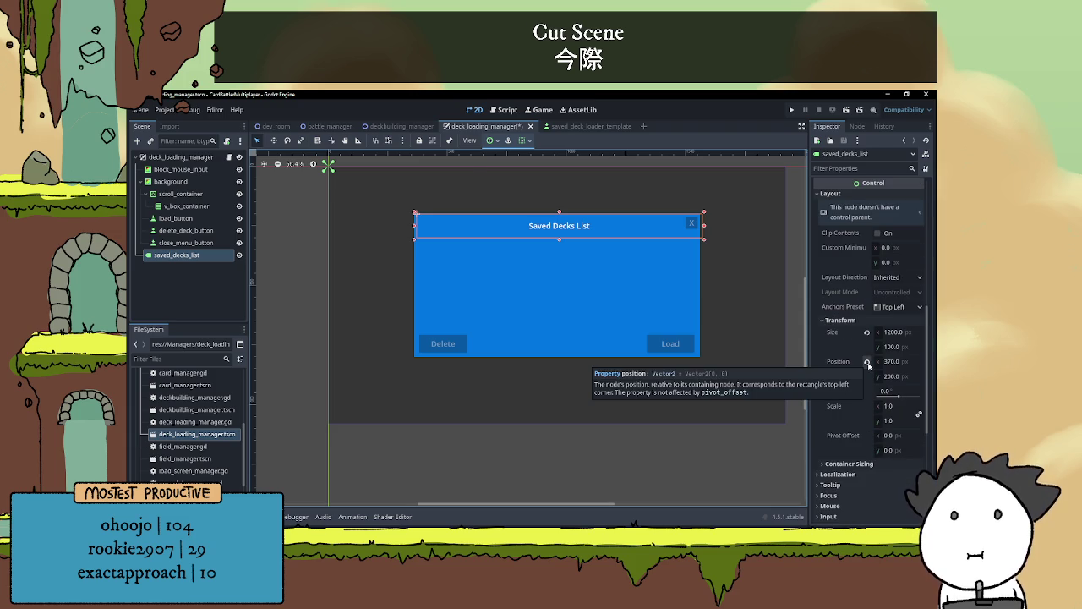
{"action": "left_click", "coordinate": [866, 362]}
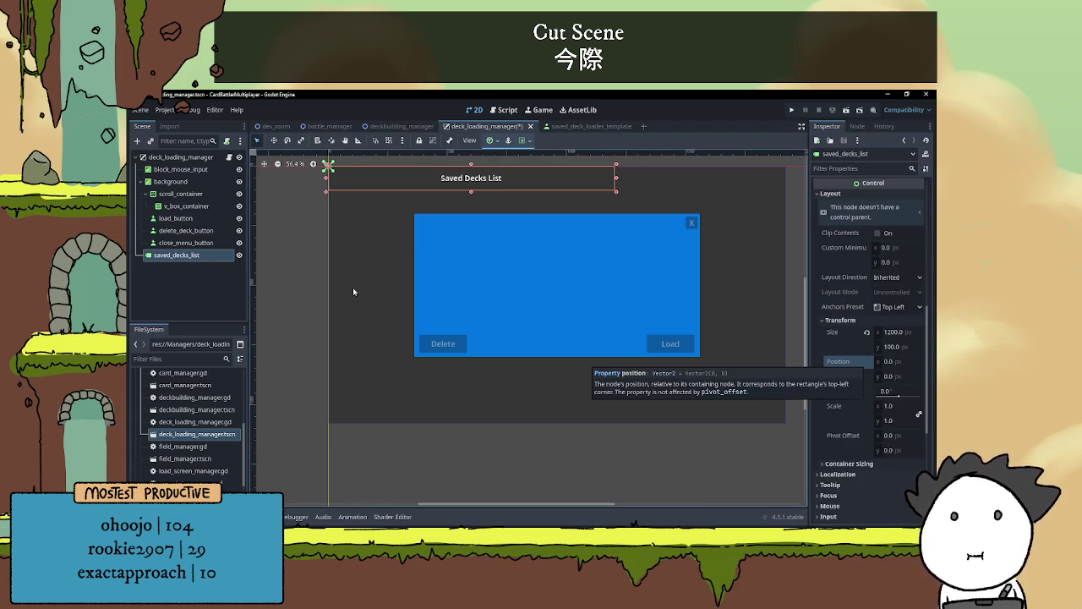
{"action": "key", "text": "ctrl+z"}
{"action": "left_click_drag", "start_coordinate": [177, 254], "coordinate": [175, 187]}
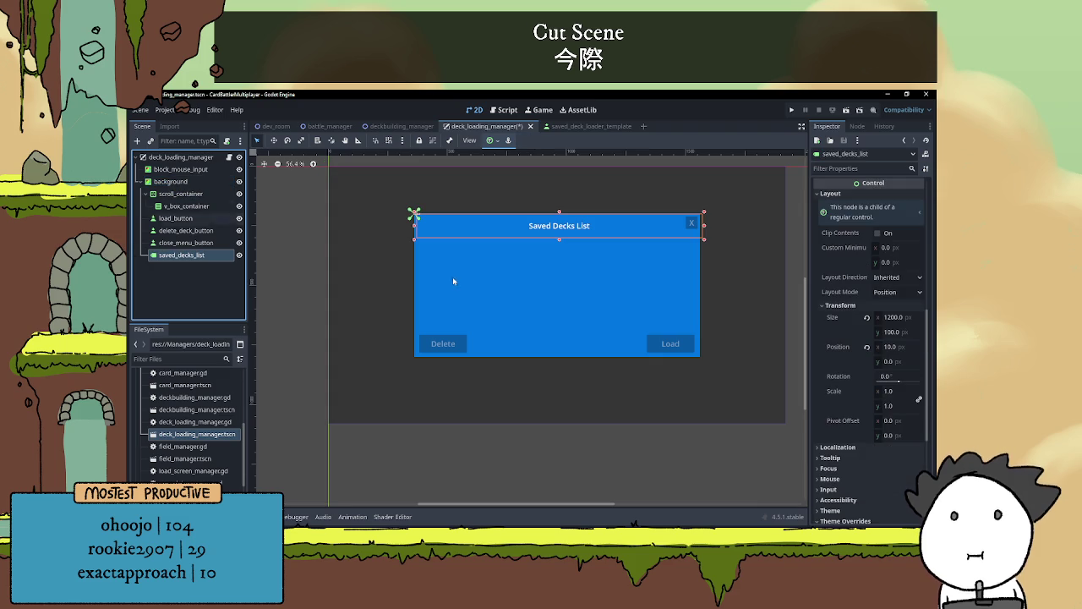
{"action": "left_click", "coordinate": [867, 346]}
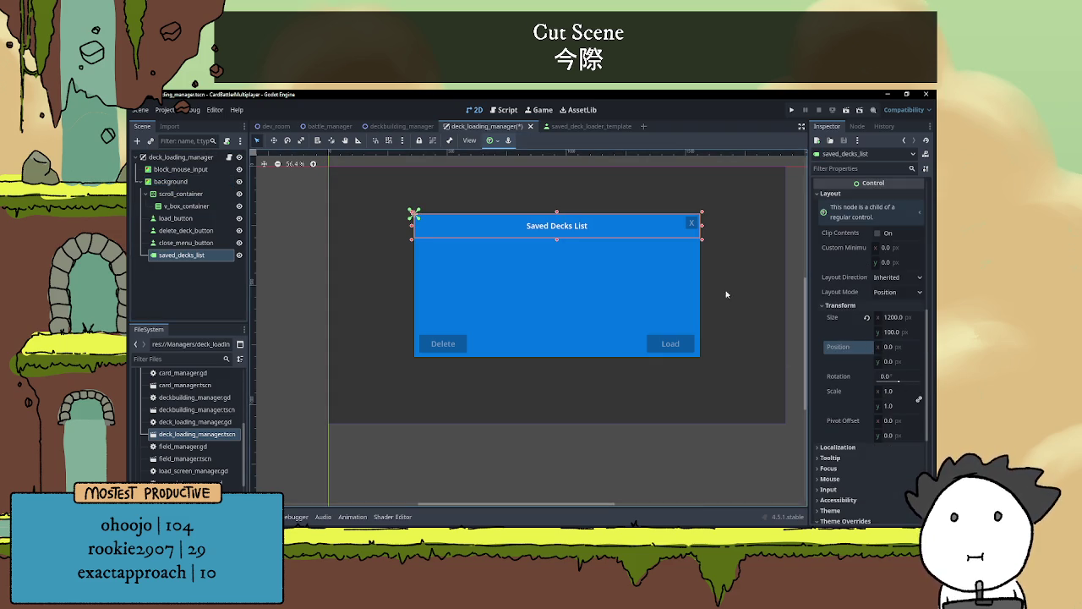
{"action": "left_click", "coordinate": [728, 268]}
{"action": "scroll", "coordinate": [731, 272], "scroll_direction": "up", "scroll_amount": 2}
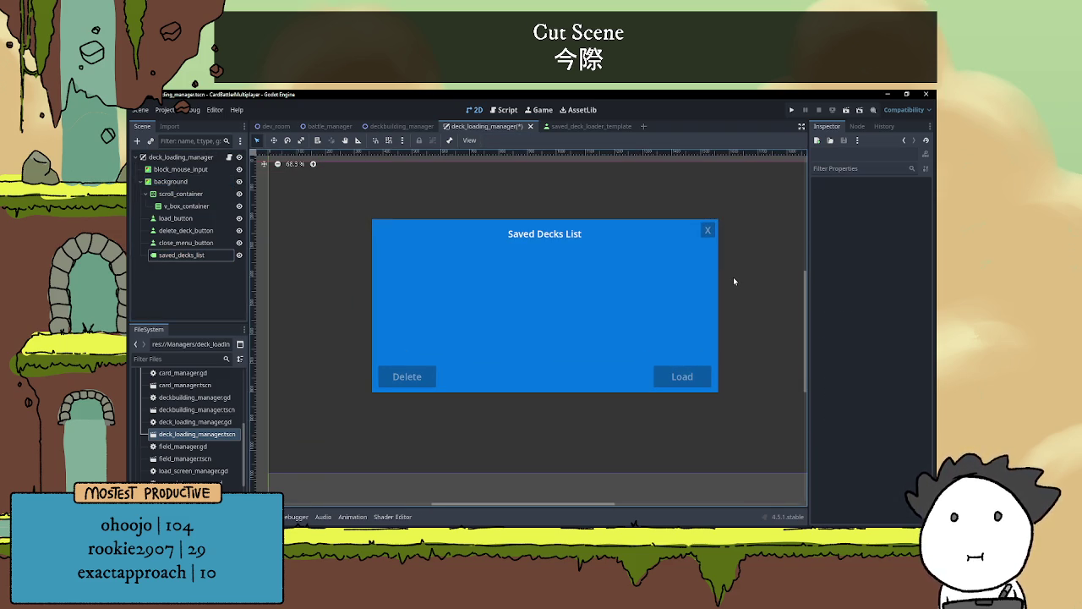
{"action": "left_click_drag", "start_coordinate": [182, 254], "coordinate": [181, 189]}
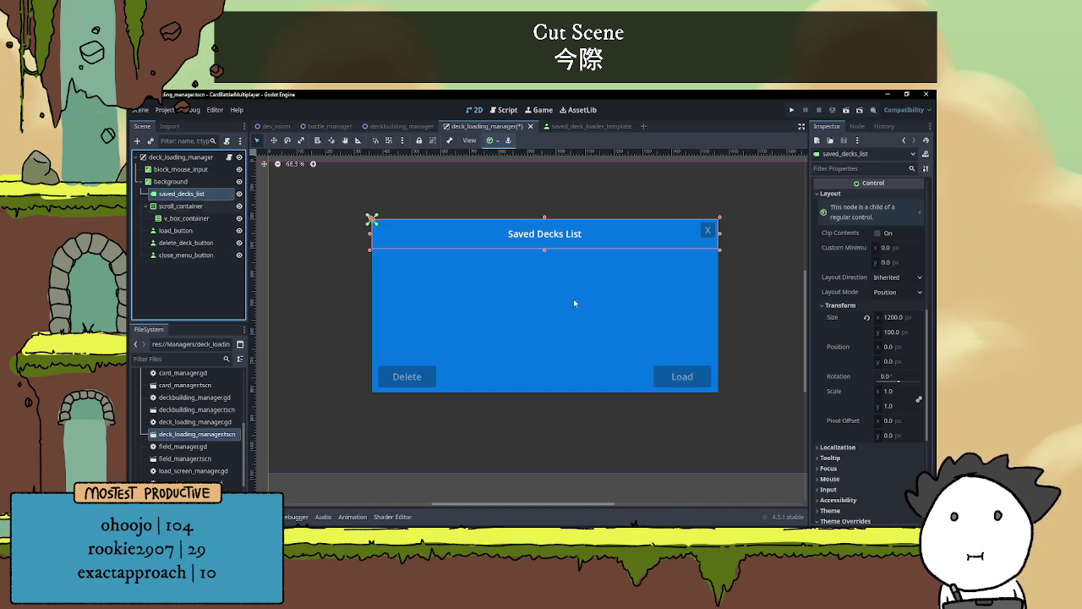
{"action": "left_click", "coordinate": [707, 229]}
{"action": "scroll", "coordinate": [710, 244], "scroll_direction": "up", "scroll_amount": 1}
{"action": "scroll", "coordinate": [710, 243], "scroll_direction": "up", "scroll_amount": 3}
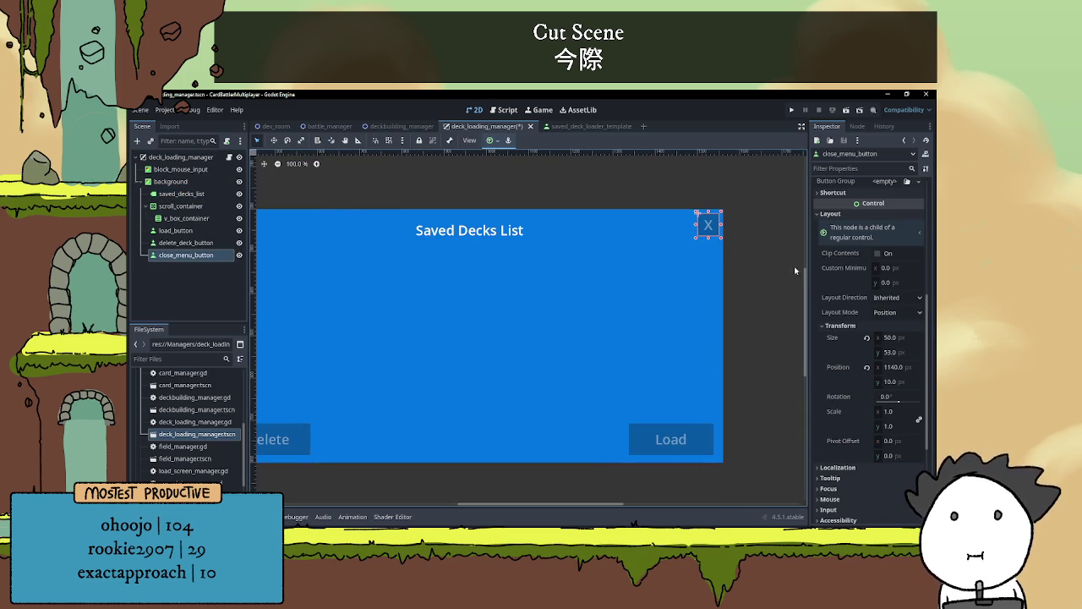
{"action": "left_click", "coordinate": [890, 337]}
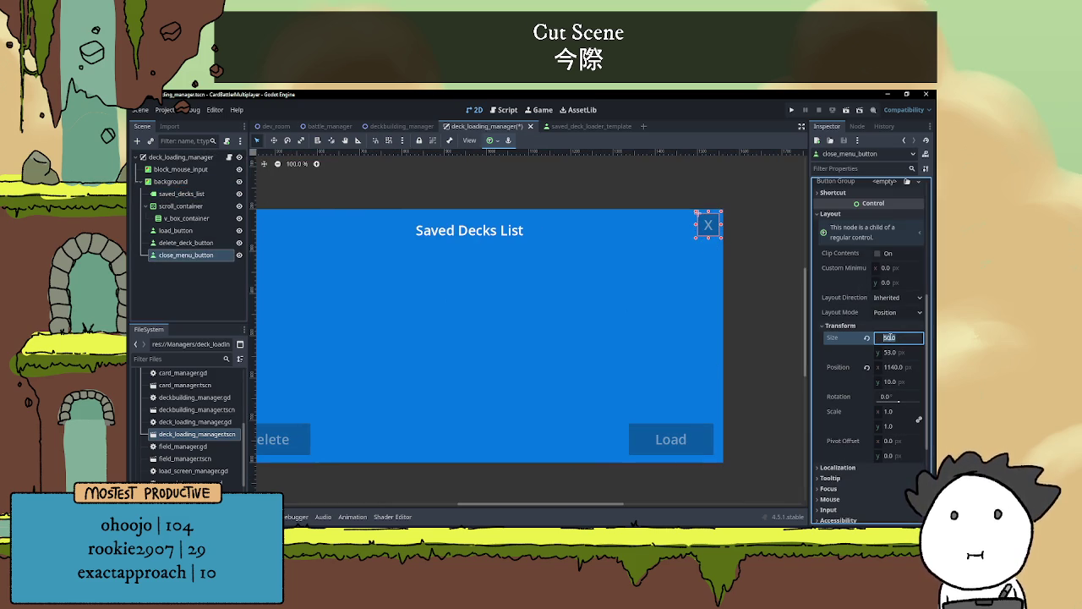
Resize the X close button to 75 by 75
{"action": "type", "text": "100"}
{"action": "key", "text": "Return"}
{"action": "left_click", "coordinate": [895, 353]}
{"action": "type", "text": "100"}
{"action": "key", "text": "Return"}
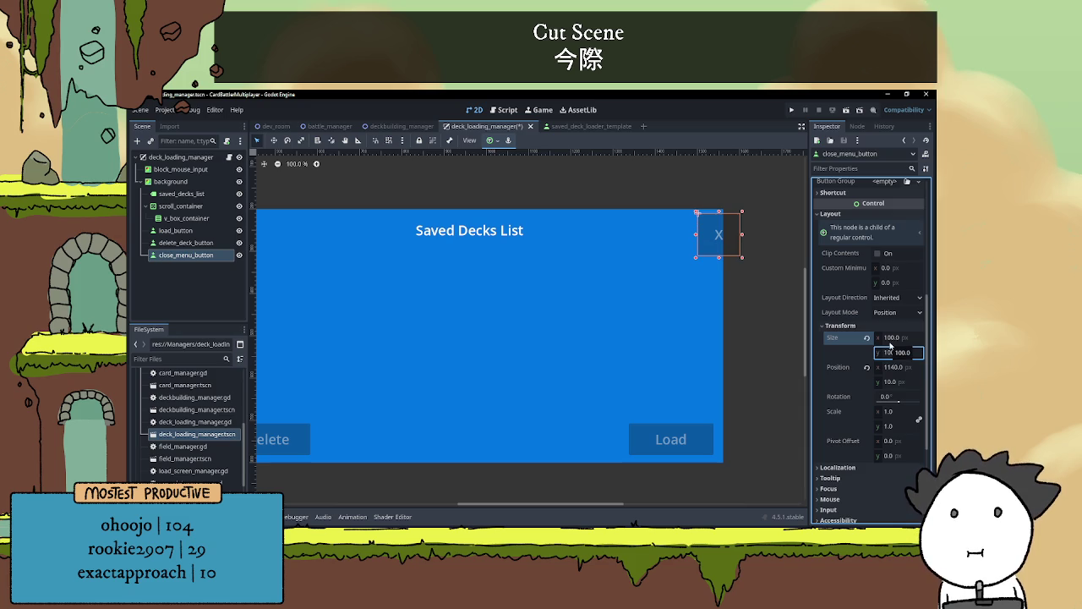
{"action": "left_click", "coordinate": [890, 350]}
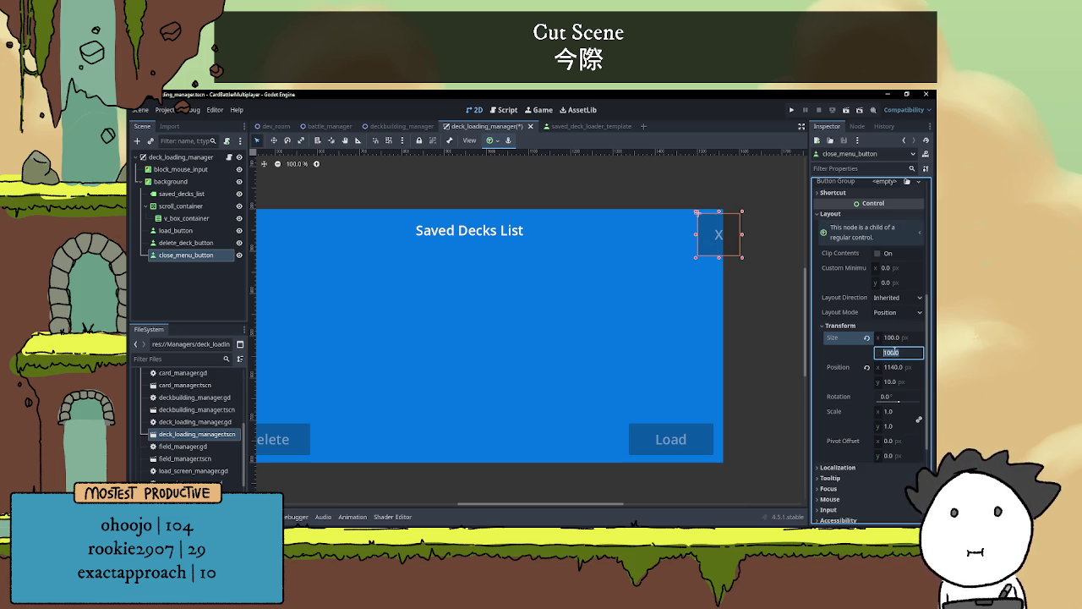
{"action": "type", "text": "75"}
{"action": "key", "text": "Return"}
{"action": "left_click", "coordinate": [892, 339]}
{"action": "type", "text": "75"}
{"action": "key", "text": "Return"}
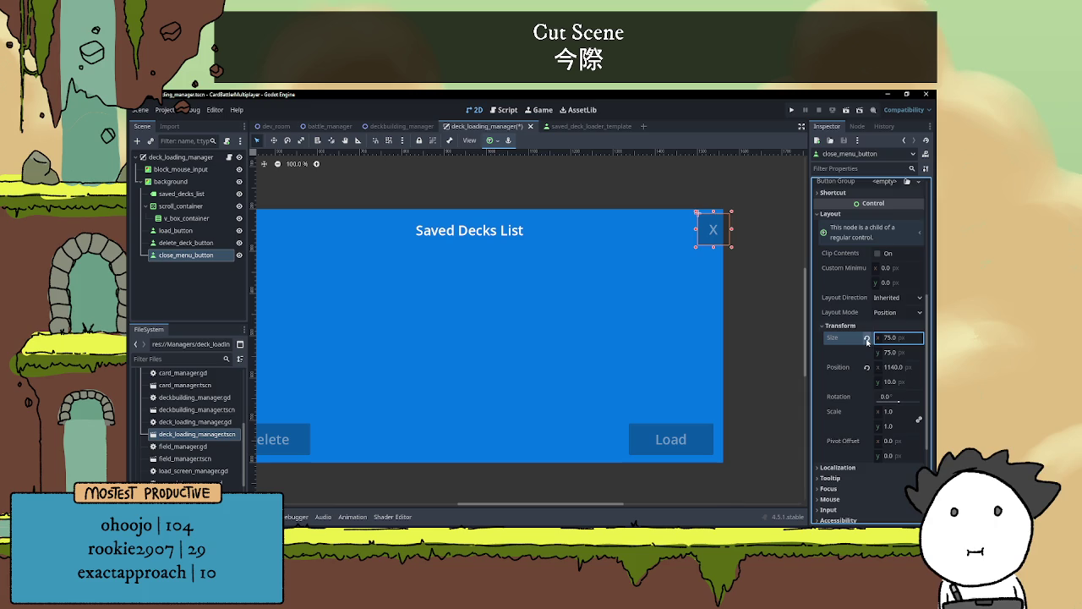
Override the X button's font size to 50 and shift it slightly left into the corner
{"action": "scroll", "coordinate": [858, 429], "scroll_direction": "down", "scroll_amount": 5}
{"action": "left_click", "coordinate": [845, 382]}
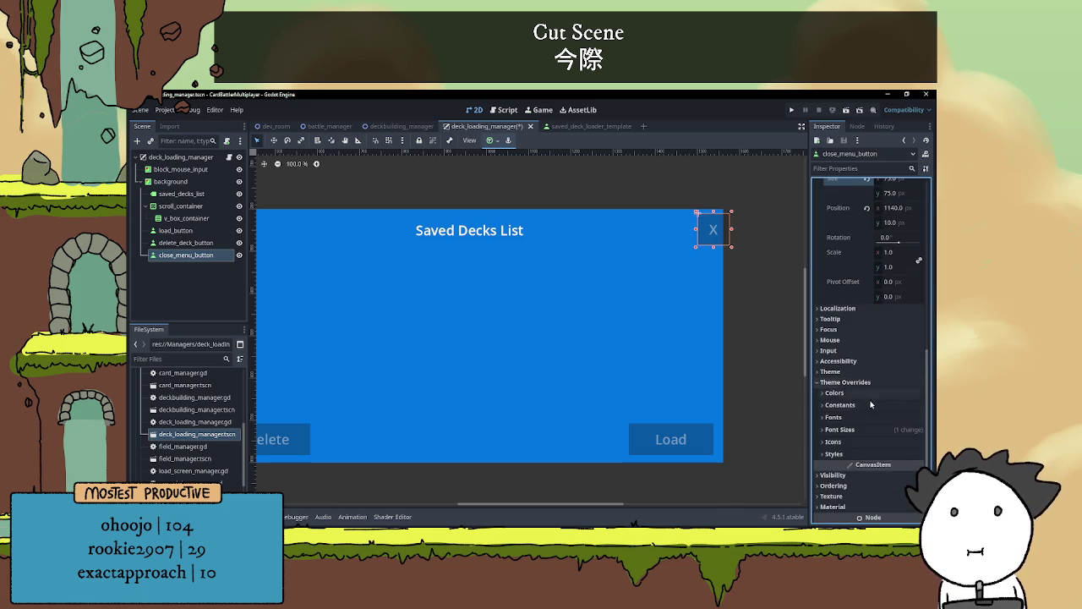
{"action": "left_click", "coordinate": [857, 430]}
{"action": "left_click", "coordinate": [886, 443]}
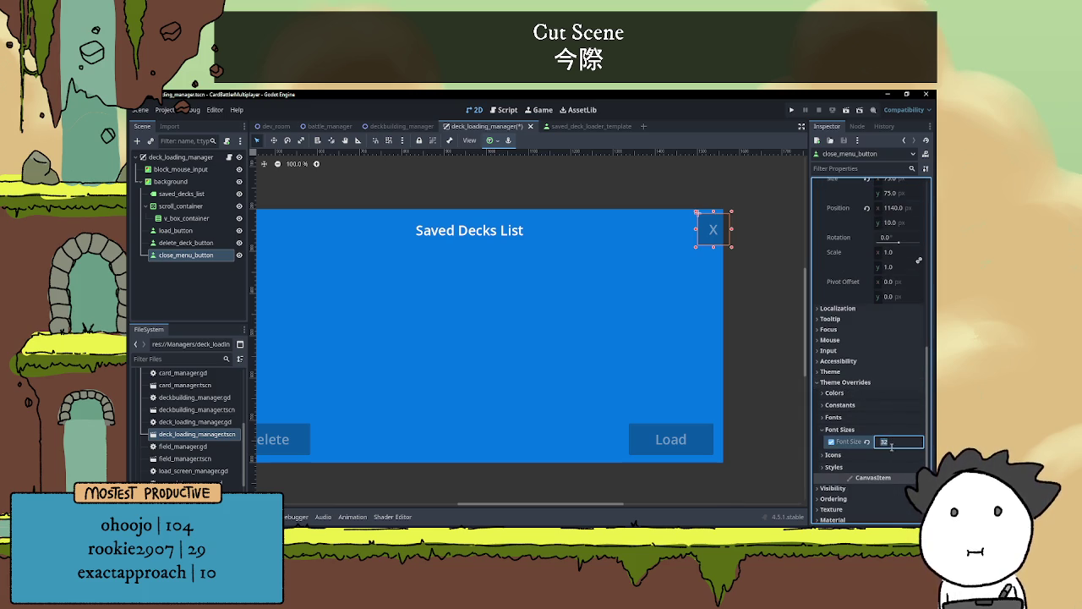
{"action": "type", "text": "50"}
{"action": "key", "text": "Return"}
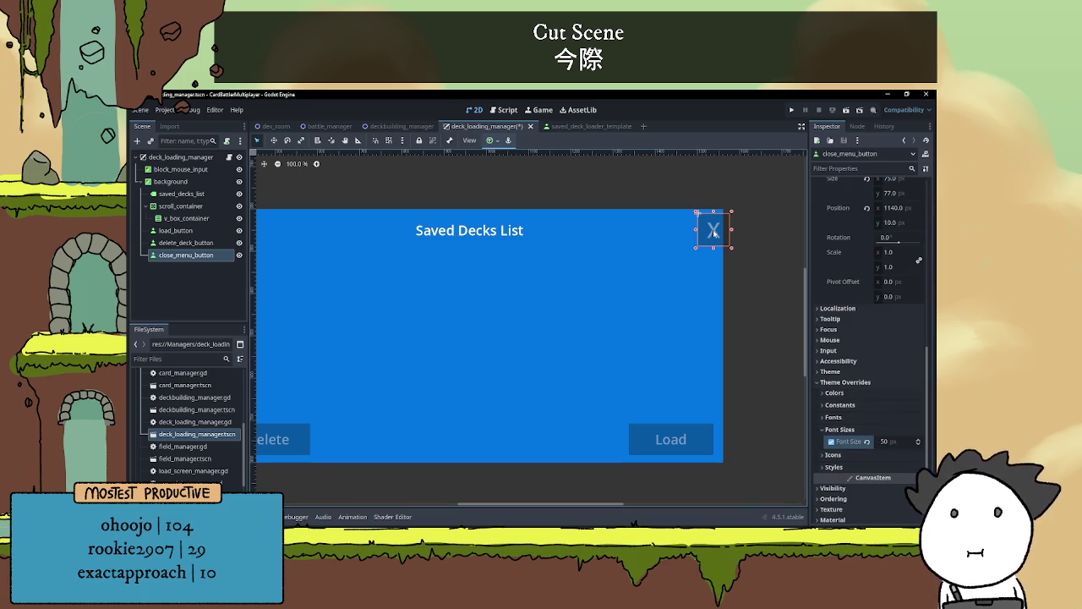
{"action": "left_click_drag", "start_coordinate": [723, 231], "coordinate": [704, 230]}
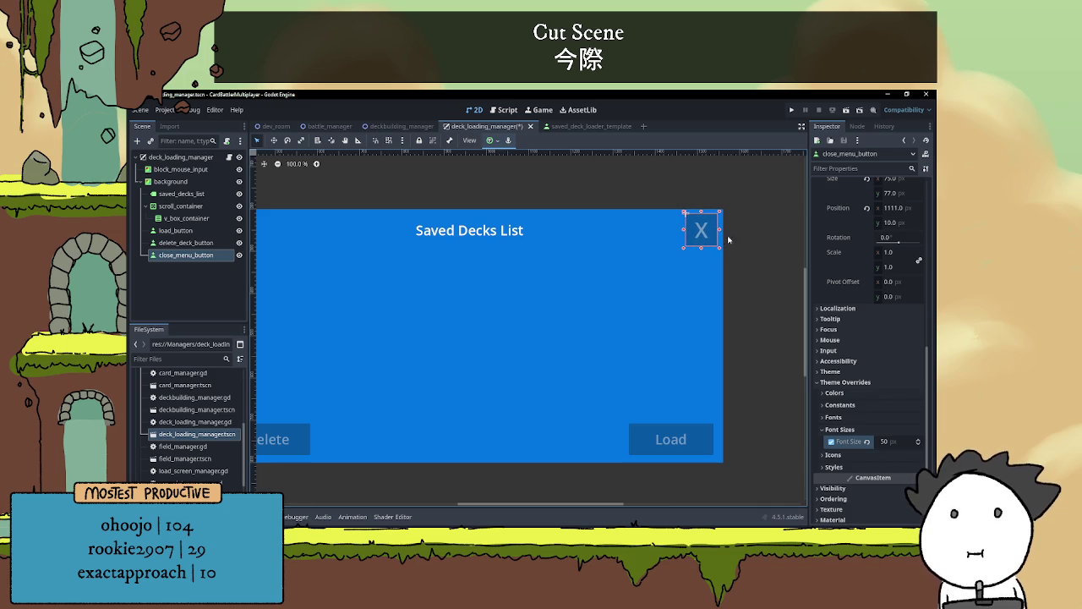
{"action": "left_click", "coordinate": [736, 260]}
{"action": "scroll", "coordinate": [741, 279], "scroll_direction": "down", "scroll_amount": 1}
{"action": "scroll", "coordinate": [740, 279], "scroll_direction": "down", "scroll_amount": 2}
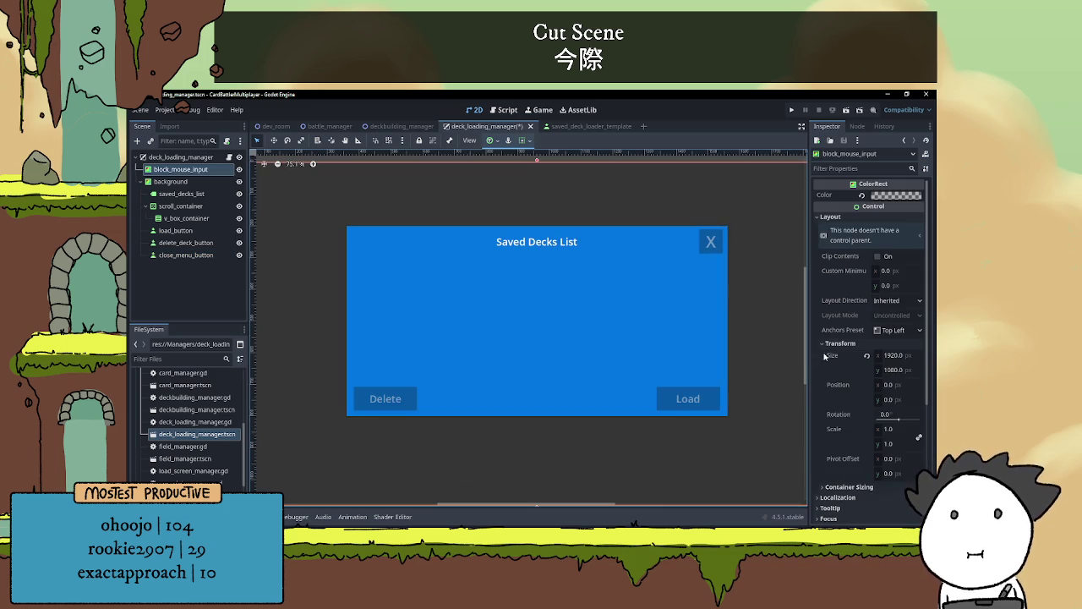
Uncheck Disabled on close_menu_button so the X responds to clicks
{"action": "scroll", "coordinate": [749, 387], "scroll_direction": "down", "scroll_amount": 3}
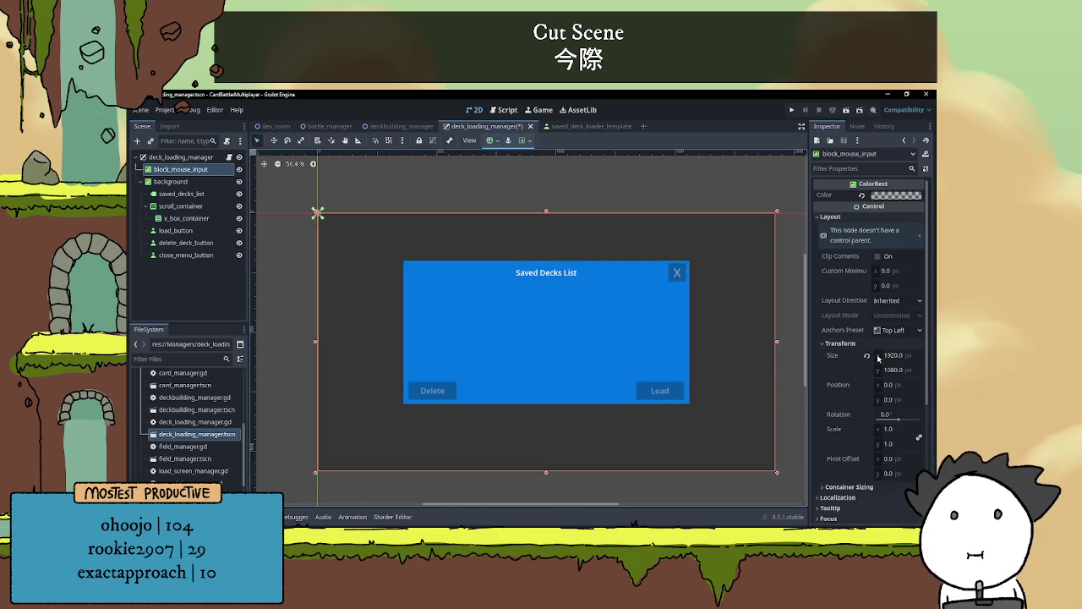
{"action": "scroll", "coordinate": [869, 450], "scroll_direction": "down", "scroll_amount": 5}
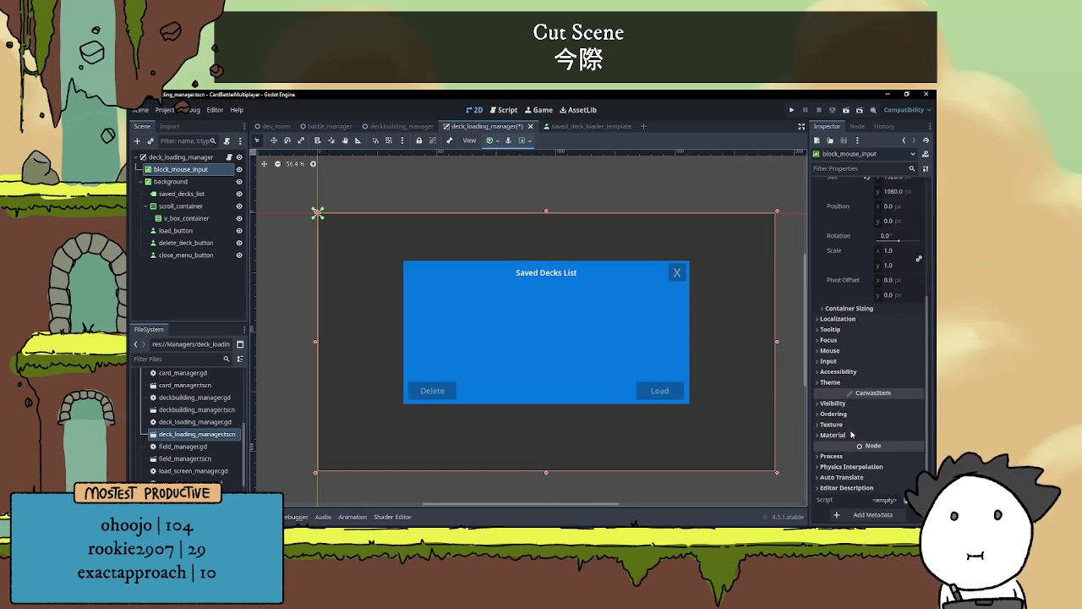
{"action": "scroll", "coordinate": [834, 357], "scroll_direction": "up", "scroll_amount": 5}
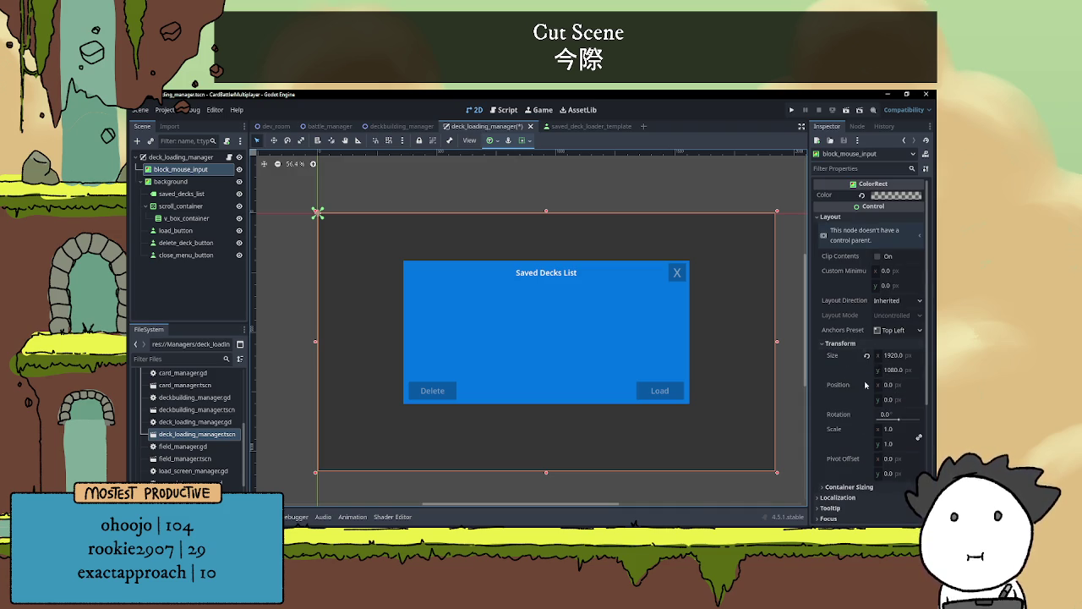
{"action": "scroll", "coordinate": [846, 446], "scroll_direction": "down", "scroll_amount": 1}
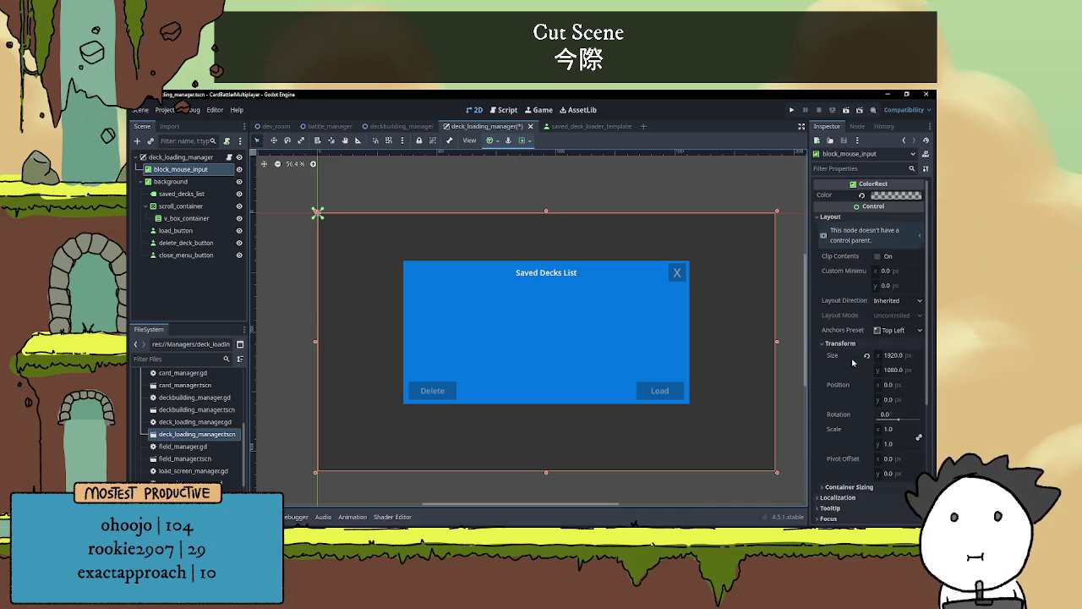
{"action": "scroll", "coordinate": [847, 405], "scroll_direction": "down", "scroll_amount": 3}
{"action": "scroll", "coordinate": [842, 367], "scroll_direction": "up", "scroll_amount": 4}
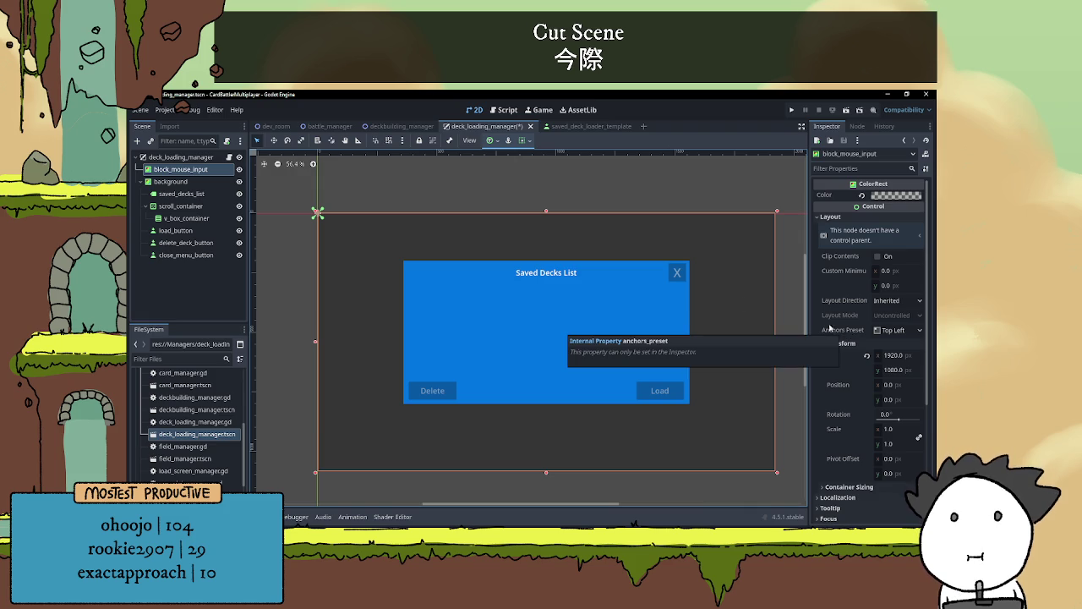
{"action": "left_click", "coordinate": [186, 255]}
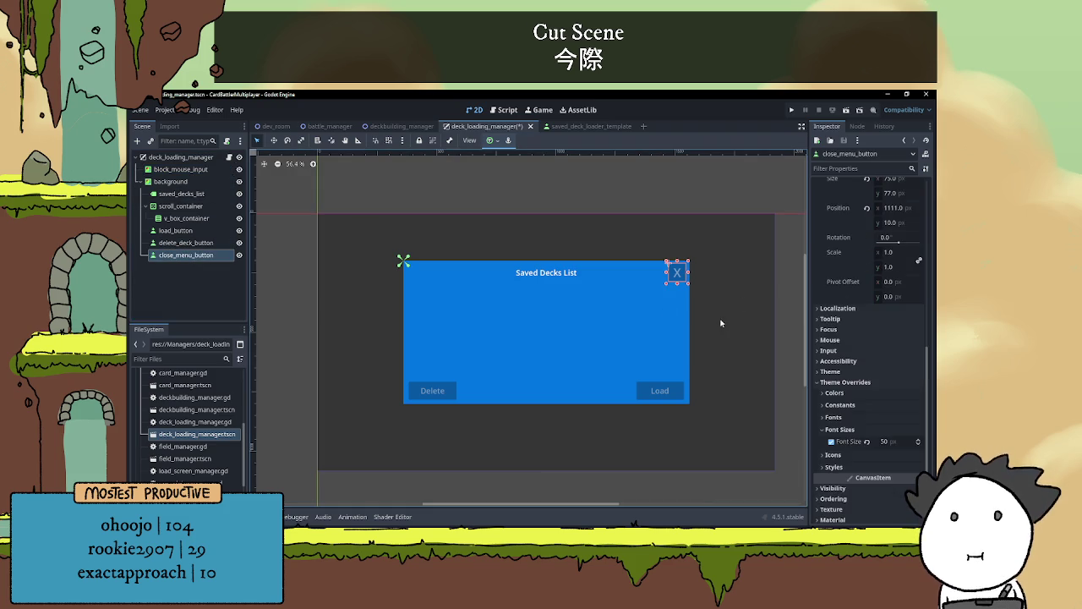
{"action": "scroll", "coordinate": [854, 330], "scroll_direction": "down", "scroll_amount": 3}
{"action": "scroll", "coordinate": [854, 330], "scroll_direction": "up", "scroll_amount": 2}
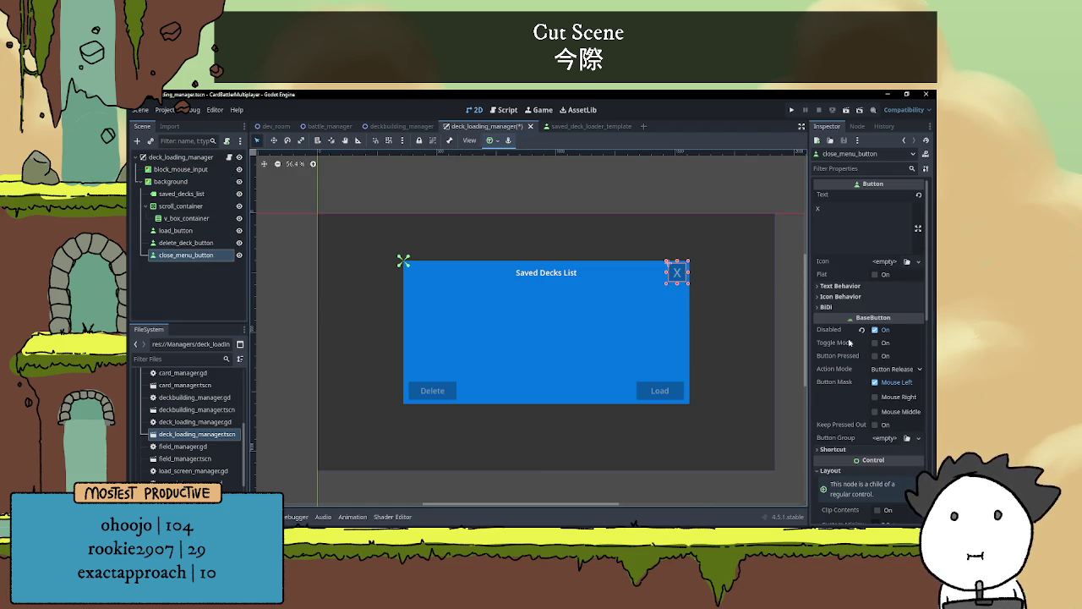
{"action": "left_click", "coordinate": [862, 329]}
Save the deck_loading_manager scene
{"action": "left_click", "coordinate": [749, 217]}
{"action": "scroll", "coordinate": [701, 268], "scroll_direction": "up", "scroll_amount": 1}
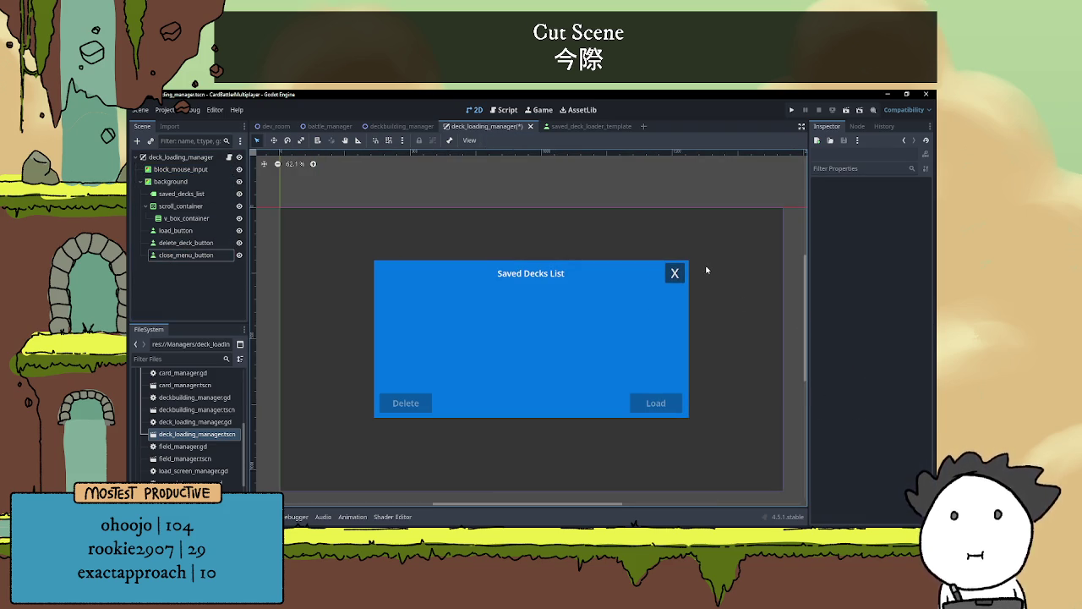
{"action": "key", "text": "ctrl+s"}
{"action": "left_click", "coordinate": [181, 157]}
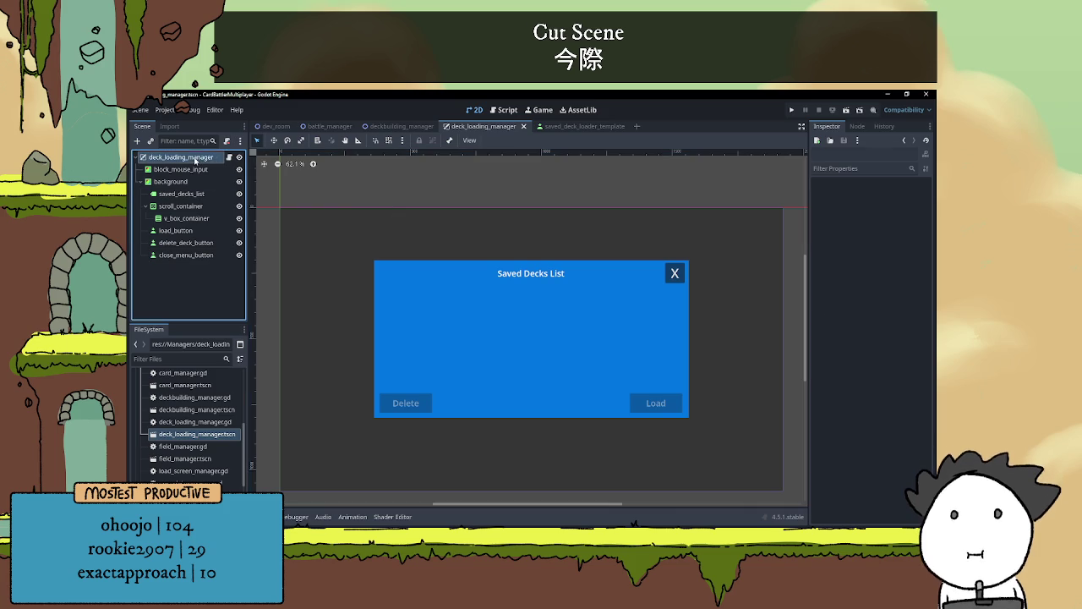
{"action": "left_click", "coordinate": [194, 256]}
Connect close_menu_button's pressed signal to a method that calls queue_free(), and save
{"action": "right_click", "coordinate": [195, 255]}
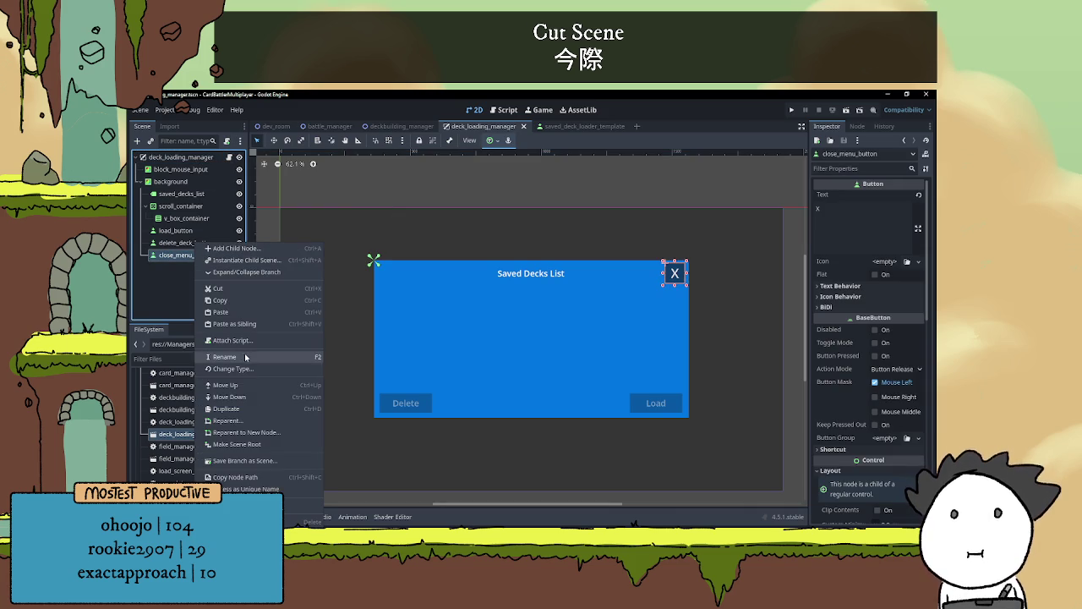
{"action": "left_click", "coordinate": [857, 129]}
{"action": "left_click", "coordinate": [856, 129]}
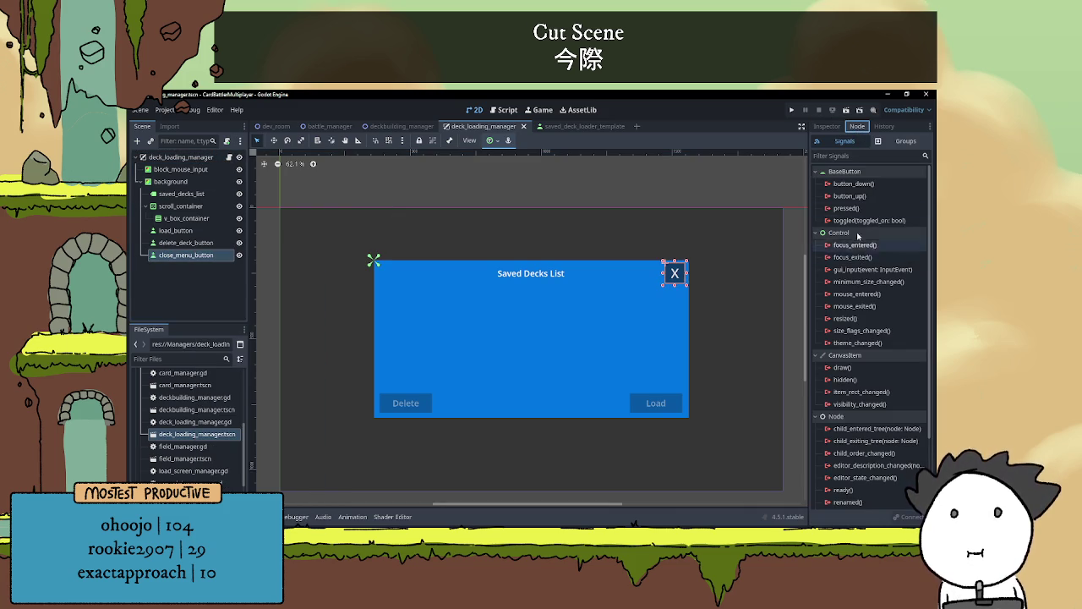
{"action": "double_click", "coordinate": [847, 207]}
{"action": "left_click", "coordinate": [515, 422]}
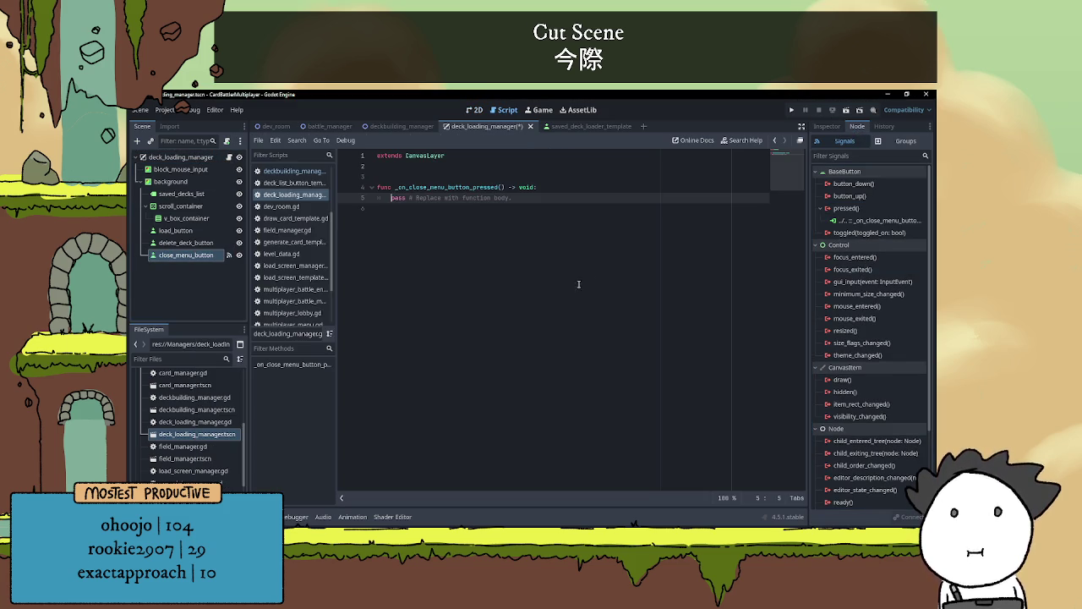
{"action": "left_click_drag", "start_coordinate": [391, 197], "coordinate": [550, 197]}
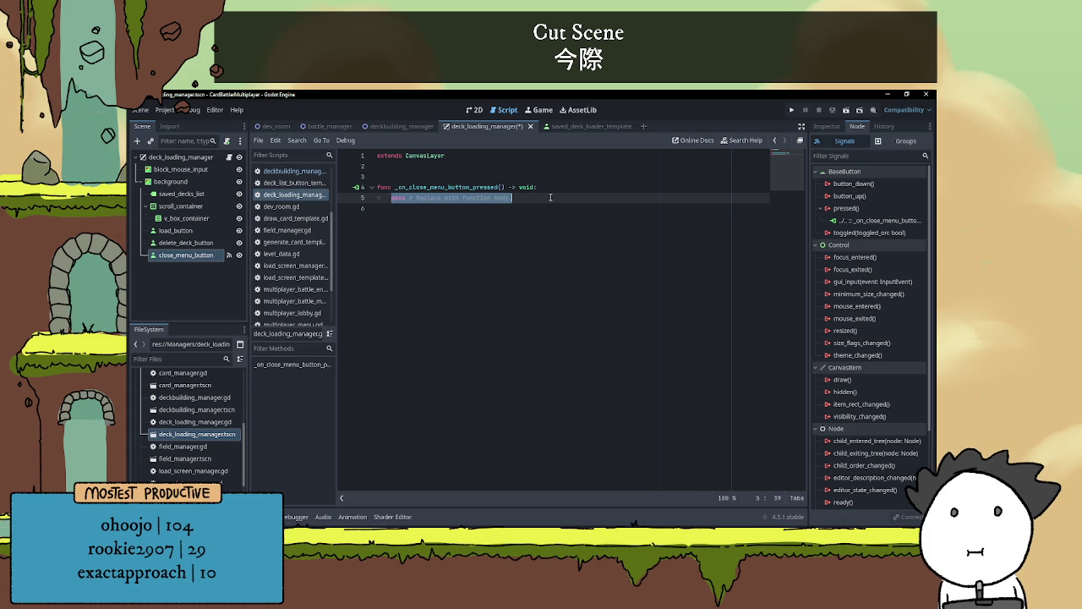
{"action": "key", "text": "BackSpace"}
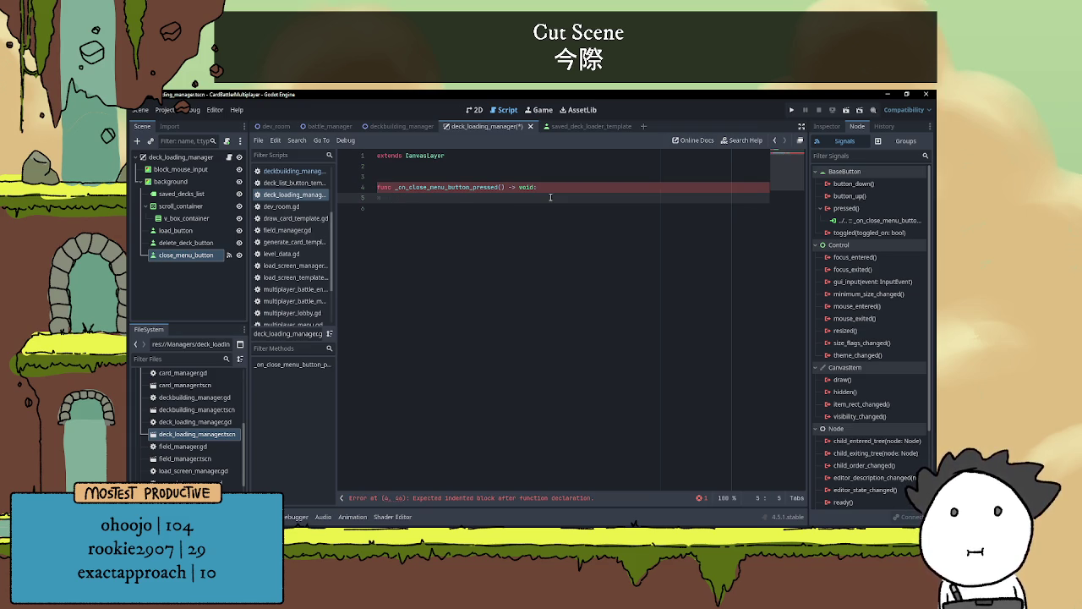
{"action": "type", "text": "qu"}
{"action": "key", "text": "Return"}
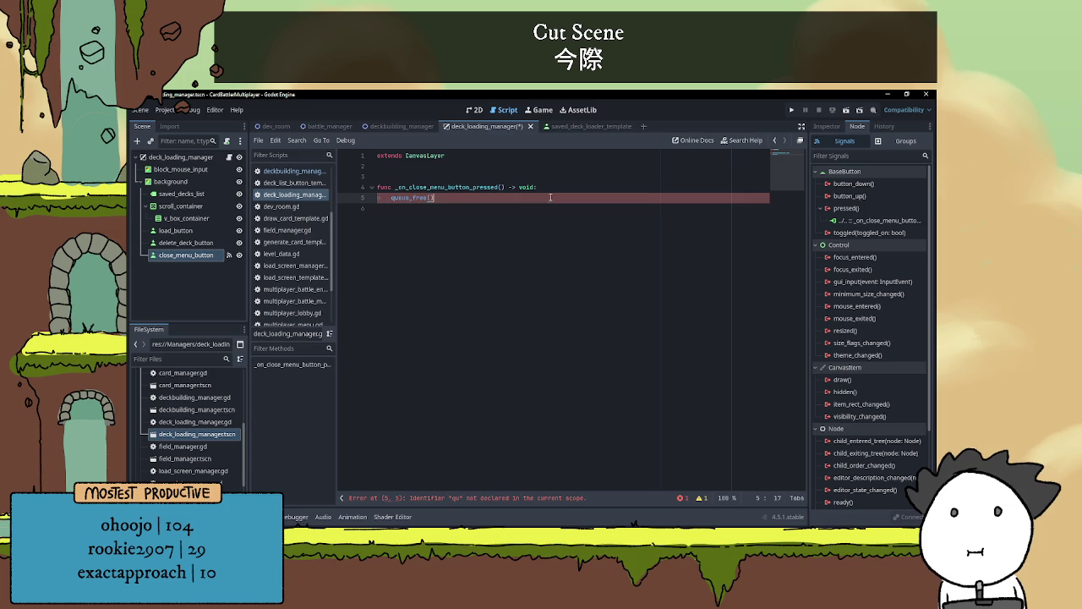
{"action": "key", "text": "ctrl+s"}
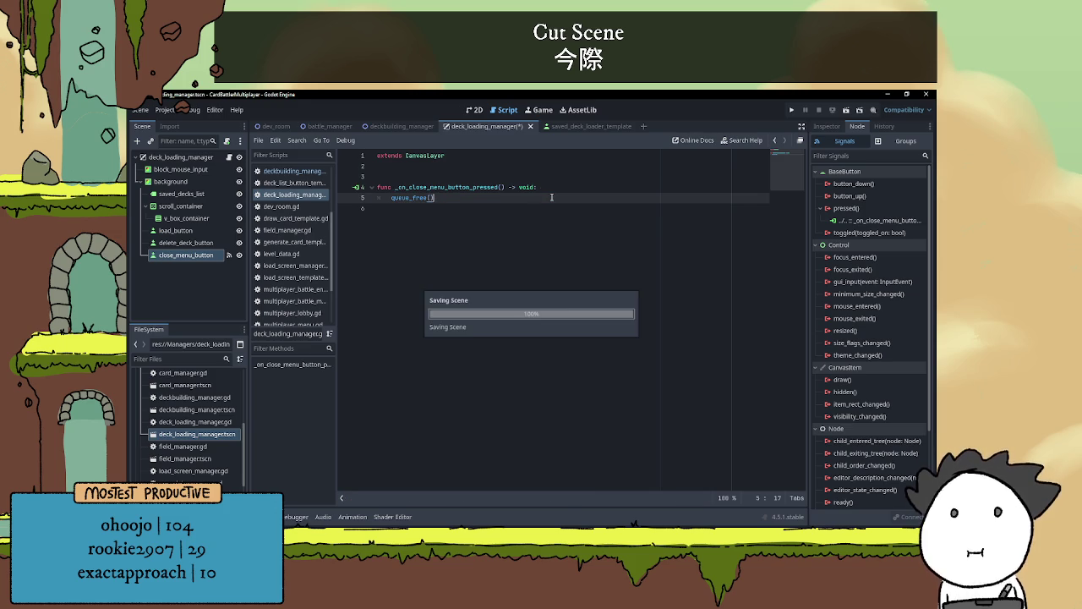
Add a var deck_manager declaration above the function and save
{"action": "left_click", "coordinate": [524, 179]}
{"action": "key", "text": "Return"}
{"action": "key", "text": "Up"}
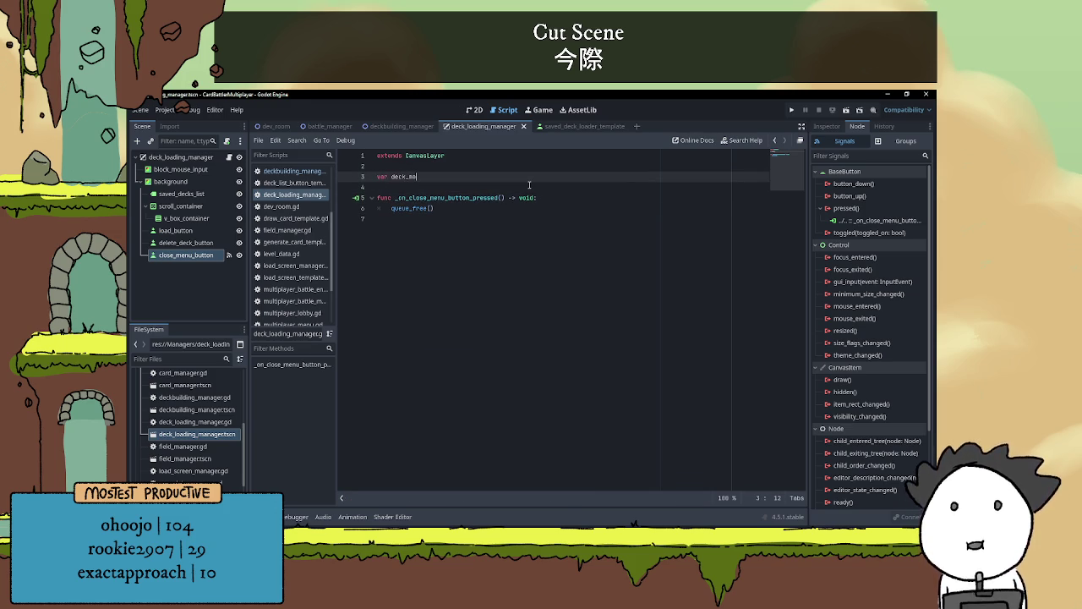
{"action": "left_click", "coordinate": [499, 188]}
{"action": "key", "text": "ctrl+s"}
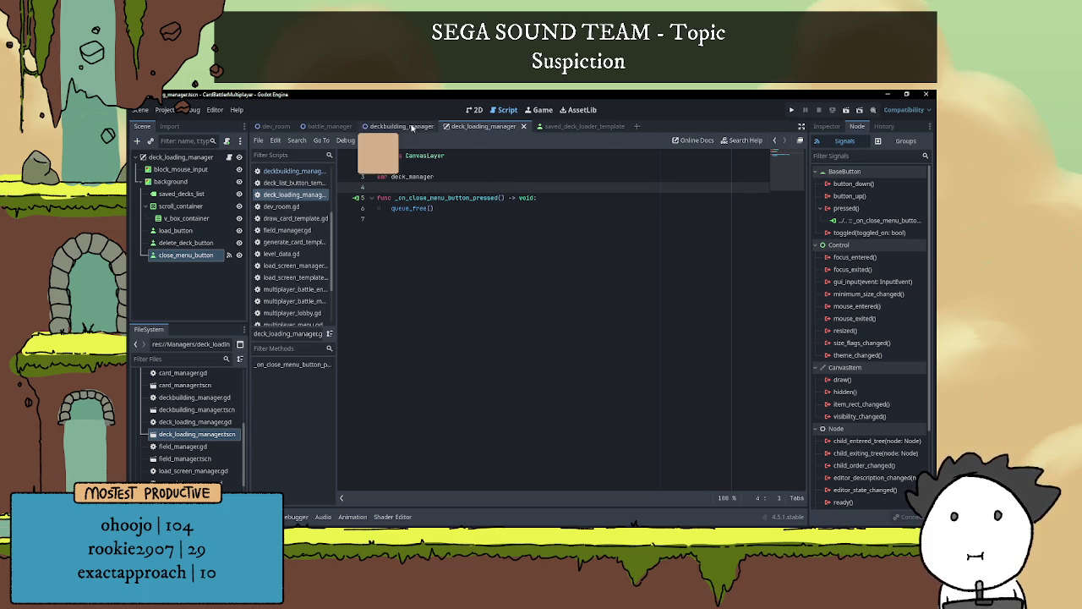
Run deckbuilding_manager, open and close the Saved Decks popup five times with Load deck and X
{"action": "left_click", "coordinate": [397, 126]}
{"action": "scroll", "coordinate": [553, 233], "scroll_direction": "up", "scroll_amount": 2}
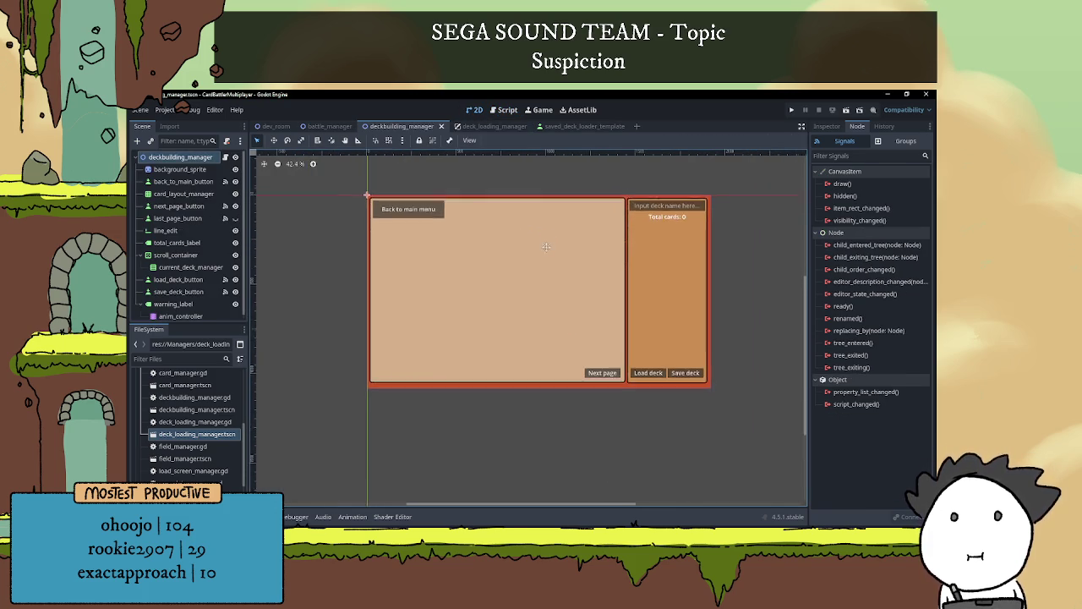
{"action": "left_click", "coordinate": [845, 110]}
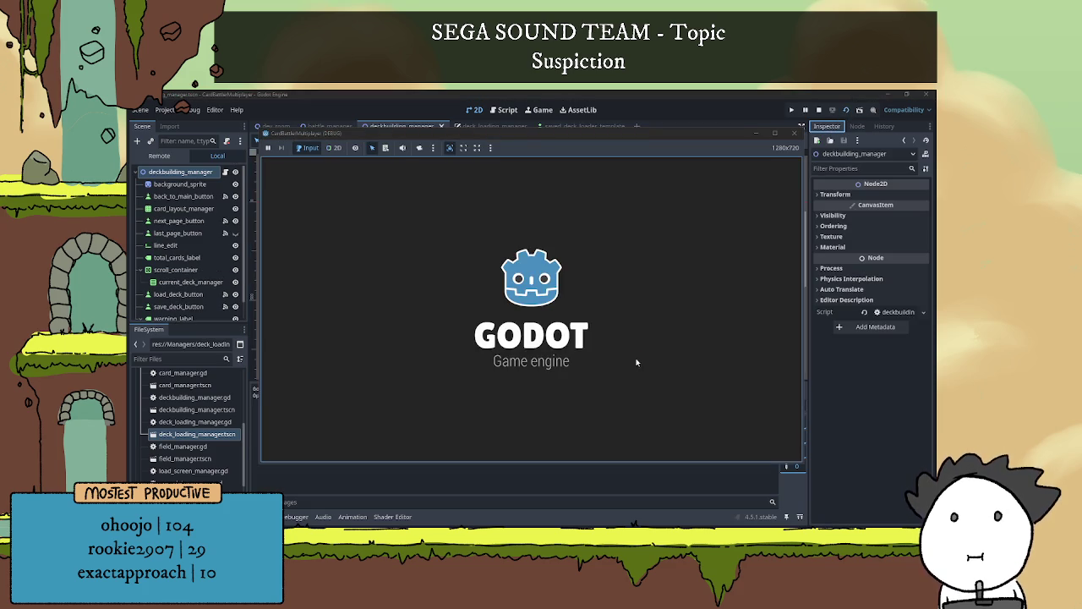
{"action": "left_click", "coordinate": [706, 438]}
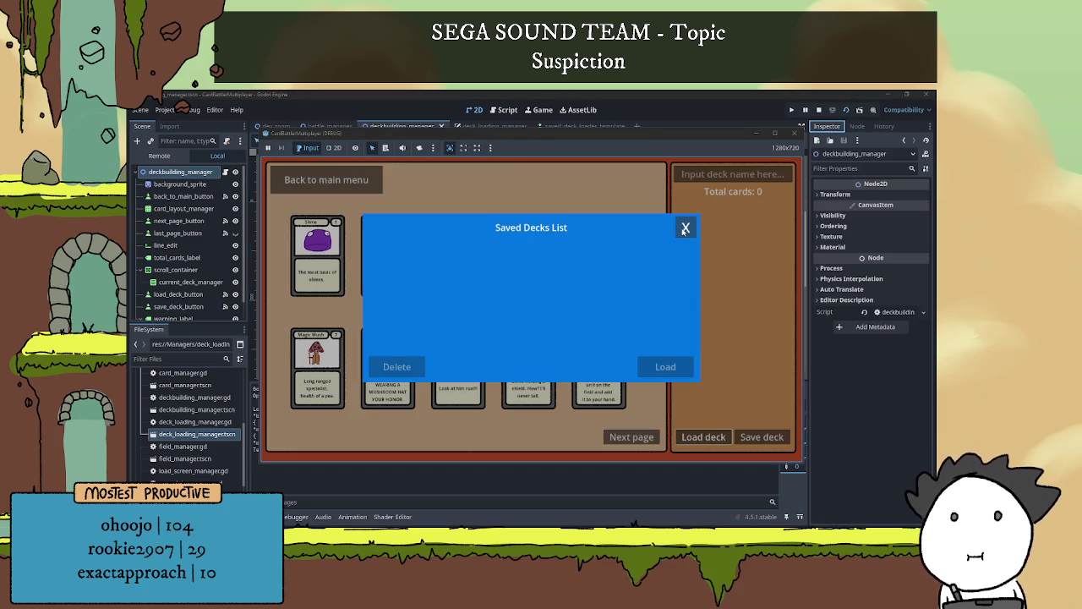
{"action": "left_click", "coordinate": [686, 226]}
{"action": "left_click", "coordinate": [706, 438]}
{"action": "left_click", "coordinate": [686, 226]}
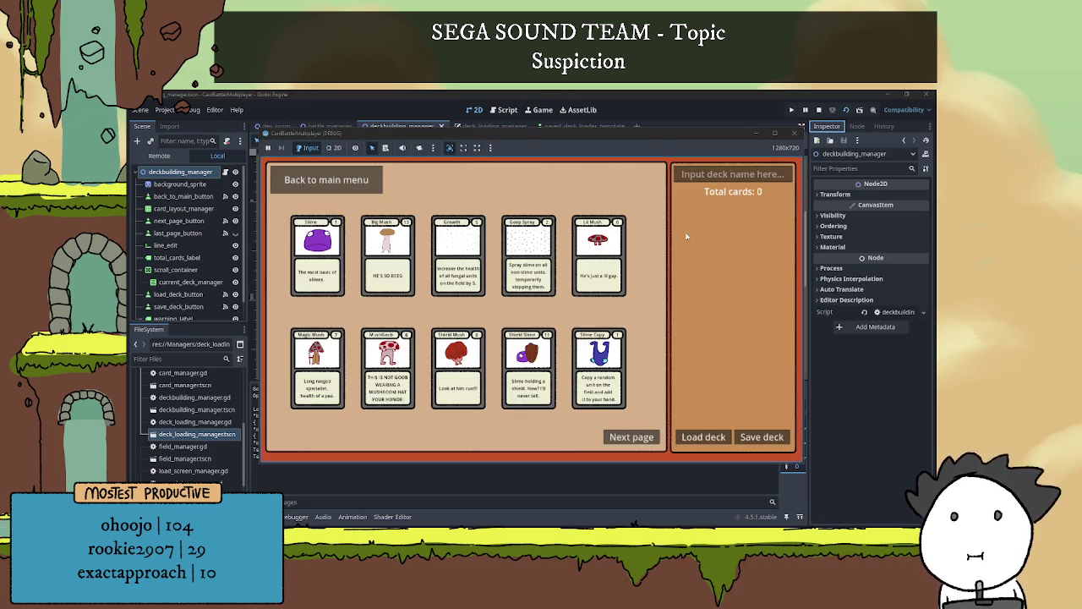
{"action": "left_click", "coordinate": [706, 438]}
{"action": "left_click", "coordinate": [686, 226]}
{"action": "left_click", "coordinate": [698, 437]}
{"action": "left_click", "coordinate": [686, 227]}
{"action": "left_click", "coordinate": [721, 437]}
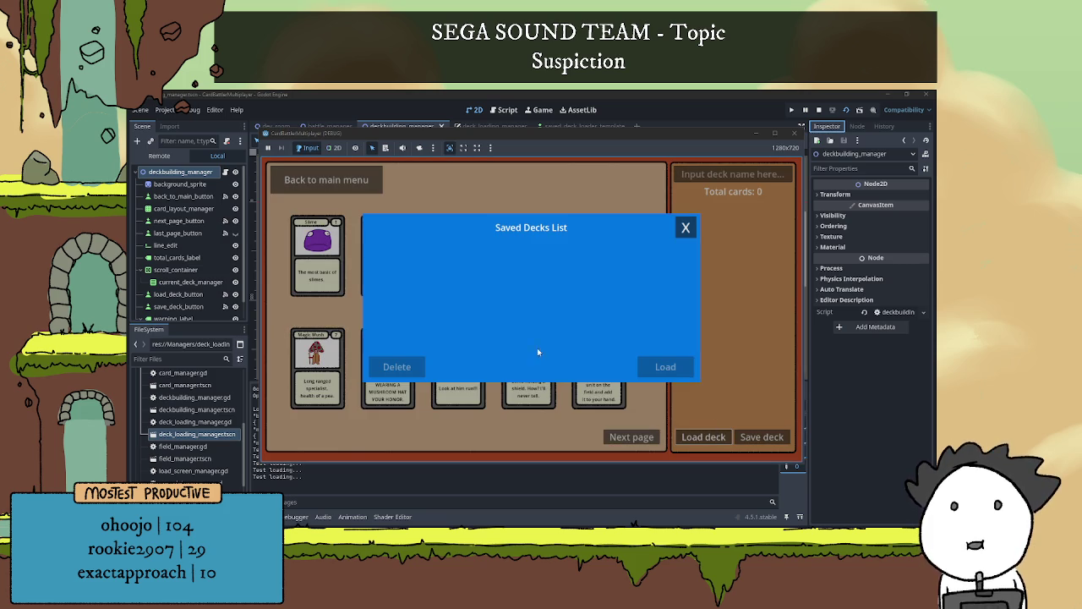
{"action": "left_click", "coordinate": [685, 227]}
{"action": "key", "text": "F8"}
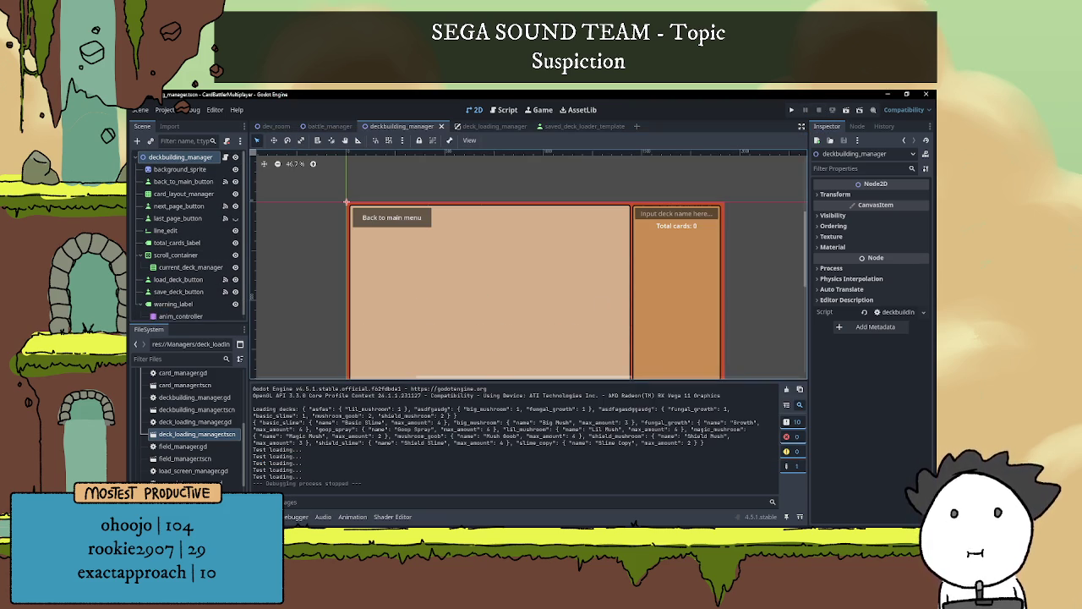
Check the block_mouse_input node in the deck_loading_manager scene
{"action": "left_click", "coordinate": [573, 126]}
{"action": "left_click", "coordinate": [492, 127]}
{"action": "scroll", "coordinate": [508, 262], "scroll_direction": "down", "scroll_amount": 1}
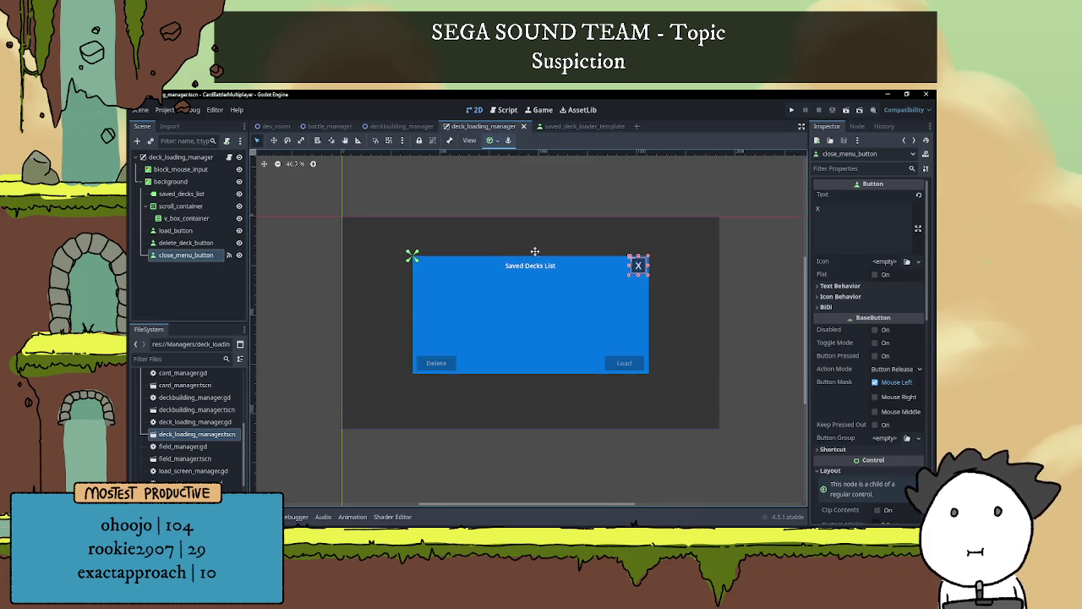
{"action": "scroll", "coordinate": [507, 262], "scroll_direction": "up", "scroll_amount": 1}
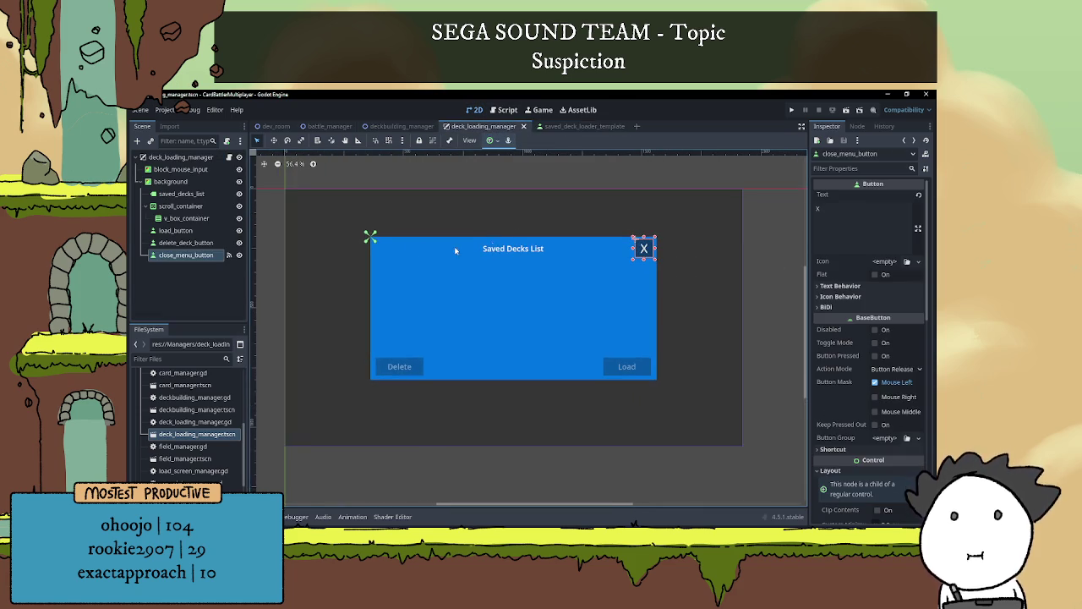
{"action": "left_click", "coordinate": [585, 180]}
{"action": "left_click", "coordinate": [392, 214]}
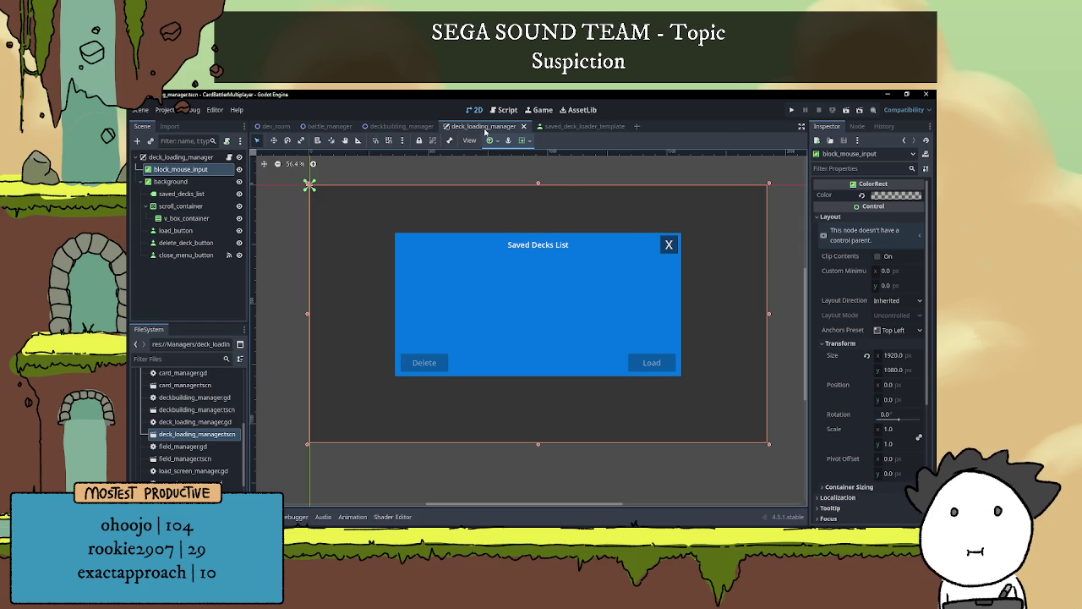
Rerun deckbuilding_manager, open the Saved Decks popup via Load deck, then stop the game
{"action": "left_click", "coordinate": [421, 131]}
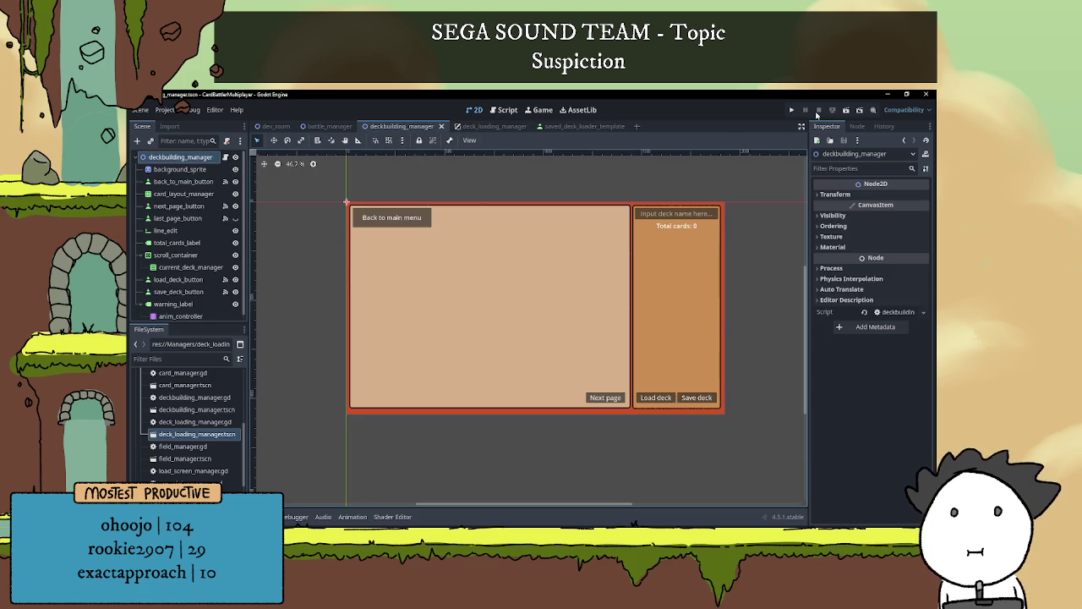
{"action": "left_click", "coordinate": [834, 109]}
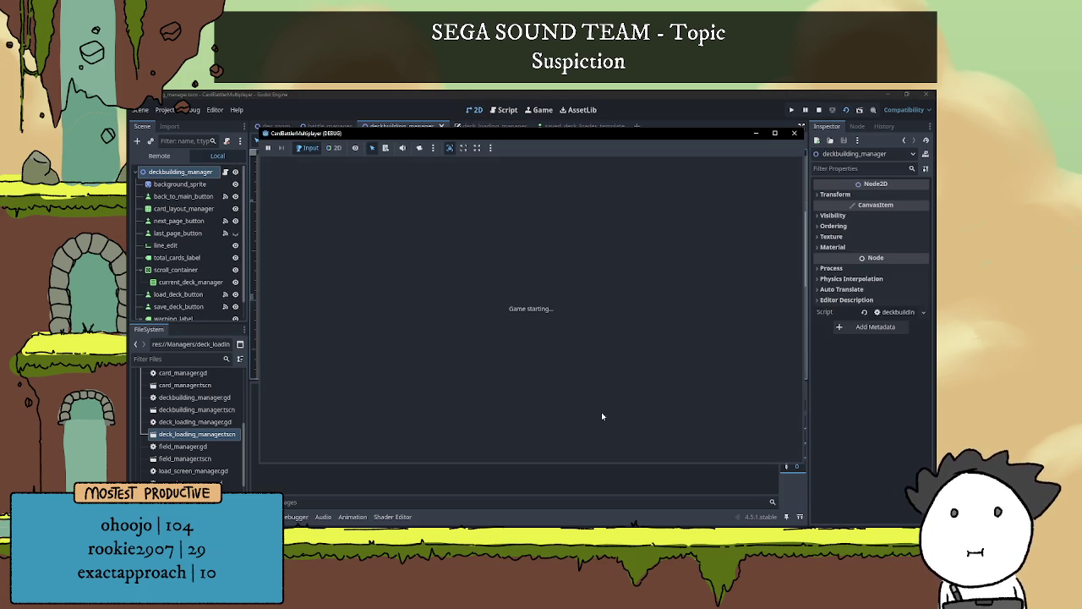
{"action": "left_click", "coordinate": [691, 440]}
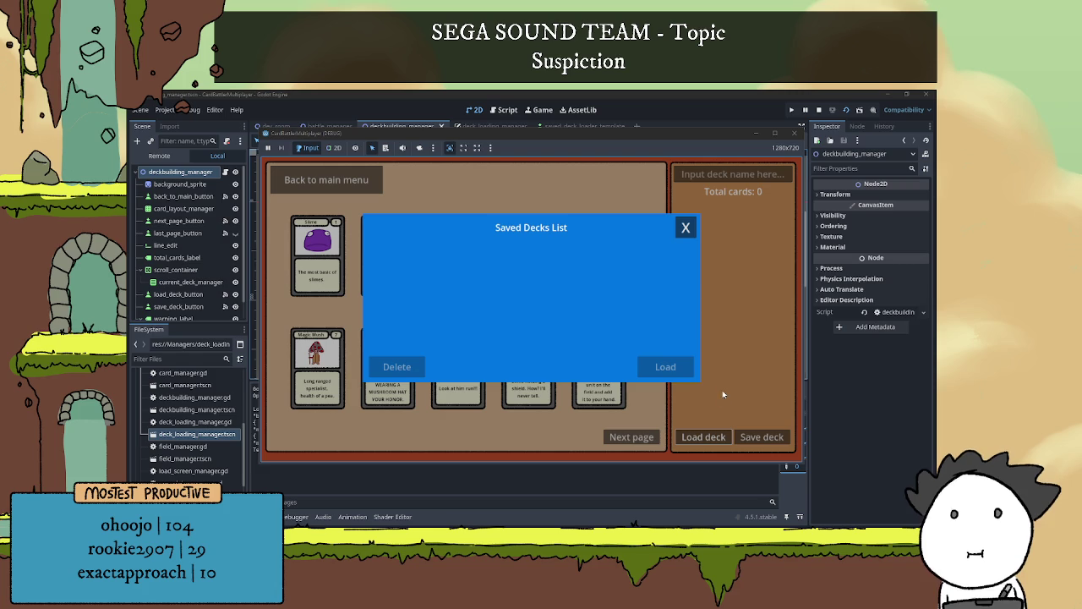
{"action": "left_click", "coordinate": [808, 110]}
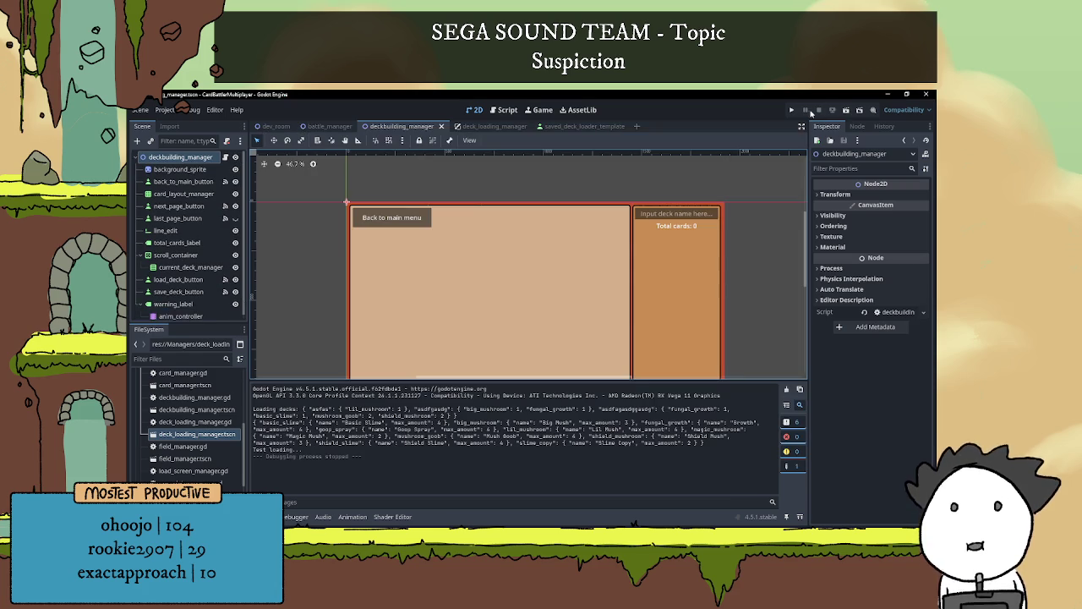
{"action": "scroll", "coordinate": [593, 312], "scroll_direction": "up", "scroll_amount": 2}
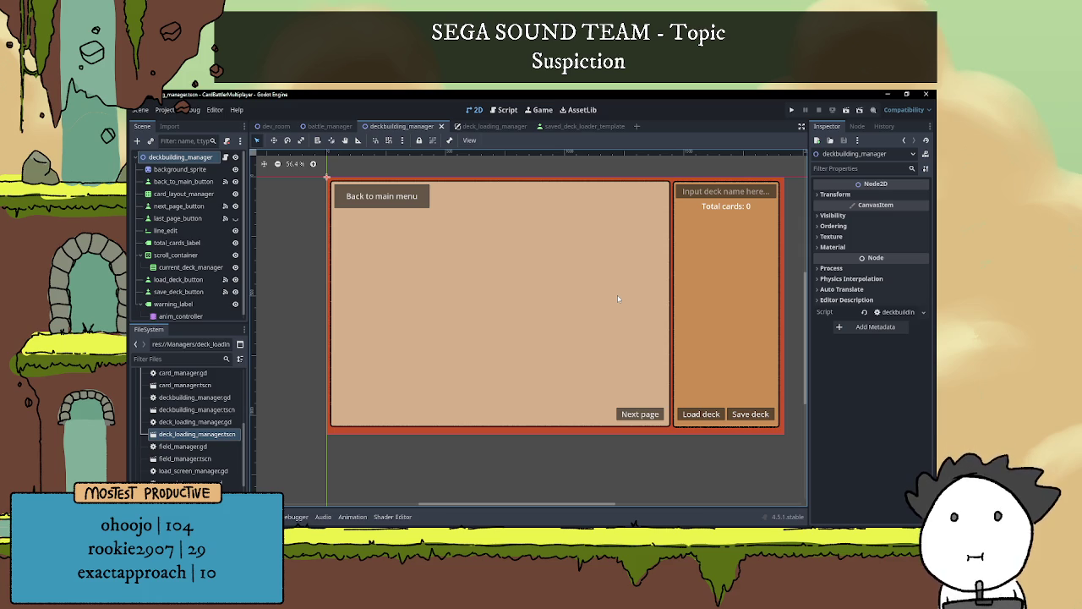
In the deck_loading_manager scene, rename the saved_decks_list node to saved_decks_list_label and open its script
{"action": "left_click", "coordinate": [490, 127]}
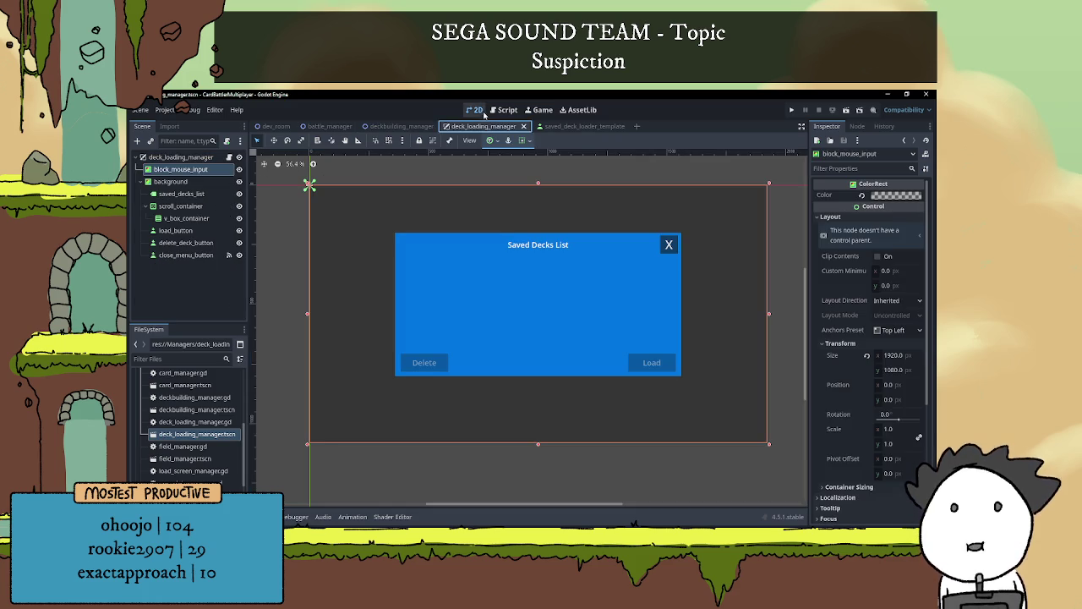
{"action": "left_click", "coordinate": [500, 298]}
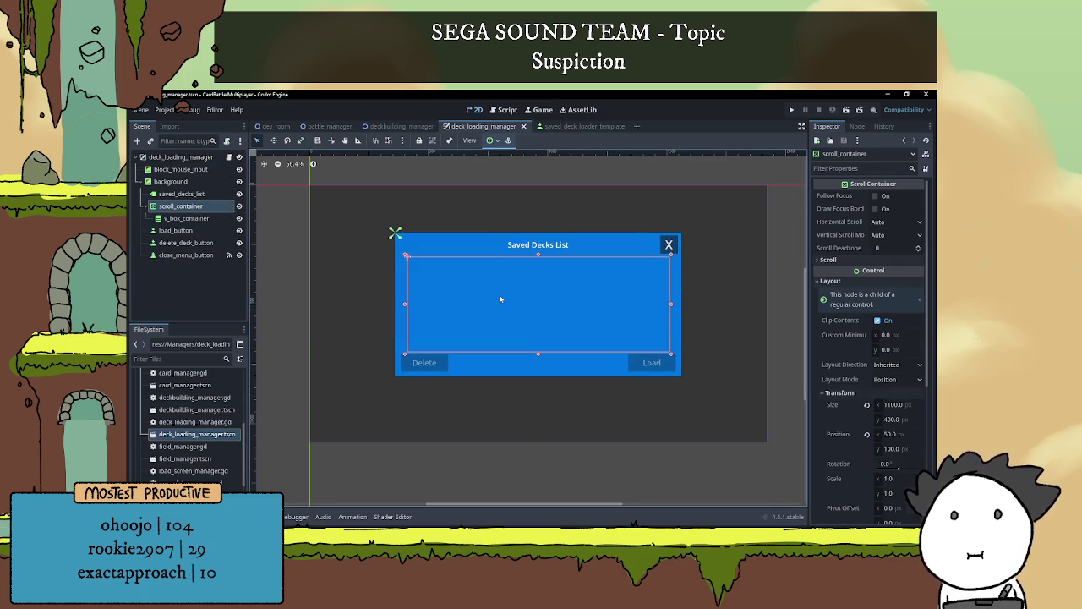
{"action": "left_click", "coordinate": [188, 195]}
{"action": "left_click", "coordinate": [185, 205]}
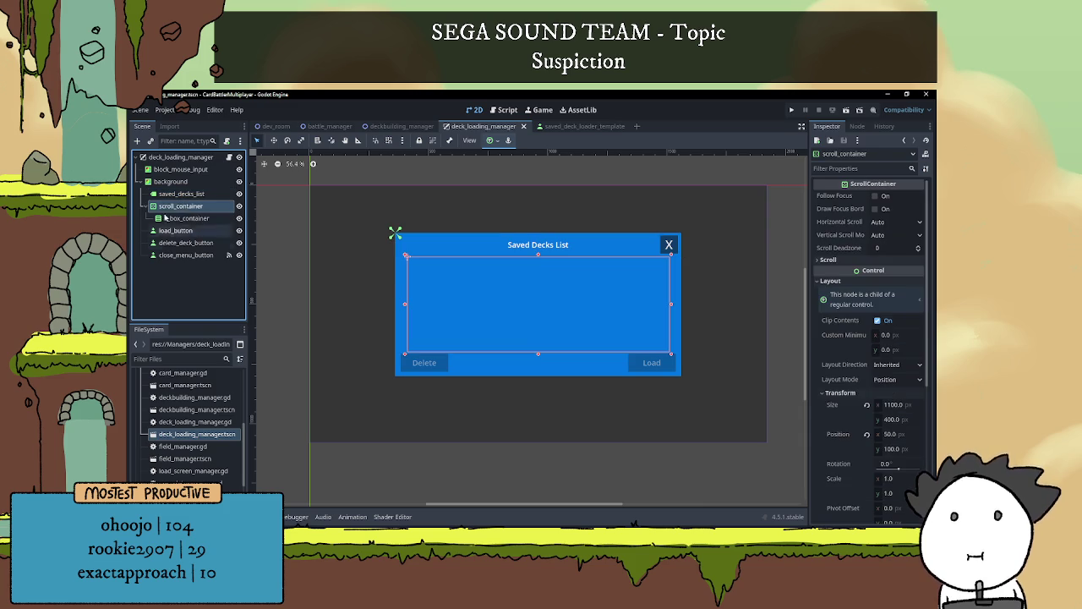
{"action": "double_click", "coordinate": [194, 193]}
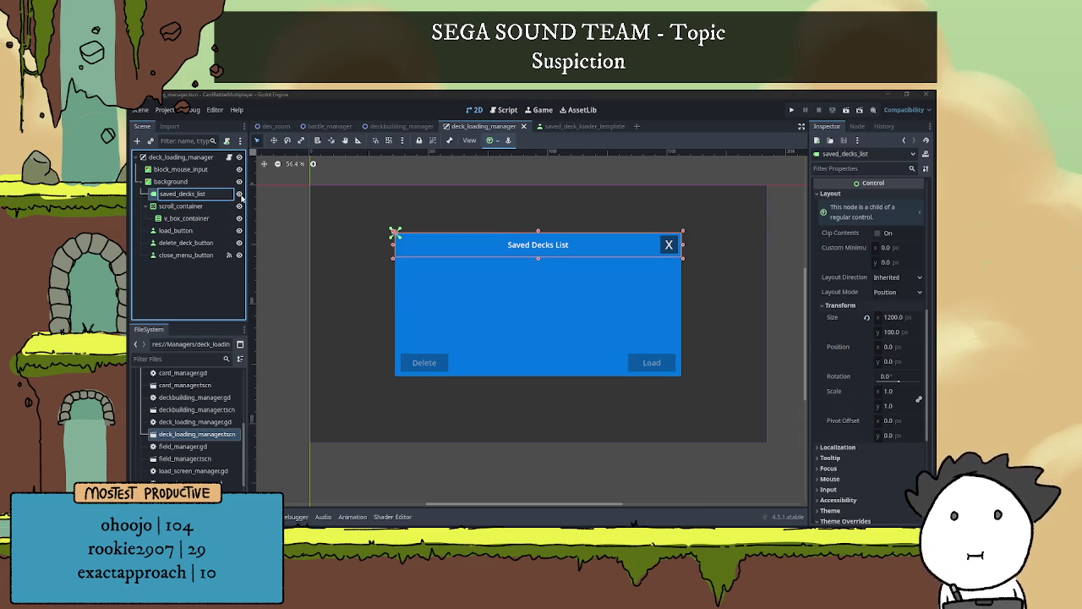
{"action": "type", "text": "_label"}
{"action": "key", "text": "Return"}
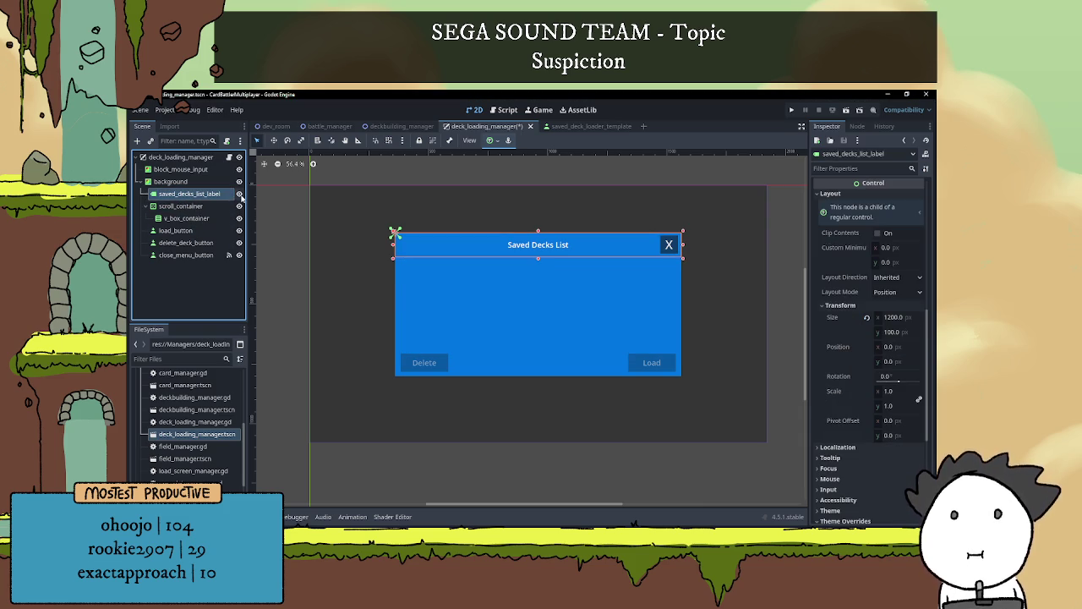
{"action": "left_click", "coordinate": [437, 294]}
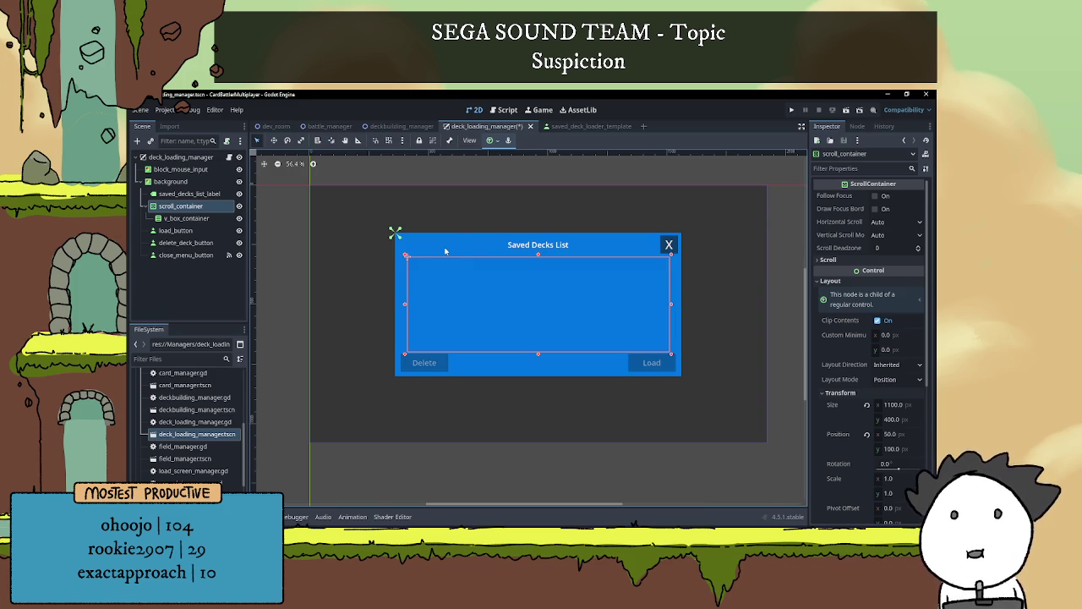
{"action": "left_click", "coordinate": [228, 157]}
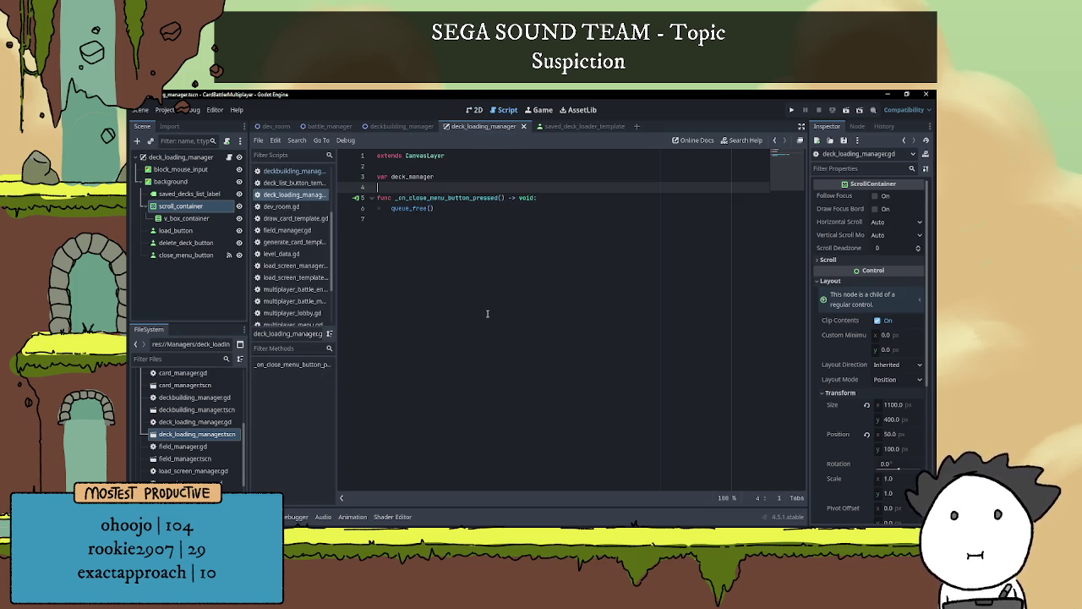
Review the SaveDataManager.save_decks() call near line 150 of the deckbuilding_manager script, then bring up Notepad
{"action": "left_click", "coordinate": [399, 127]}
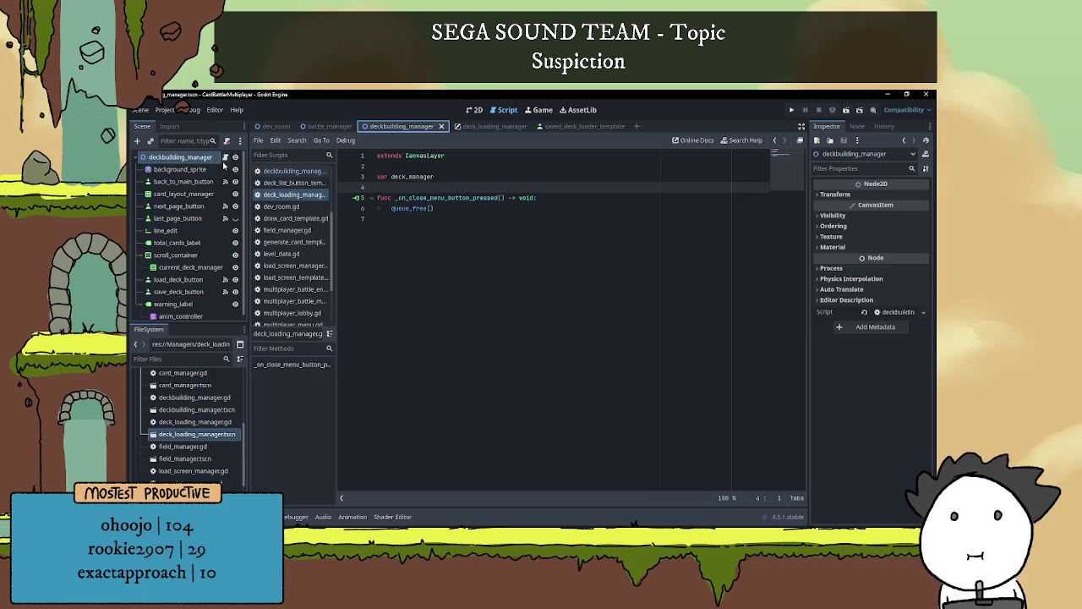
{"action": "left_click", "coordinate": [521, 482]}
{"action": "triple_click", "coordinate": [471, 473]}
{"action": "left_click", "coordinate": [545, 482]}
{"action": "left_click", "coordinate": [538, 473]}
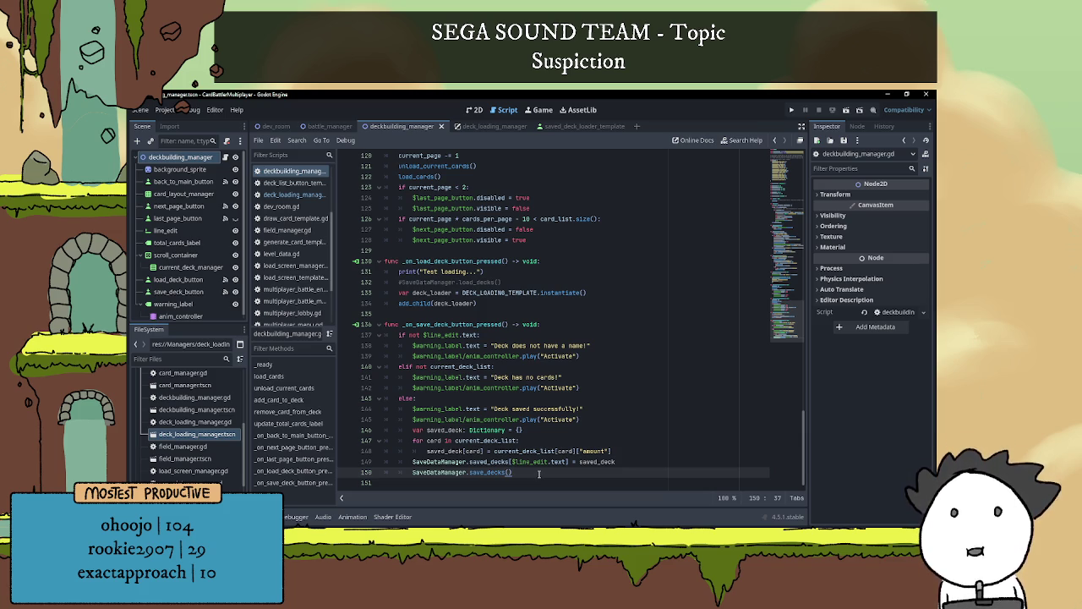
{"action": "key", "text": "alt+Tab"}
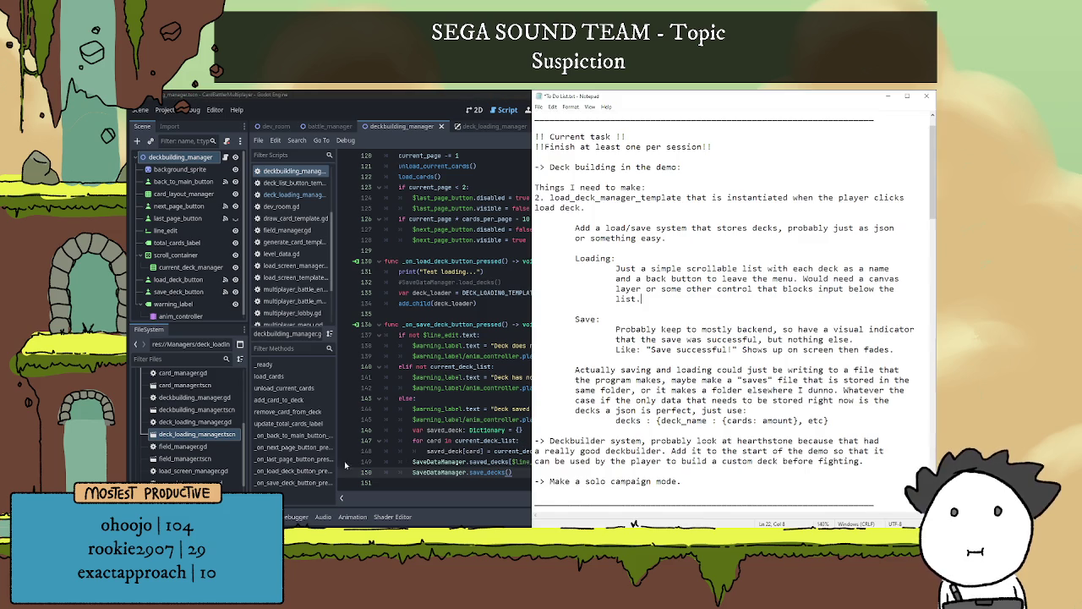
Delete the Save plan block and the 'Actually saving and loading' paragraph from the to-do list
{"action": "scroll", "coordinate": [658, 278], "scroll_direction": "down", "scroll_amount": 1}
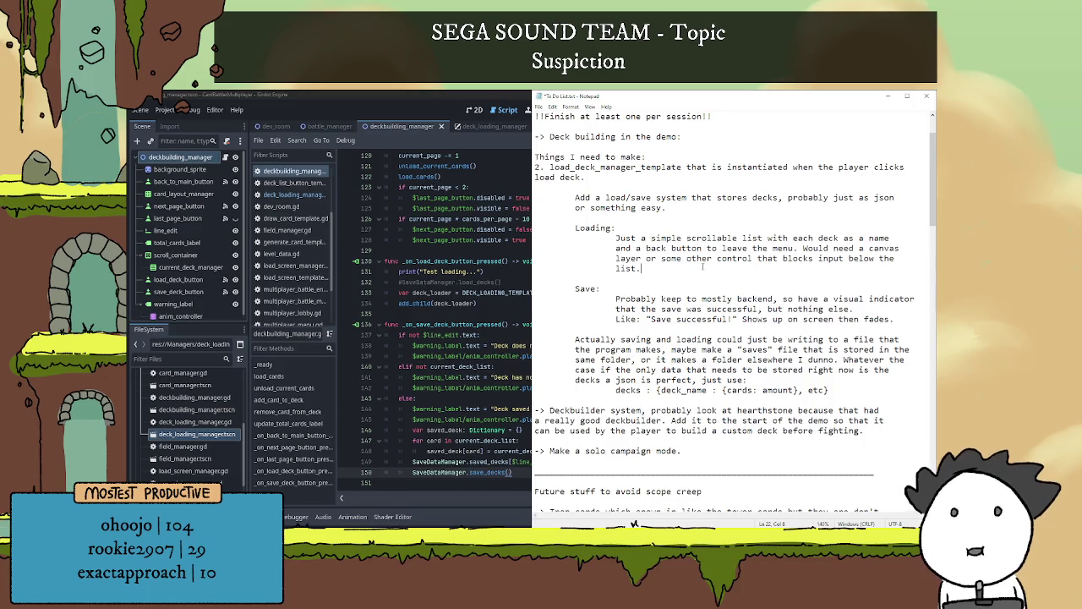
{"action": "left_click_drag", "start_coordinate": [692, 266], "coordinate": [609, 237]}
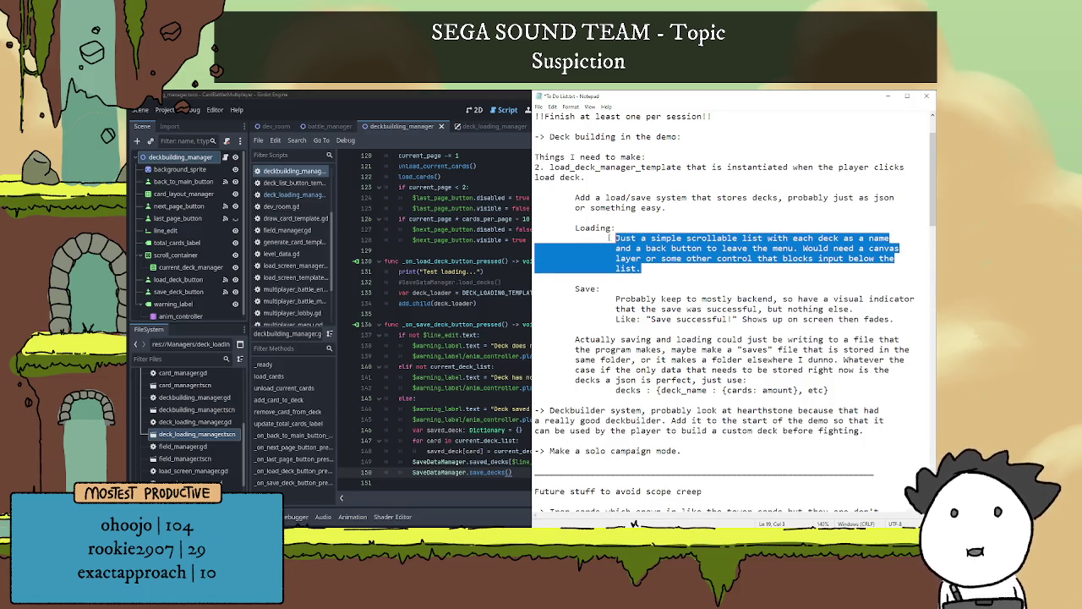
{"action": "left_click", "coordinate": [630, 248]}
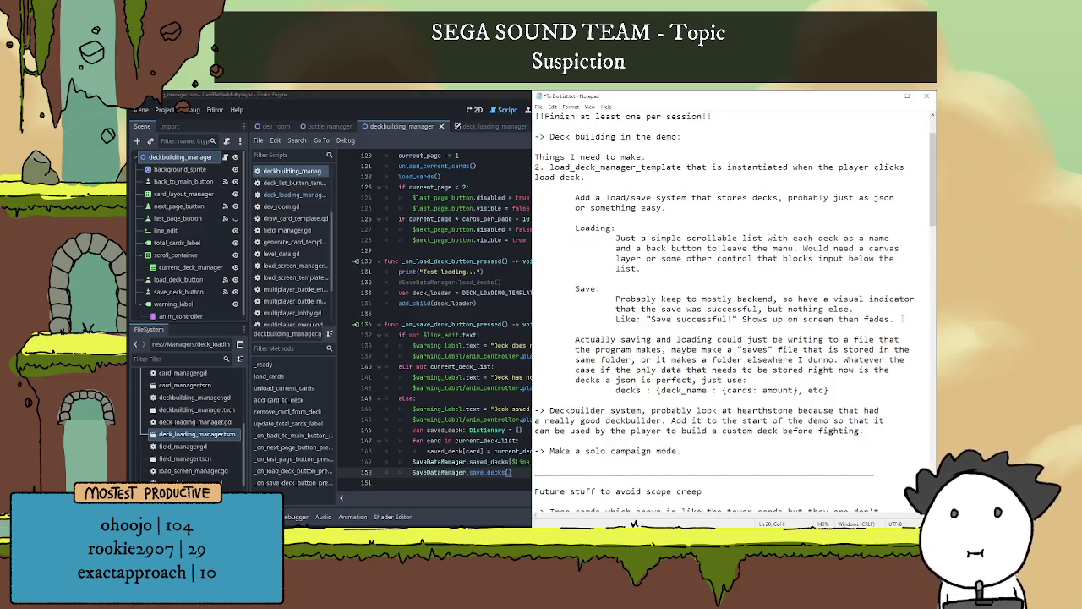
{"action": "mouse_move", "coordinate": [903, 319]}
{"action": "left_mouse_down"}
{"action": "mouse_move", "coordinate": [529, 268]}
{"action": "mouse_move", "coordinate": [508, 290]}
{"action": "left_mouse_up"}
{"action": "key", "text": "BackSpace"}
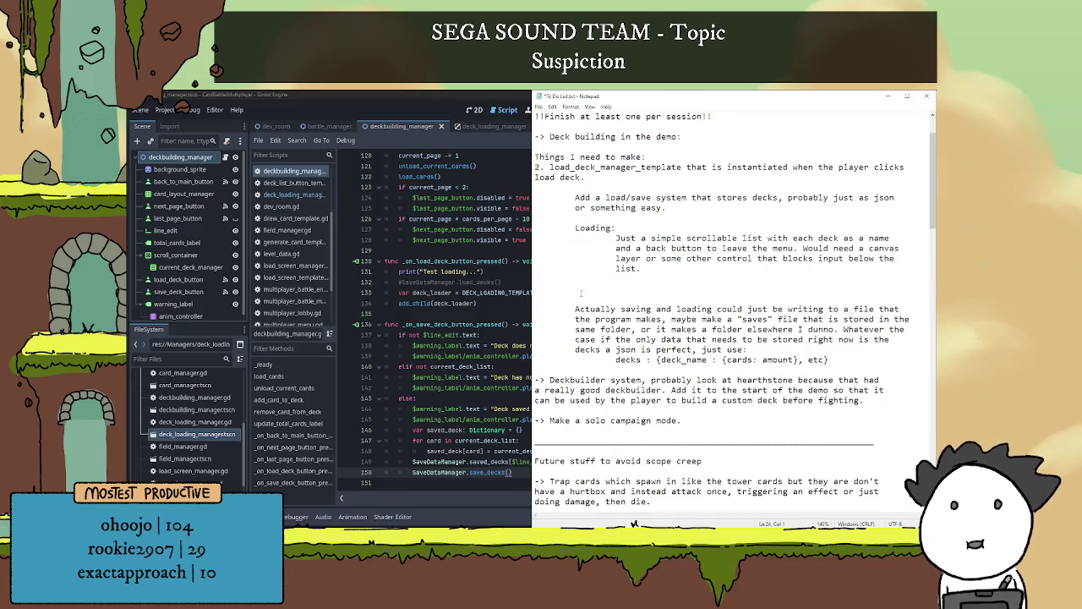
{"action": "key", "text": "BackSpace"}
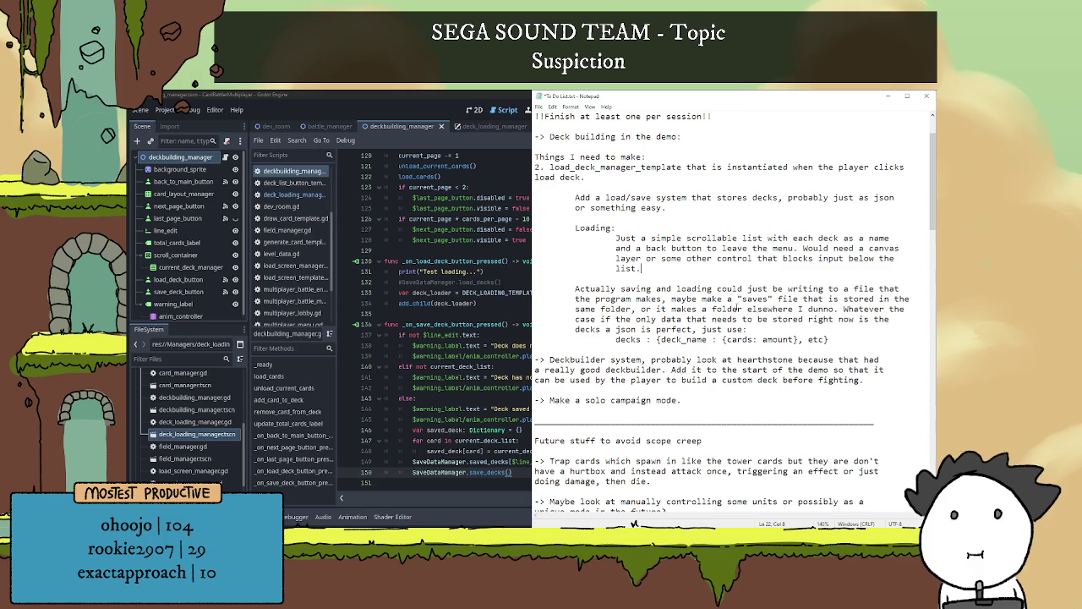
{"action": "mouse_move", "coordinate": [845, 337]}
{"action": "left_mouse_down"}
{"action": "mouse_move", "coordinate": [456, 311]}
{"action": "mouse_move", "coordinate": [451, 288]}
{"action": "left_mouse_up"}
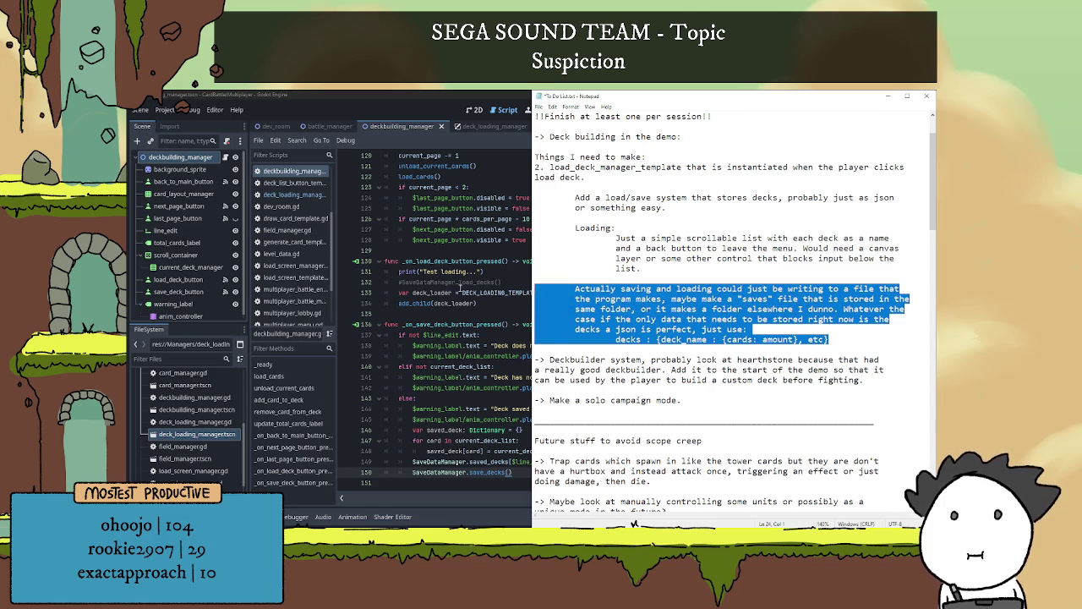
{"action": "key", "text": "BackSpace"}
{"action": "key", "text": "BackSpace"}
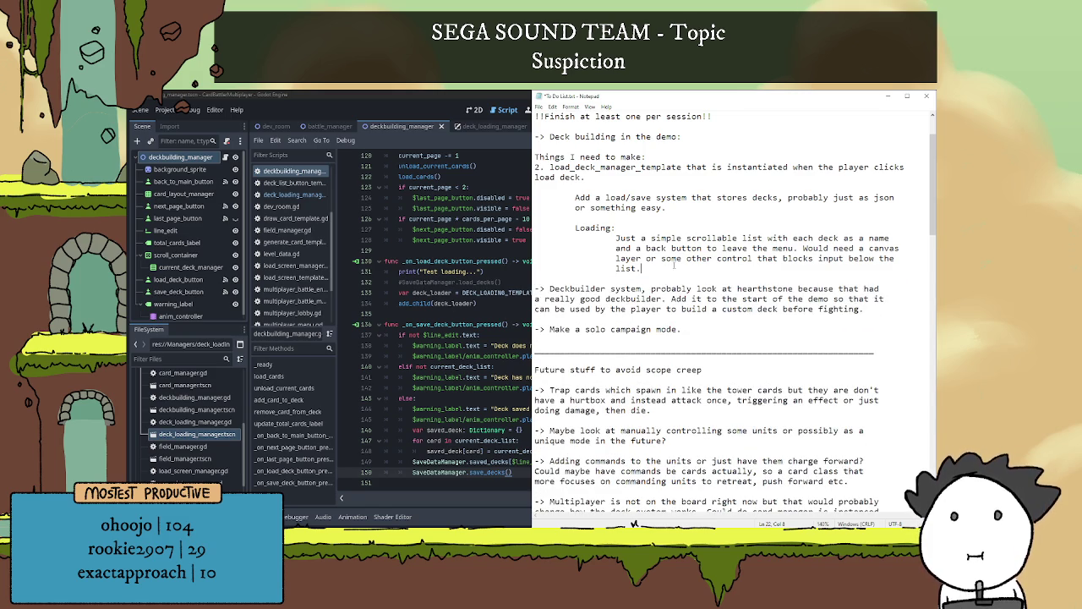
Delete the scrollable list plan, the load/save system and Loading lines, and the load_deck_manager_template item
{"action": "scroll", "coordinate": [674, 265], "scroll_direction": "up", "scroll_amount": 1}
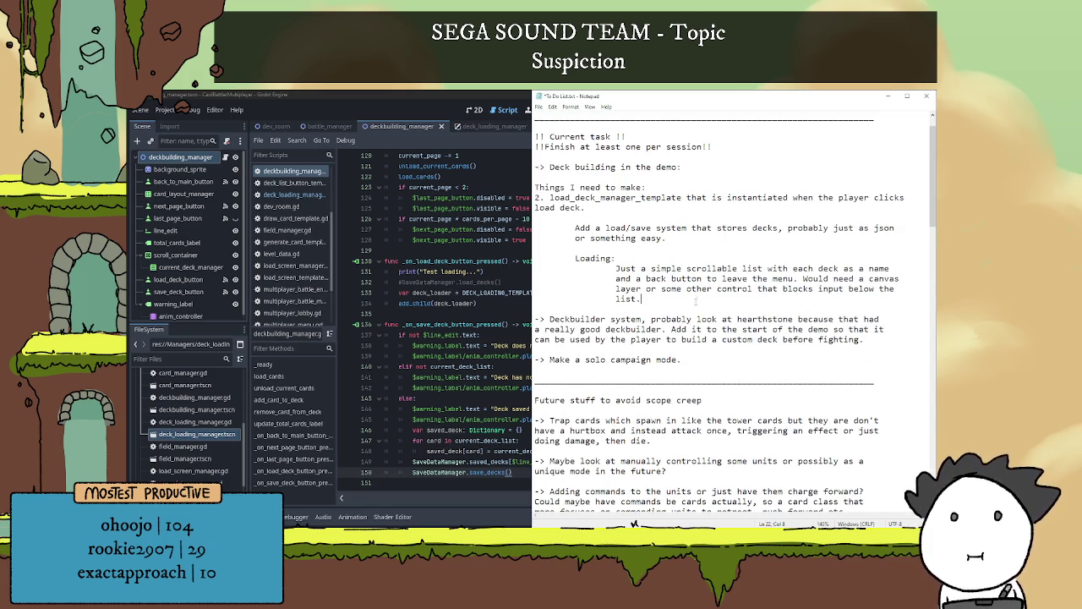
{"action": "left_click_drag", "start_coordinate": [696, 301], "coordinate": [539, 270]}
{"action": "key", "text": "BackSpace"}
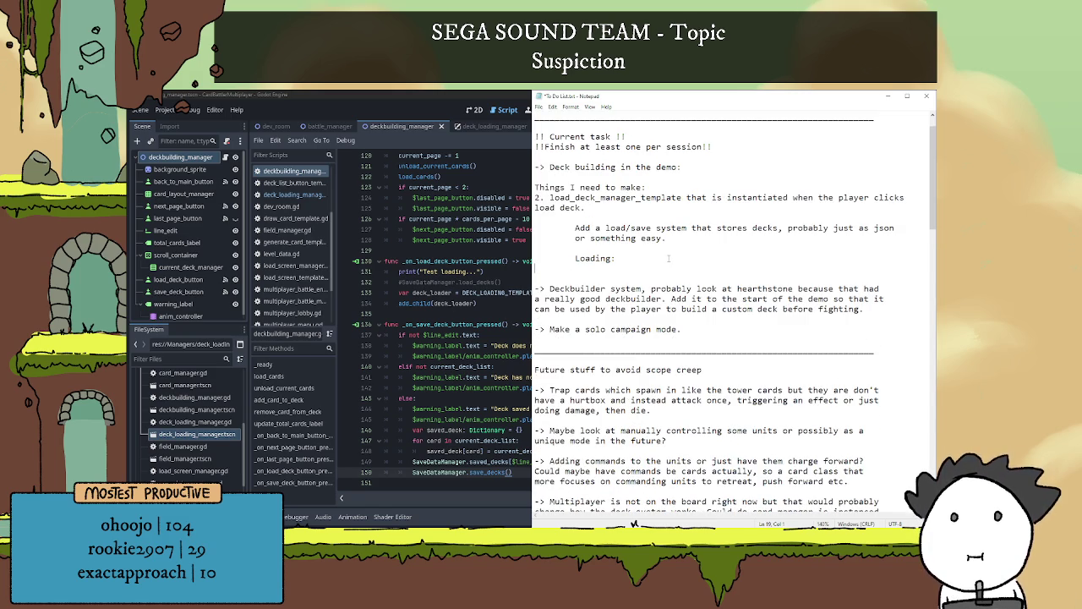
{"action": "mouse_move", "coordinate": [668, 259]}
{"action": "left_mouse_down"}
{"action": "mouse_move", "coordinate": [592, 227]}
{"action": "mouse_move", "coordinate": [594, 217]}
{"action": "left_mouse_up"}
{"action": "key", "text": "BackSpace"}
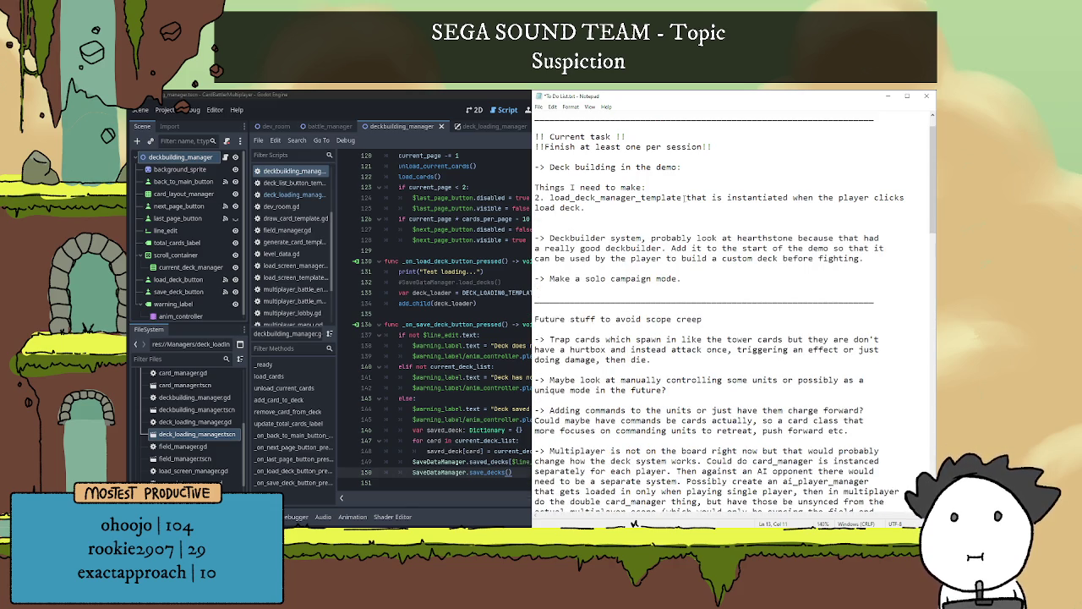
{"action": "left_click_drag", "start_coordinate": [585, 208], "coordinate": [536, 187]}
{"action": "key", "text": "BackSpace"}
{"action": "key", "text": "BackSpace"}
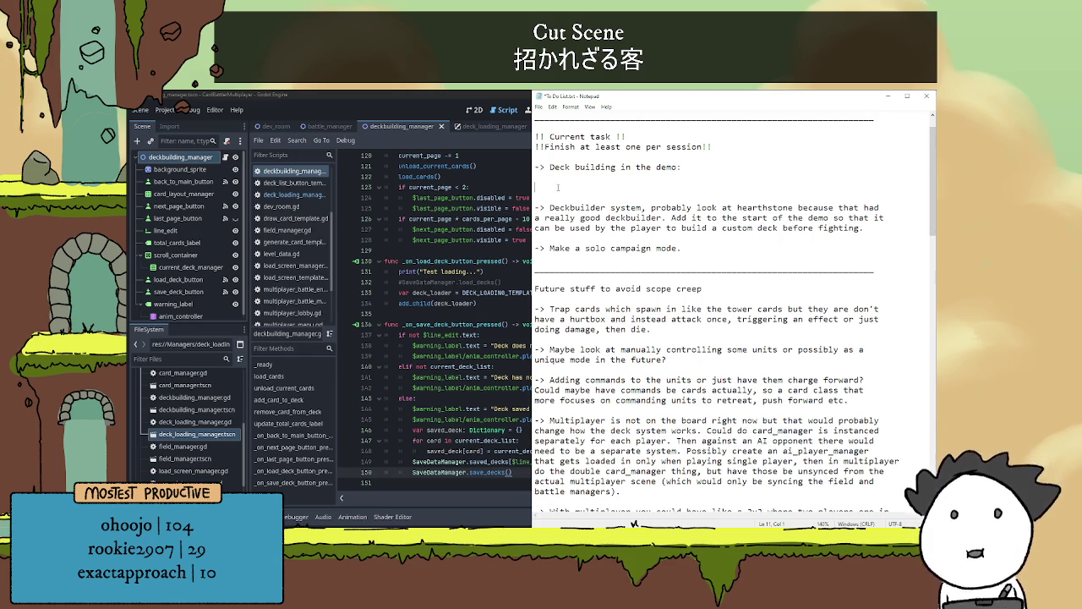
Show the deck_loading_manager popup scene in Godot's 2D view, then return to Notepad
{"action": "left_click", "coordinate": [475, 111]}
{"action": "scroll", "coordinate": [623, 285], "scroll_direction": "down", "scroll_amount": 2}
{"action": "scroll", "coordinate": [592, 314], "scroll_direction": "up", "scroll_amount": 2}
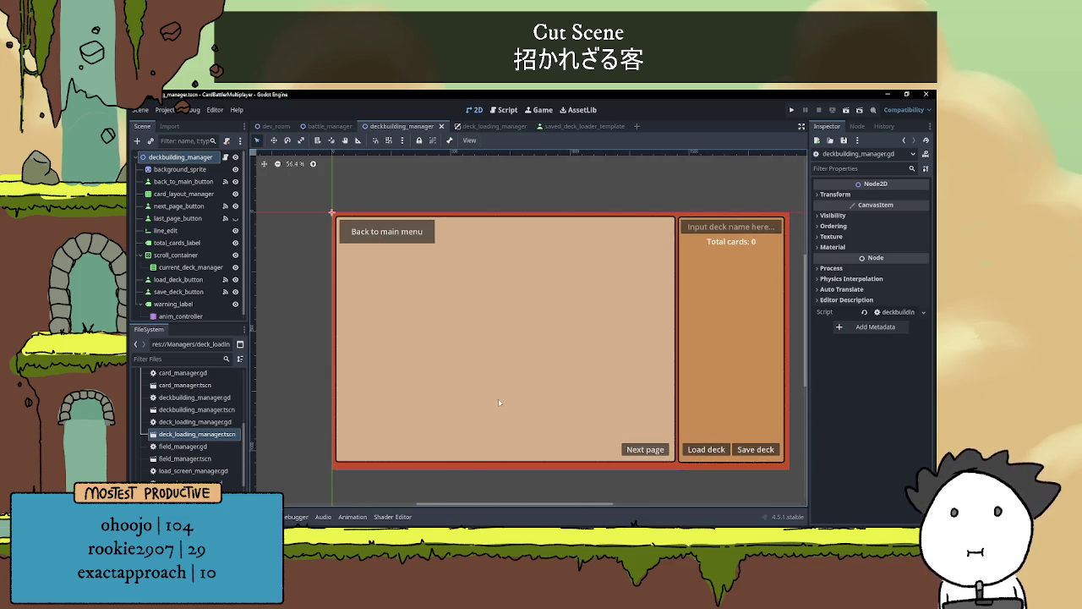
{"action": "left_click", "coordinate": [486, 126]}
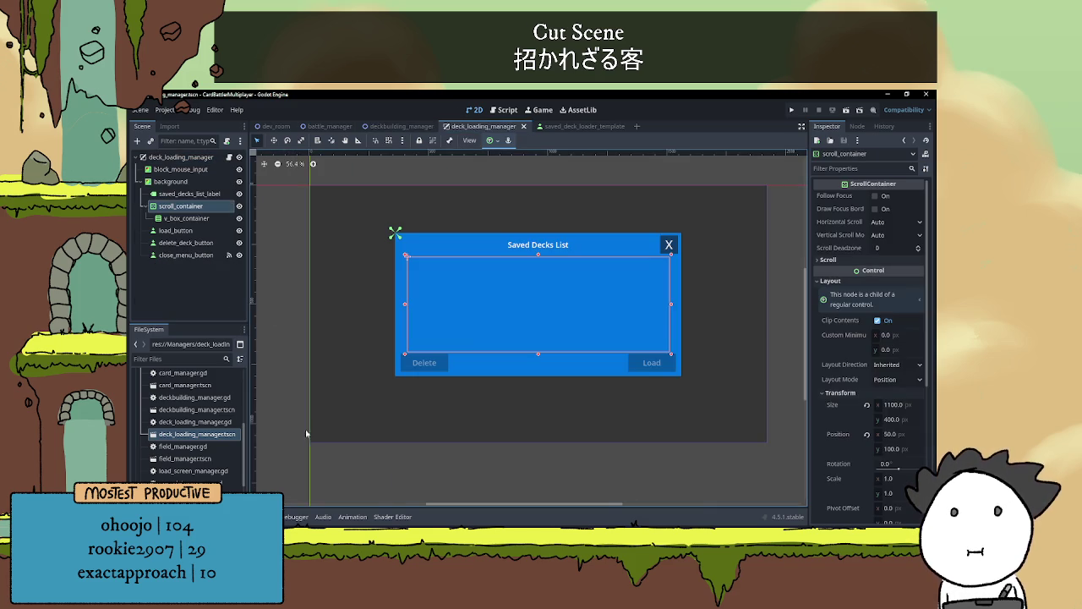
{"action": "scroll", "coordinate": [477, 319], "scroll_direction": "up", "scroll_amount": 2}
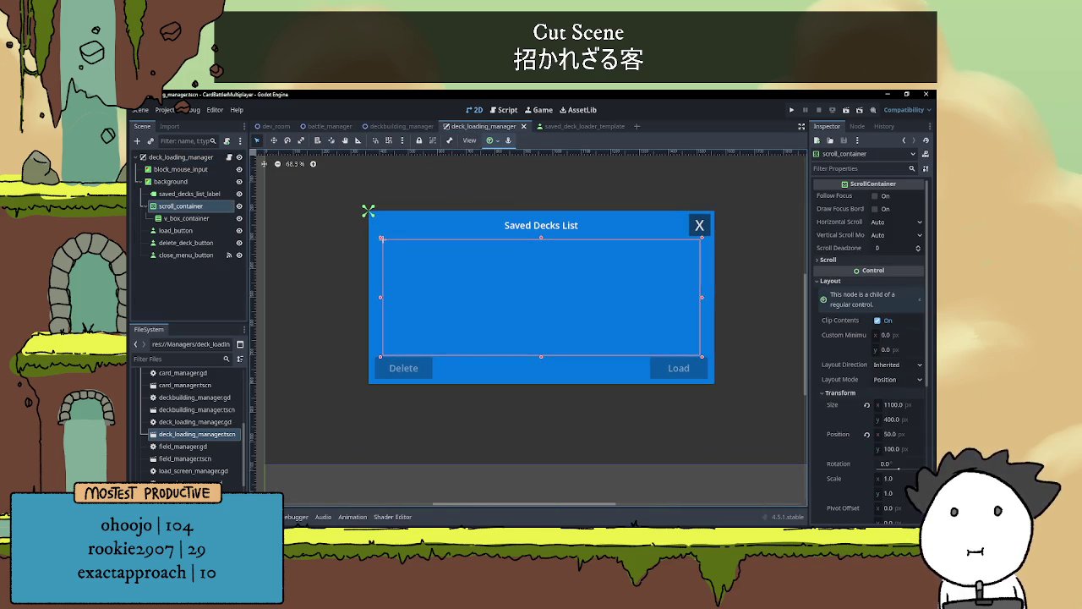
{"action": "key", "text": "alt+Tab"}
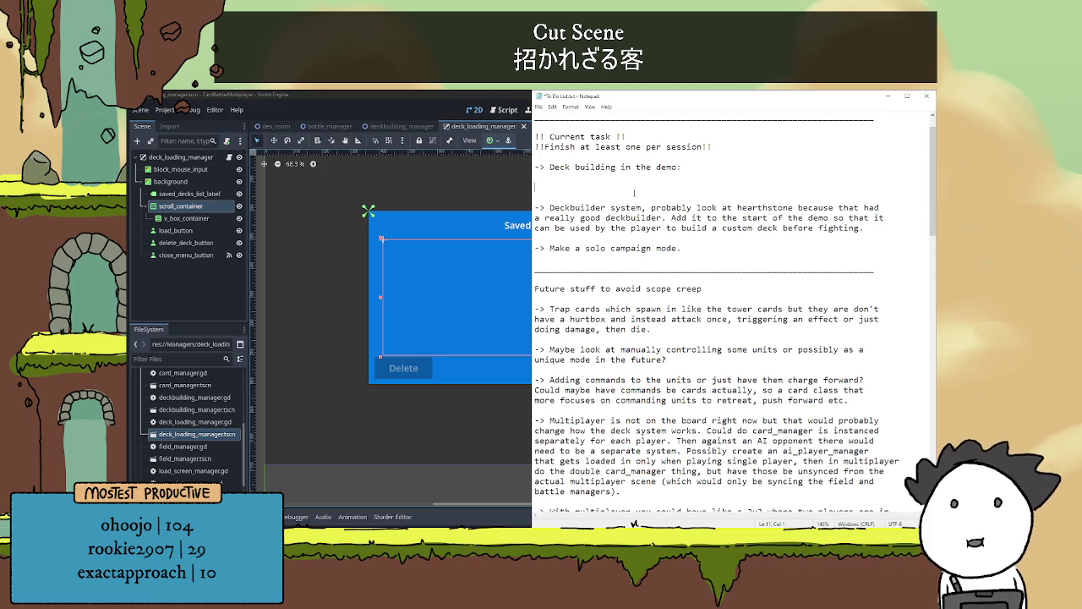
Start a 'Loader manager' note: on ready it does a for loop for each saved_deck
{"action": "type", "text": "->"}
{"action": "type", "text": "Indiv"}
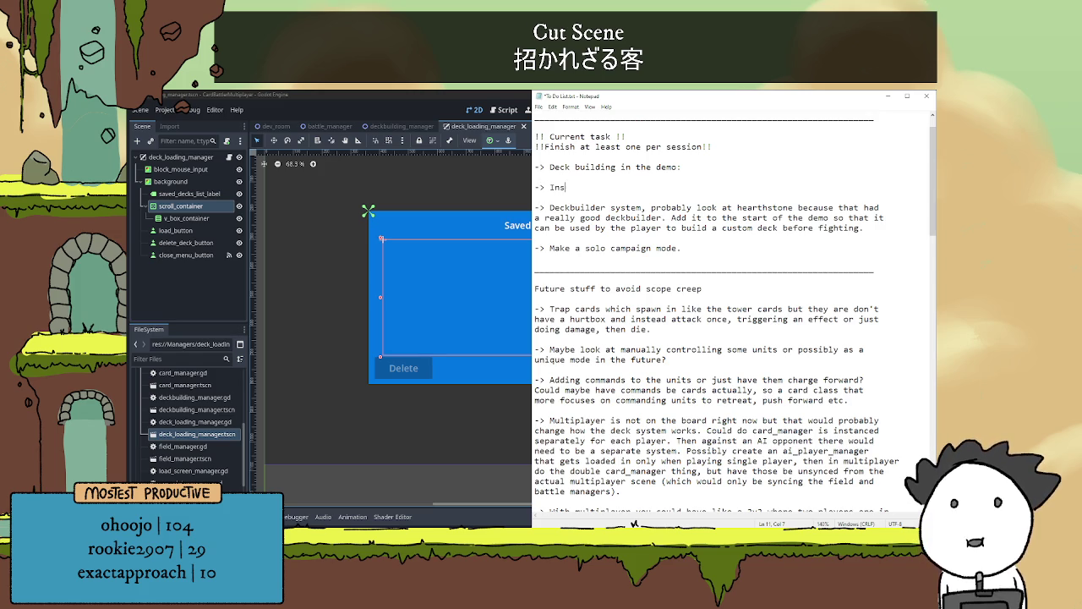
{"action": "key", "text": "BackSpace"}
{"action": "key", "text": "BackSpace"}
{"action": "key", "text": "BackSpace"}
{"action": "key", "text": "BackSpace"}
{"action": "type", "text": "L"}
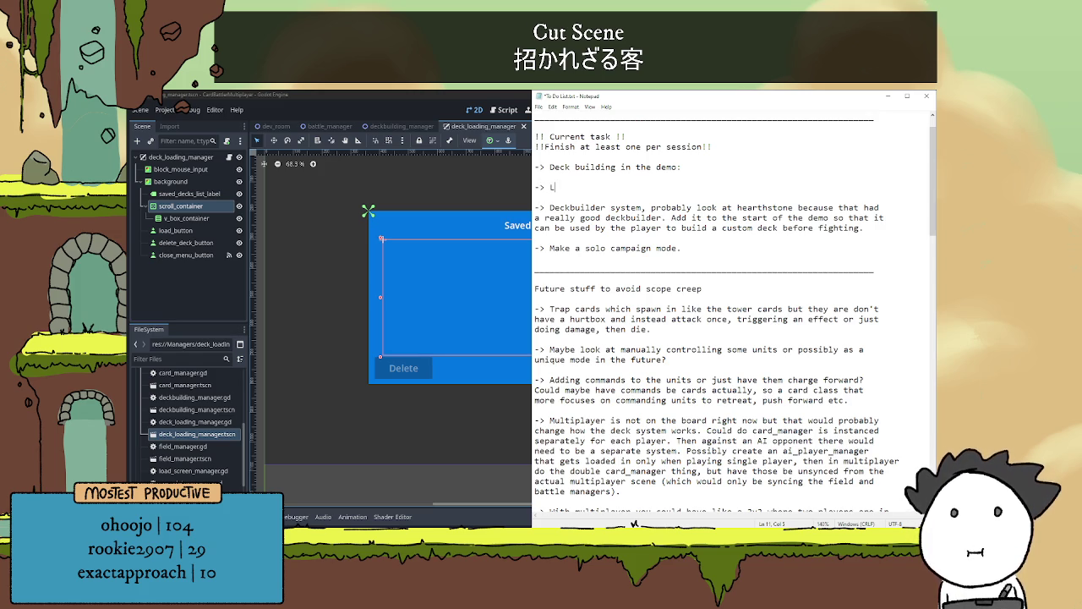
{"action": "type", "text": "oader manager "}
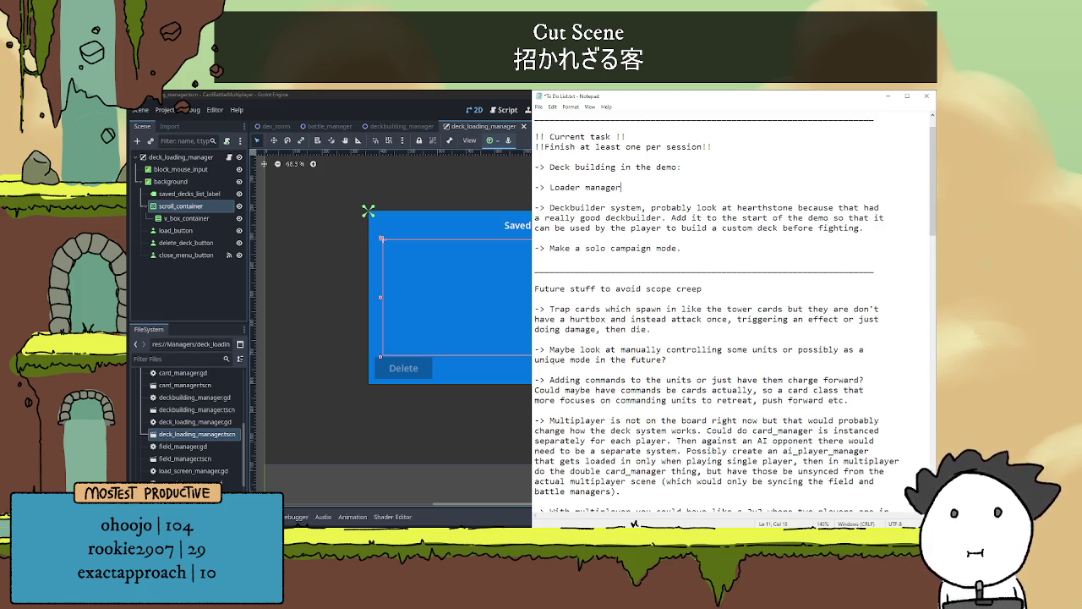
{"action": "type", "text": "has"}
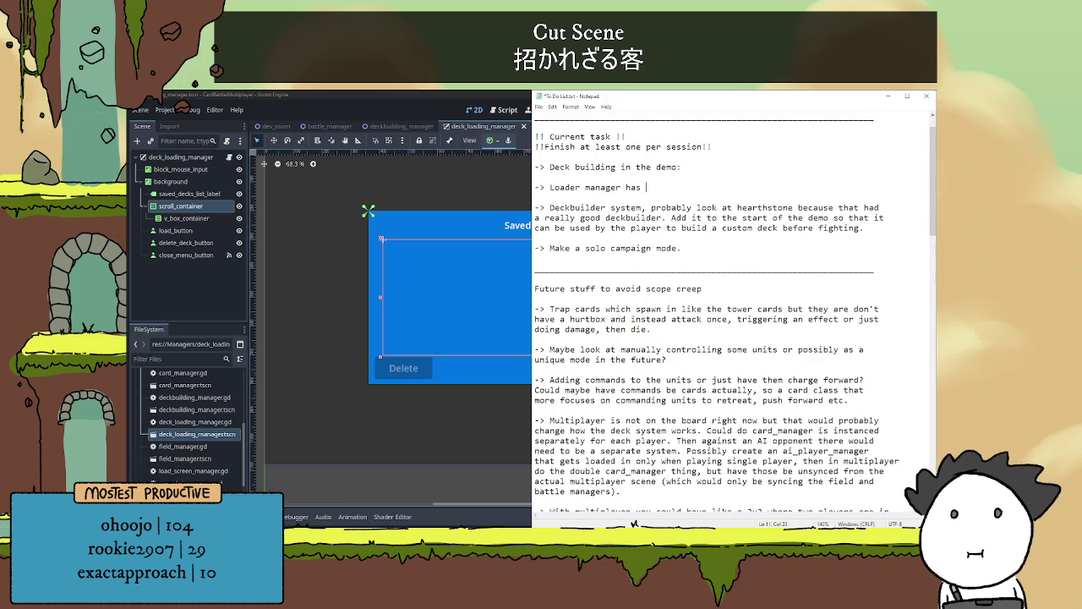
{"action": "key", "text": "BackSpace"}
{"action": "key", "text": "BackSpace"}
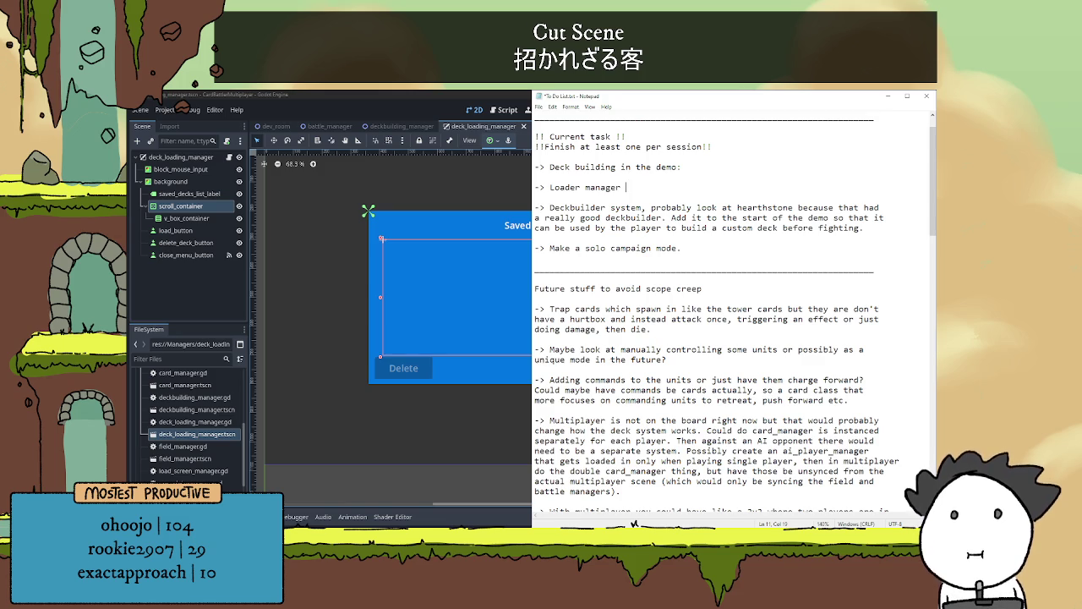
{"action": "type", "text": "loads in each"}
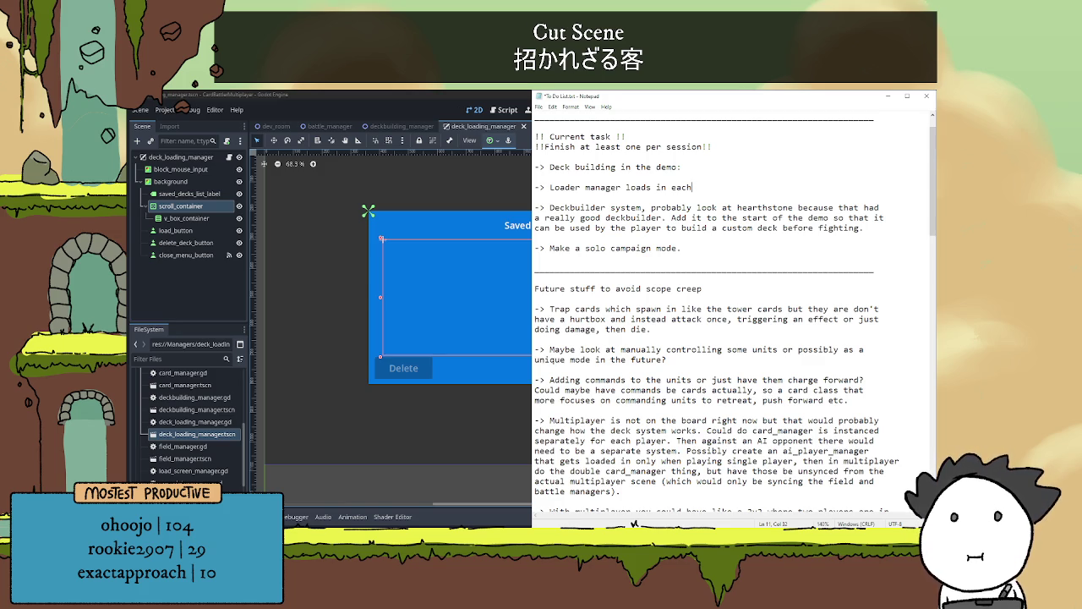
{"action": "key", "text": "BackSpace"}
{"action": "key", "text": "BackSpace"}
{"action": "key", "text": "BackSpace"}
{"action": "type", "text": "on ready go"}
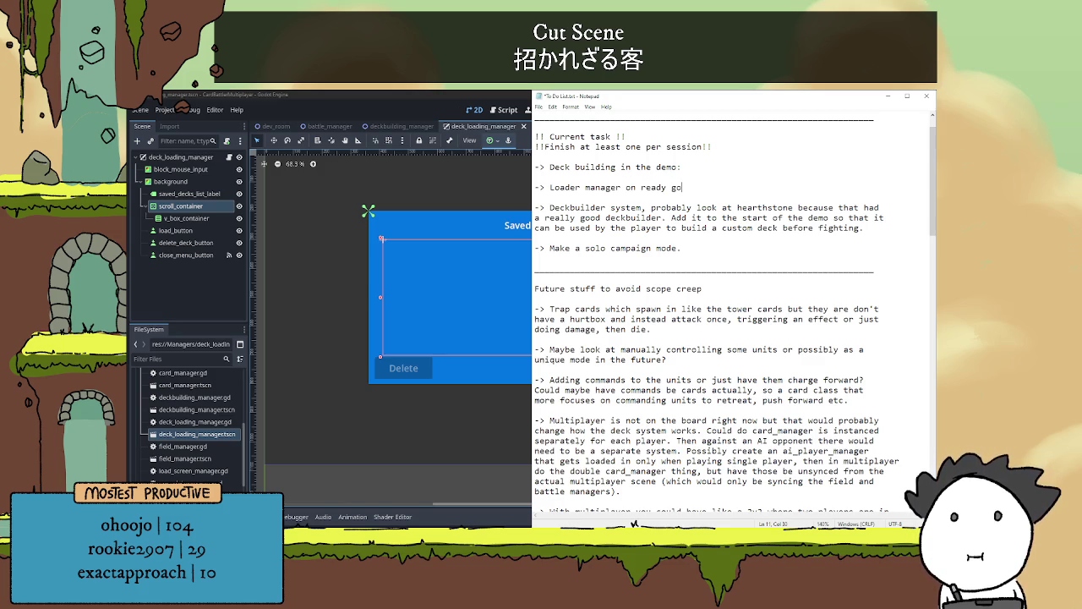
{"action": "key", "text": "BackSpace"}
{"action": "key", "text": "BackSpace"}
{"action": "type", "text": "does a f"}
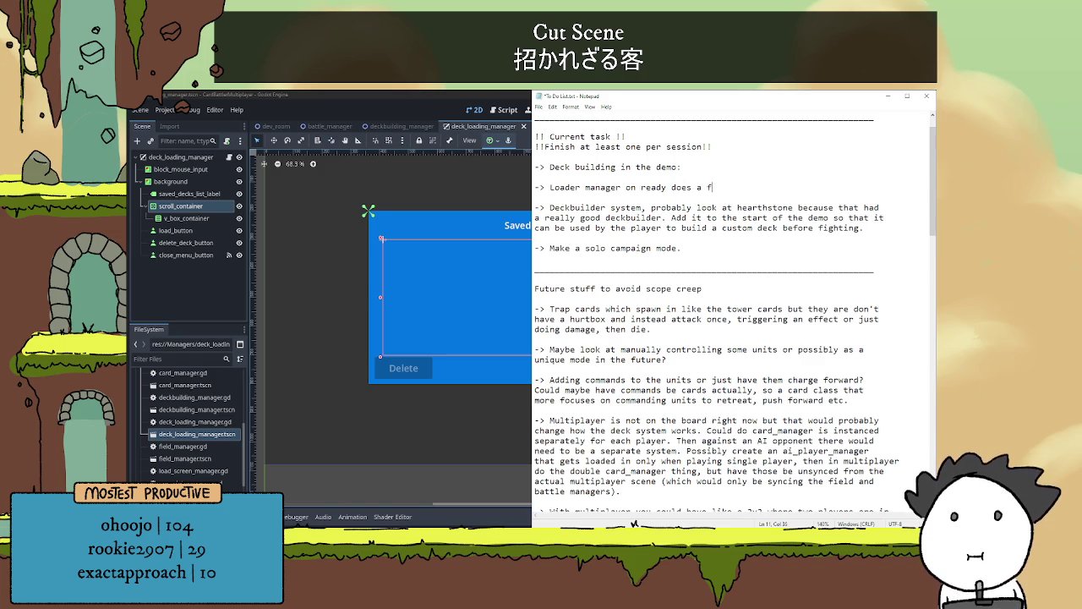
{"action": "type", "text": "or loop for eac"}
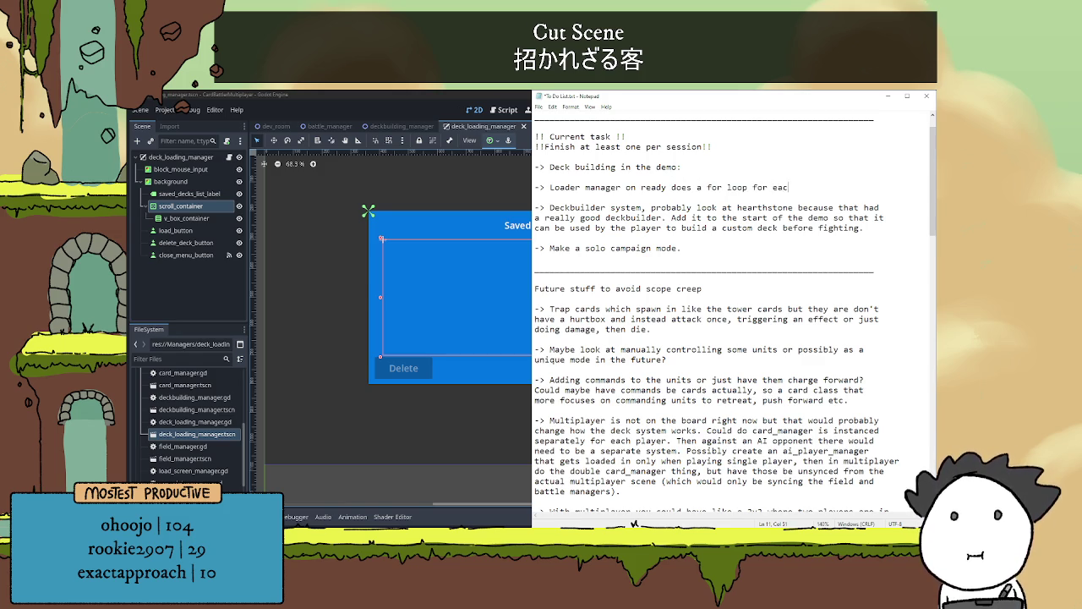
{"action": "type", "text": "h saved_dec"}
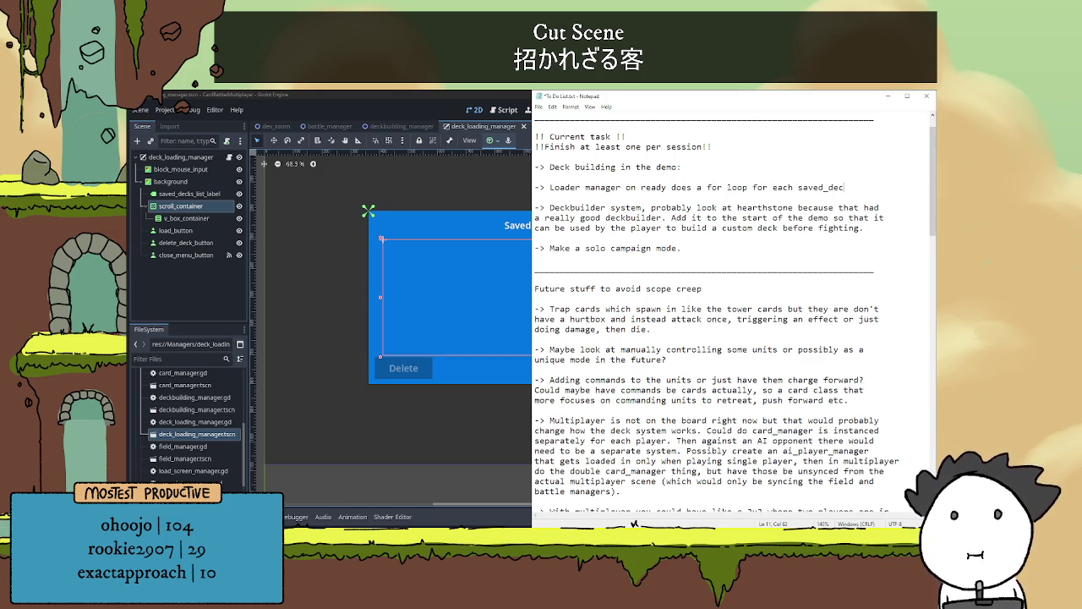
{"action": "type", "text": "k."}
{"action": "key", "text": "Return"}
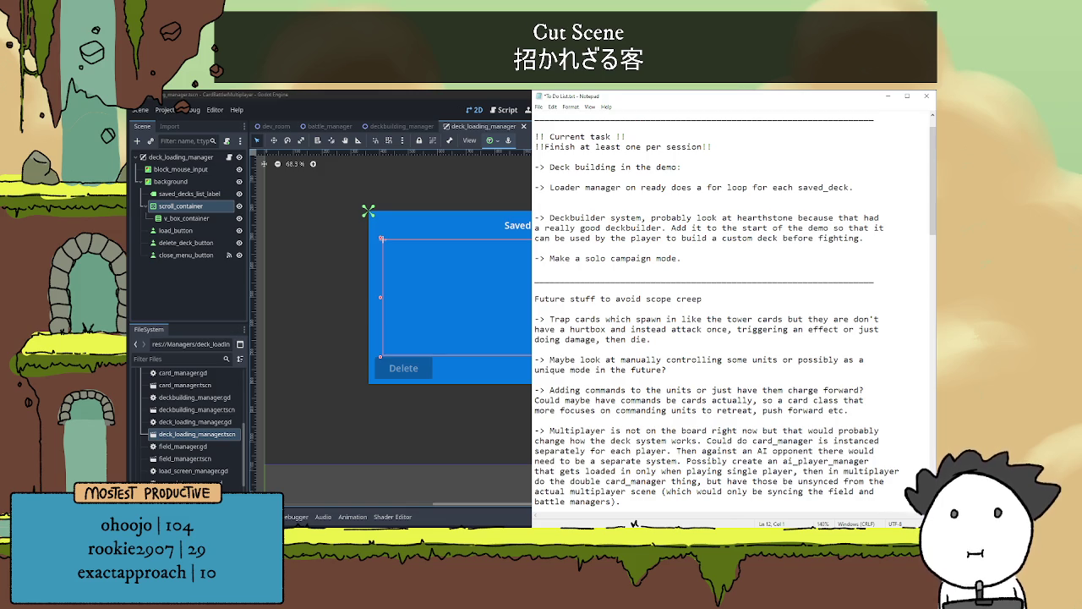
Add that it then instances a button in the v_box containing the deck name
{"action": "type", "text": "T"}
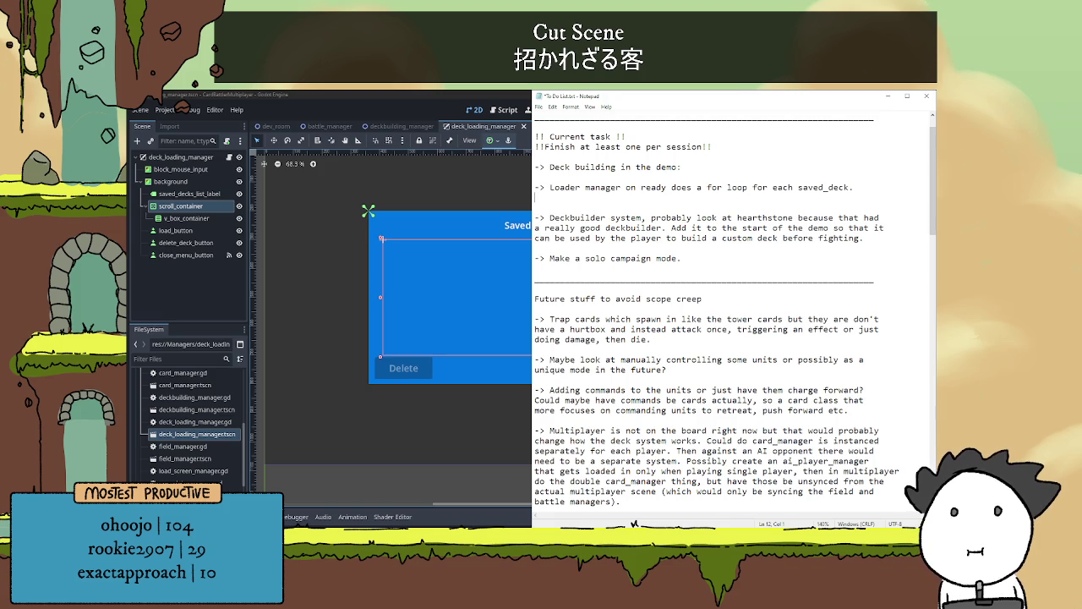
{"action": "type", "text": "instances the"}
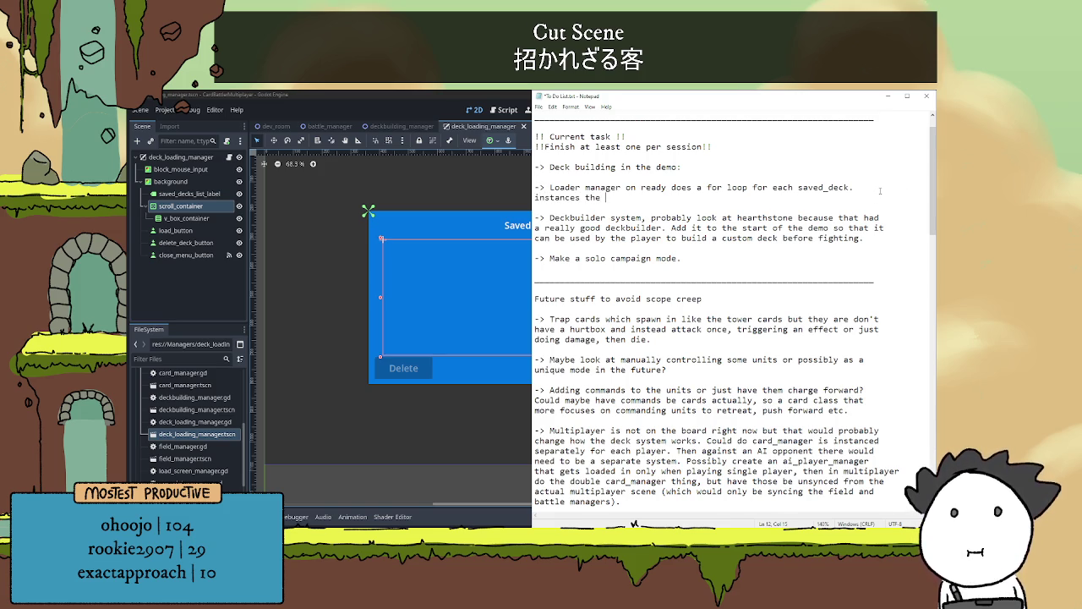
{"action": "key", "text": "BackSpace"}
{"action": "type", "text": "then"}
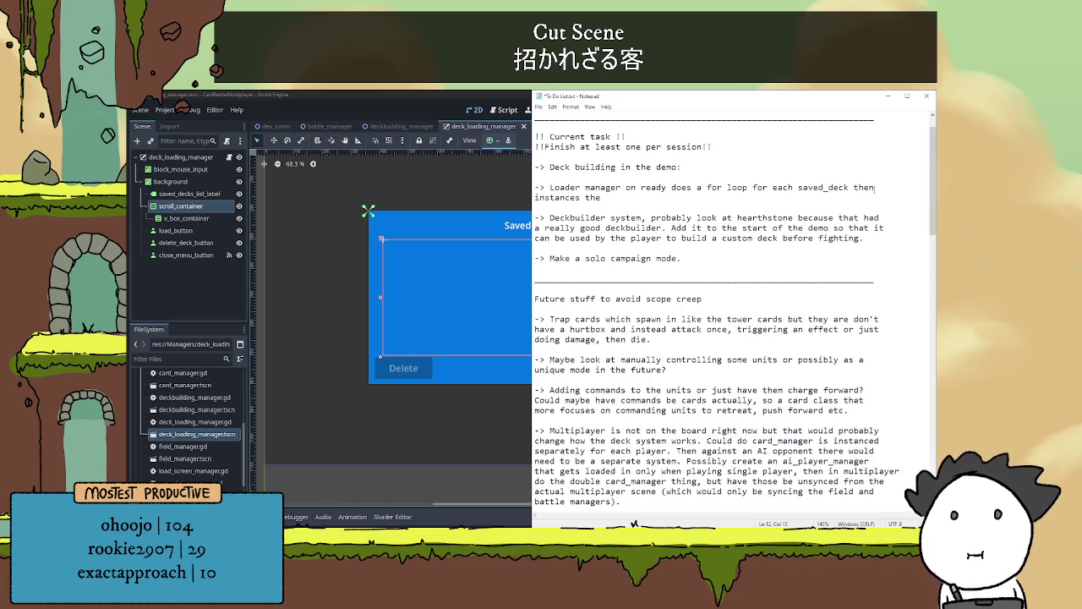
{"action": "key", "text": "BackSpace"}
{"action": "key", "text": "BackSpace"}
{"action": "type", "text": "abutton"}
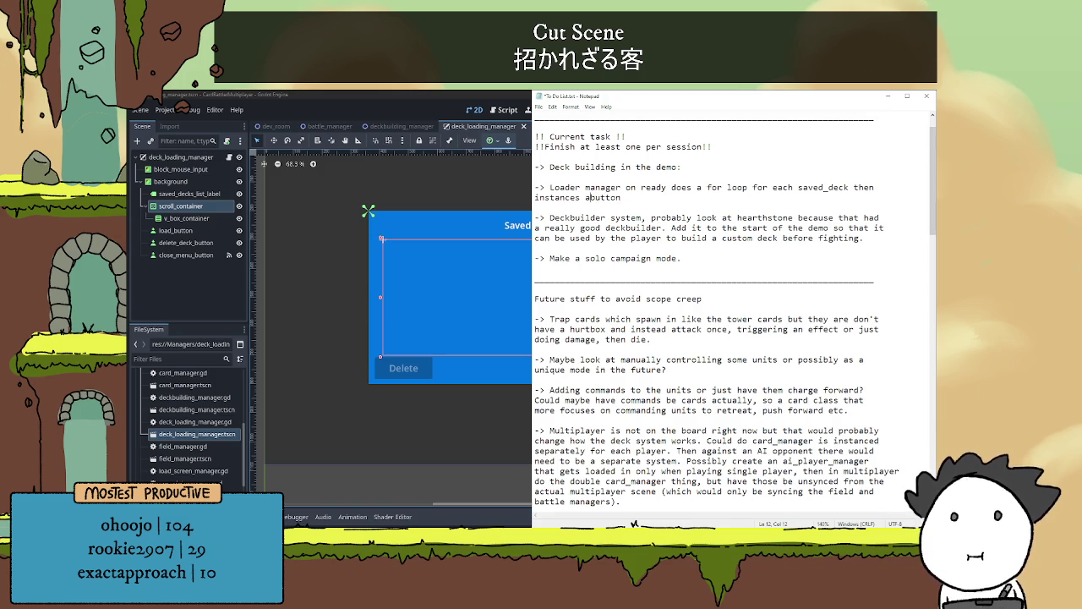
{"action": "key", "text": "Down"}
{"action": "type", "text": "in t"}
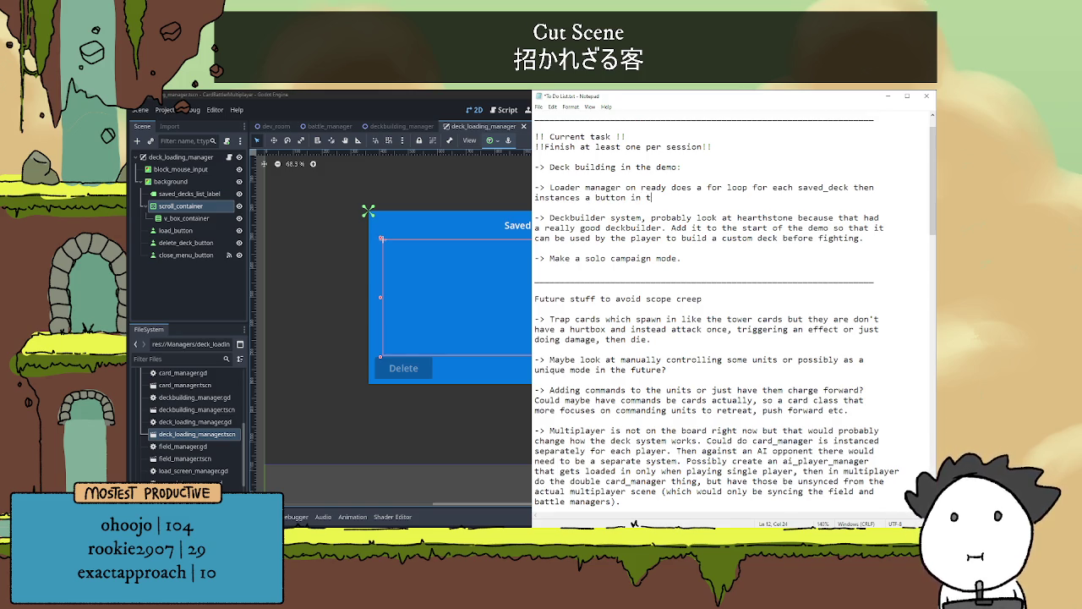
{"action": "type", "text": "he v_b"}
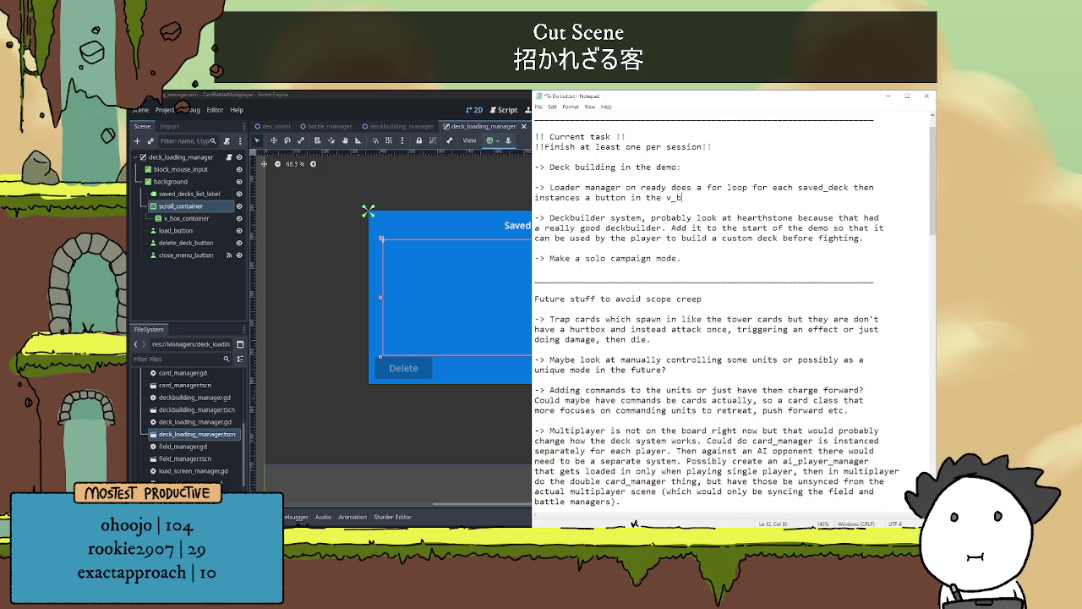
{"action": "type", "text": "ox which contains "}
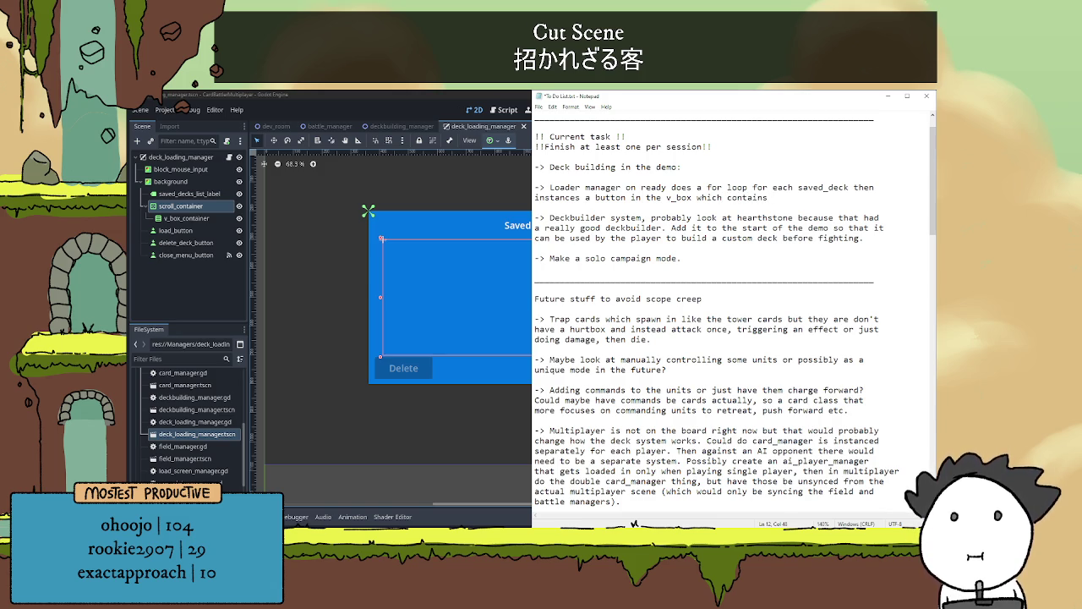
{"action": "type", "text": "the deck nae"}
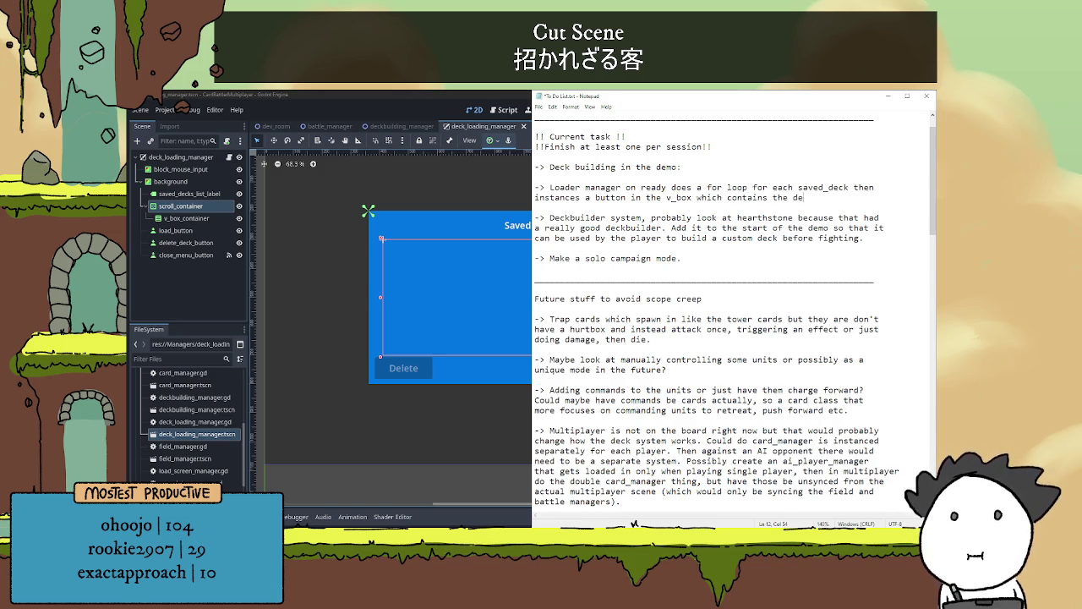
{"action": "key", "text": "BackSpace"}
{"action": "type", "text": "me"}
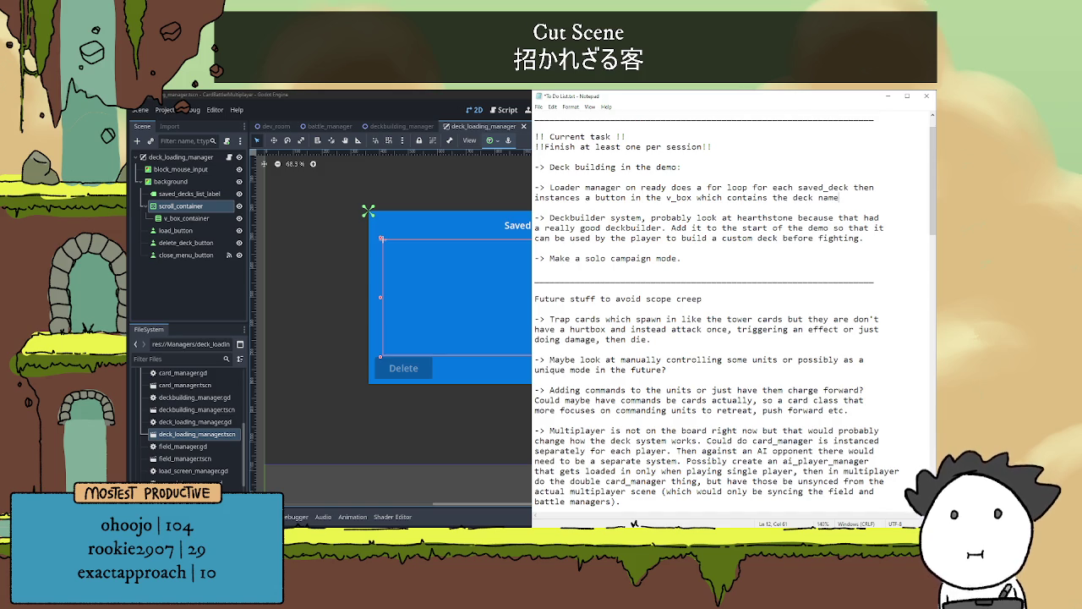
{"action": "type", "text": ". "}
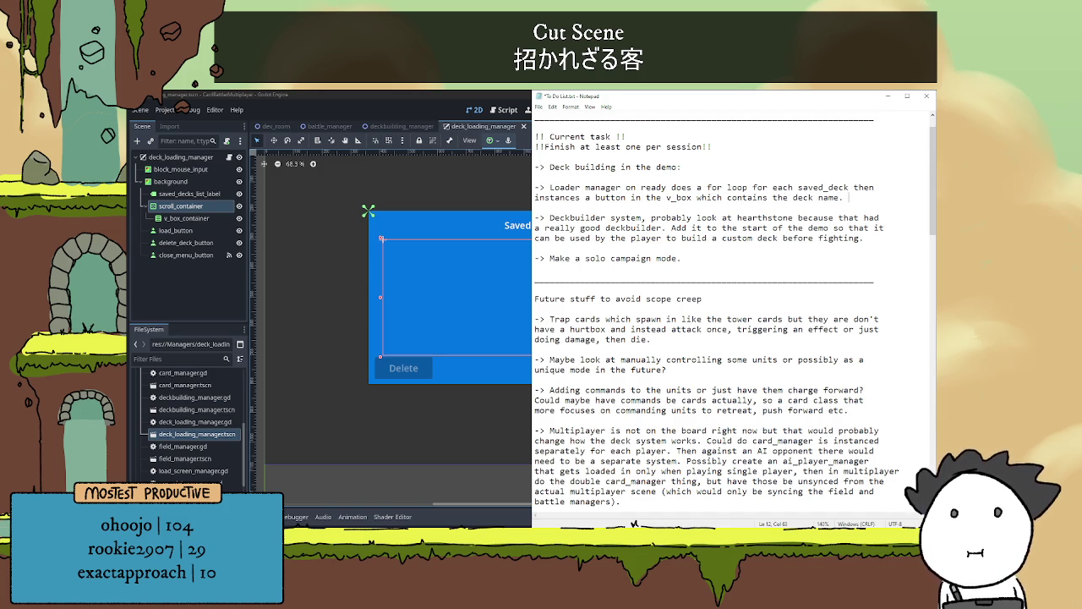
{"action": "type", "text": "If click"}
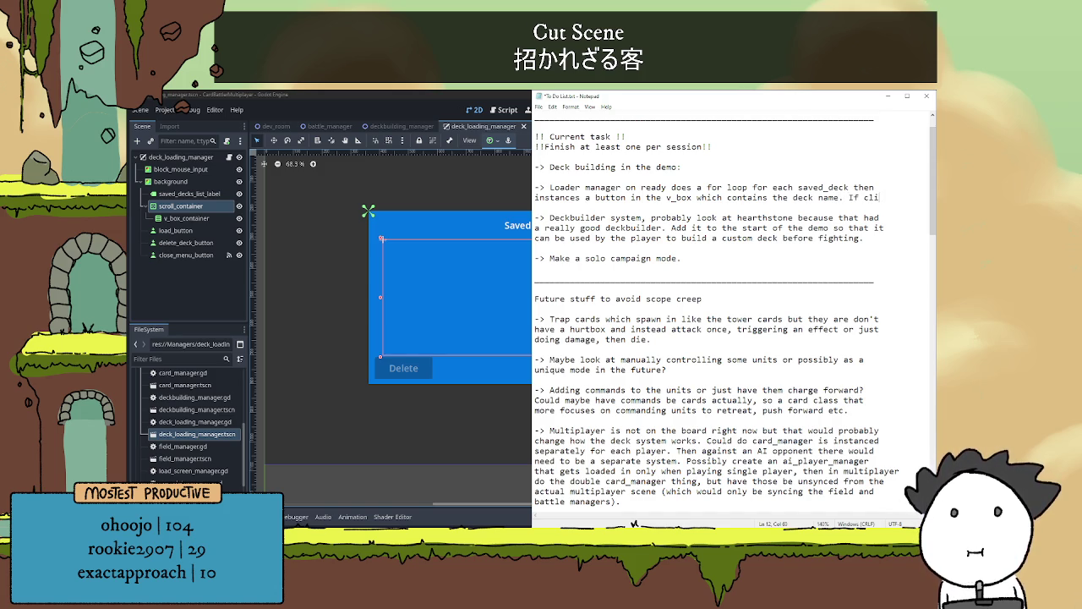
{"action": "key", "text": "BackSpace"}
{"action": "key", "text": "BackSpace"}
{"action": "key", "text": "BackSpace"}
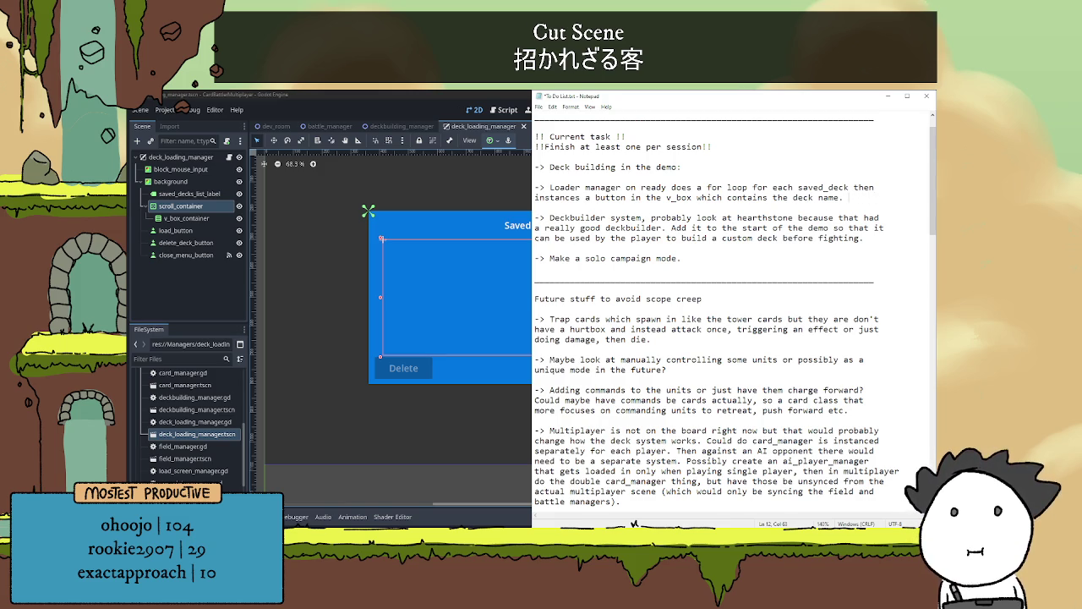
Note that each button's on pressed passes its name as the current deck and activates the delete/load buttons
{"action": "type", "text": "Each butt"}
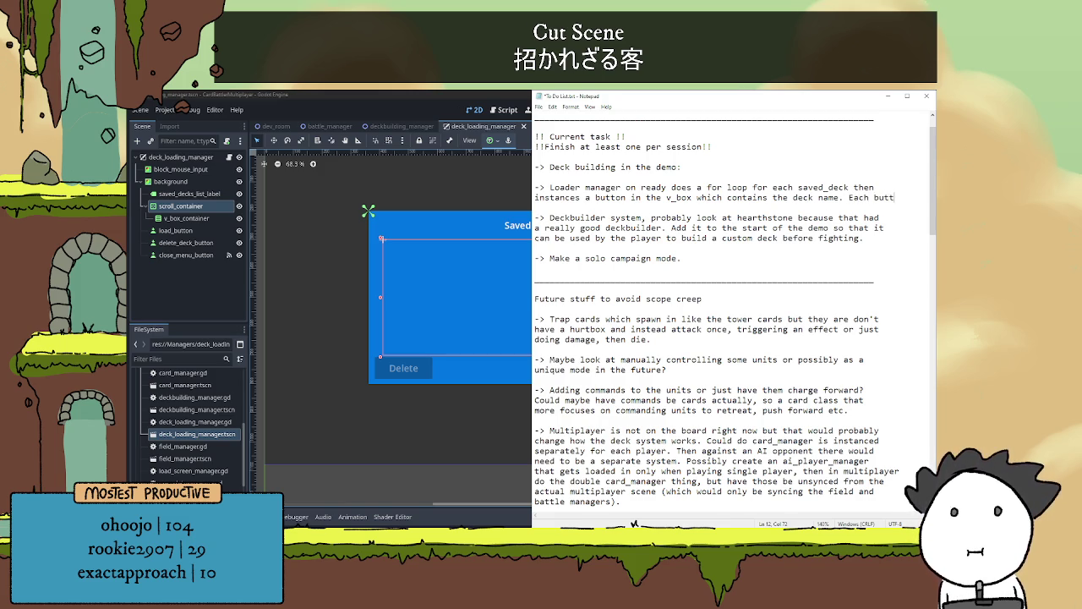
{"action": "type", "text": "on has a "}
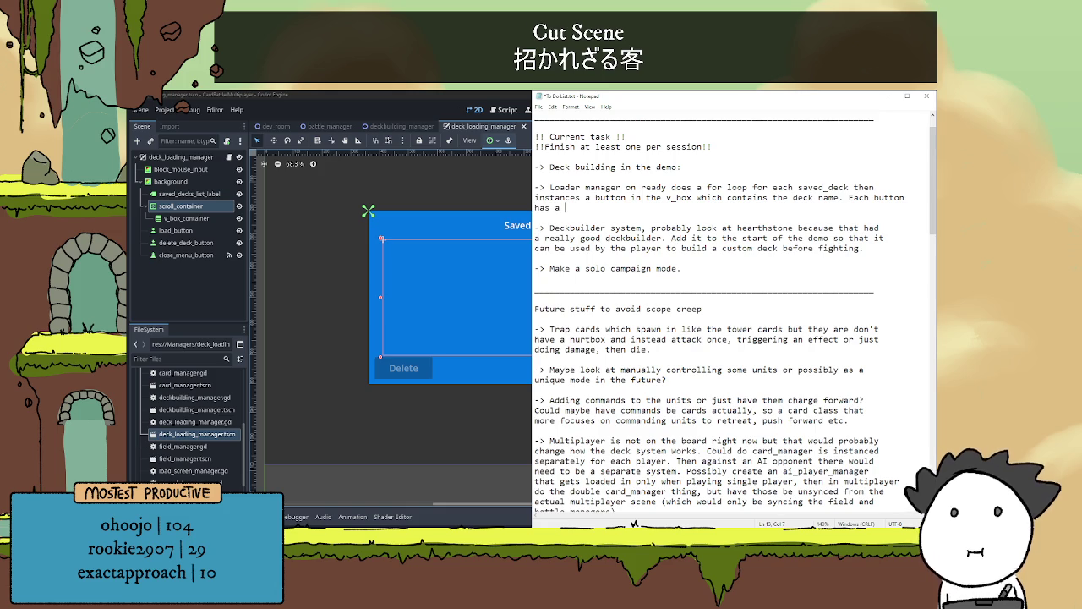
{"action": "type", "text": "self contain"}
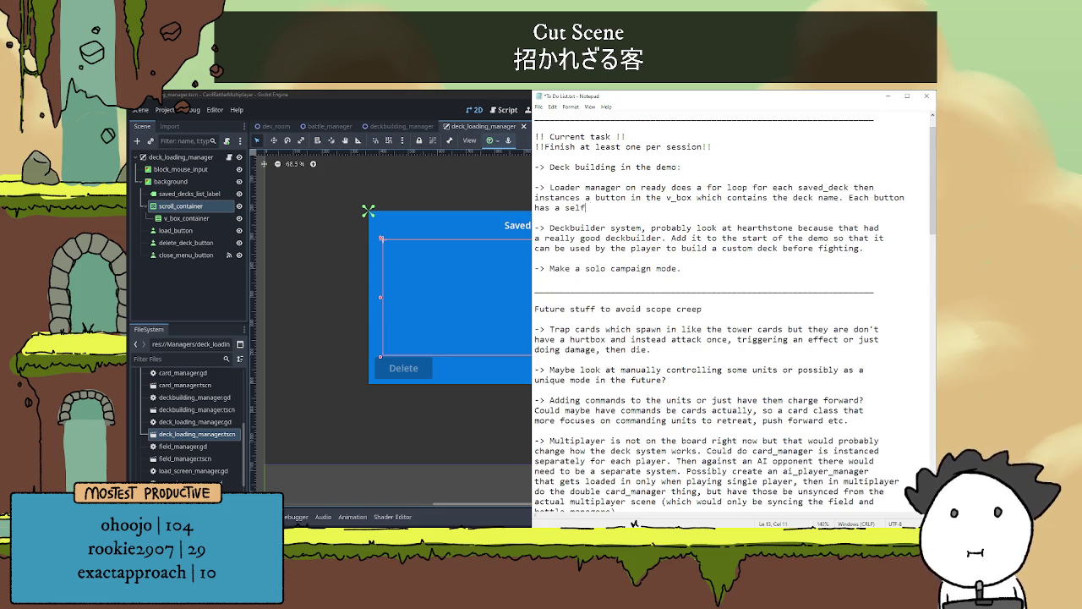
{"action": "type", "text": "ed "}
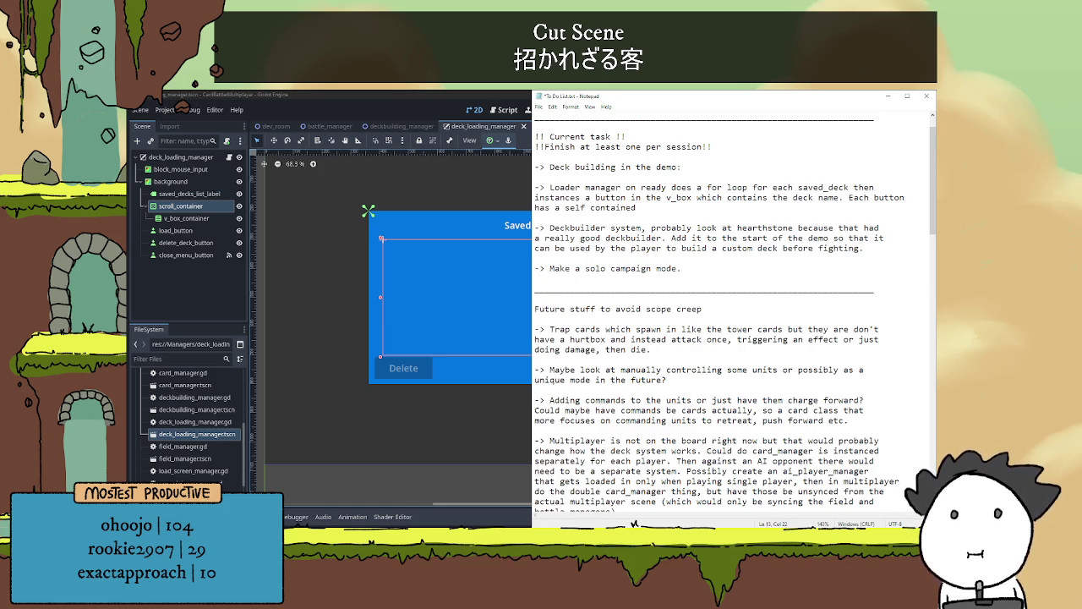
{"action": "type", "text": "on presse"}
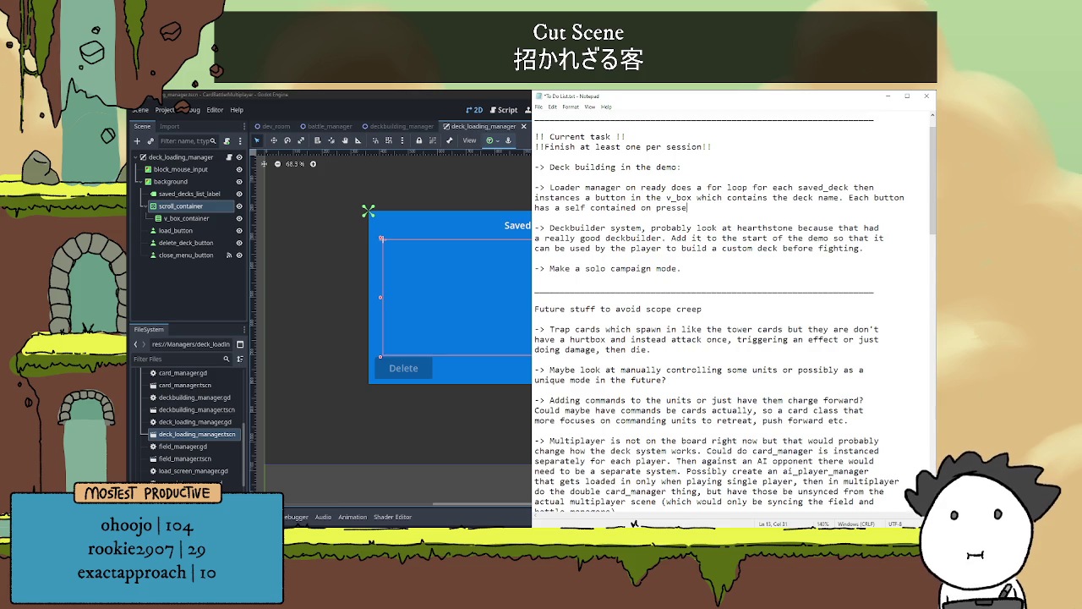
{"action": "type", "text": "d that will "}
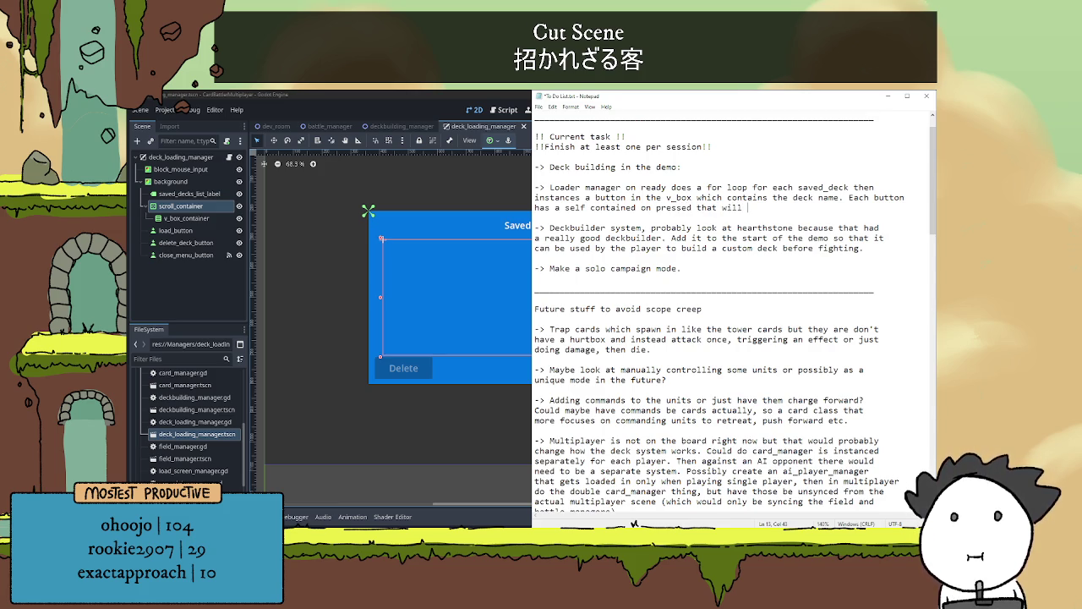
{"action": "type", "text": "pass"}
{"action": "type", "text": "it's name to a "}
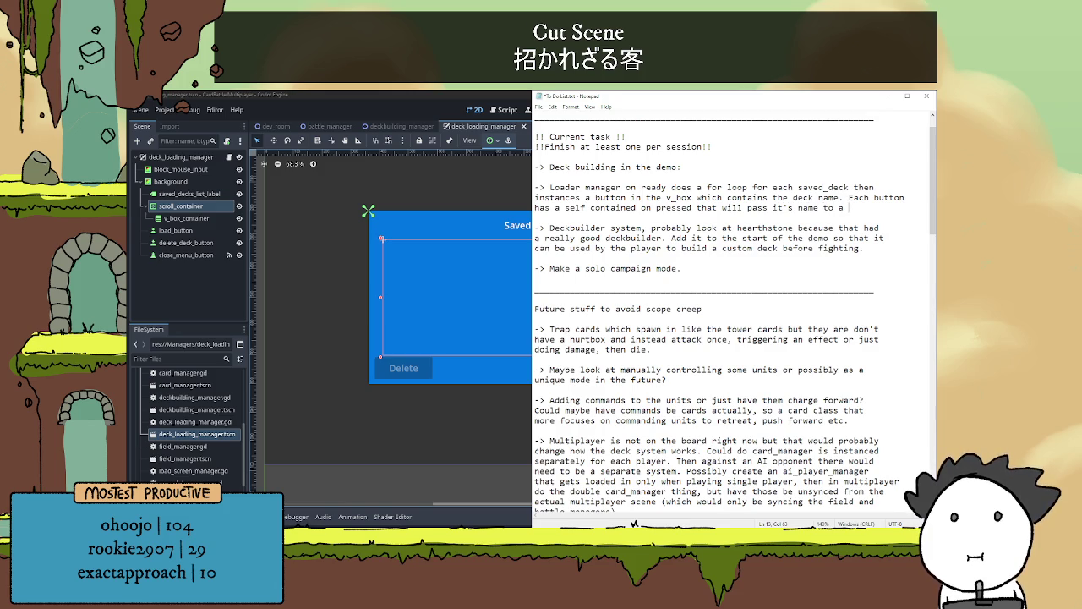
{"action": "type", "text": "current"}
{"action": "key", "text": "Return"}
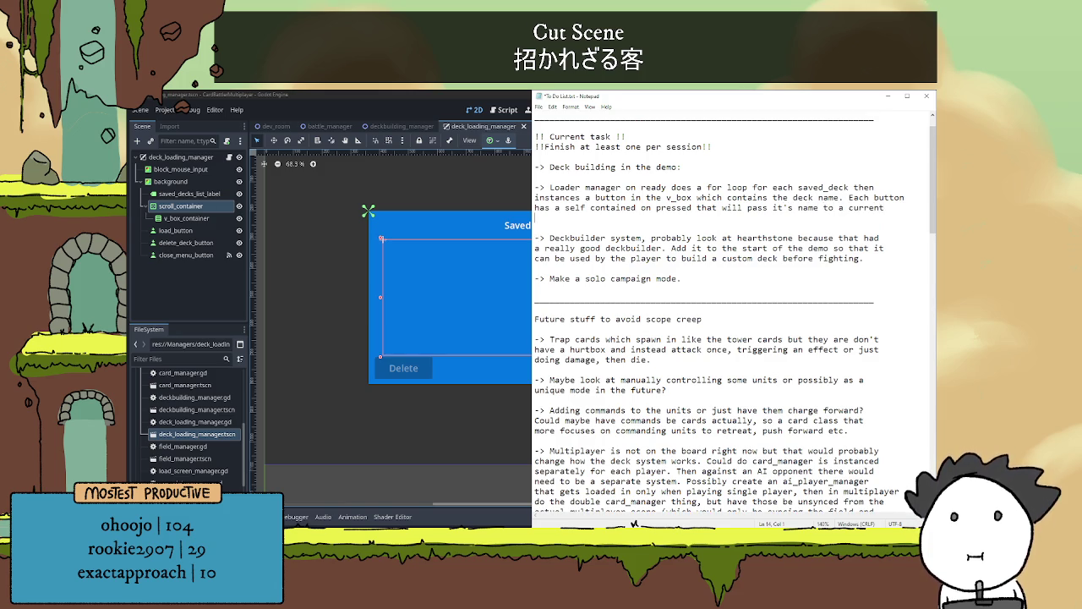
{"action": "type", "text": "deck "}
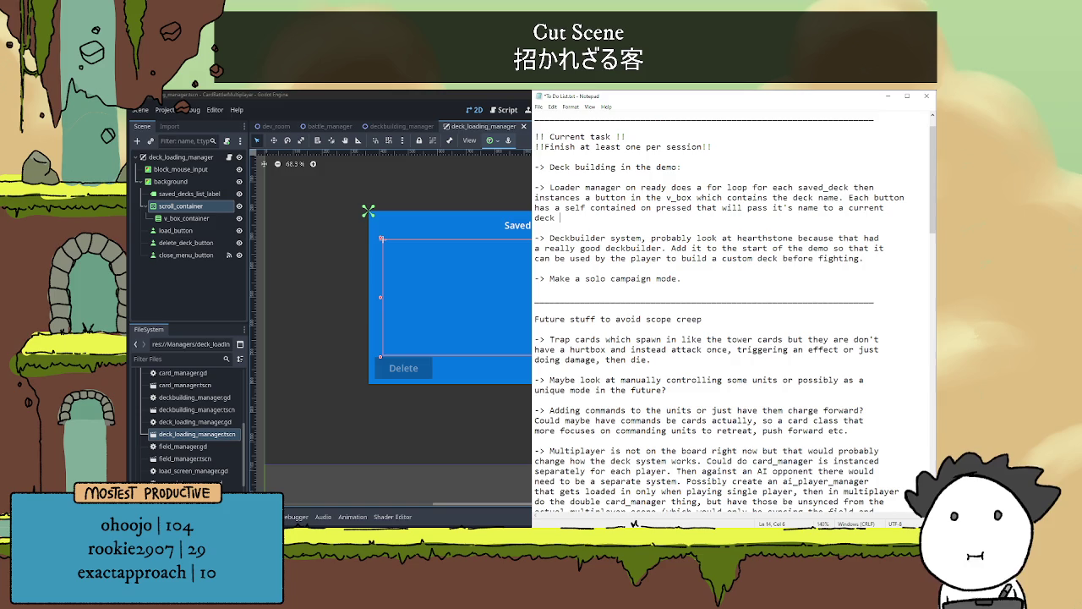
{"action": "type", "text": "in the loader, "}
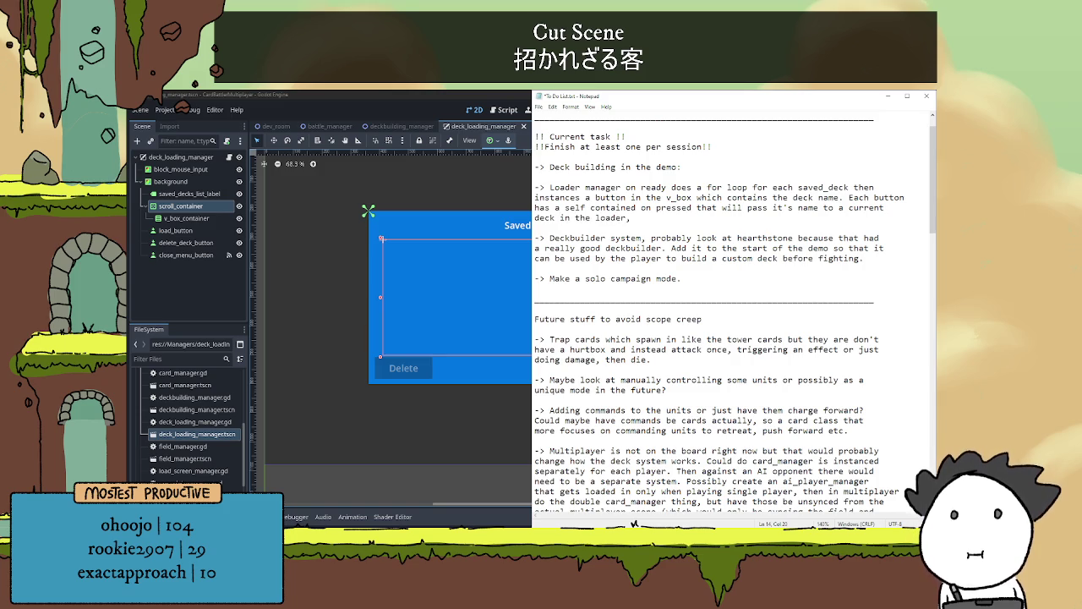
{"action": "type", "text": "and activ"}
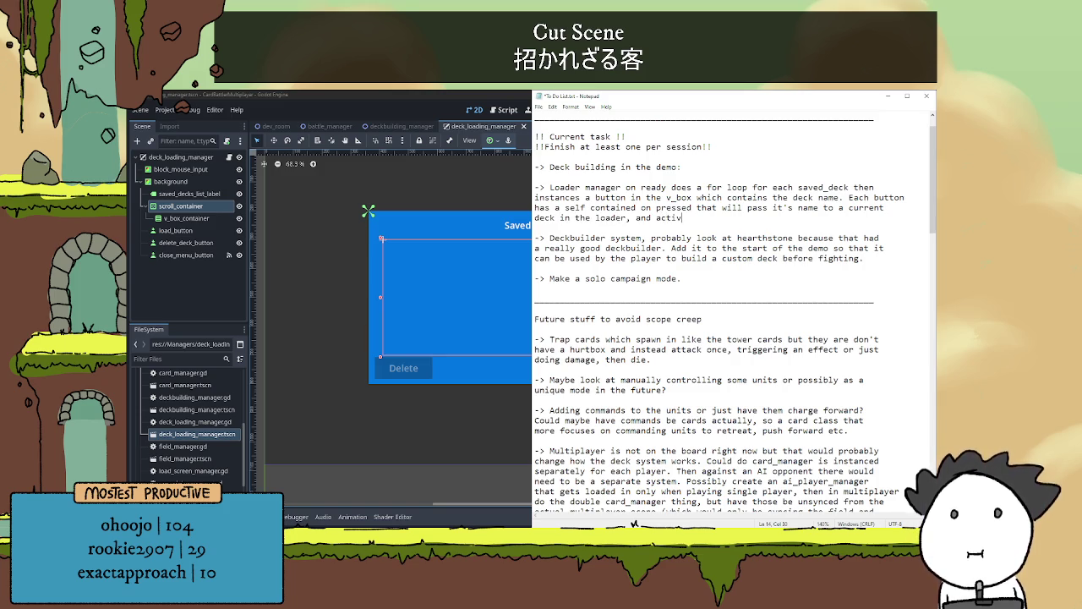
{"action": "type", "text": "ate the delete"}
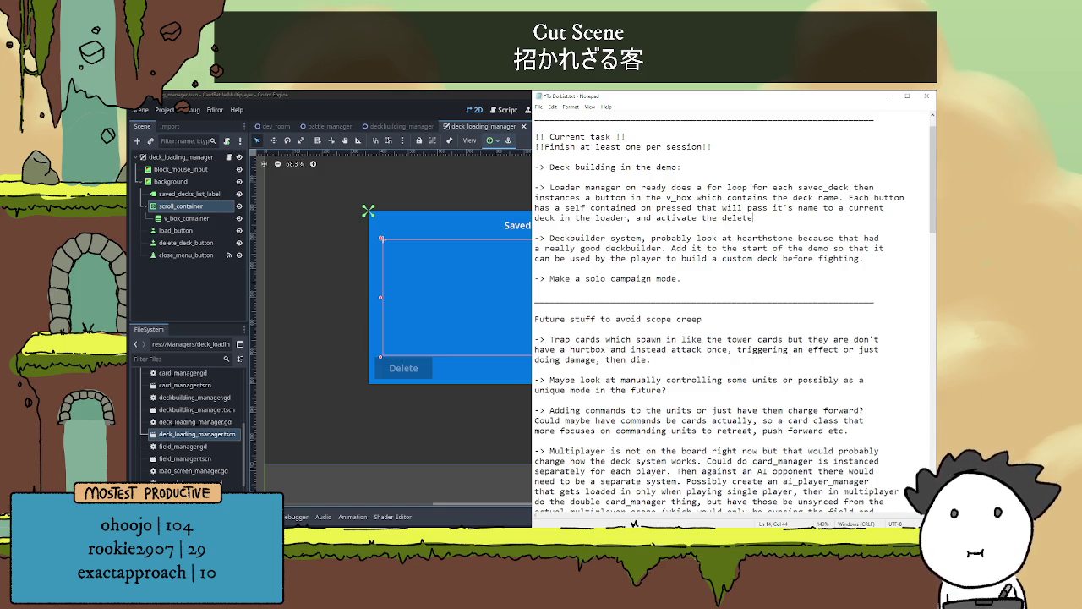
{"action": "type", "text": "/load buttons."}
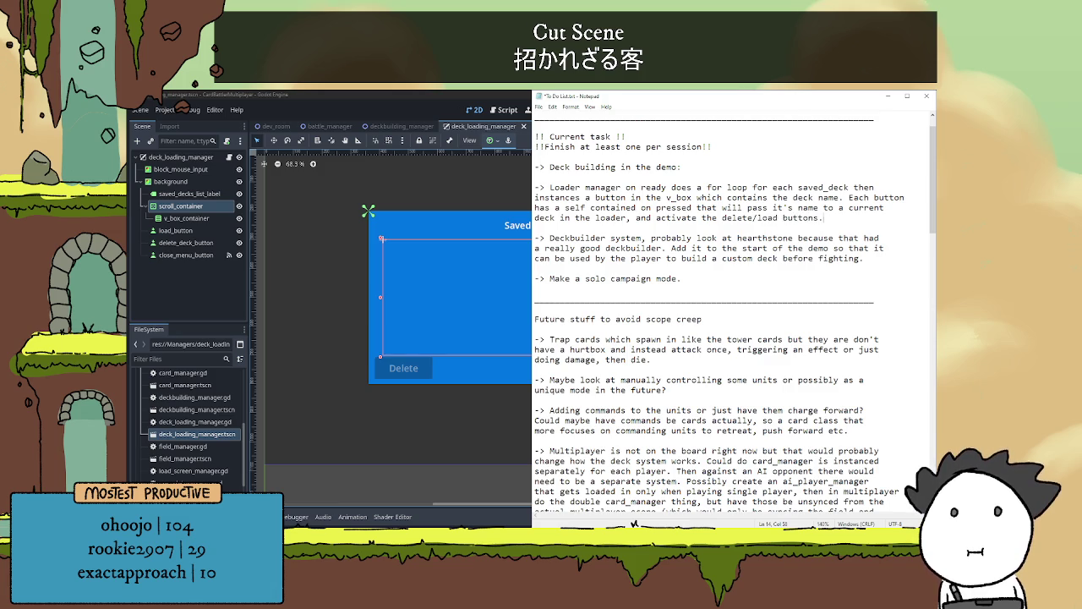
{"action": "key", "text": "Return"}
{"action": "key", "text": "Return"}
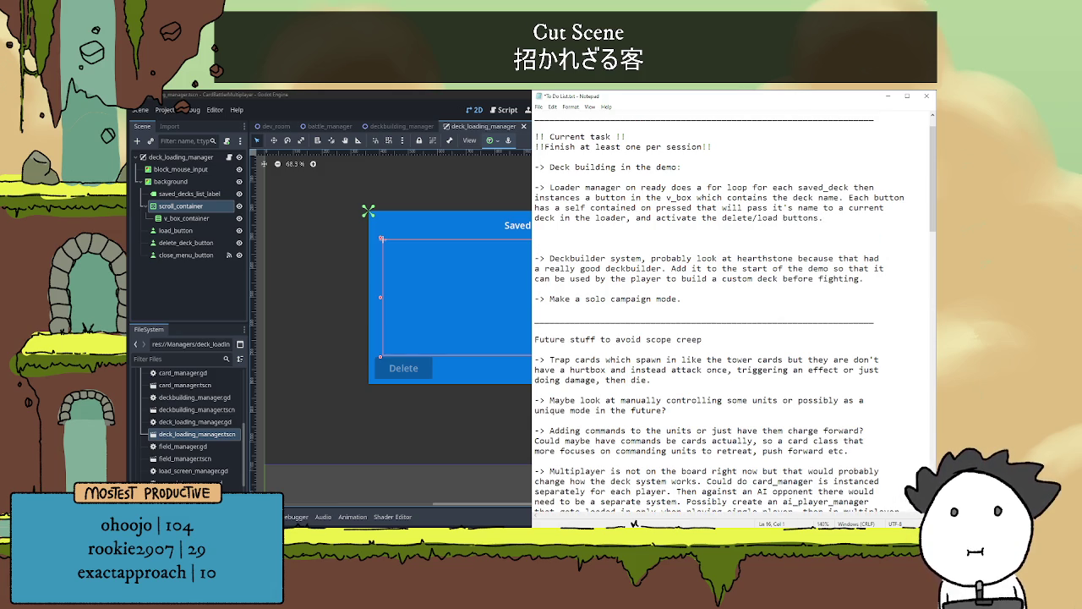
Write 'On delete, the button will delete itself and also delete itself from the save data, then save the game.'
{"action": "type", "text": "On del"}
{"action": "type", "text": "ete, the"}
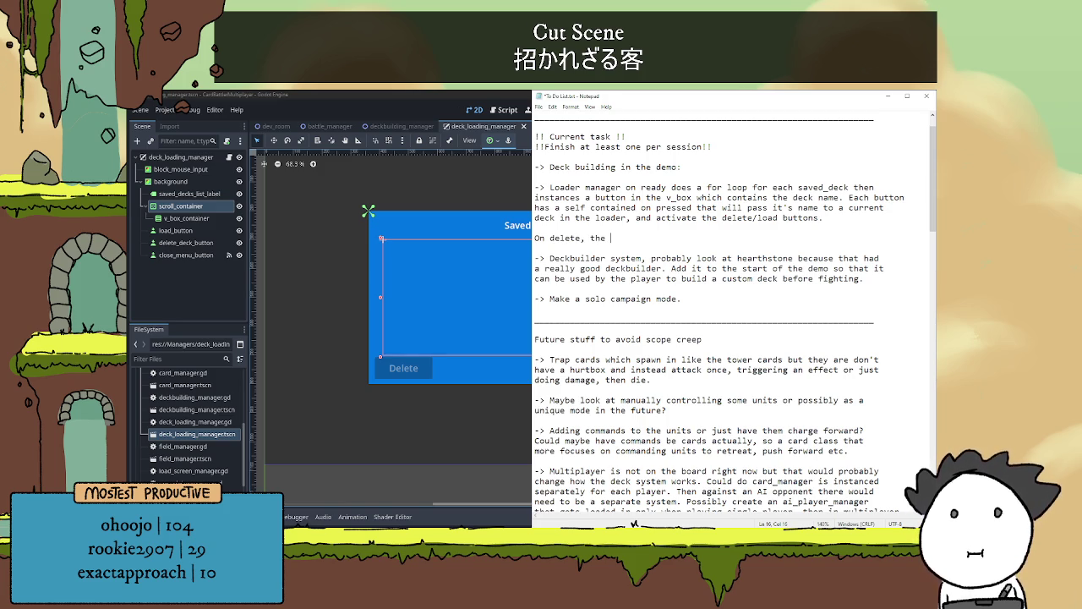
{"action": "type", "text": "button "}
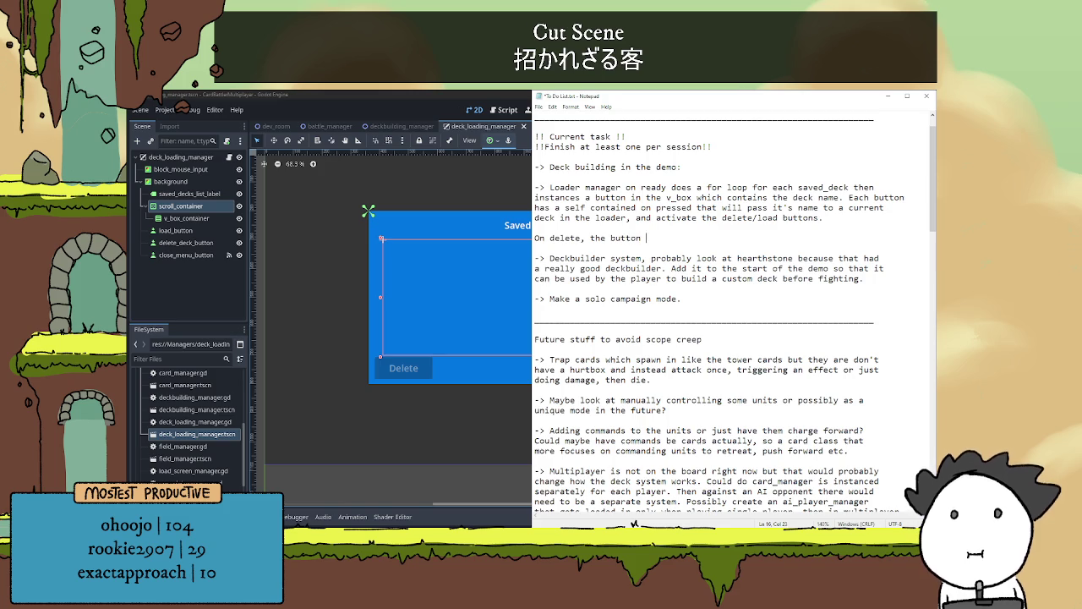
{"action": "type", "text": "will delete"}
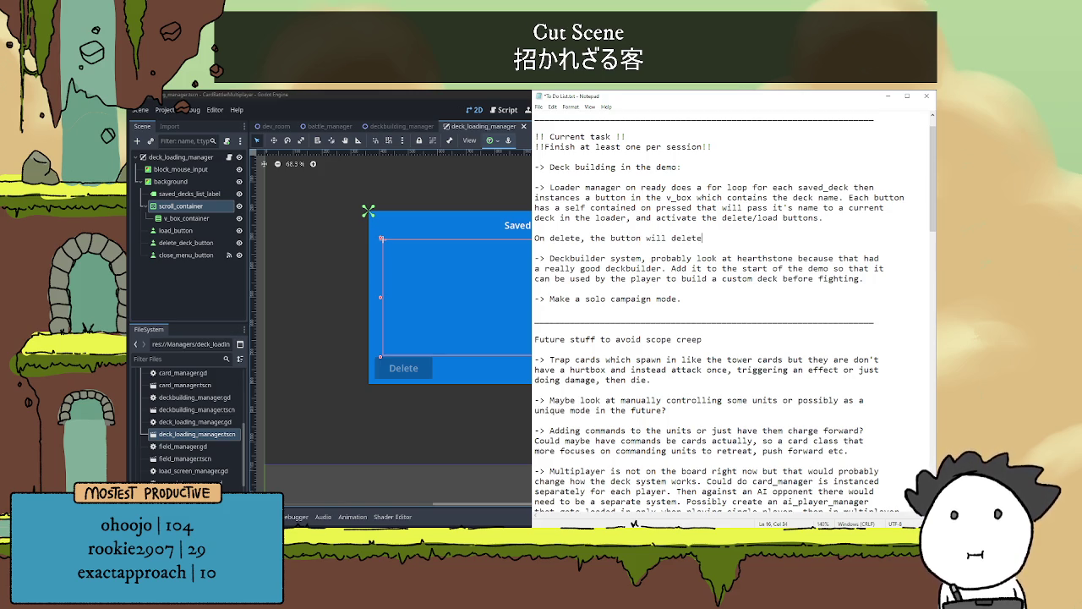
{"action": "type", "text": " itself and "}
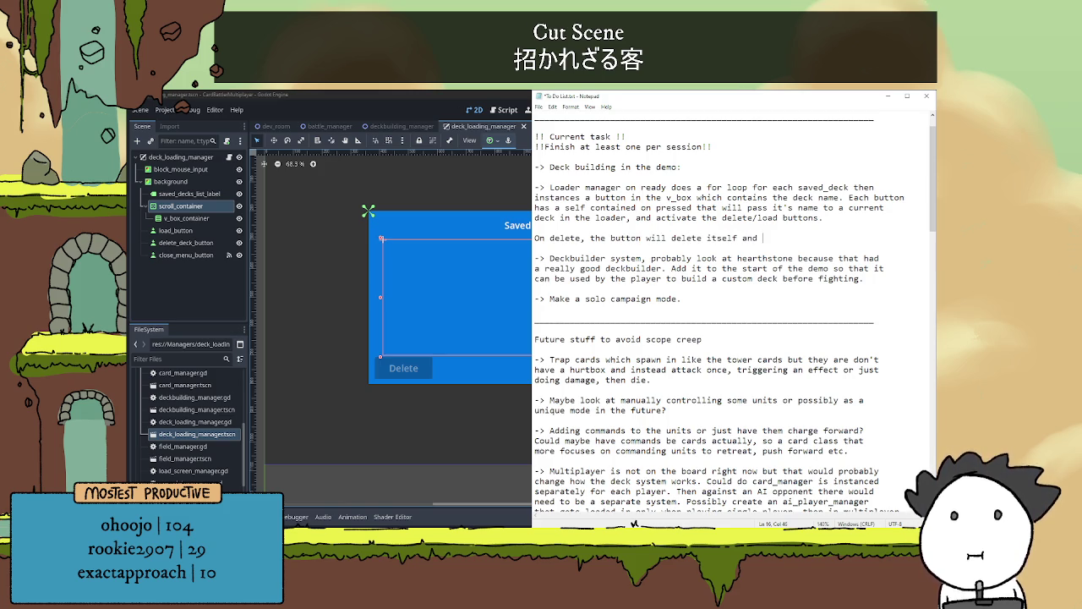
{"action": "type", "text": "also delete"}
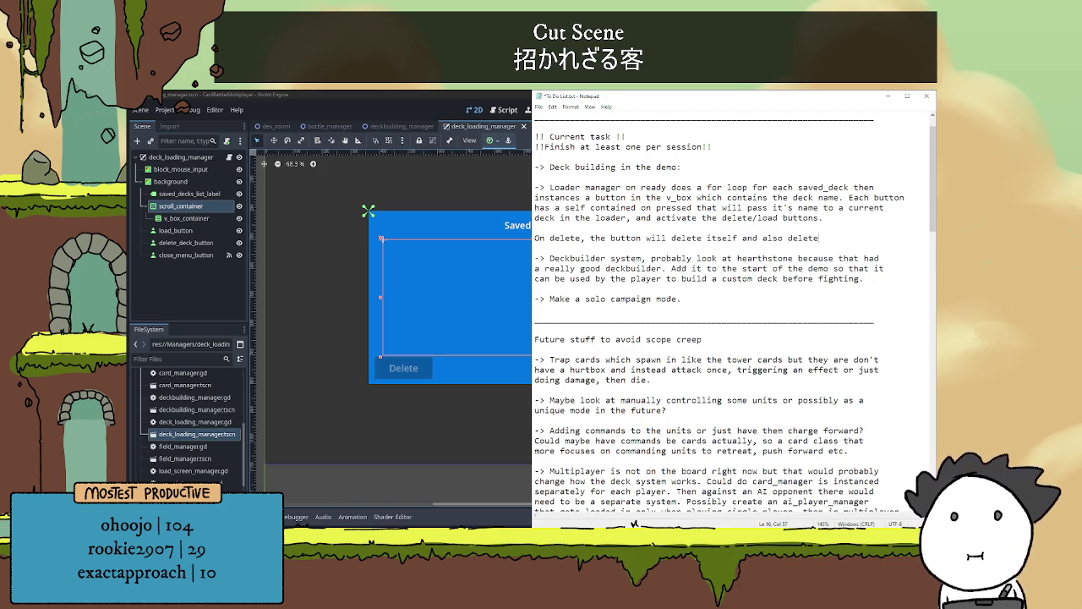
{"action": "type", "text": " itself from"}
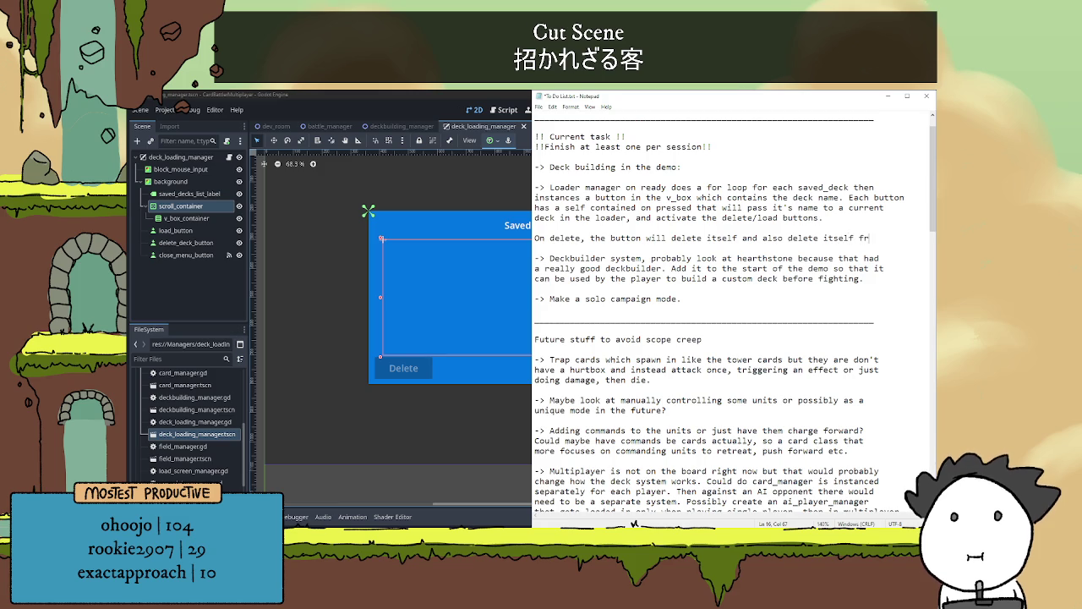
{"action": "key", "text": "Return"}
{"action": "type", "text": "the "}
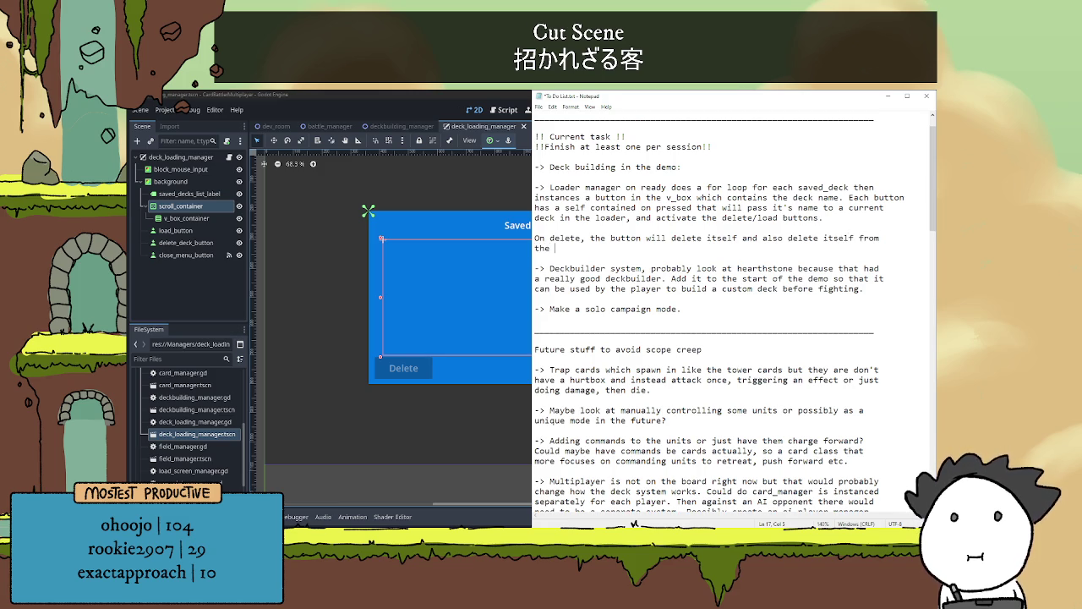
{"action": "type", "text": "save data,"}
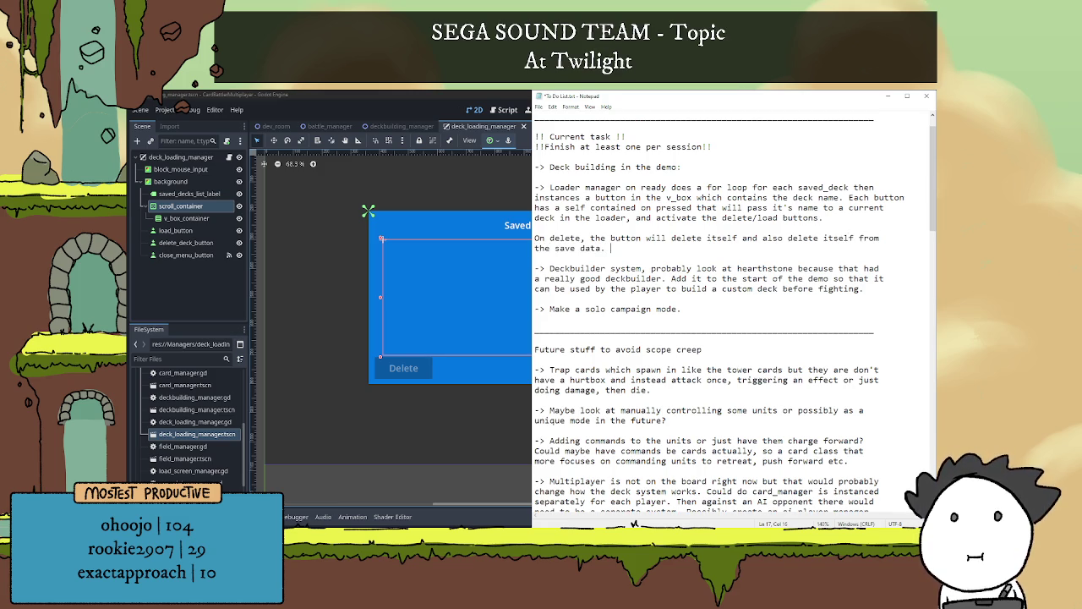
{"action": "type", "text": " then save the "}
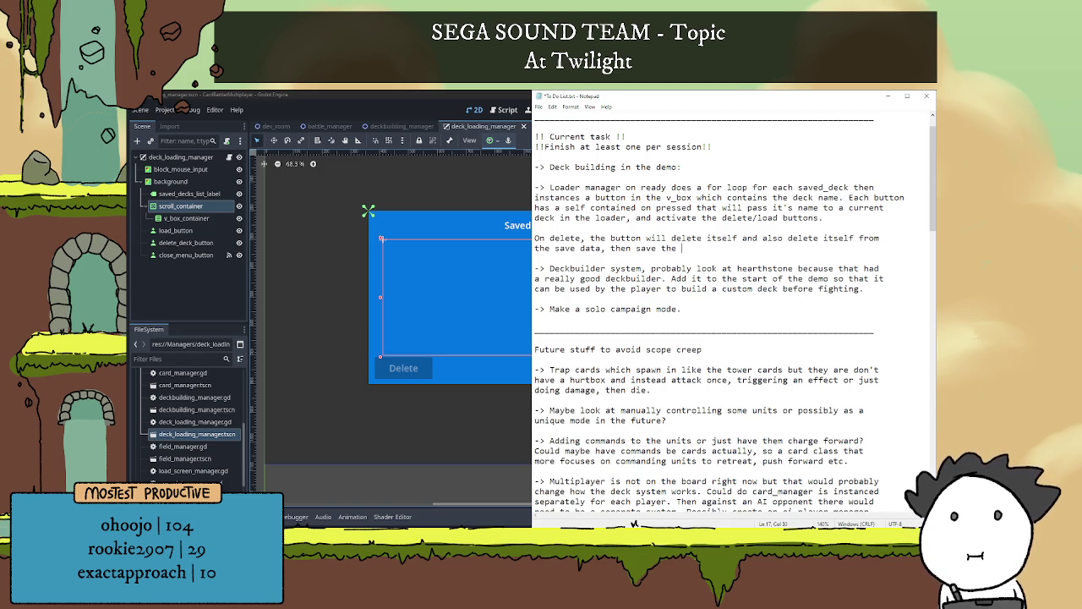
{"action": "type", "text": "gam"}
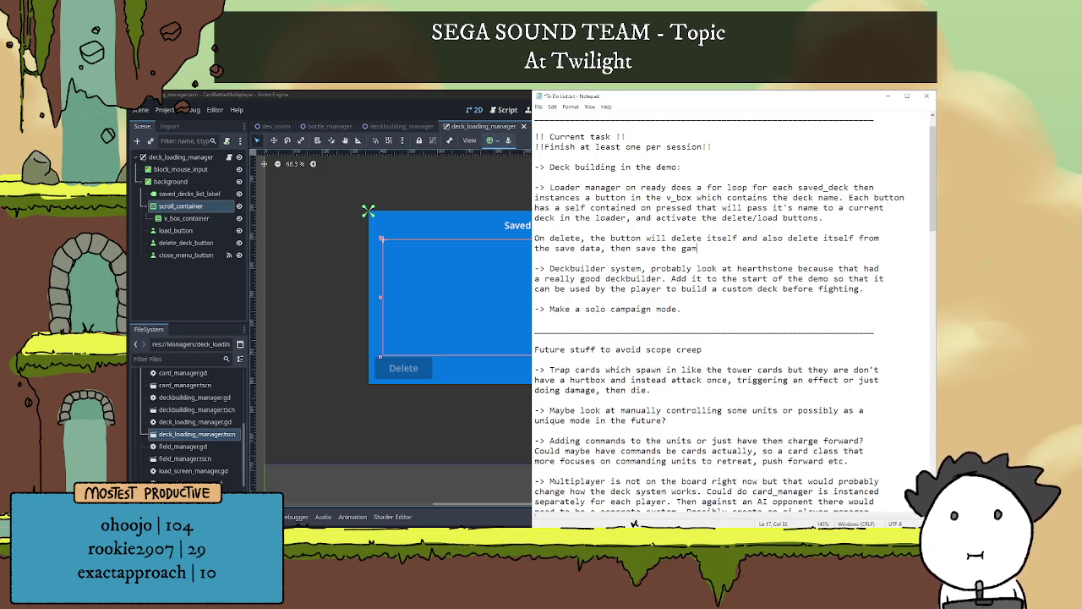
{"action": "type", "text": "e."}
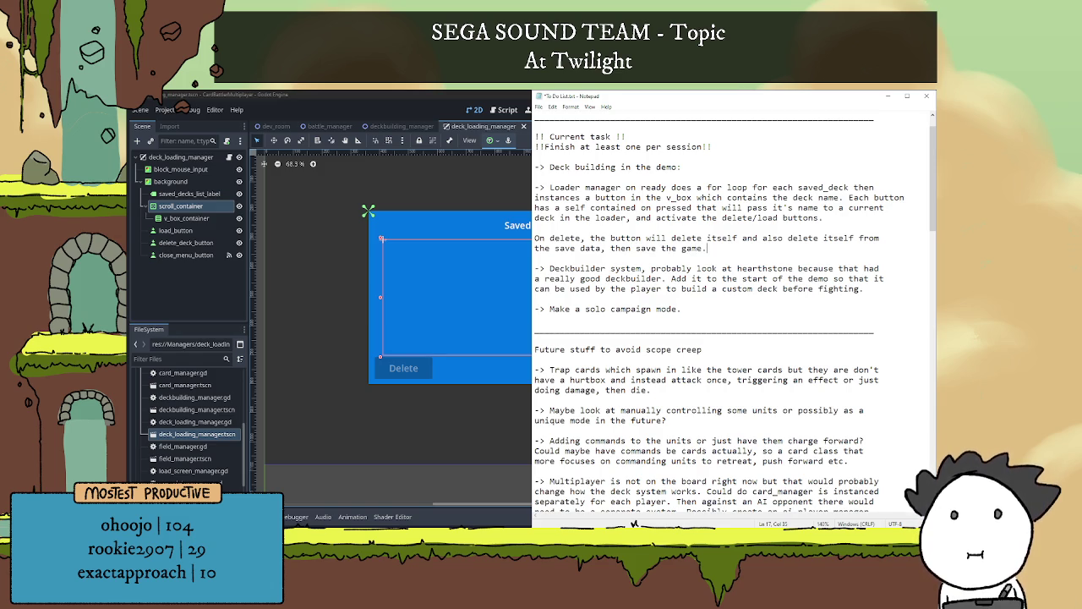
{"action": "key", "text": "Return"}
{"action": "key", "text": "Return"}
Write the load note: pass the save data, keyed by deck name, to a deck builder function that 'builds the'
{"action": "type", "text": "One "}
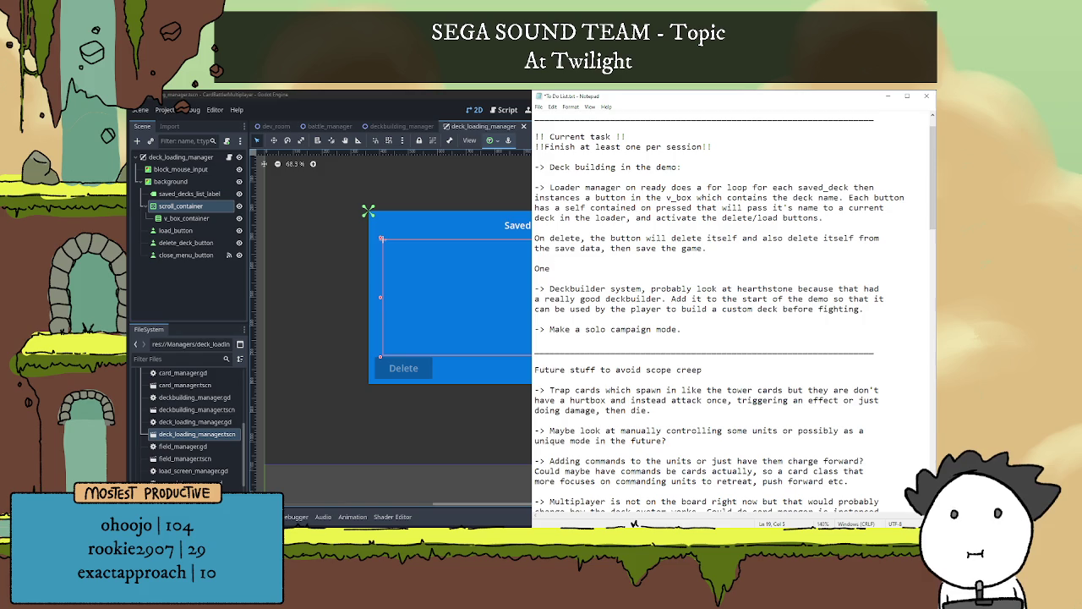
{"action": "type", "text": "load, it will "}
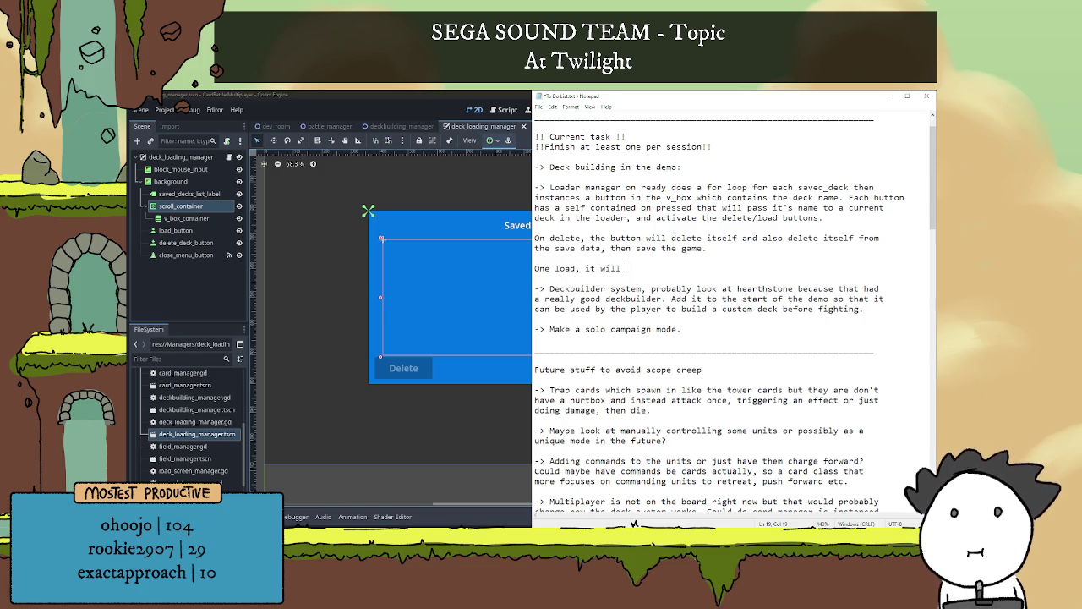
{"action": "type", "text": "pass "}
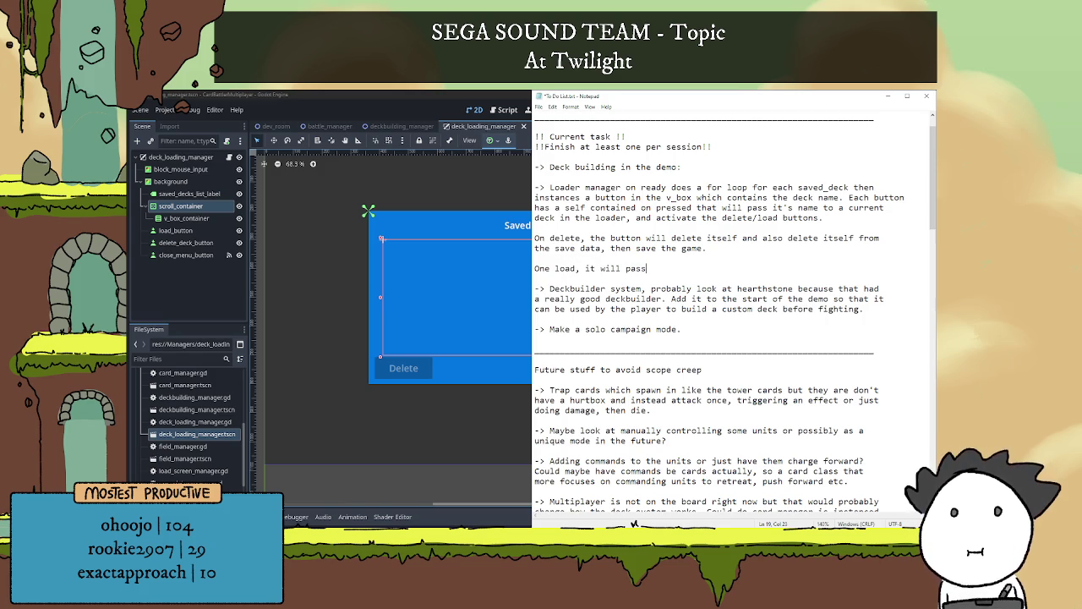
{"action": "type", "text": "the "}
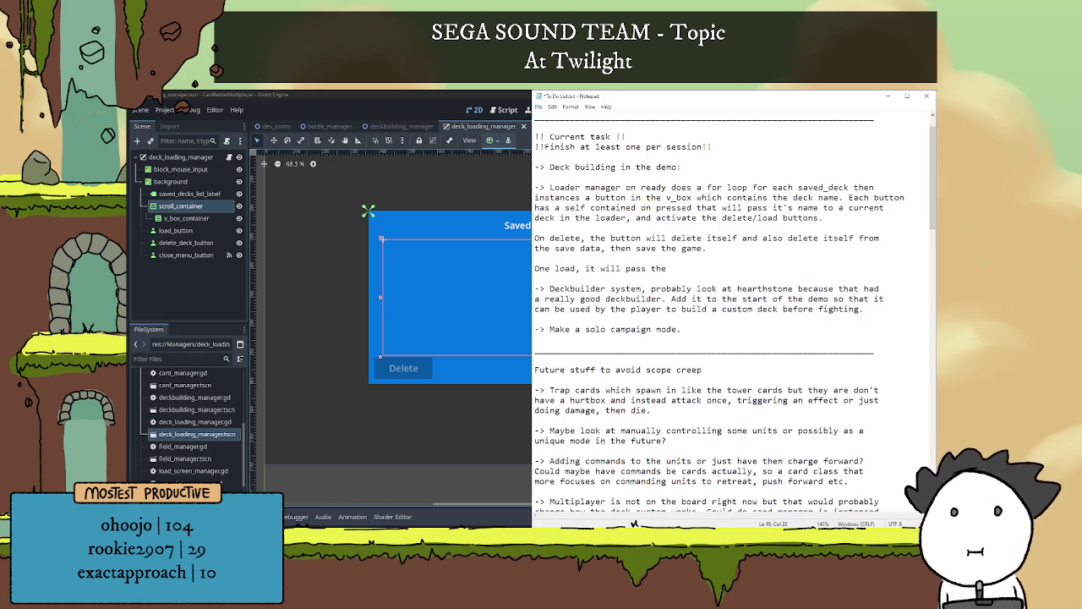
{"action": "type", "text": "save data"}
{"action": "type", "text": " using the deck"}
{"action": "type", "text": " name as ke"}
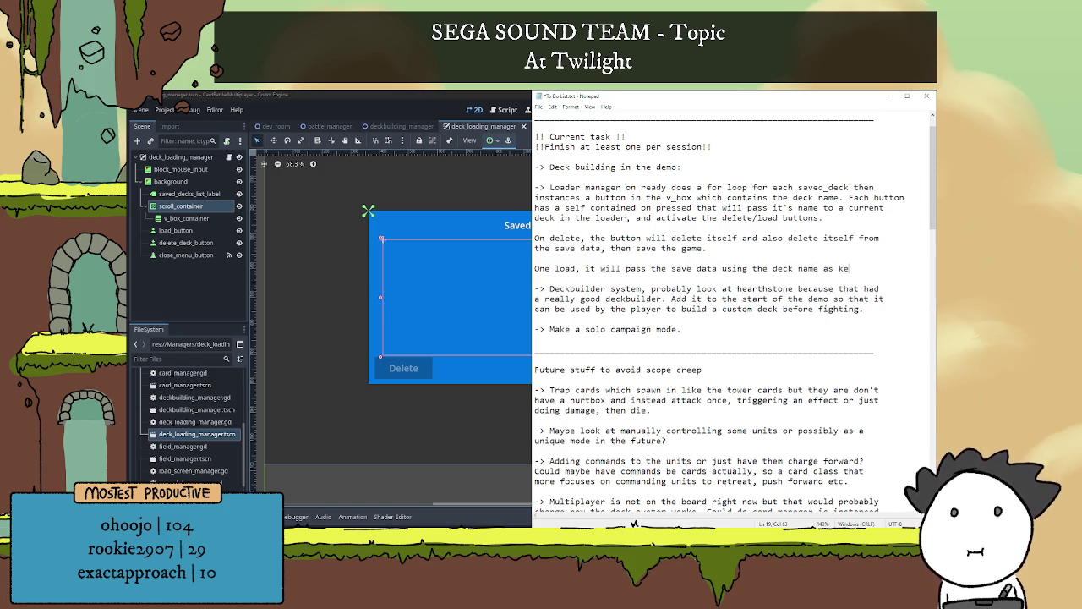
{"action": "type", "text": "y to"}
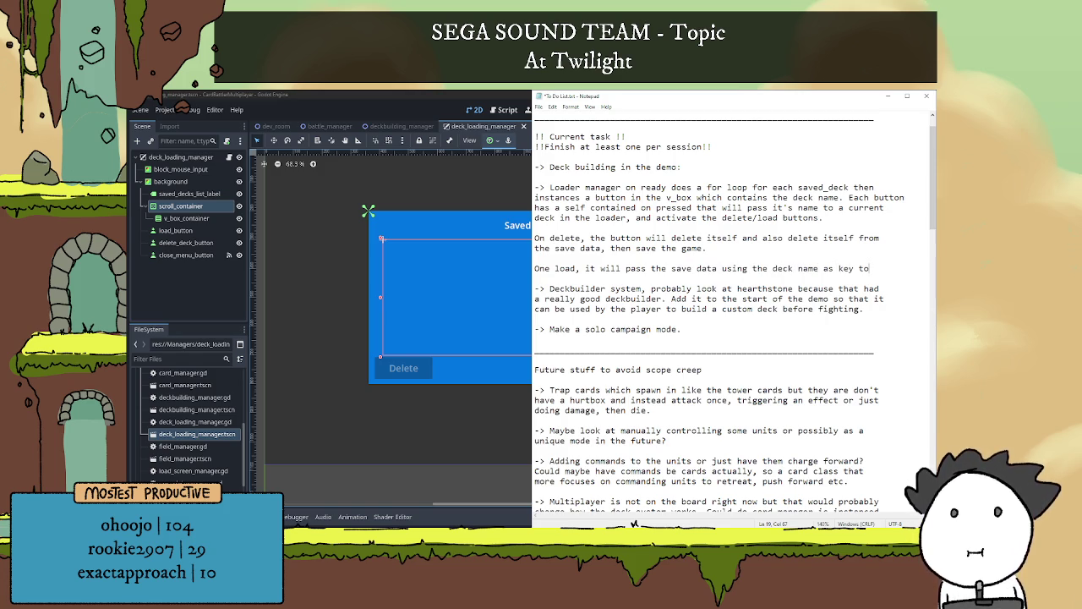
{"action": "type", "text": " the"}
{"action": "key", "text": "Return"}
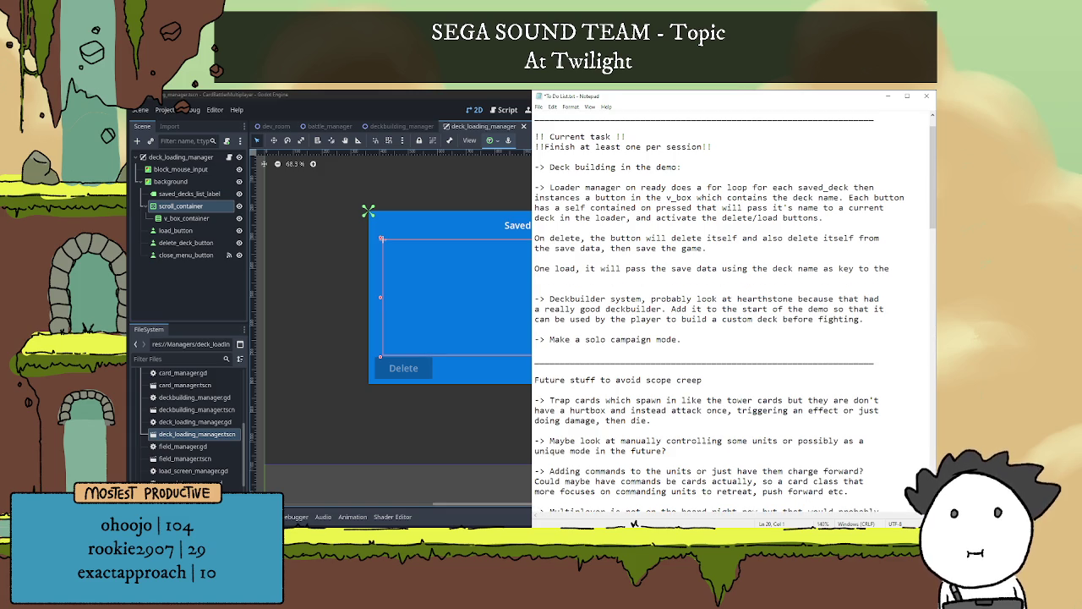
{"action": "key", "text": "BackSpace"}
{"action": "key", "text": "BackSpace"}
{"action": "key", "text": "BackSpace"}
{"action": "type", "text": "a "}
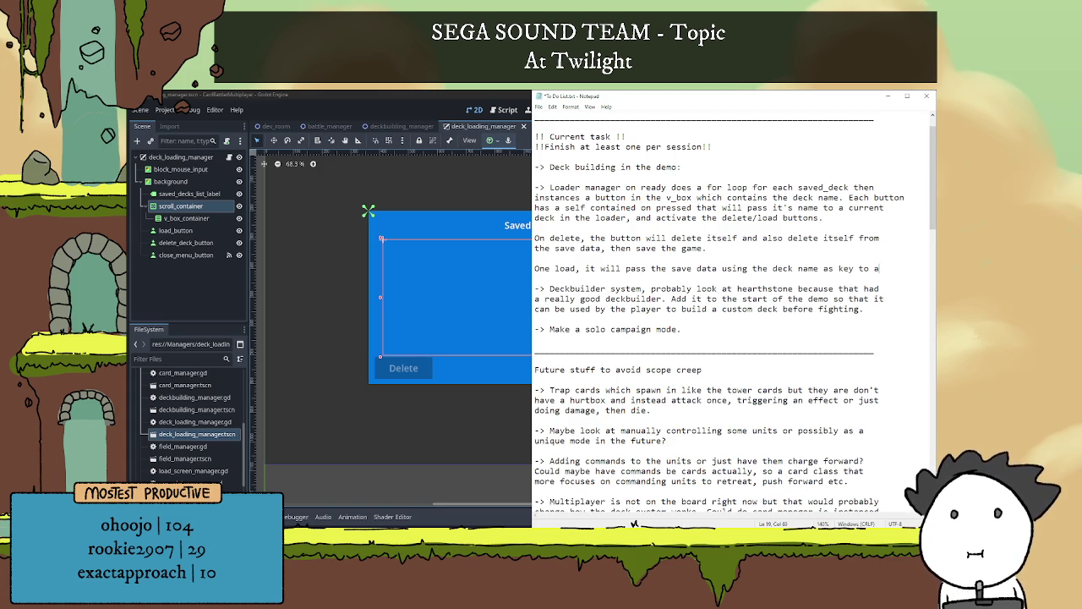
{"action": "type", "text": "fucnt"}
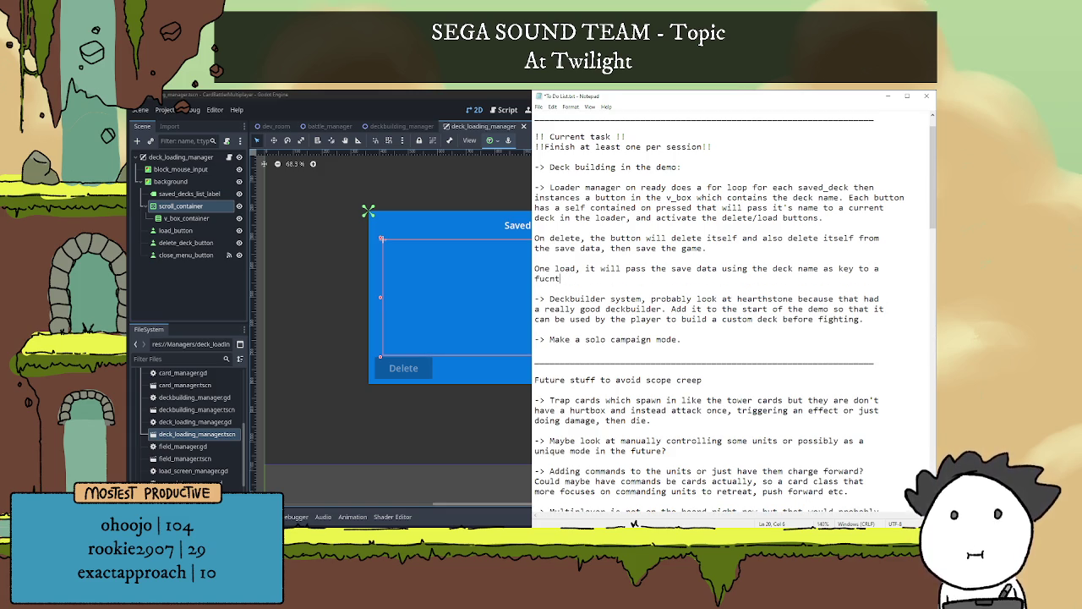
{"action": "key", "text": "BackSpace"}
{"action": "key", "text": "BackSpace"}
{"action": "key", "text": "BackSpace"}
{"action": "type", "text": "nction in"}
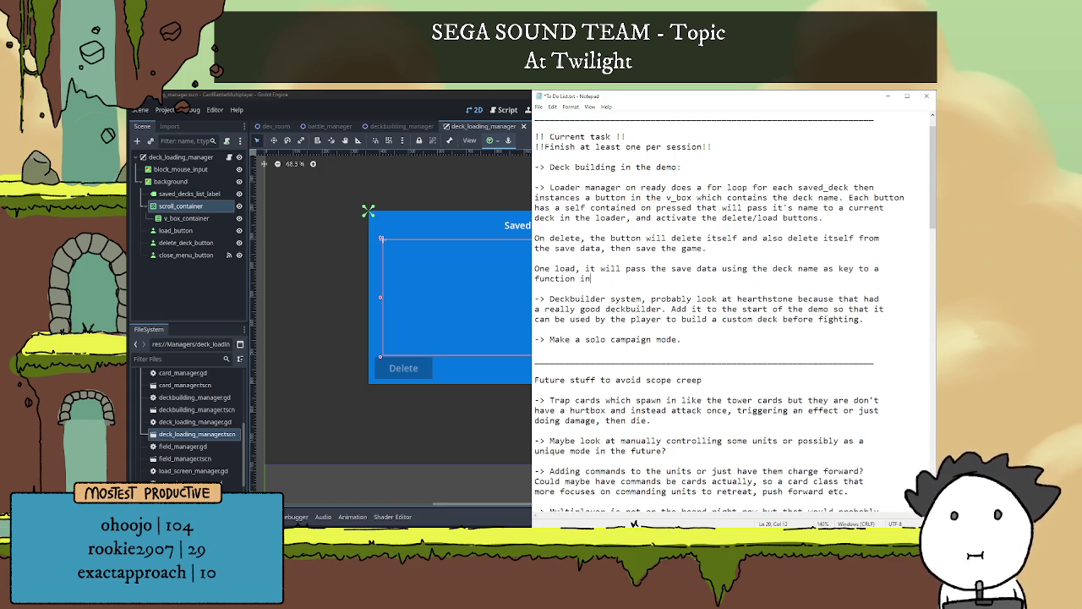
{"action": "type", "text": " the deck build"}
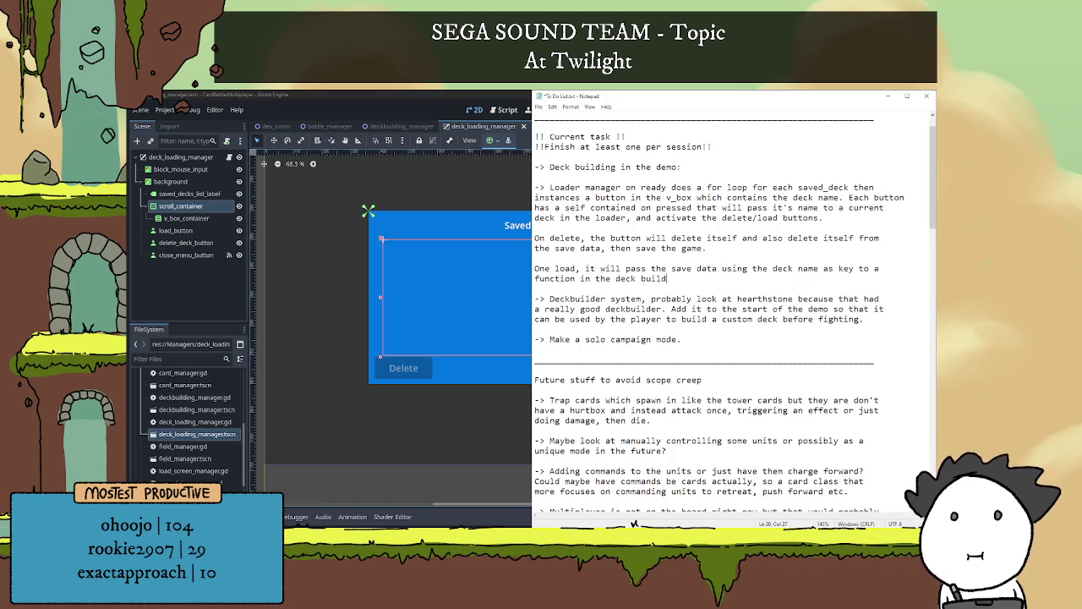
{"action": "type", "text": "er that"}
{"action": "type", "text": " builds "}
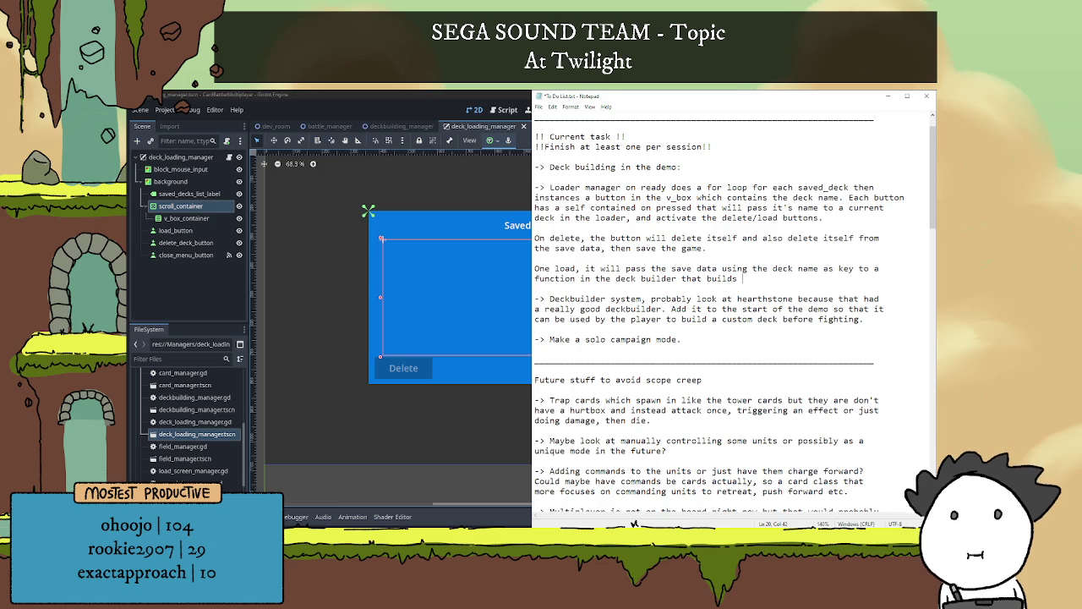
{"action": "type", "text": "the"}
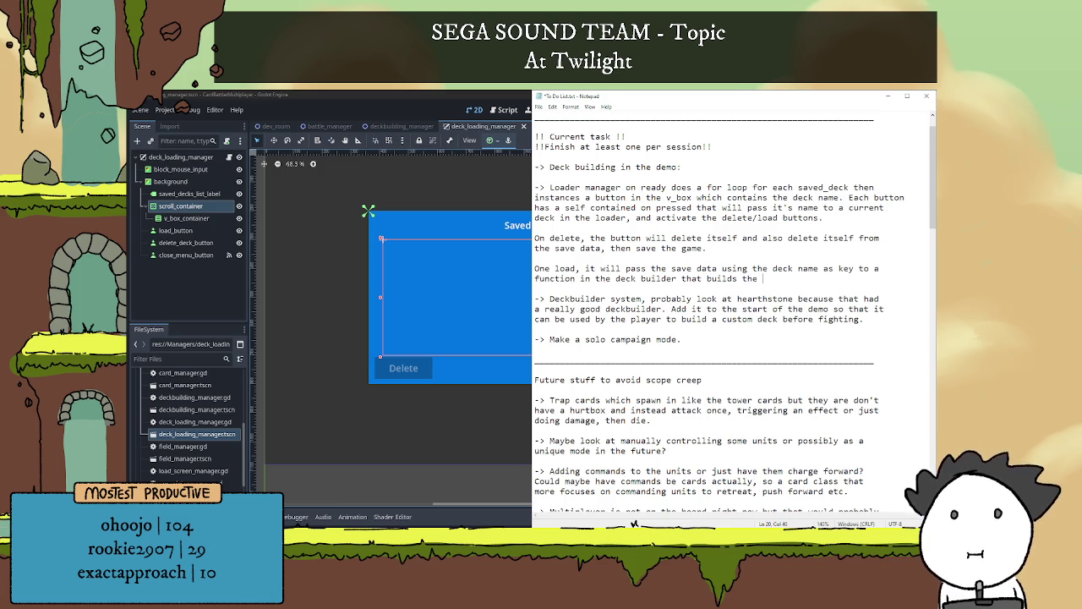
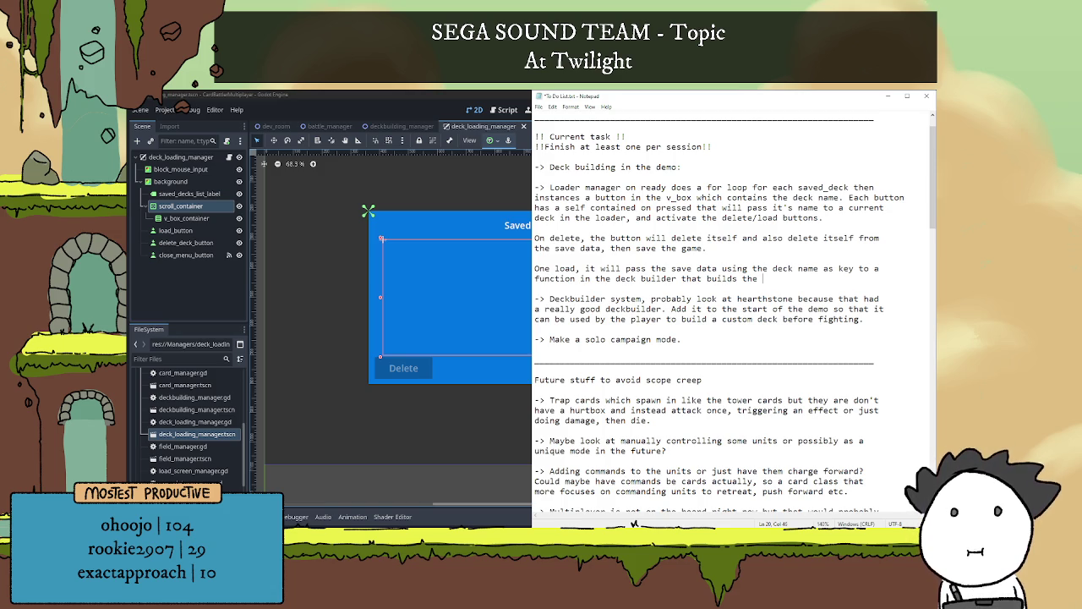
End the note with 'deck' and replace the three leading arrows with 1., 2. and 3
{"action": "type", "text": "deck."}
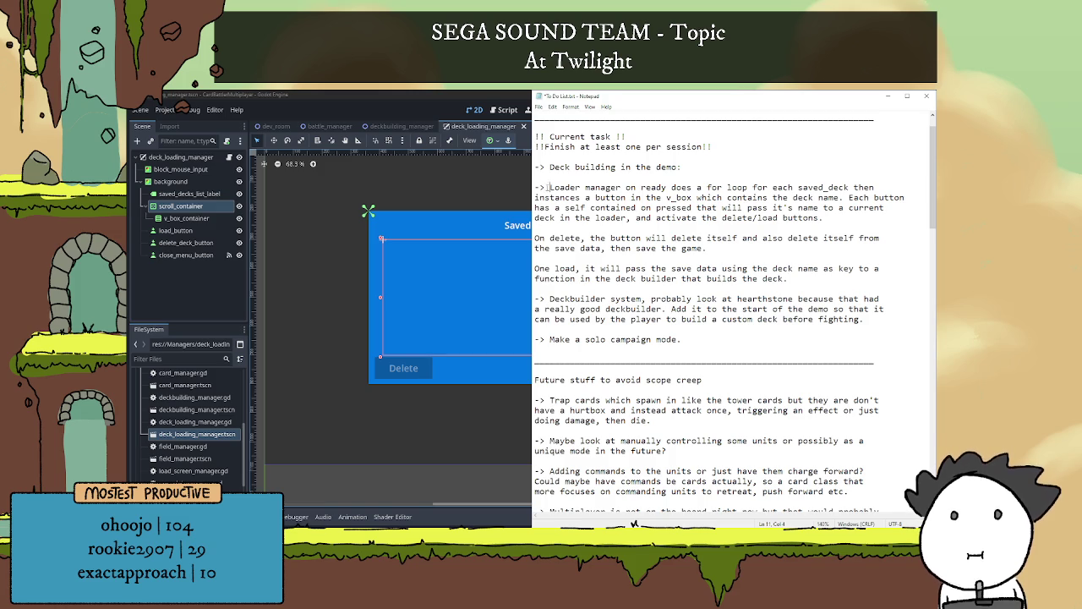
{"action": "left_click_drag", "start_coordinate": [548, 187], "coordinate": [534, 188]}
{"action": "type", "text": "1. "}
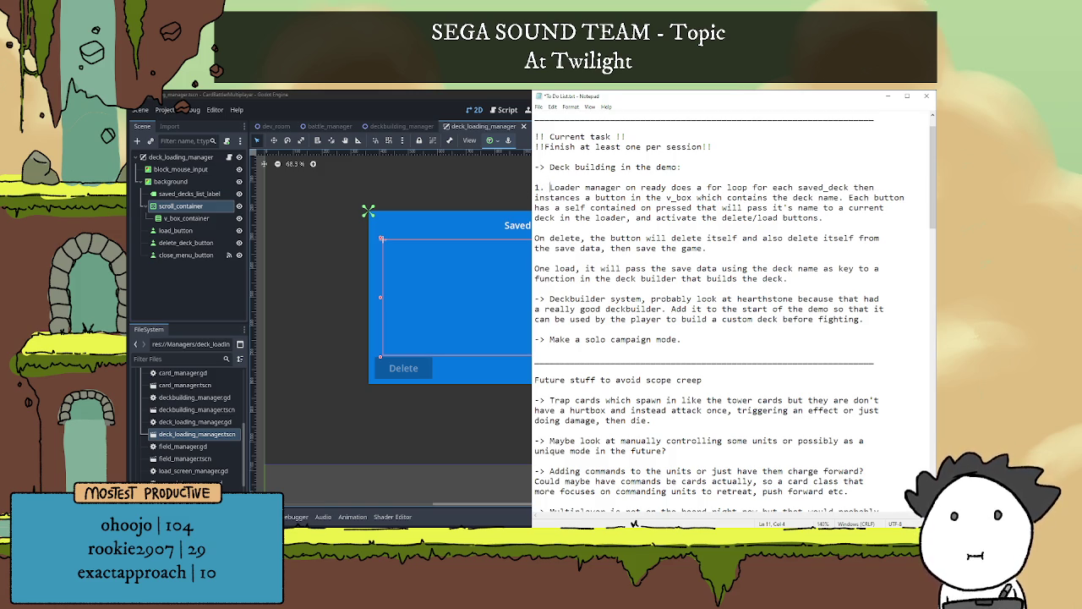
{"action": "type", "text": "2."}
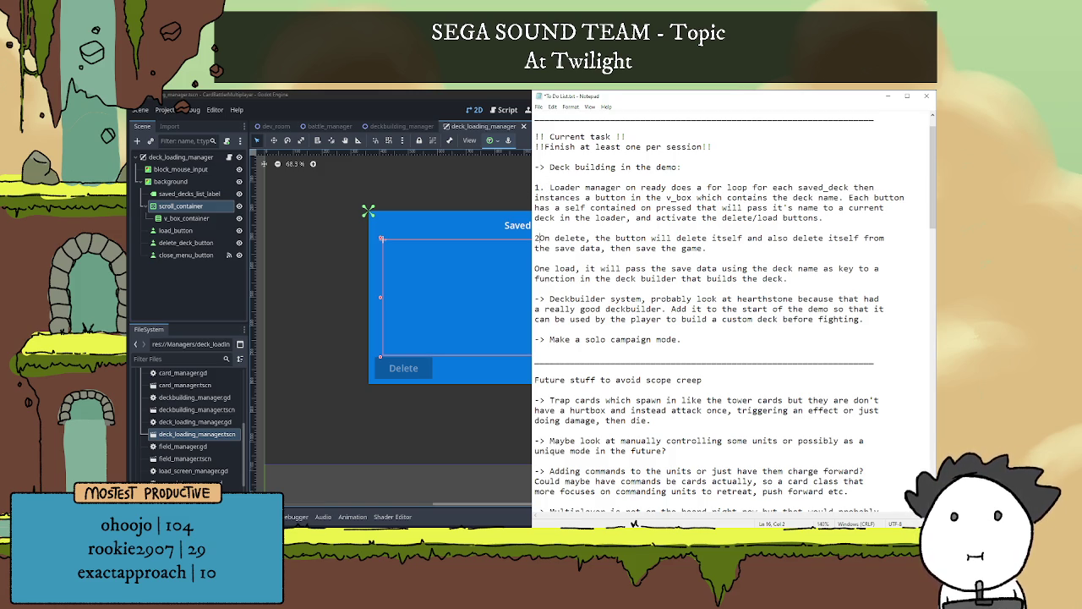
{"action": "left_click", "coordinate": [534, 268]}
{"action": "type", "text": "3."}
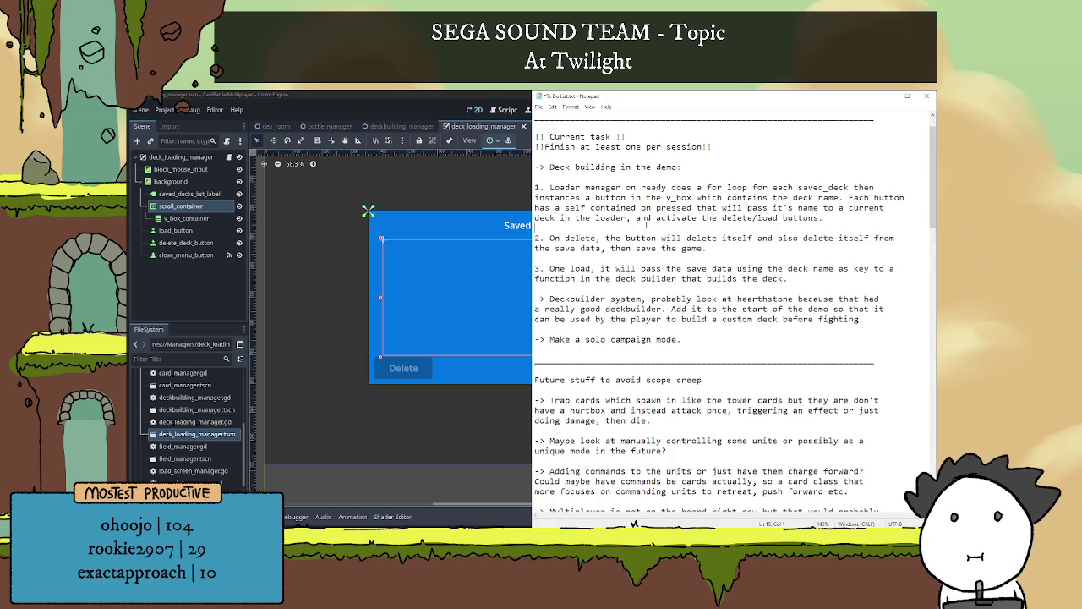
{"action": "left_click", "coordinate": [228, 157]}
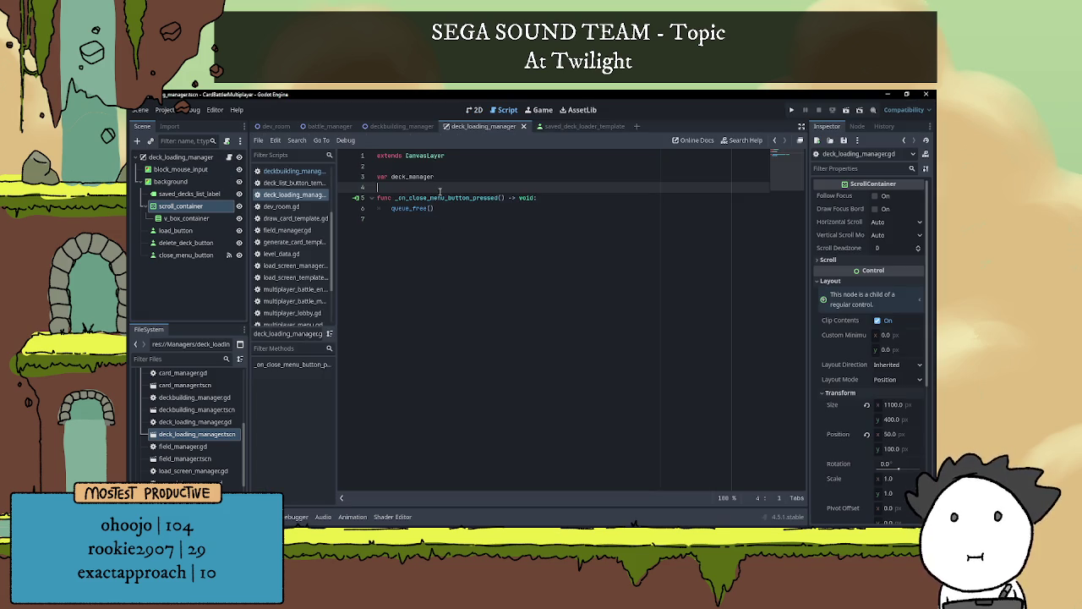
Add func _ready() -> void: with a pass body above the close-menu handler
{"action": "key", "text": "Return"}
{"action": "key", "text": "Return"}
{"action": "key", "text": "Up"}
{"action": "type", "text": "func "}
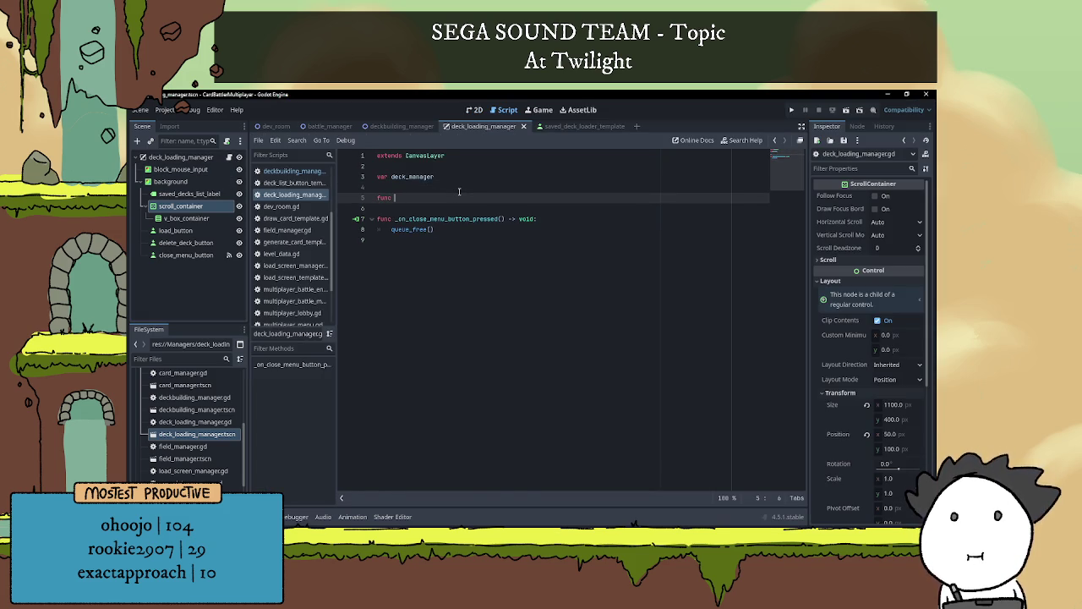
{"action": "type", "text": "_rea"}
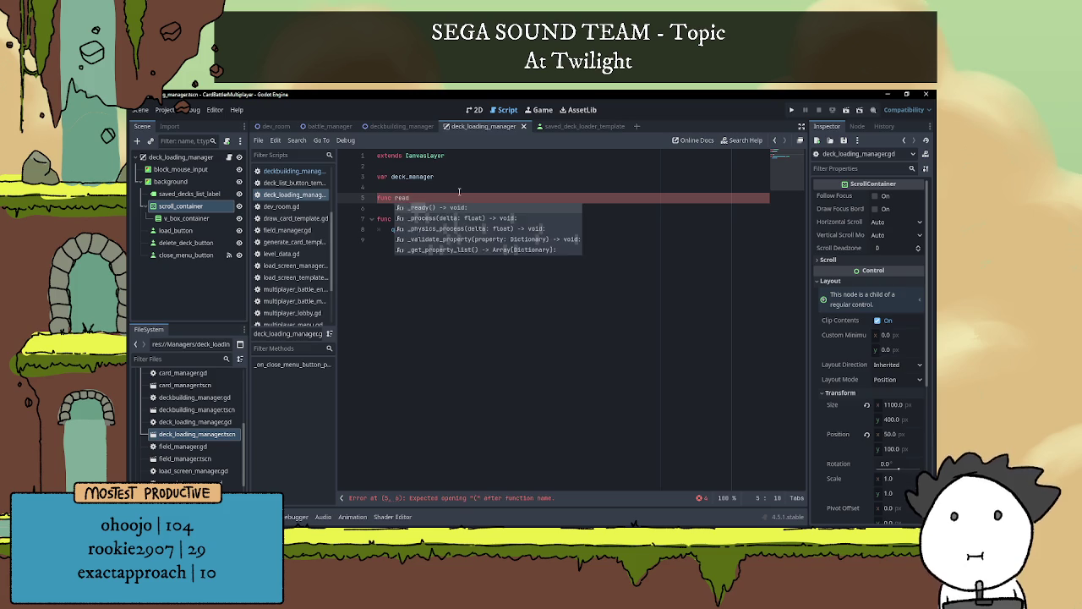
{"action": "key", "text": "Return"}
{"action": "type", "text": "pass"}
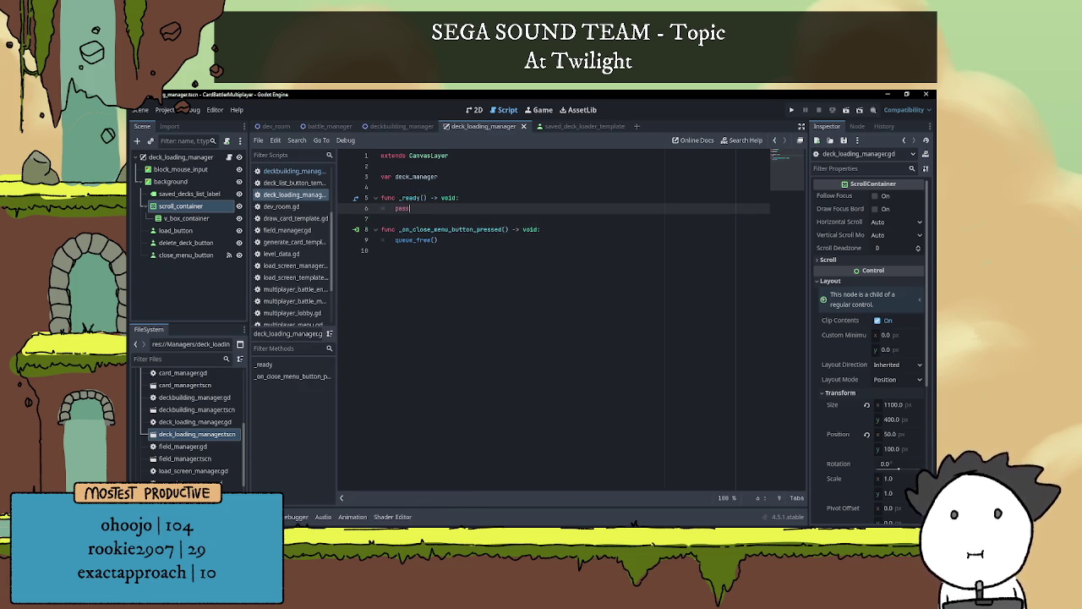
Switch between windows and return to the script with the cursor after pass
{"action": "key", "text": "alt+Tab"}
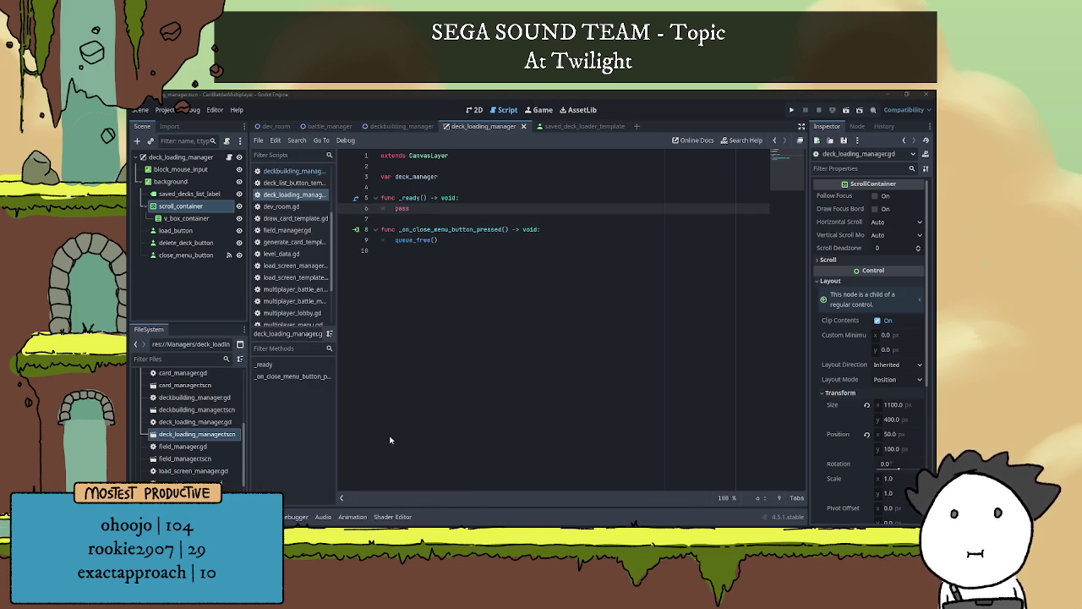
{"action": "key", "text": "alt+Tab"}
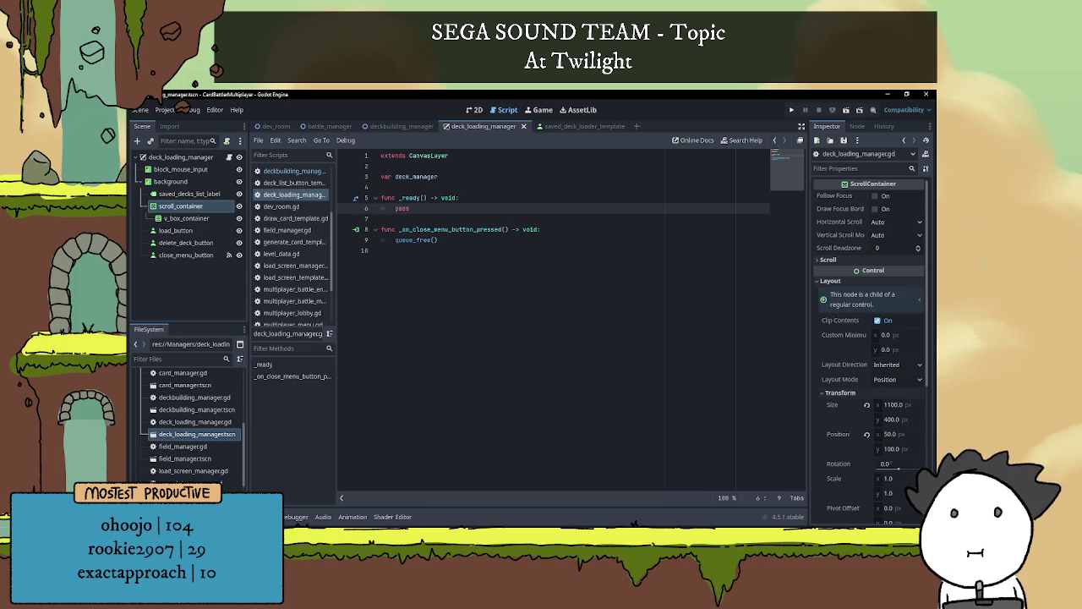
{"action": "key", "text": "alt+Tab"}
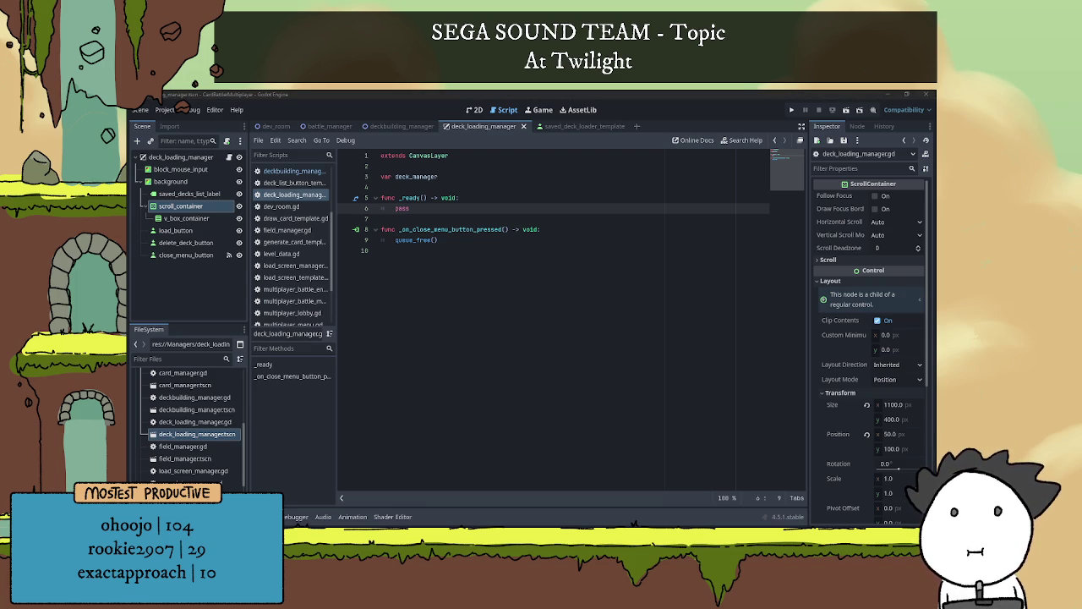
{"action": "key", "text": "alt+Tab"}
{"action": "left_click", "coordinate": [393, 208]}
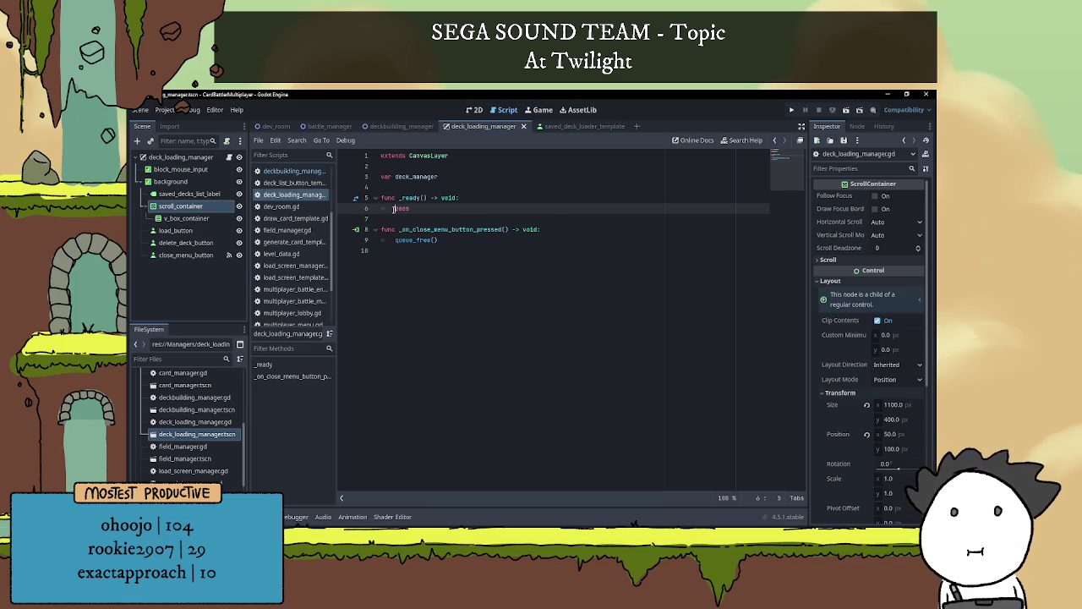
{"action": "left_click", "coordinate": [423, 208]}
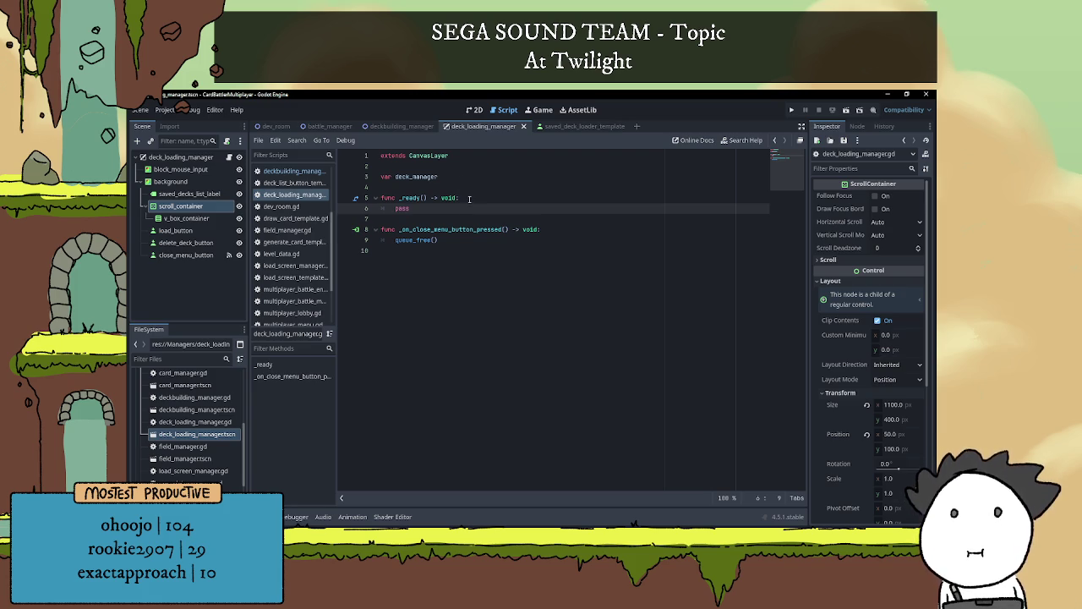
In saved_deck_loader_template, connect the button's pressed() signal to a new _on_pressed function
{"action": "left_click", "coordinate": [575, 127]}
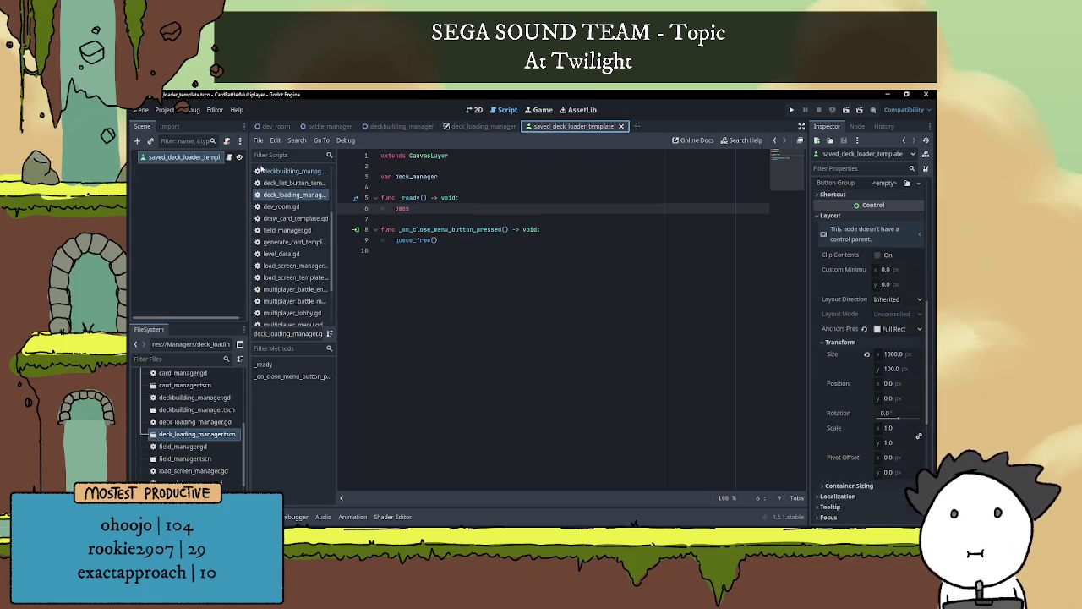
{"action": "left_click", "coordinate": [229, 157]}
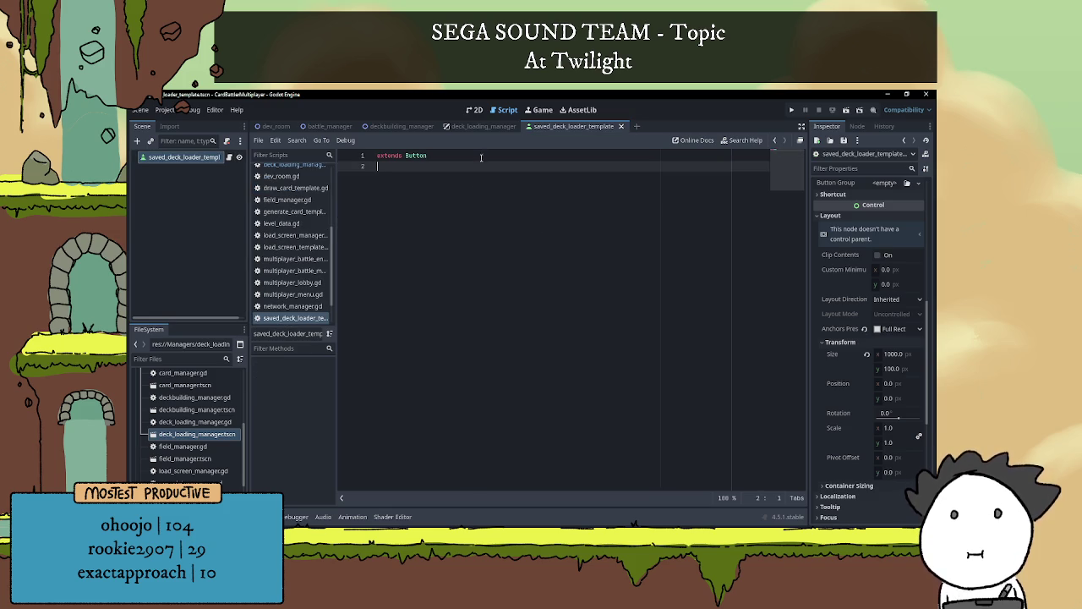
{"action": "left_click", "coordinate": [478, 127]}
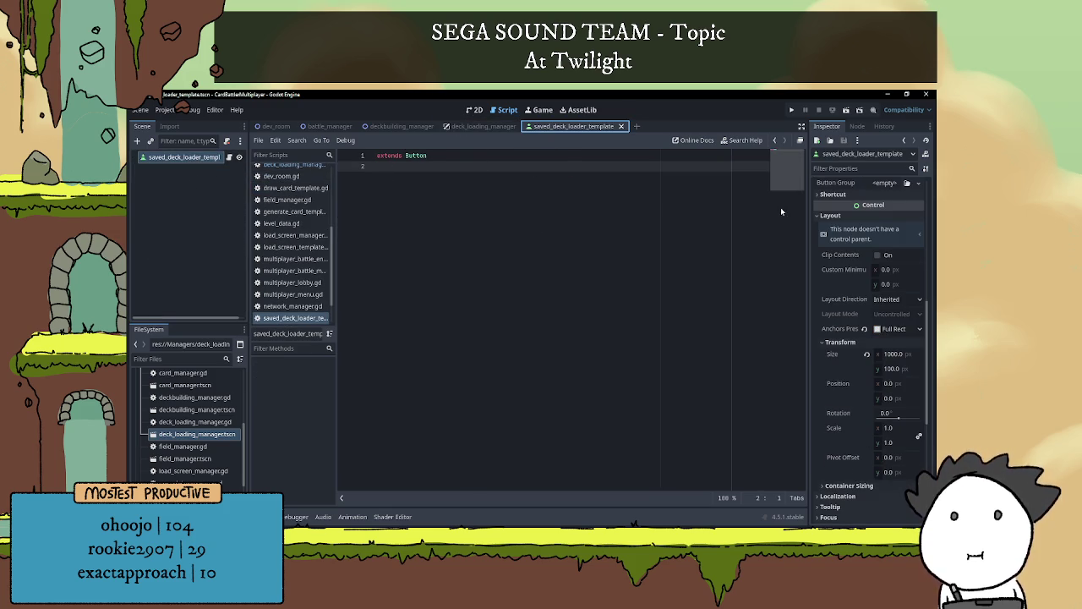
{"action": "left_click", "coordinate": [857, 126]}
{"action": "left_click", "coordinate": [848, 208]}
{"action": "double_click", "coordinate": [852, 209]}
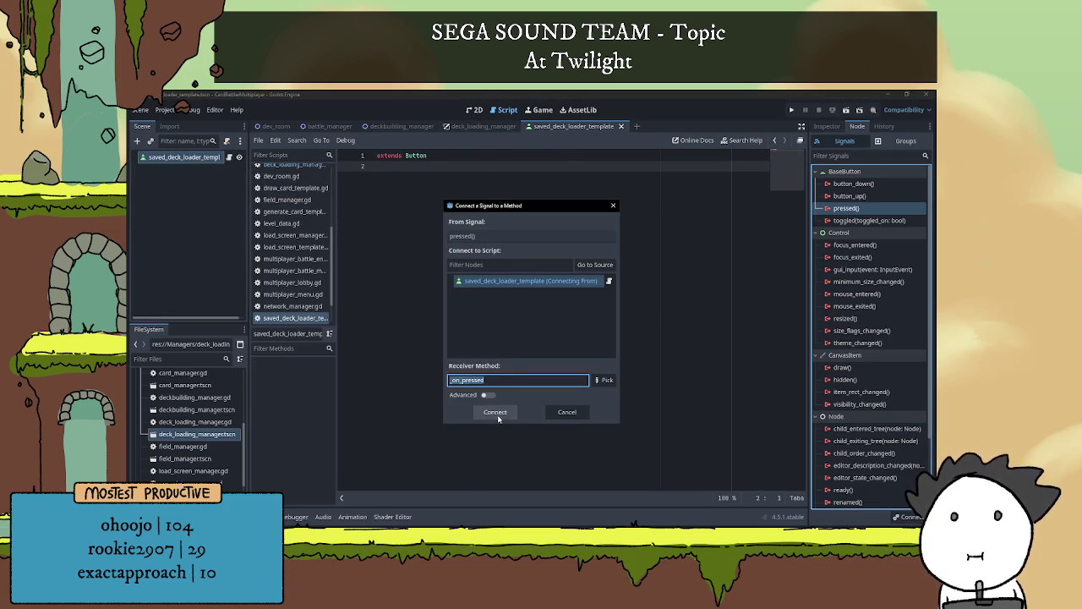
{"action": "left_click", "coordinate": [495, 412]}
Tidy the blank lines around _on_pressed and save with Ctrl+S
{"action": "left_click", "coordinate": [411, 169]}
{"action": "key", "text": "BackSpace"}
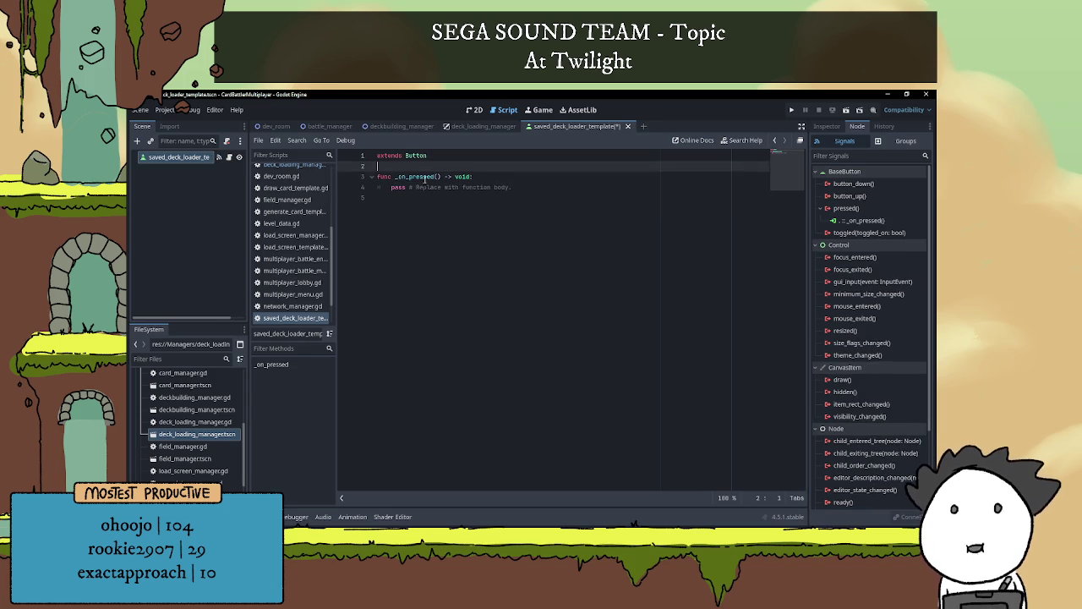
{"action": "left_click", "coordinate": [455, 231]}
{"action": "key", "text": "ctrl+s"}
{"action": "left_click", "coordinate": [418, 165]}
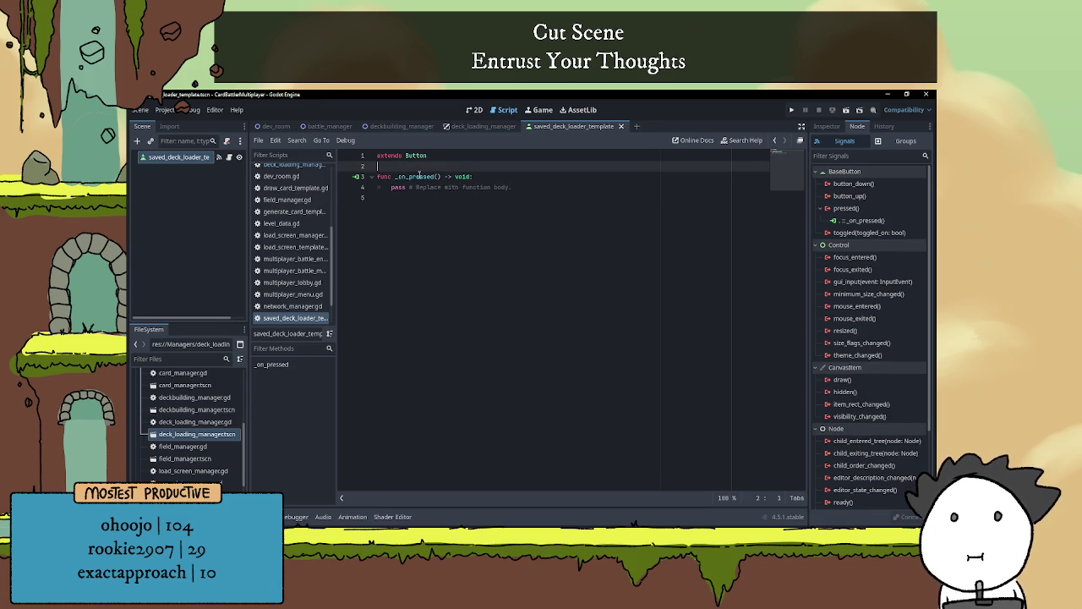
{"action": "key", "text": "Return"}
{"action": "key", "text": "Return"}
{"action": "left_click", "coordinate": [419, 174]}
In deck_loading_manager, replace pass with for deck in SaveDataManager.saved_decks:
{"action": "left_click", "coordinate": [483, 126]}
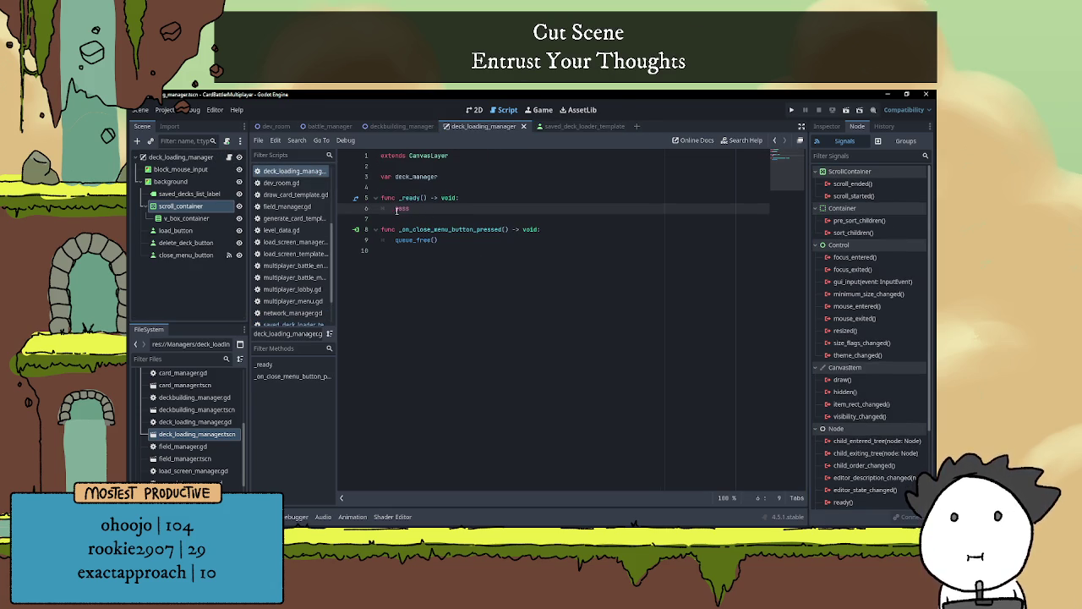
{"action": "double_click", "coordinate": [404, 208]}
{"action": "type", "text": "for"}
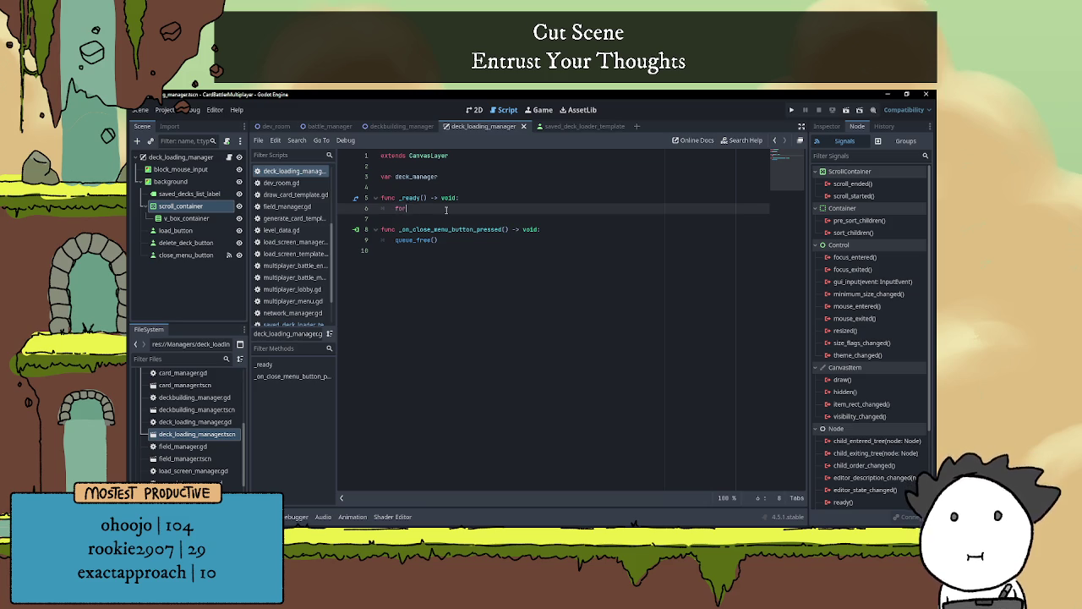
{"action": "type", "text": " deck in saved"}
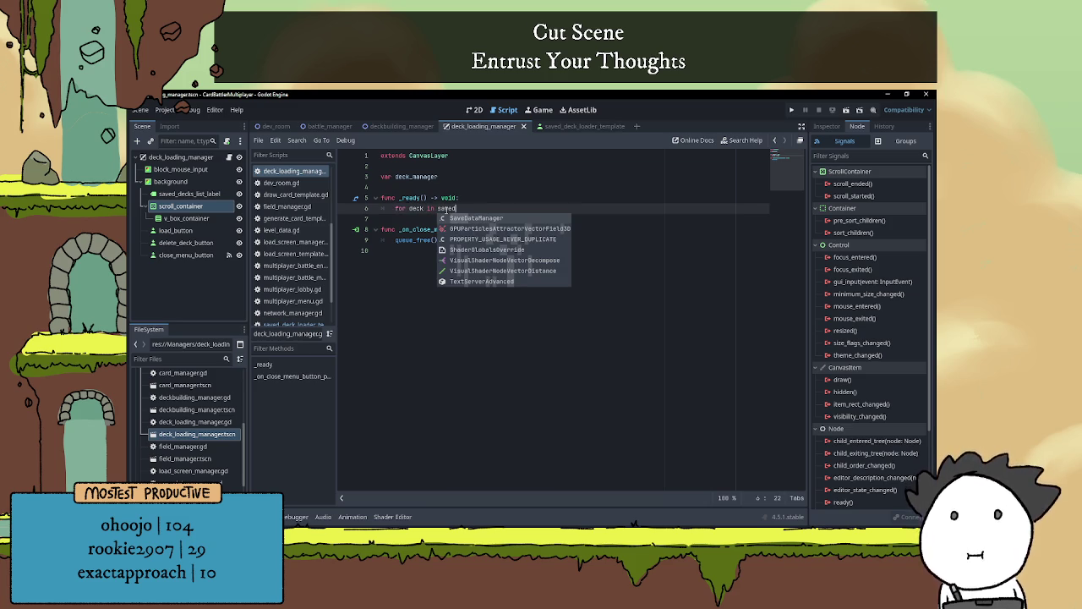
{"action": "key", "text": "Return"}
{"action": "type", "text": ".saved"}
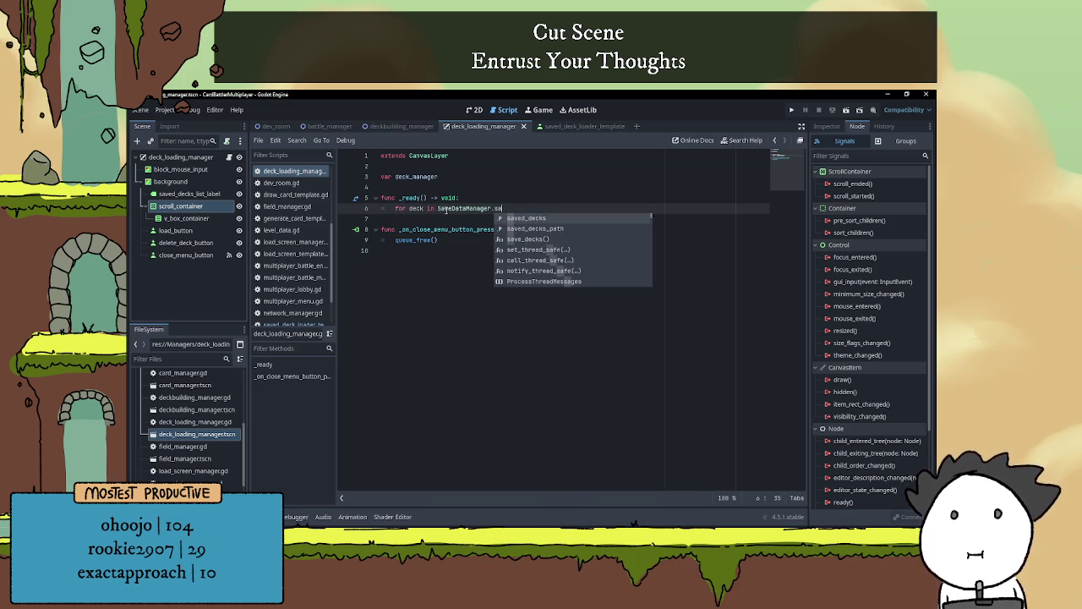
{"action": "key", "text": "Return"}
{"action": "type", "text": ":"}
{"action": "key", "text": "Return"}
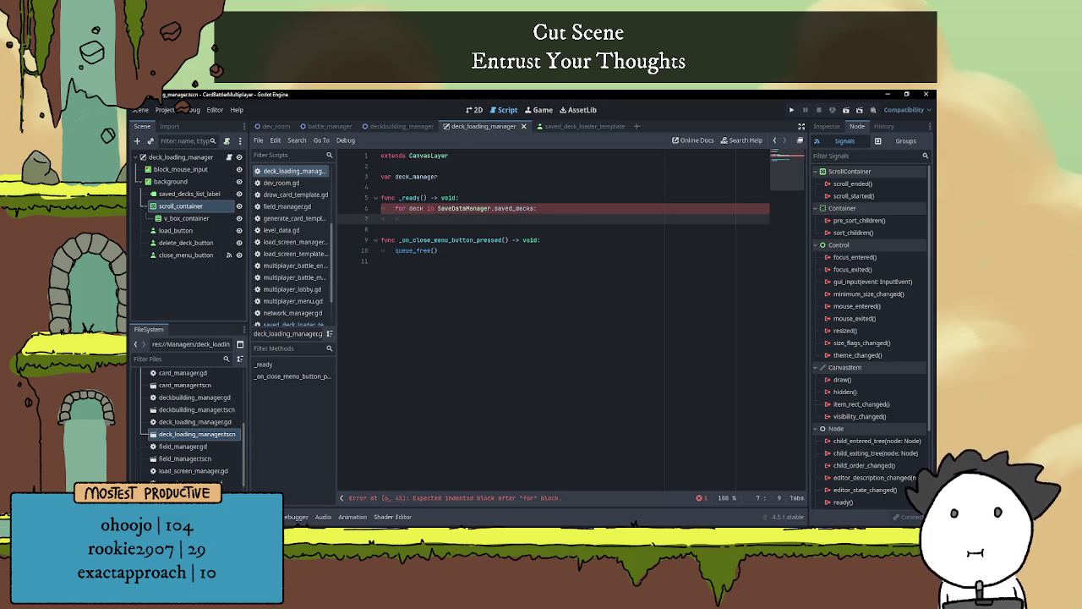
Check the Notepad to-do notes, selecting the word 'button', and return to Godot
{"action": "key", "text": "alt+Tab"}
{"action": "key", "text": "alt+Tab"}
{"action": "left_click", "coordinate": [389, 261]}
{"action": "key", "text": "alt+Tab"}
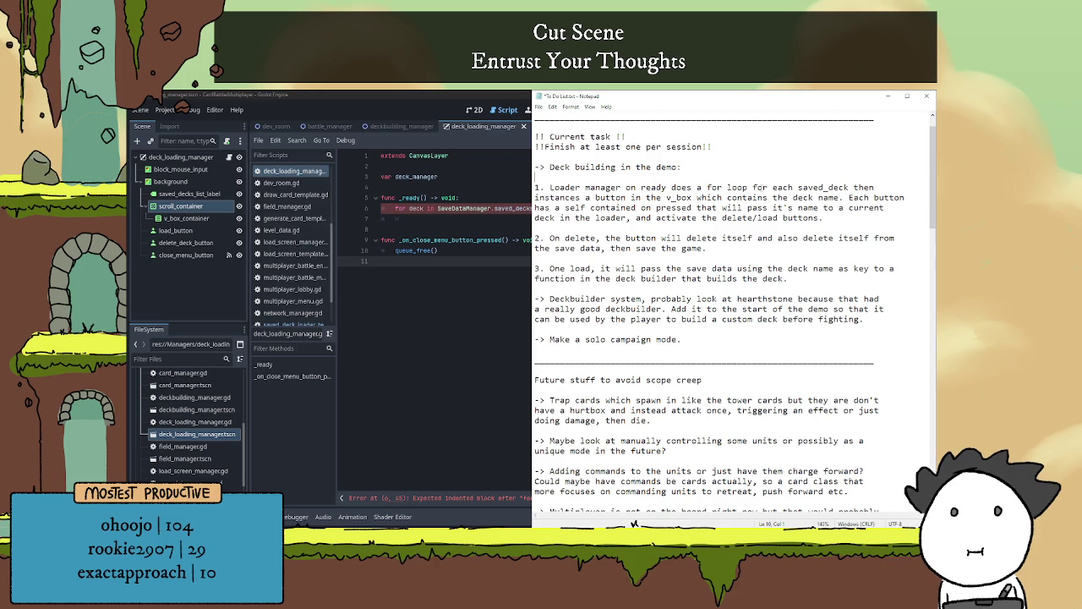
{"action": "double_click", "coordinate": [597, 197]}
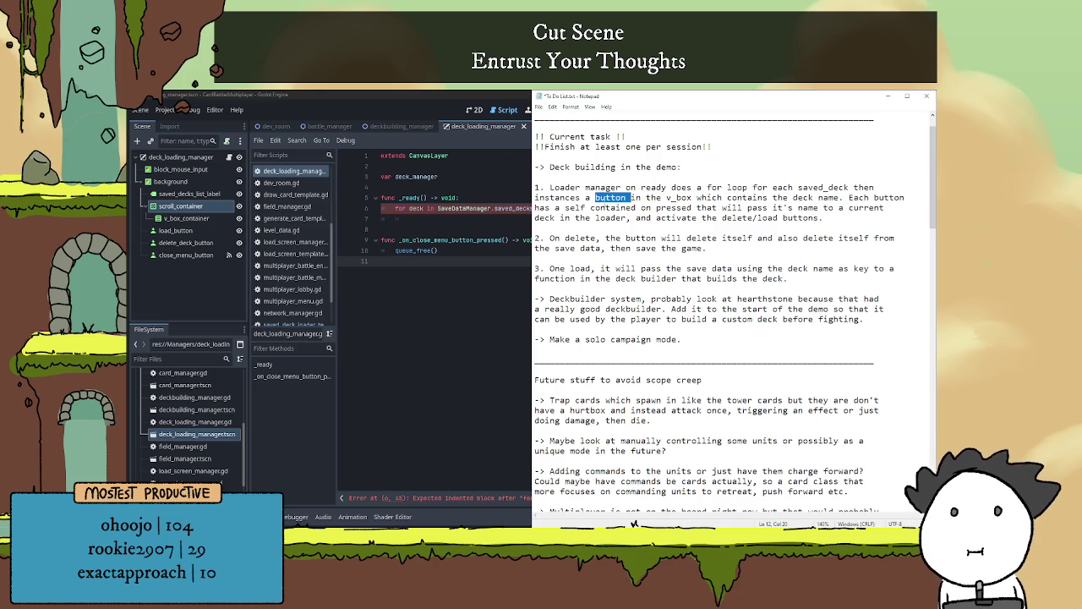
{"action": "left_click", "coordinate": [421, 189]}
Declare const SAVED_DECK_LOADER_TEMPLATE = preload("res://Templates/saved_deck_loader_template.tscn") on line 3
{"action": "left_click", "coordinate": [422, 167]}
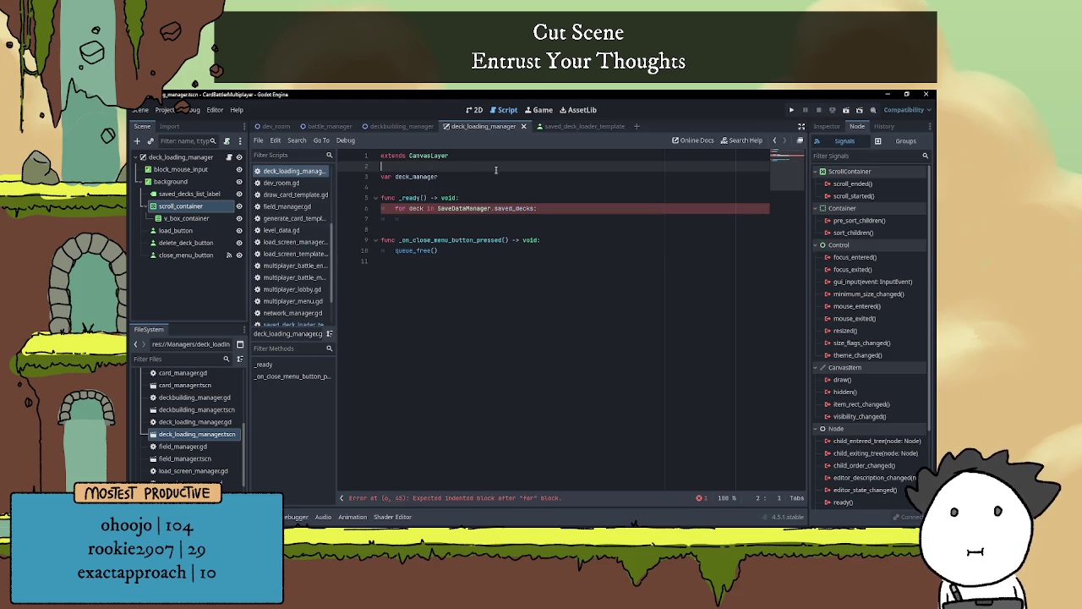
{"action": "key", "text": "Return"}
{"action": "type", "text": "const "}
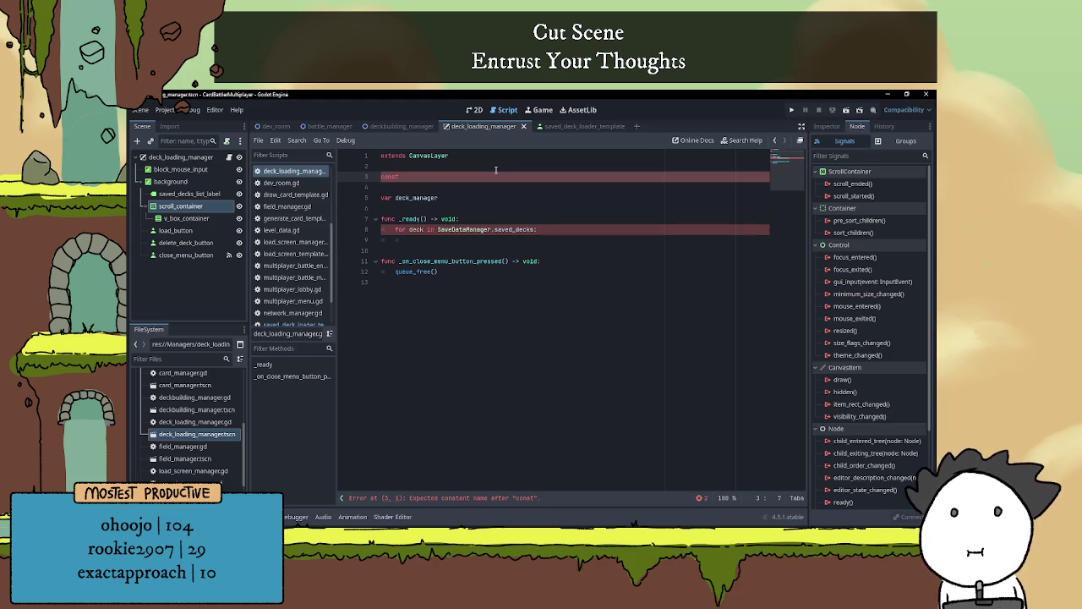
{"action": "type", "text": "SA"}
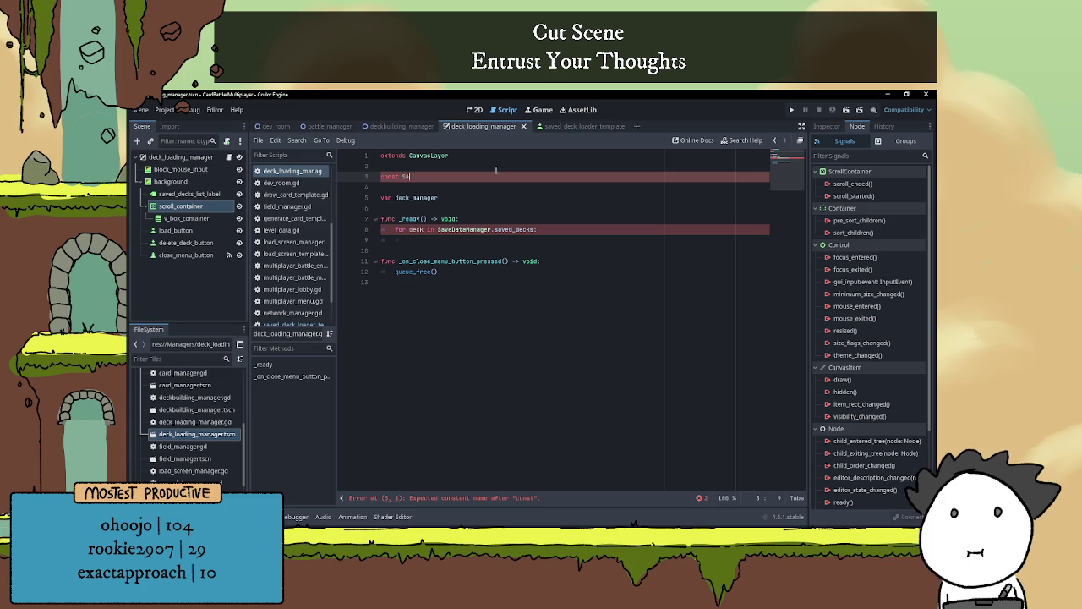
{"action": "type", "text": "VED_DECK_LOADER"}
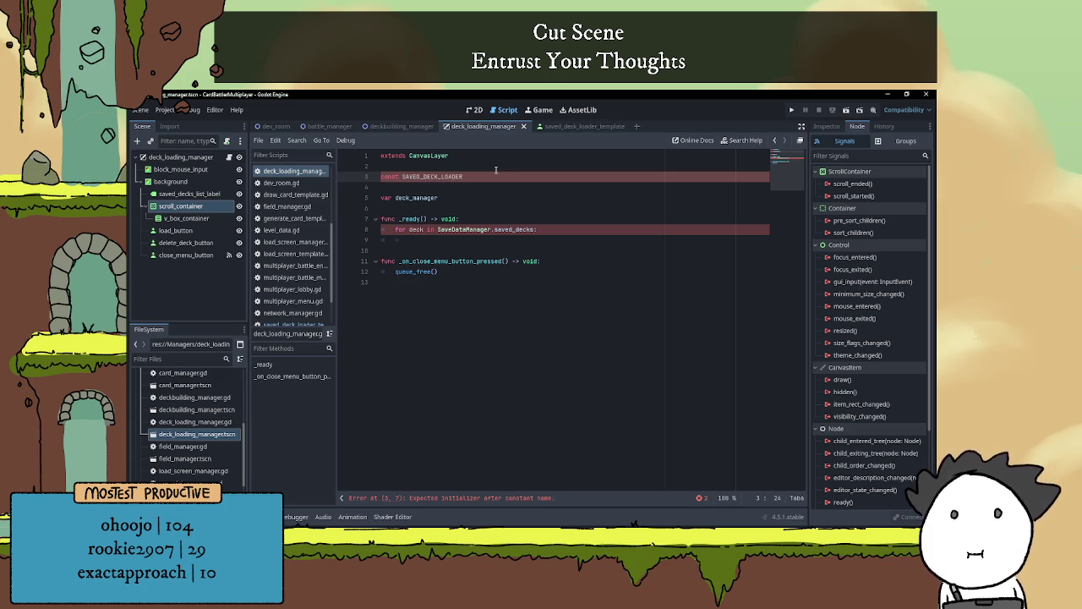
{"action": "type", "text": "_TEMPLATE "}
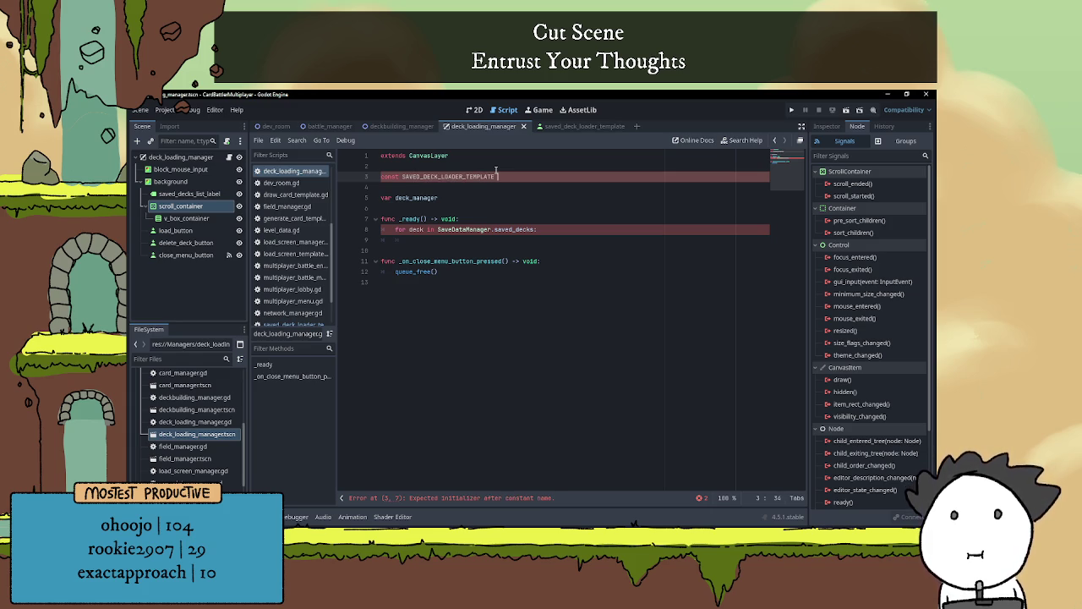
{"action": "type", "text": "= pre"}
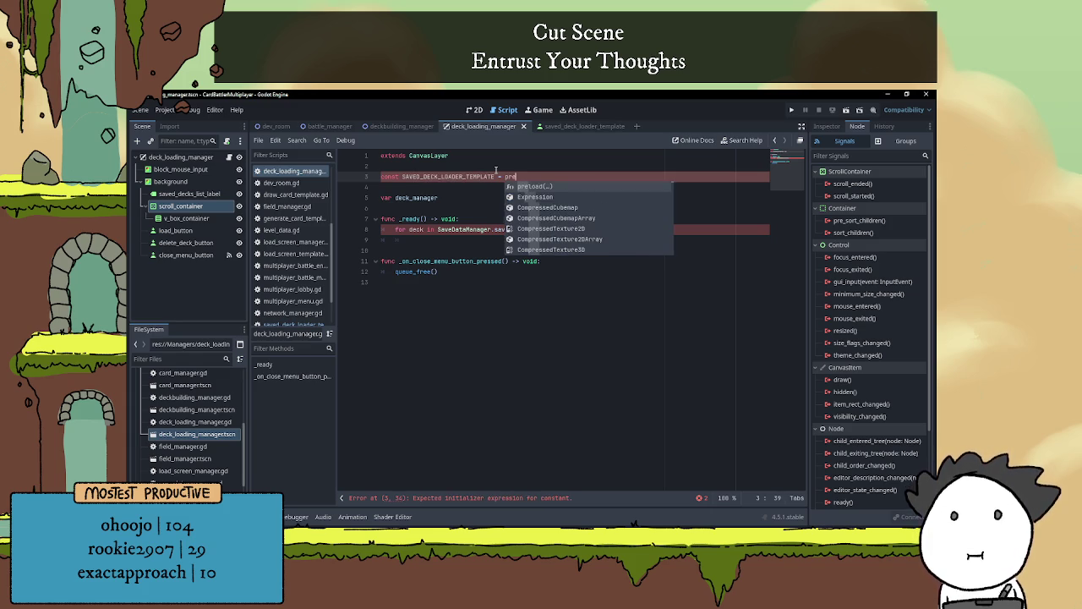
{"action": "type", "text": "load(\"saved"}
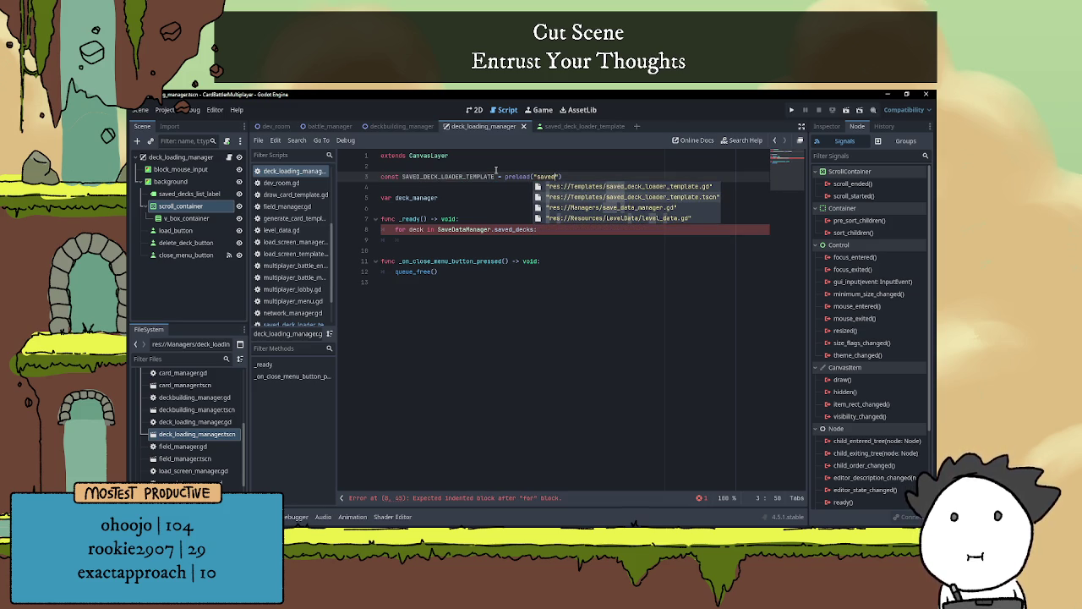
{"action": "key", "text": "Down"}
{"action": "key", "text": "Return"}
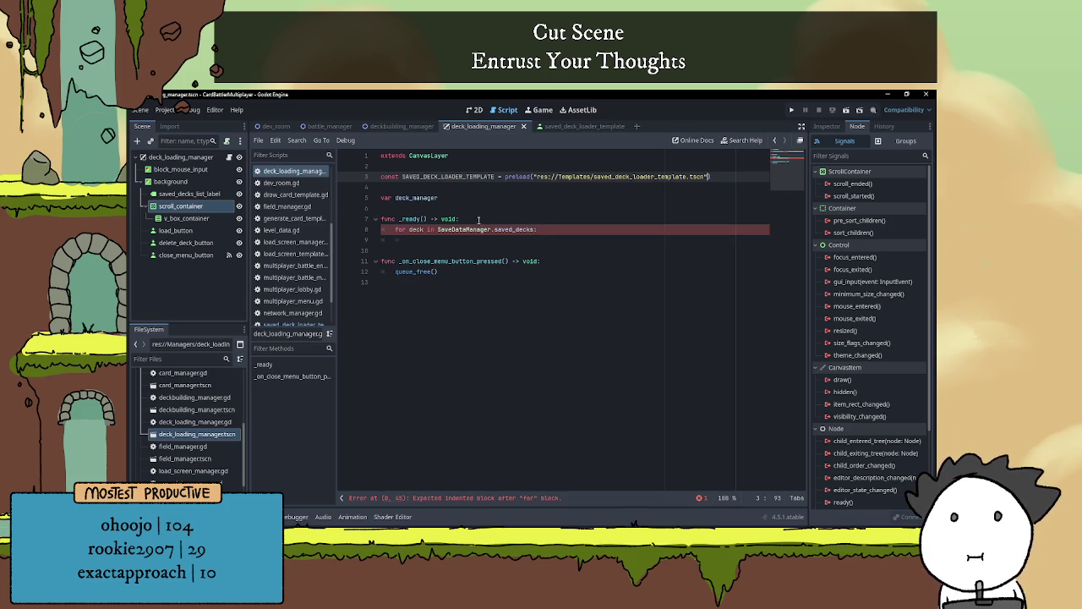
{"action": "left_click", "coordinate": [493, 240]}
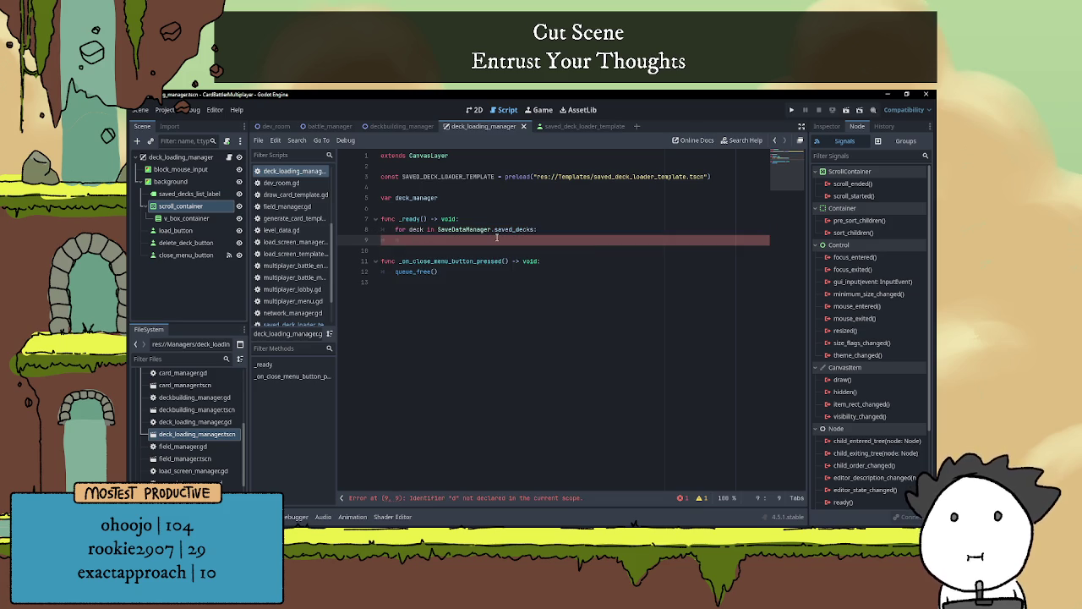
Inside the loop, write var deck_loader_button = SAVED_DECK_LOADER_TEMPLATE.instantiate()
{"action": "type", "text": "deck"}
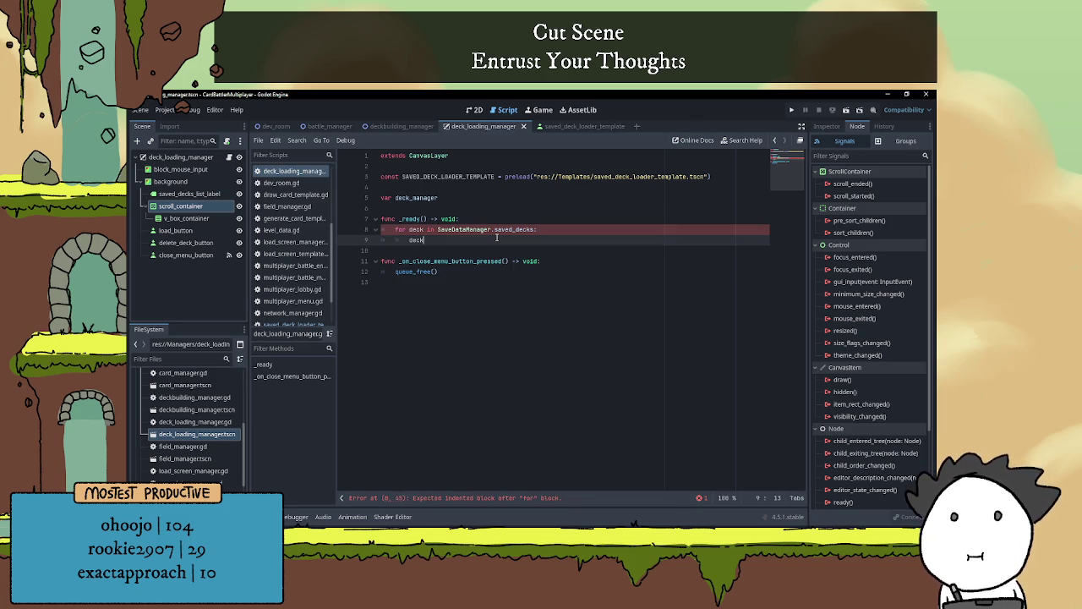
{"action": "type", "text": "_loader_button"}
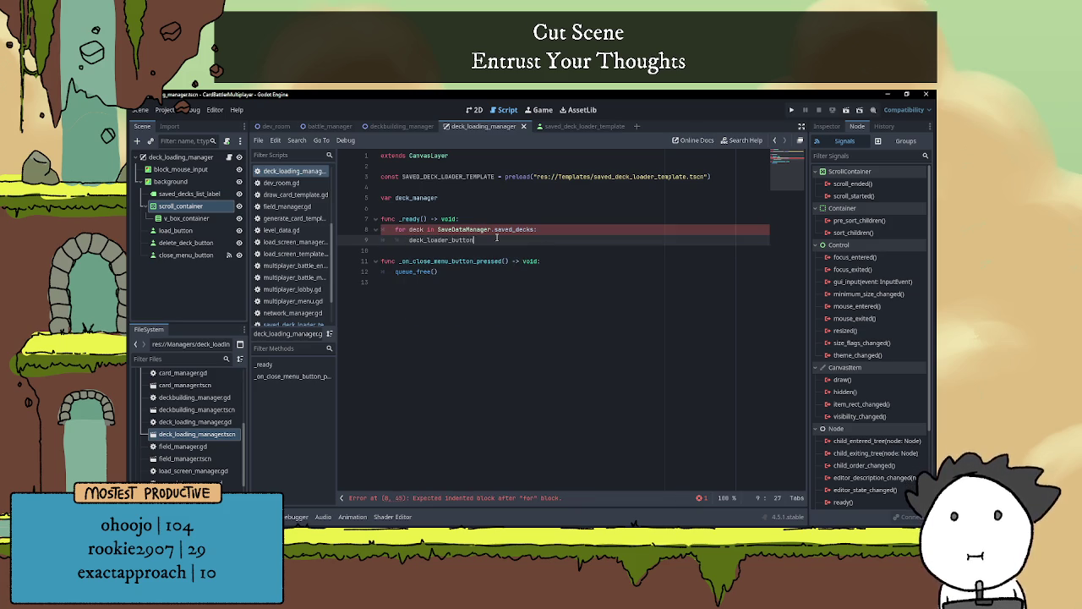
{"action": "type", "text": " = SAVE"}
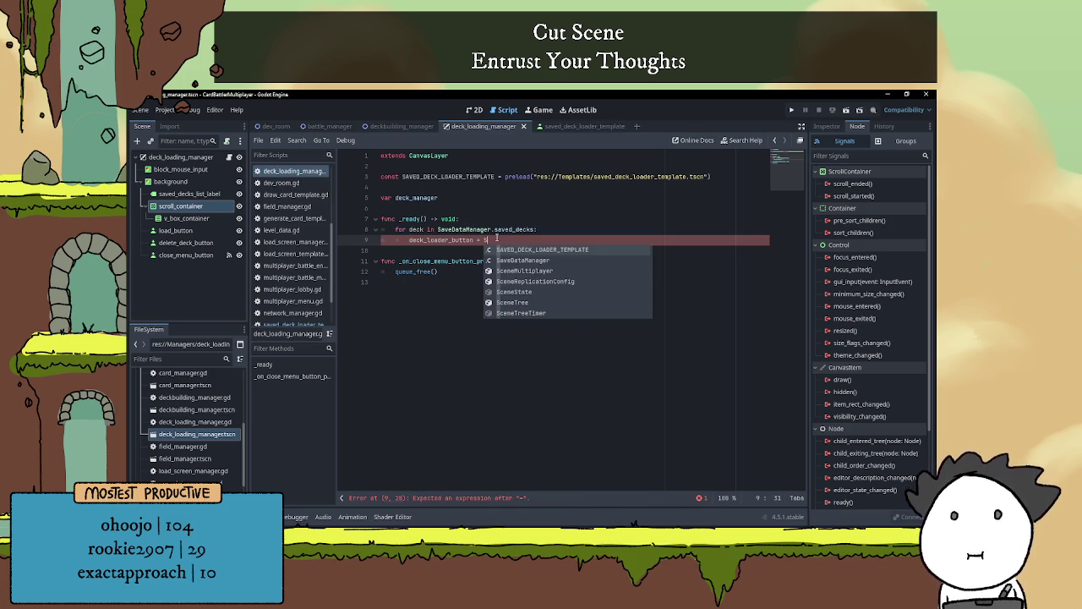
{"action": "key", "text": "Return"}
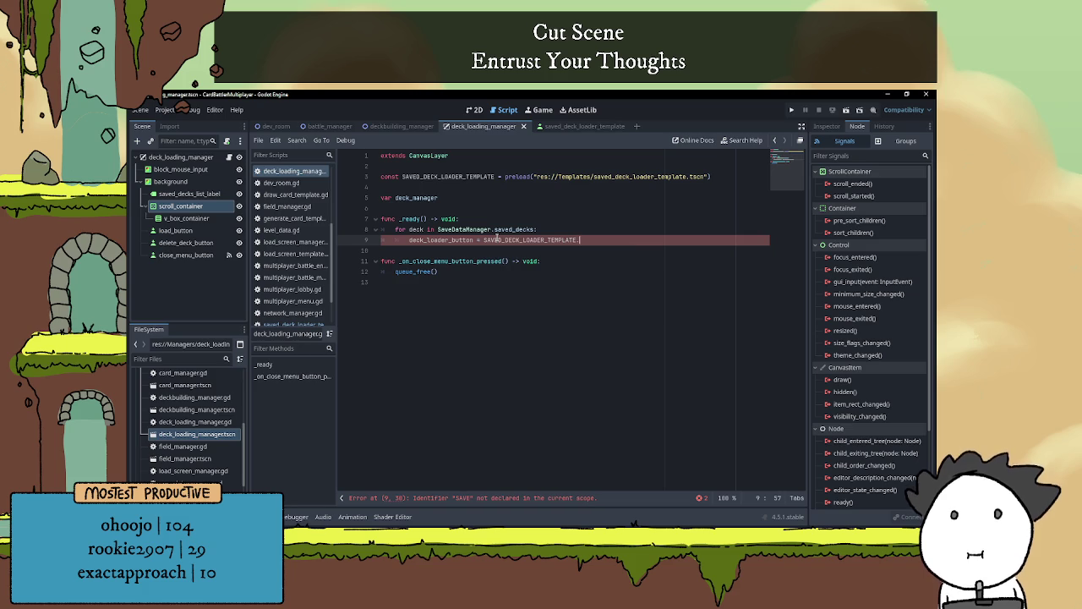
{"action": "type", "text": "instan"}
{"action": "key", "text": "Return"}
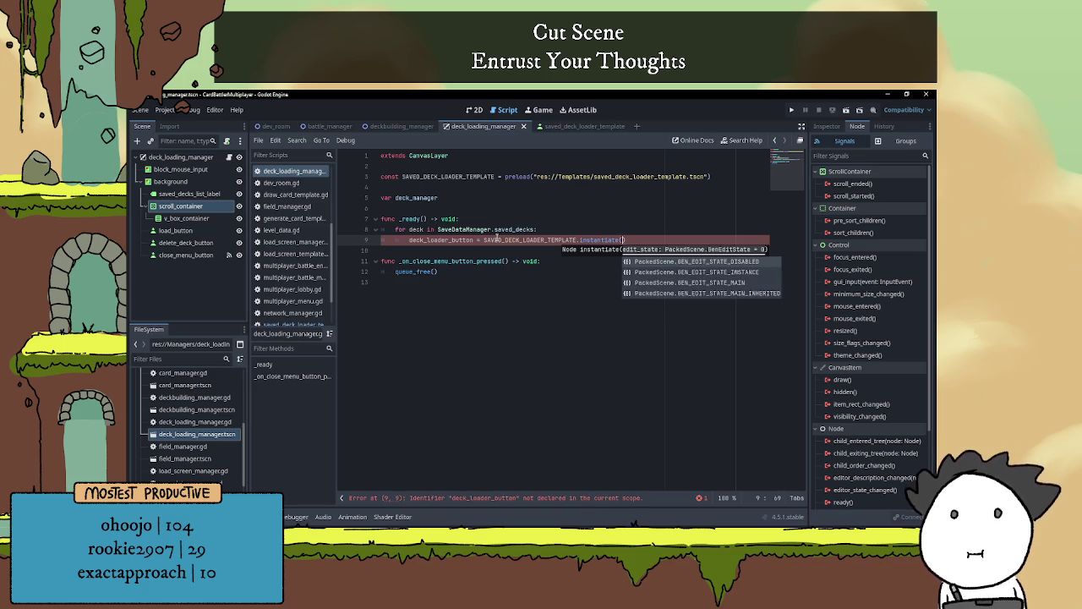
{"action": "key", "text": "End"}
{"action": "key", "text": "Return"}
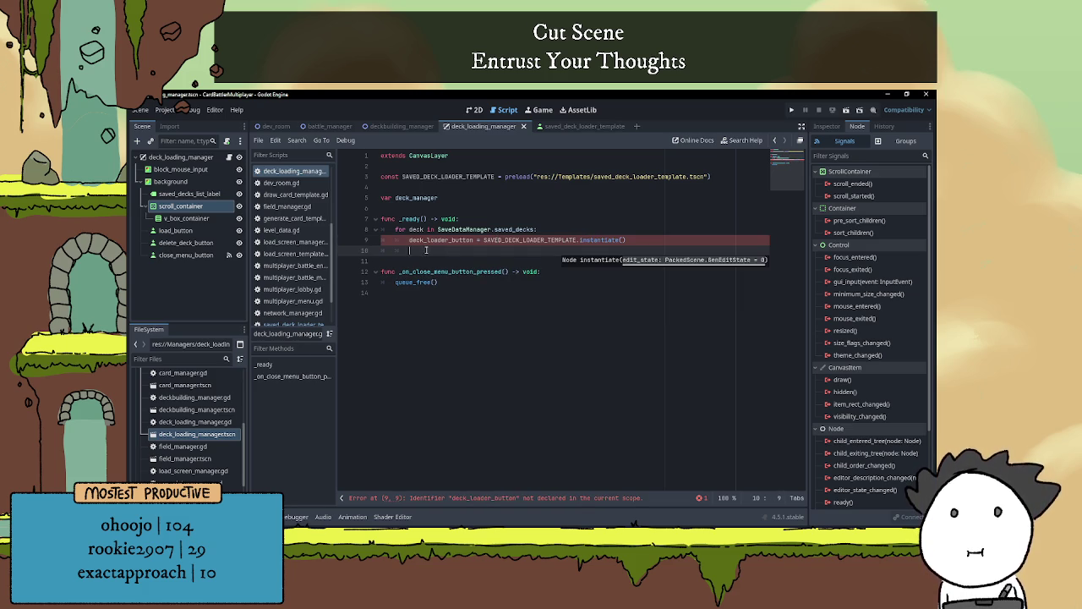
{"action": "key", "text": "Up"}
{"action": "type", "text": "var"}
{"action": "key", "text": "Down"}
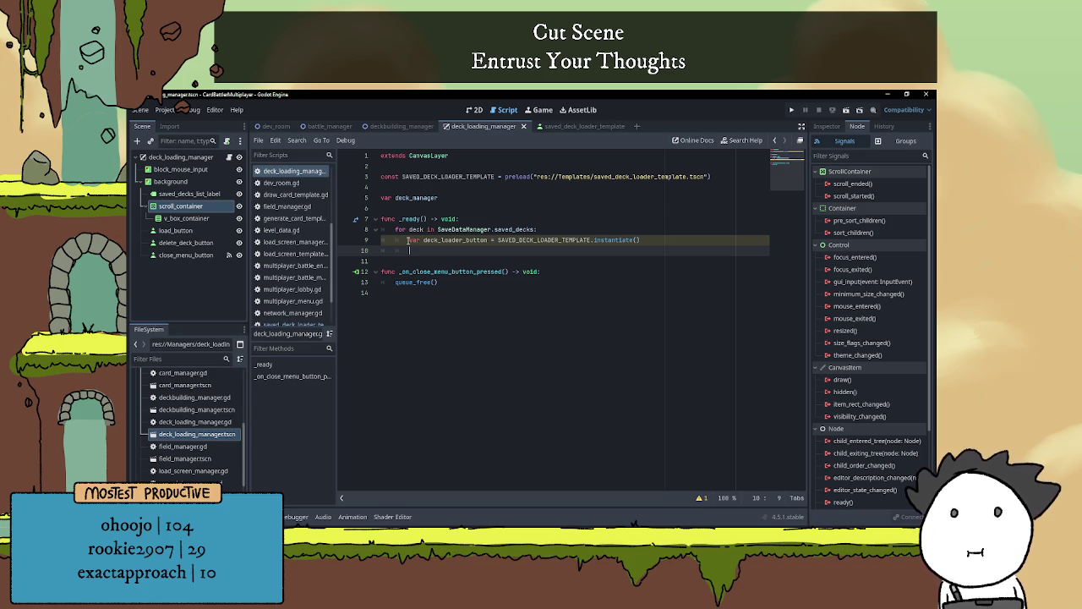
Try the statement above the loop, restore it inside, then open the deckbuilding_manager scene
{"action": "left_click_drag", "start_coordinate": [409, 240], "coordinate": [677, 241]}
{"action": "key", "text": "ctrl+c"}
{"action": "key", "text": "BackSpace"}
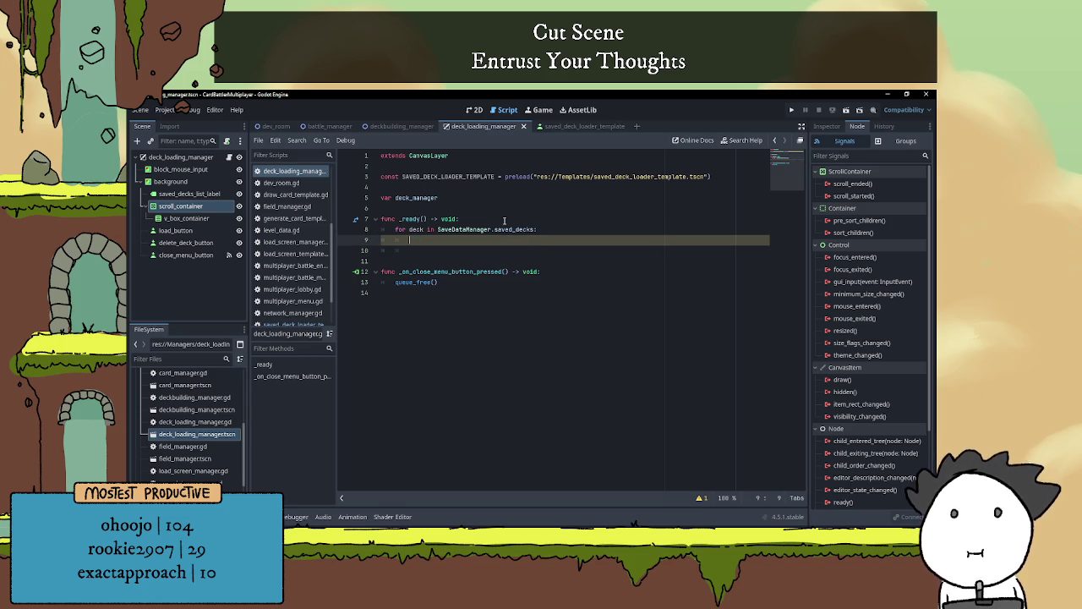
{"action": "left_click", "coordinate": [527, 213]}
{"action": "key", "text": "Return"}
{"action": "key", "text": "ctrl+v"}
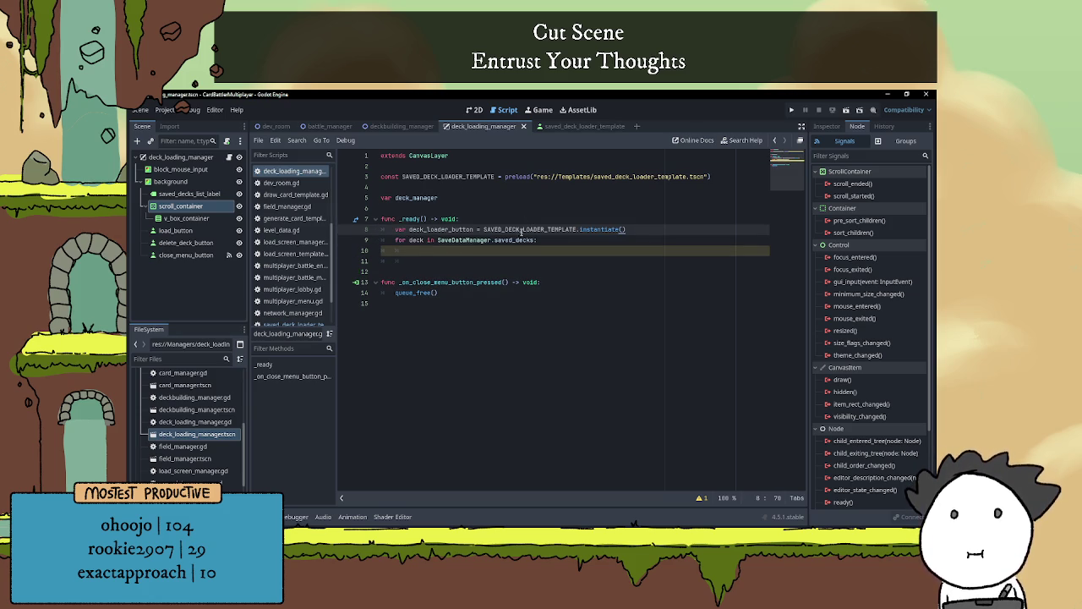
{"action": "left_click", "coordinate": [504, 252]}
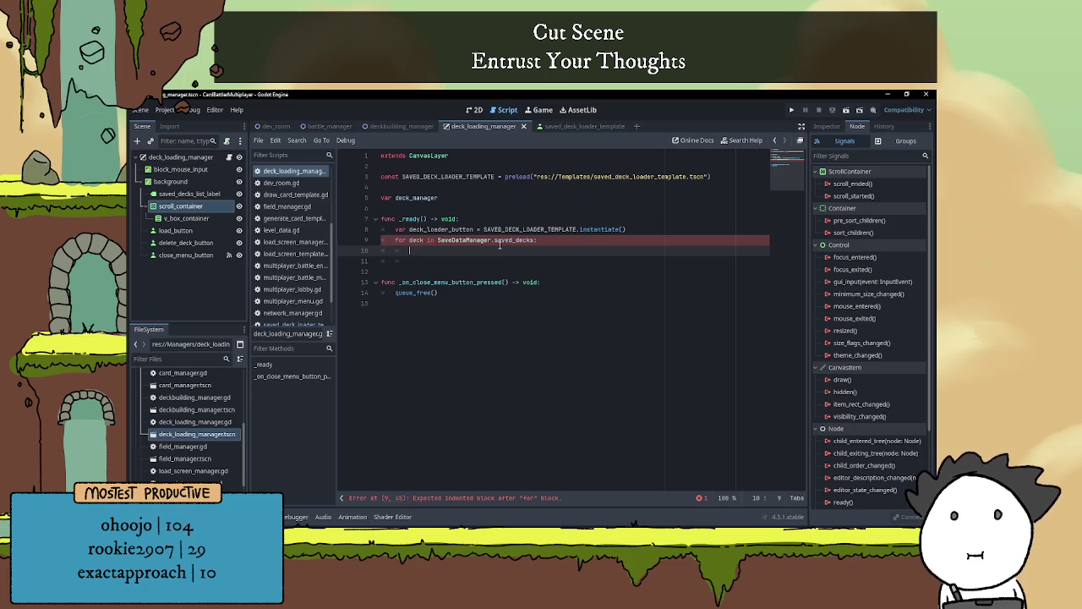
{"action": "key", "text": "ctrl+z"}
{"action": "key", "text": "ctrl+z"}
{"action": "key", "text": "ctrl+y"}
{"action": "key", "text": "ctrl+y"}
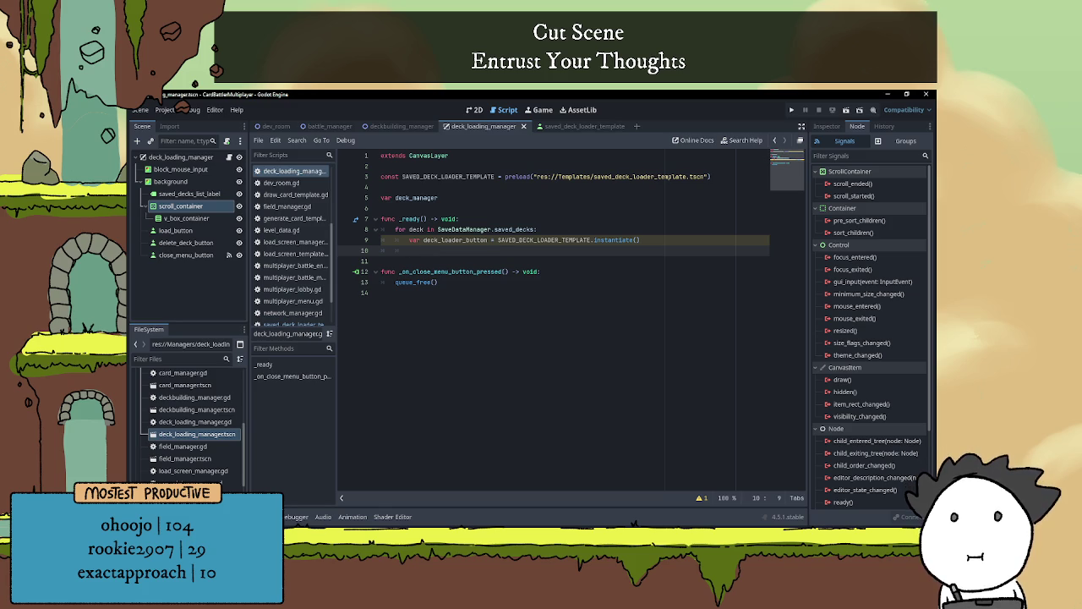
{"action": "left_click", "coordinate": [828, 127]}
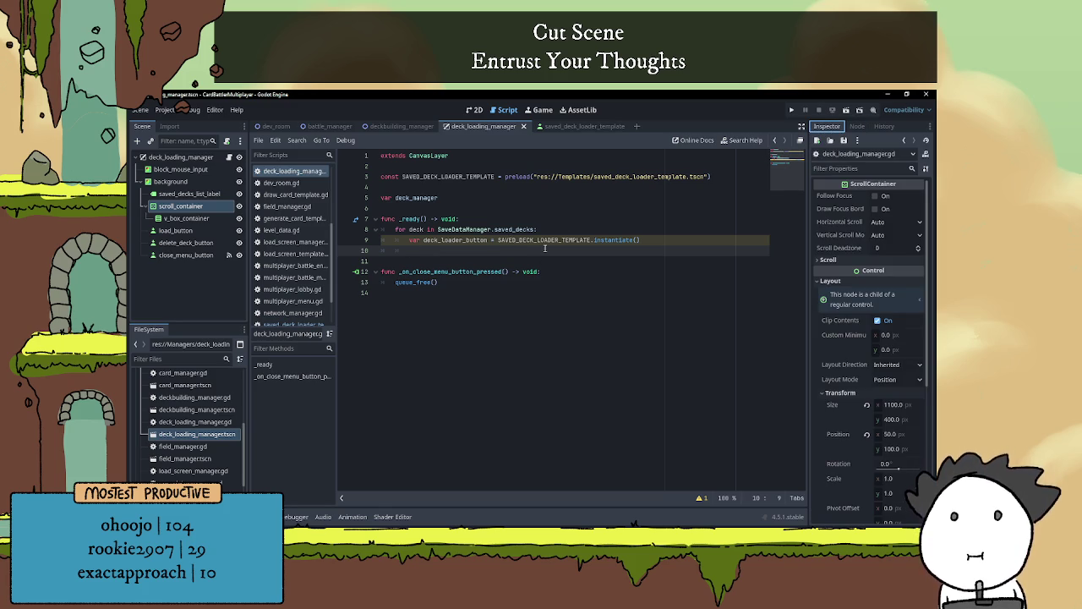
{"action": "left_click", "coordinate": [418, 128]}
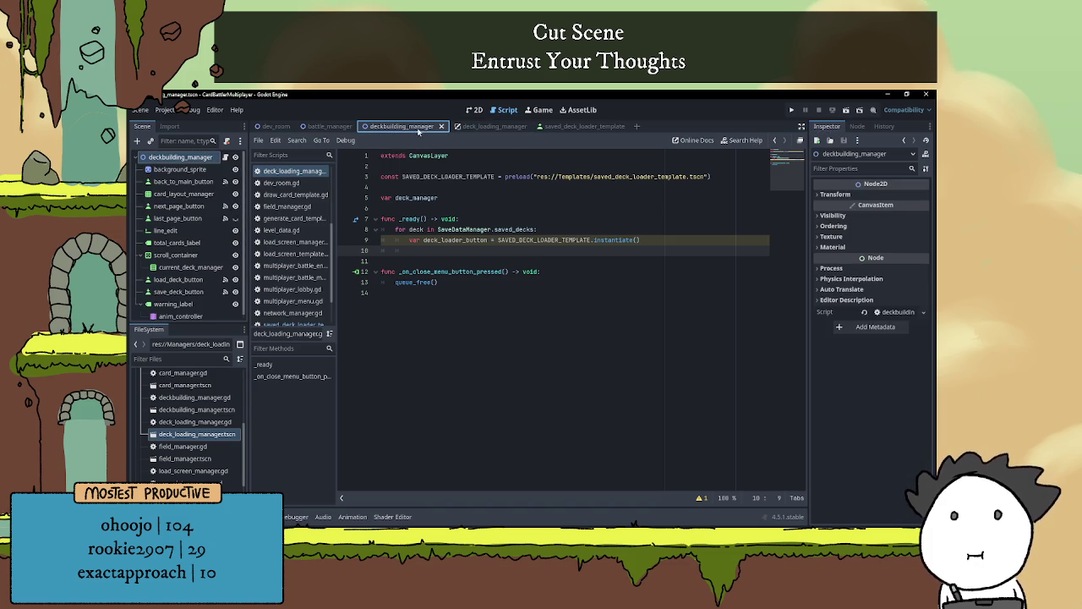
Open deckbuilding_manager.gd and inspect the DECK_LIST_TEMPLATE instantiate line in add_card_to_deck
{"action": "left_click", "coordinate": [236, 158]}
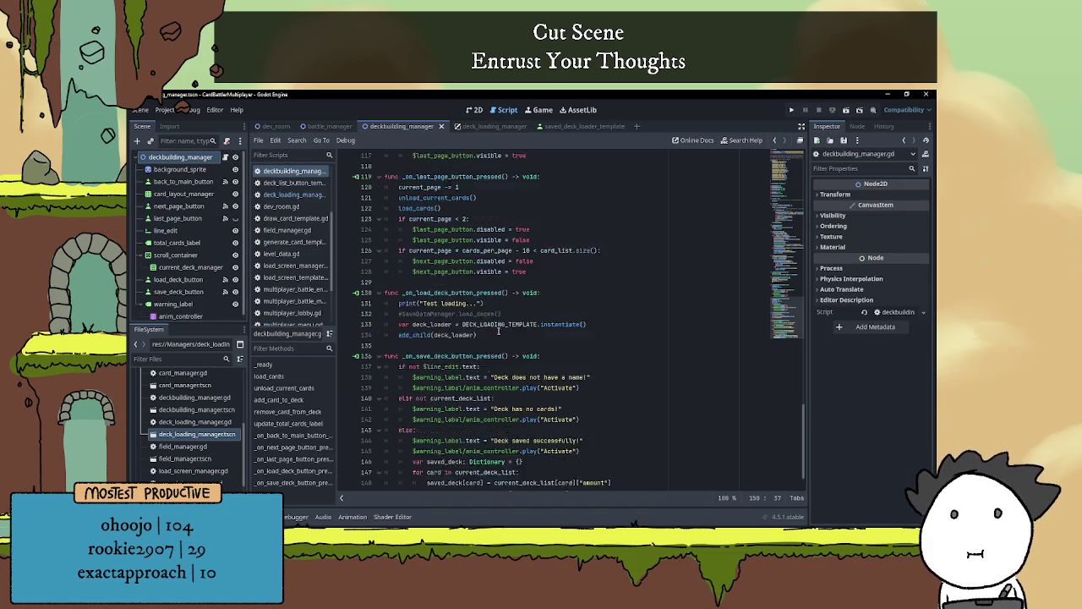
{"action": "scroll", "coordinate": [498, 331], "scroll_direction": "up", "scroll_amount": 14}
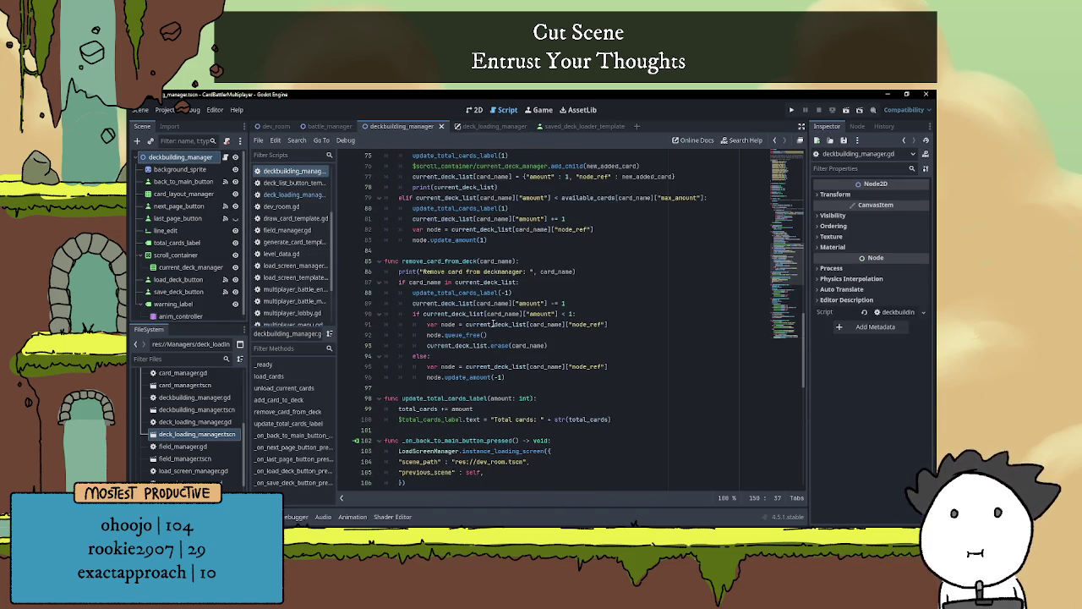
{"action": "scroll", "coordinate": [489, 316], "scroll_direction": "up", "scroll_amount": 6}
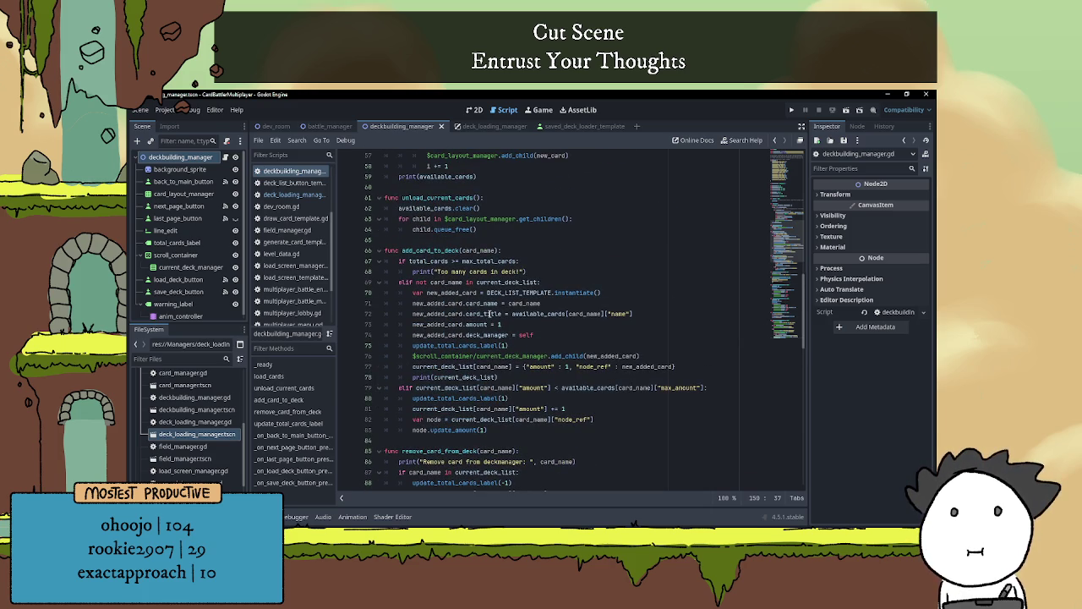
{"action": "scroll", "coordinate": [488, 316], "scroll_direction": "up", "scroll_amount": 2}
{"action": "scroll", "coordinate": [488, 316], "scroll_direction": "down", "scroll_amount": 2}
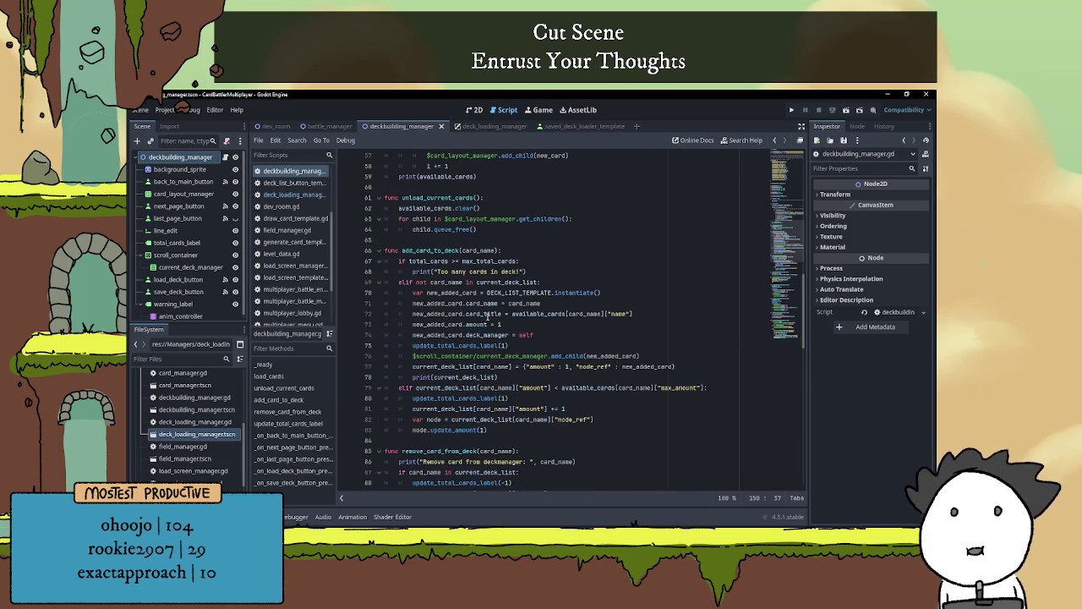
{"action": "left_click", "coordinate": [570, 291]}
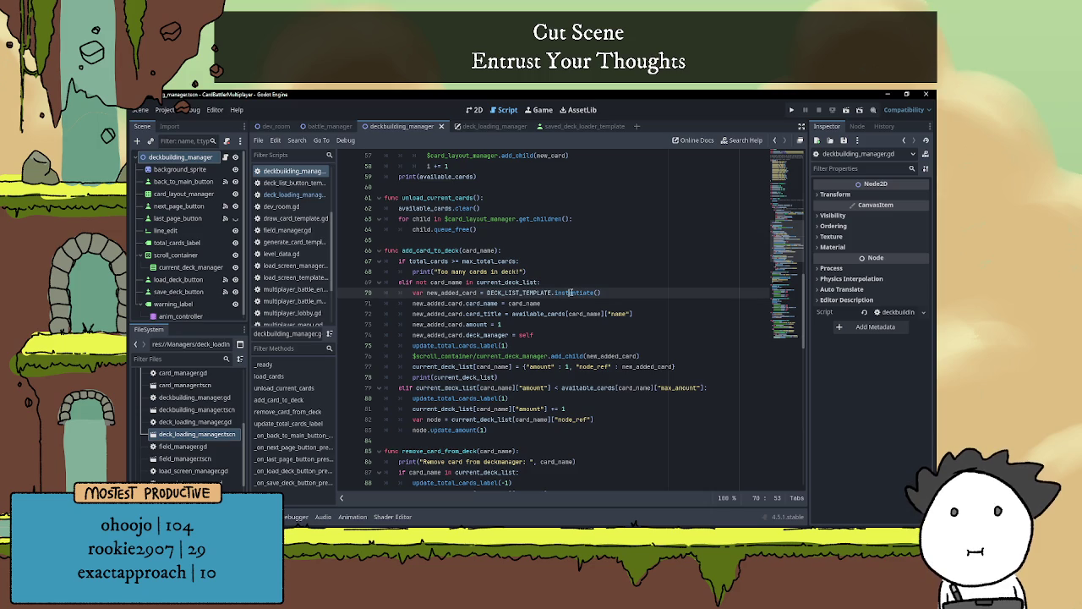
{"action": "left_click", "coordinate": [486, 129]}
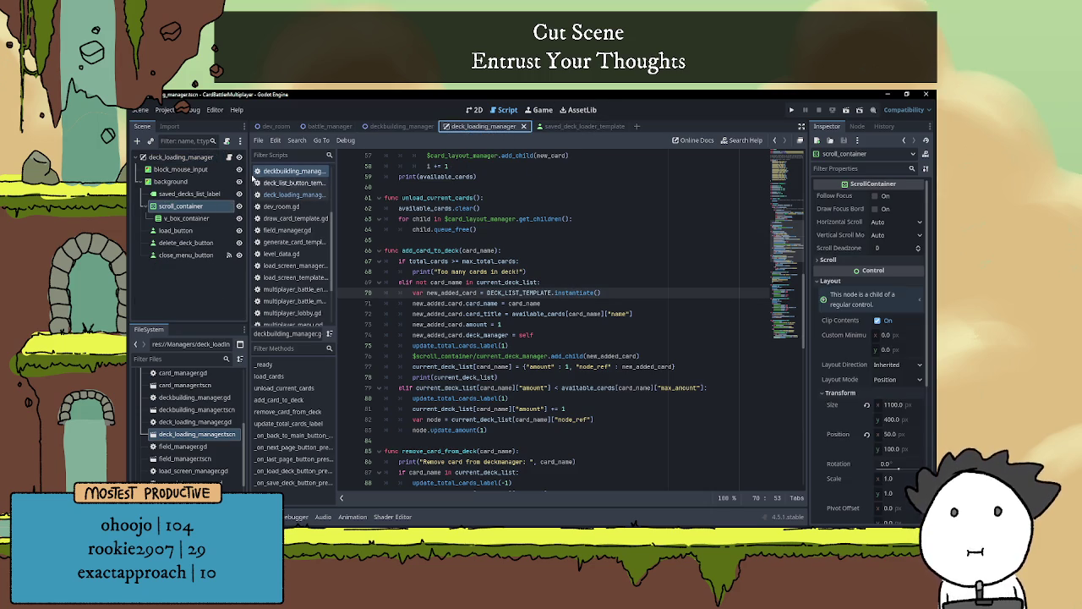
{"action": "double_click", "coordinate": [541, 239]}
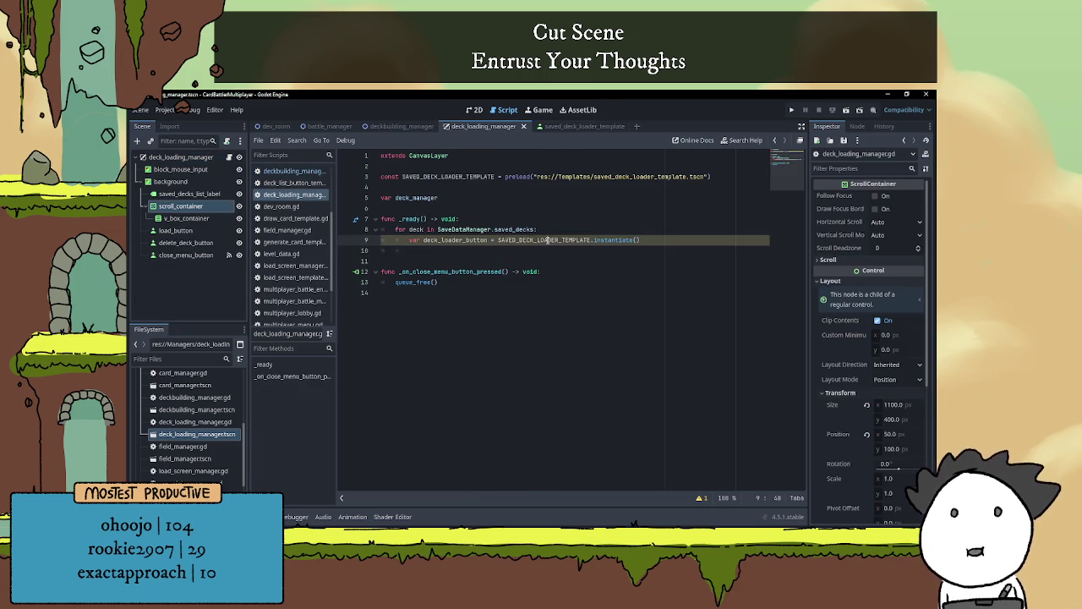
{"action": "left_click", "coordinate": [410, 239]}
{"action": "left_click_drag", "start_coordinate": [409, 239], "coordinate": [659, 239]}
{"action": "left_click", "coordinate": [658, 239]}
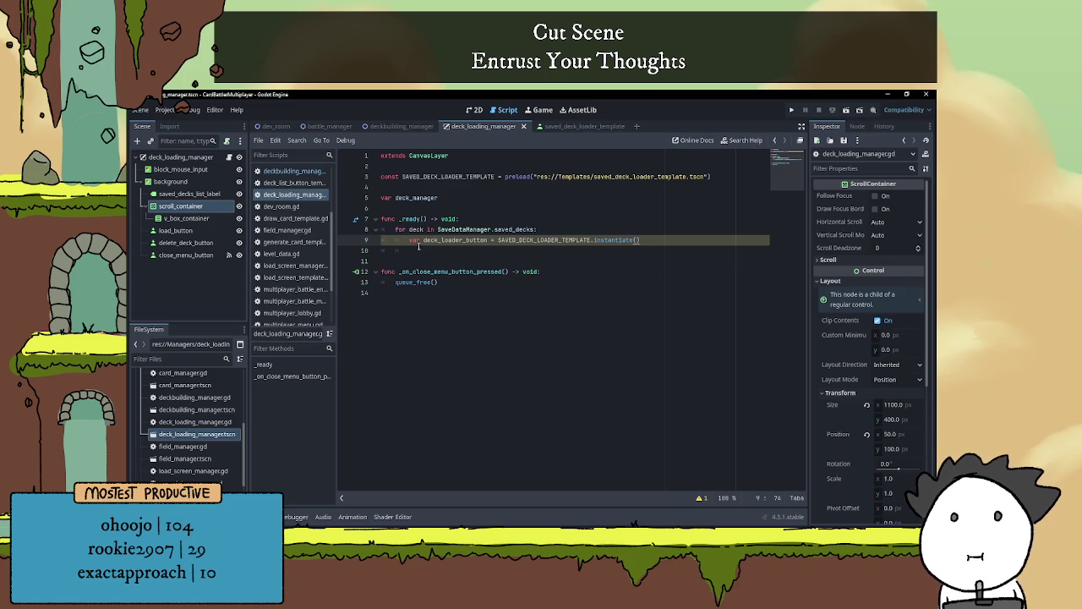
{"action": "left_click", "coordinate": [409, 240]}
{"action": "left_click", "coordinate": [684, 244]}
{"action": "mouse_move", "coordinate": [618, 240]}
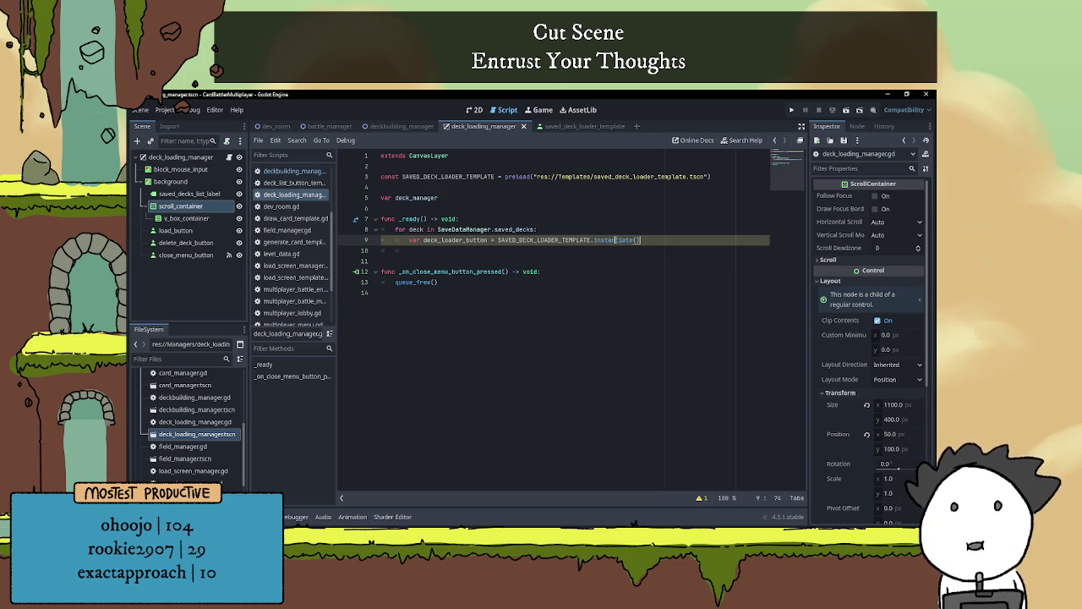
{"action": "left_click", "coordinate": [483, 249]}
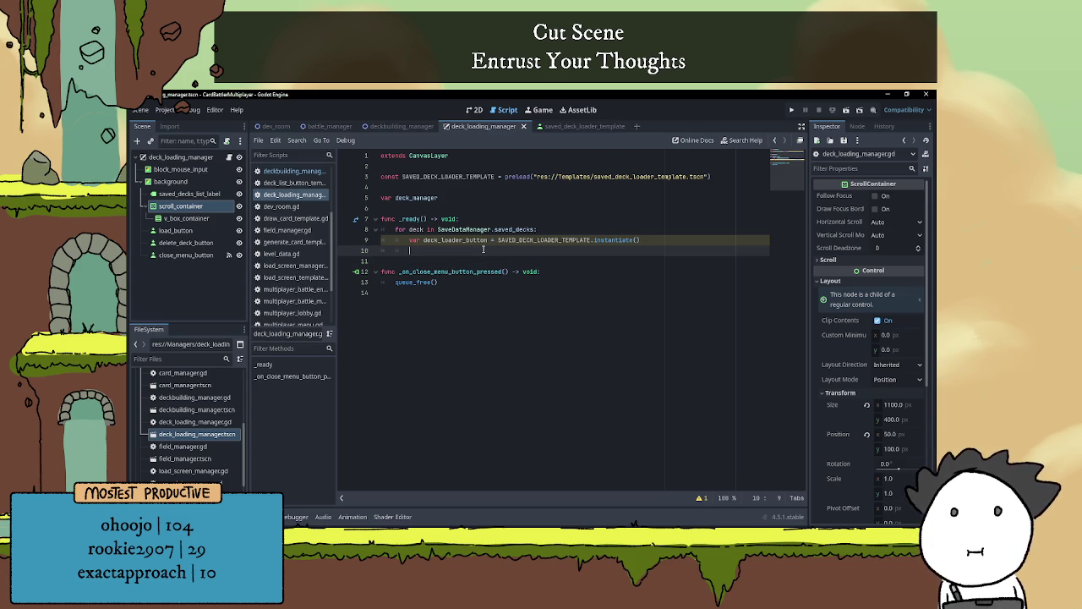
Write $background/scroll_container/v_box_container.add_child(deck_loader_button) in the loop
{"action": "type", "text": "$v"}
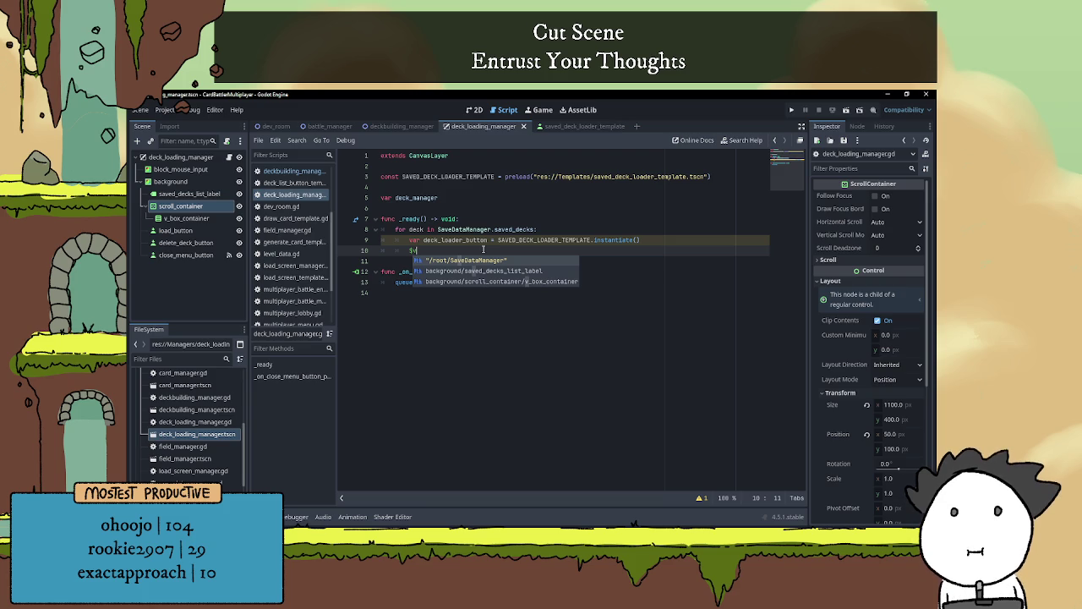
{"action": "key", "text": "Down"}
{"action": "key", "text": "Down"}
{"action": "key", "text": "Return"}
{"action": "type", "text": ".a"}
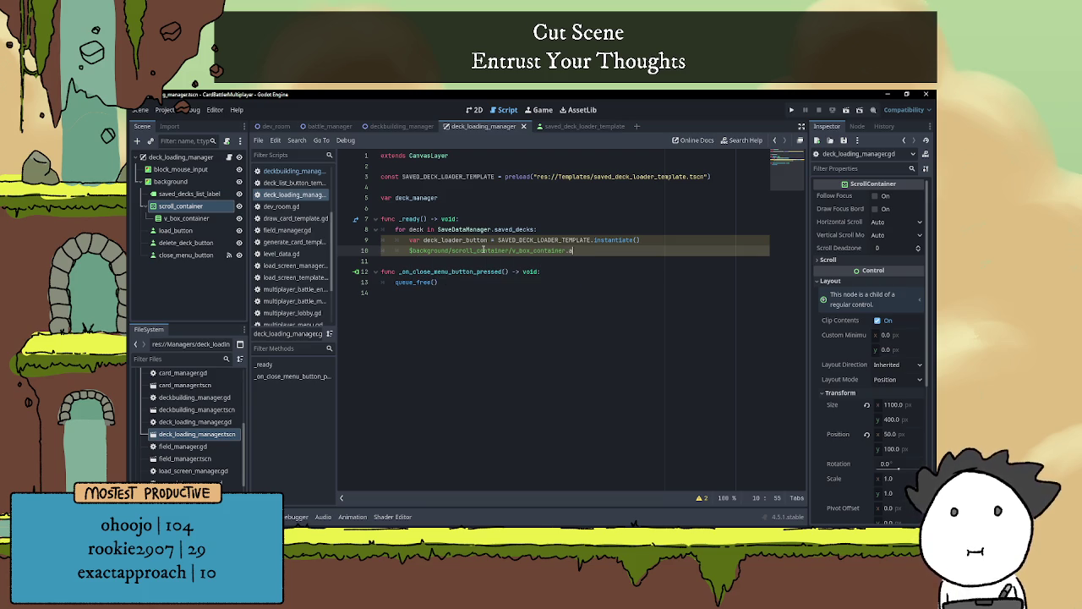
{"action": "type", "text": "dd_ch"}
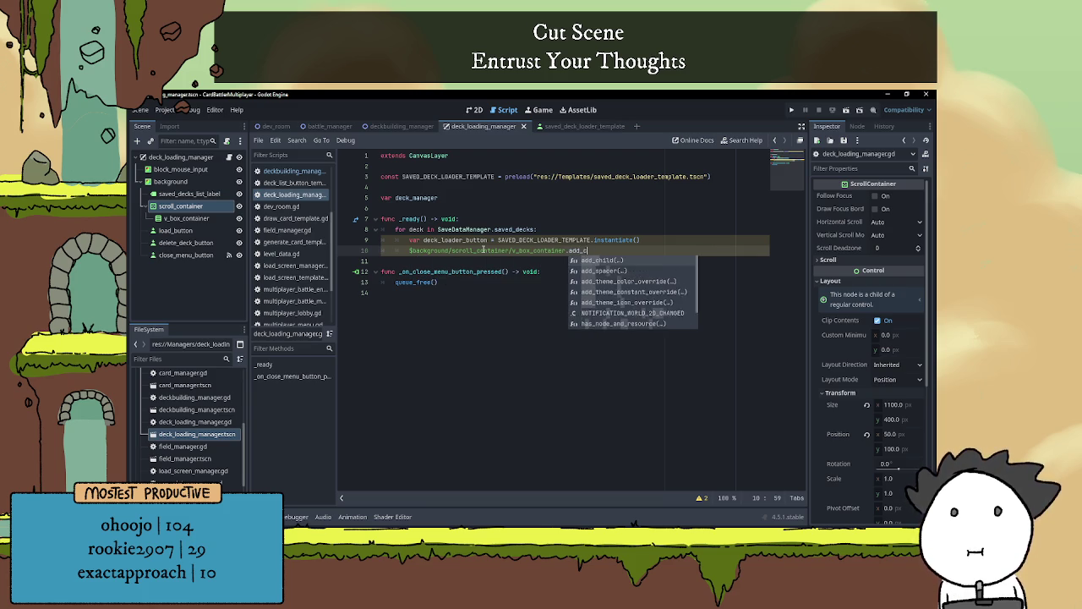
{"action": "key", "text": "Return"}
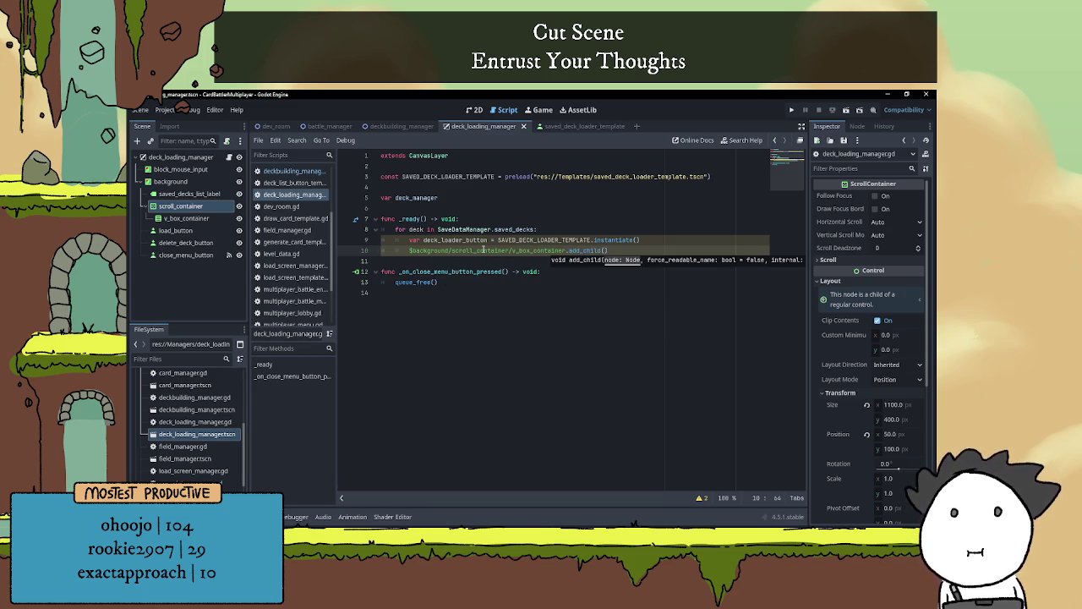
{"action": "type", "text": "deck_l"}
{"action": "key", "text": "Return"}
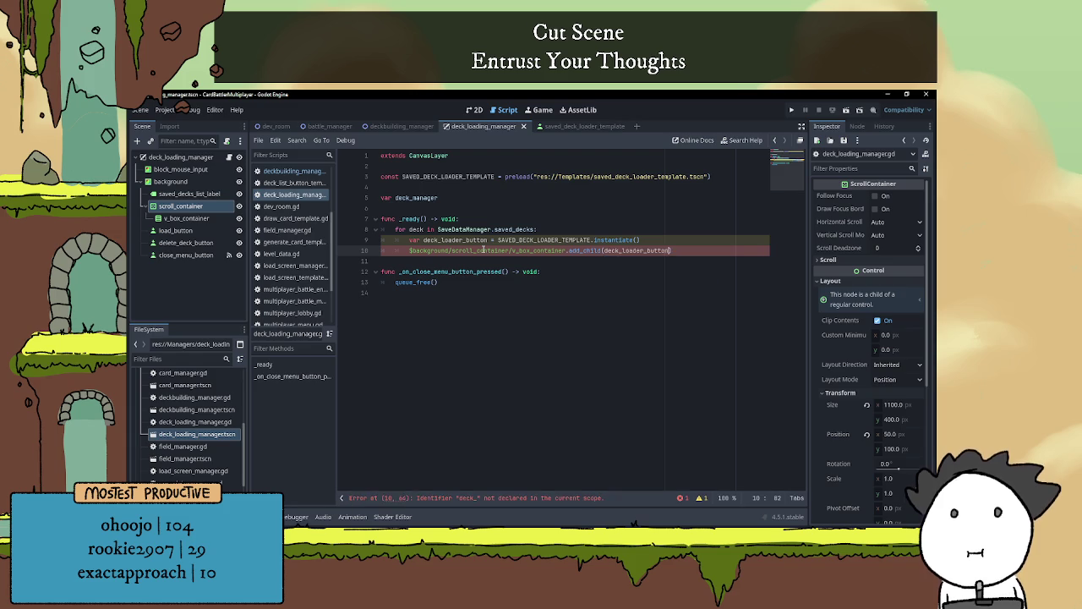
{"action": "left_click", "coordinate": [538, 218]}
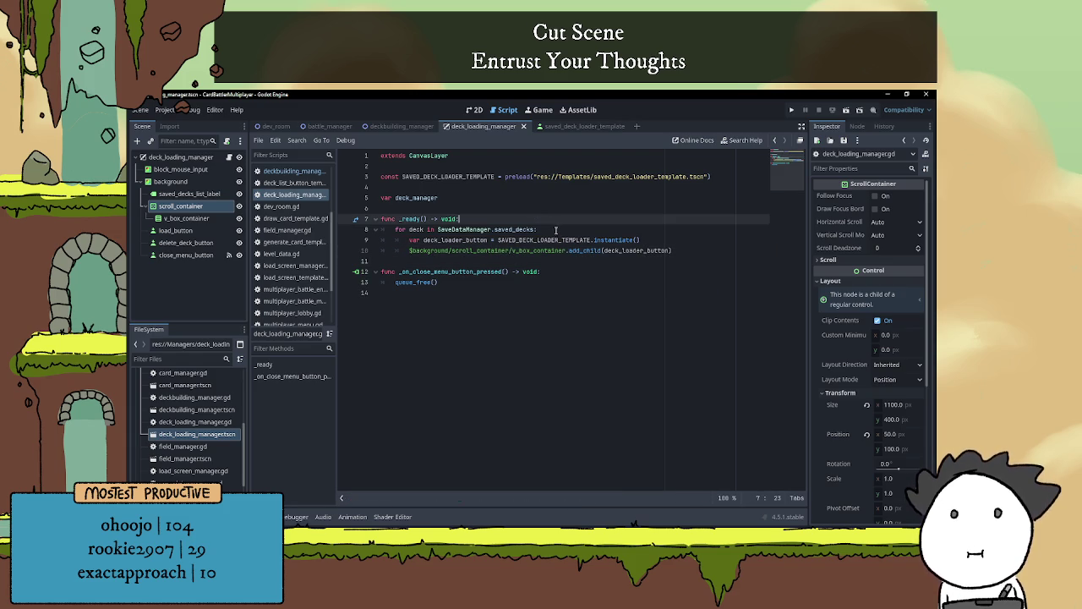
Begin a deck_loader_button. statement on a new line below the instantiate call
{"action": "left_click", "coordinate": [555, 230]}
{"action": "left_click", "coordinate": [674, 239]}
{"action": "key", "text": "Return"}
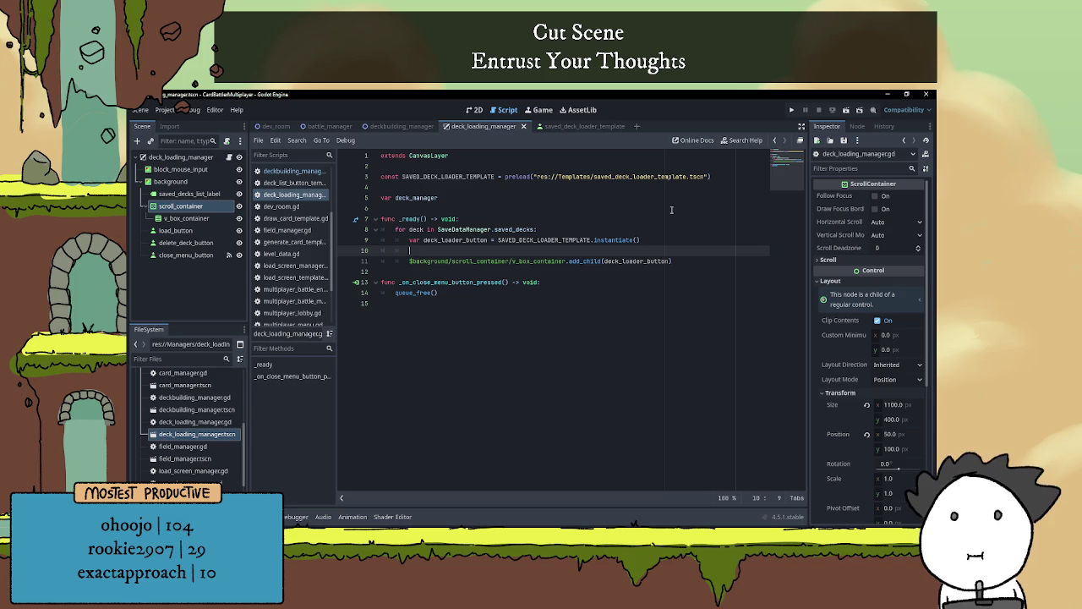
{"action": "type", "text": "deck"}
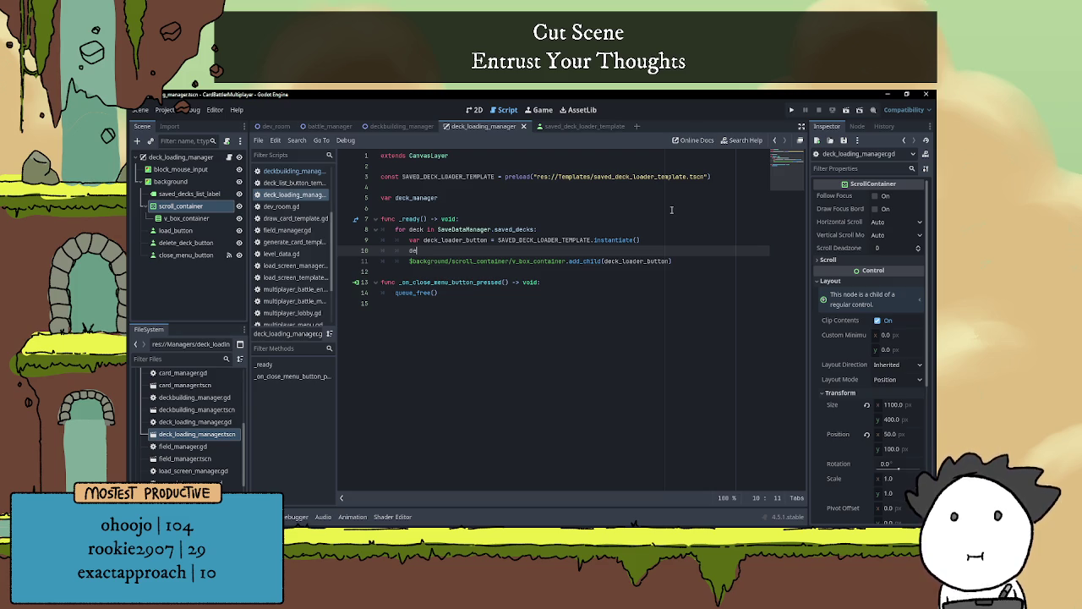
{"action": "key", "text": "Return"}
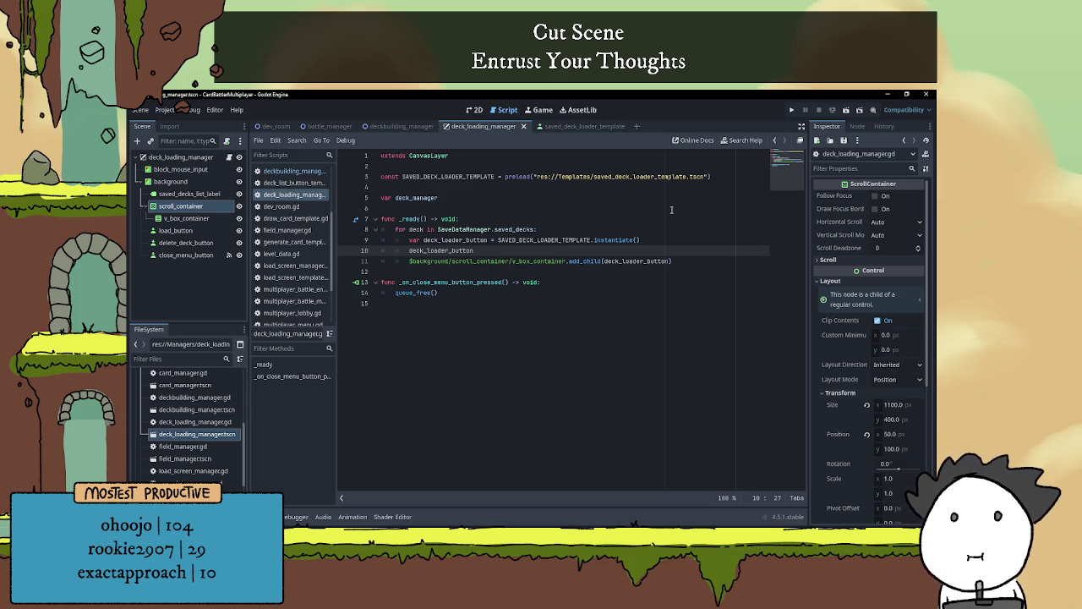
{"action": "type", "text": "."}
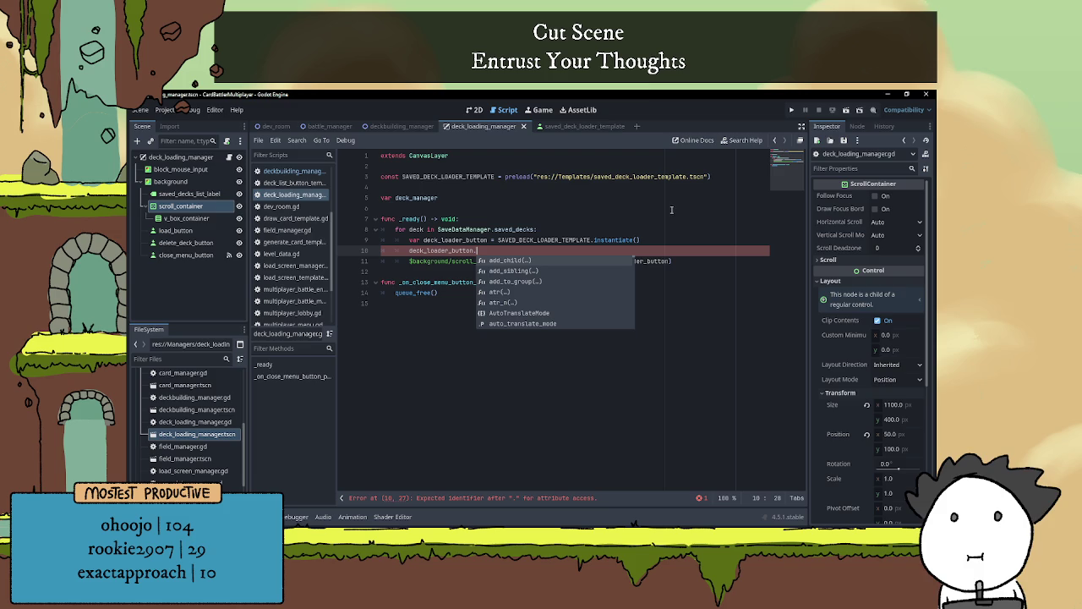
{"action": "left_click", "coordinate": [593, 126]}
View the saved_deck_loader_template scene with its Example text button
{"action": "left_click", "coordinate": [467, 111]}
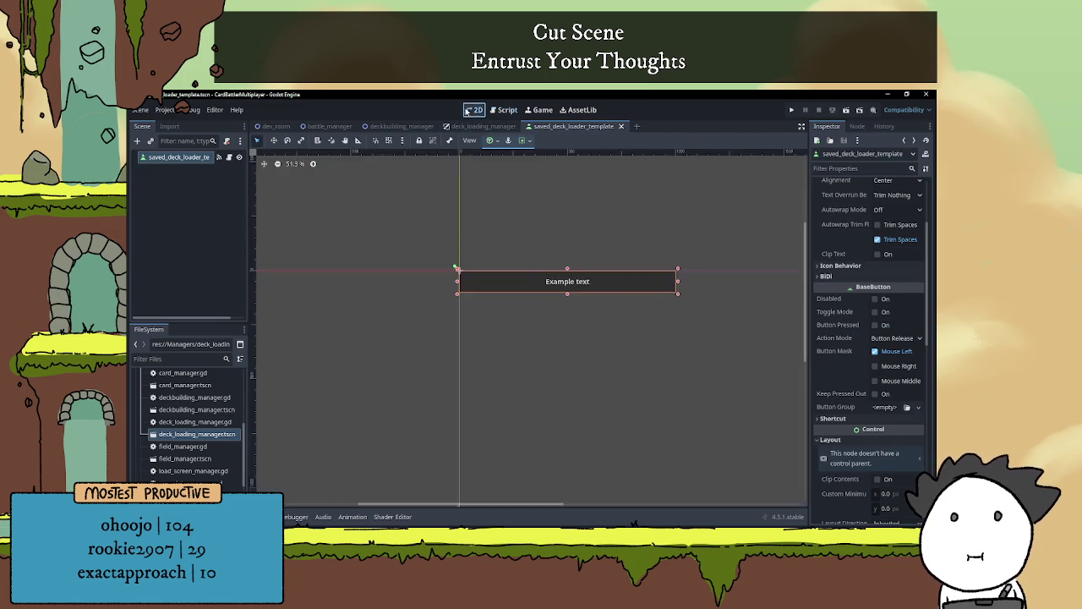
{"action": "scroll", "coordinate": [557, 249], "scroll_direction": "up", "scroll_amount": 3}
{"action": "scroll", "coordinate": [514, 174], "scroll_direction": "right", "scroll_amount": 5}
{"action": "scroll", "coordinate": [860, 283], "scroll_direction": "up", "scroll_amount": 1}
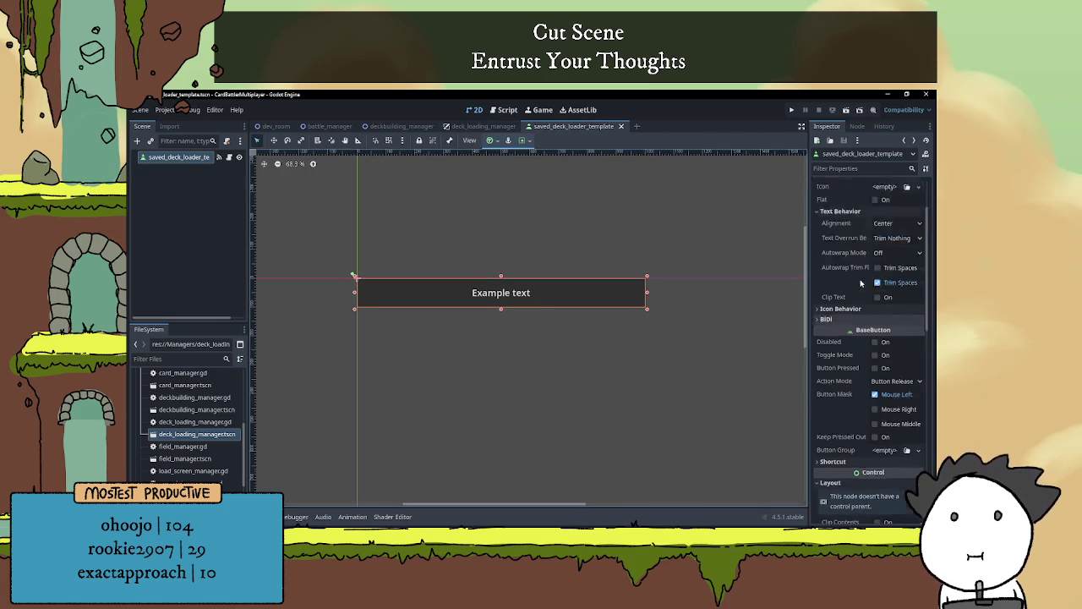
Complete line 10 of deck_loading_manager as deck_loader_button.text = deck
{"action": "left_click", "coordinate": [487, 126]}
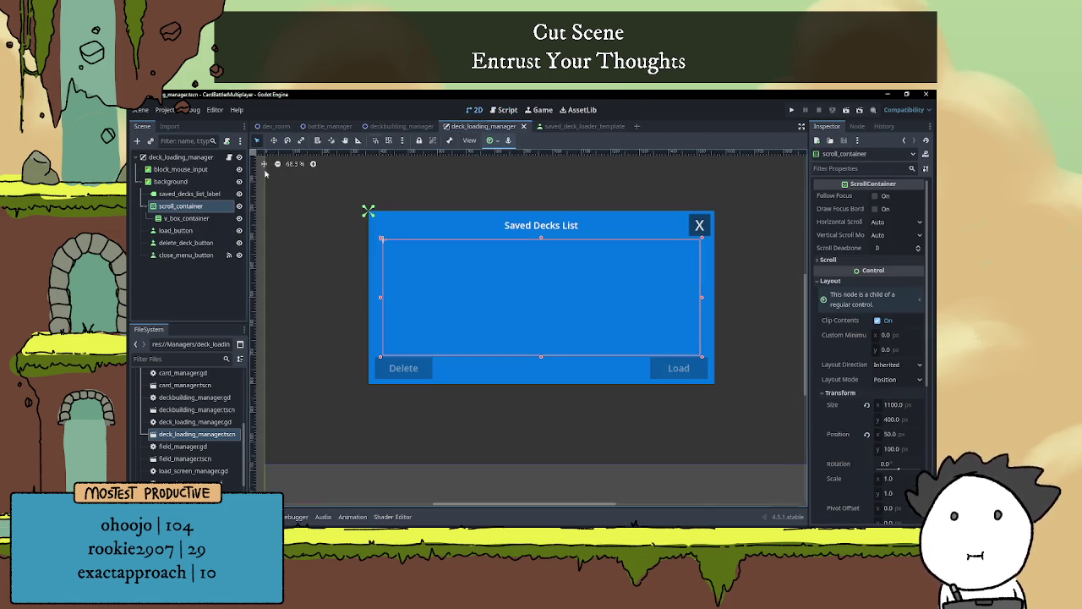
{"action": "left_click", "coordinate": [228, 157]}
{"action": "left_click", "coordinate": [553, 249]}
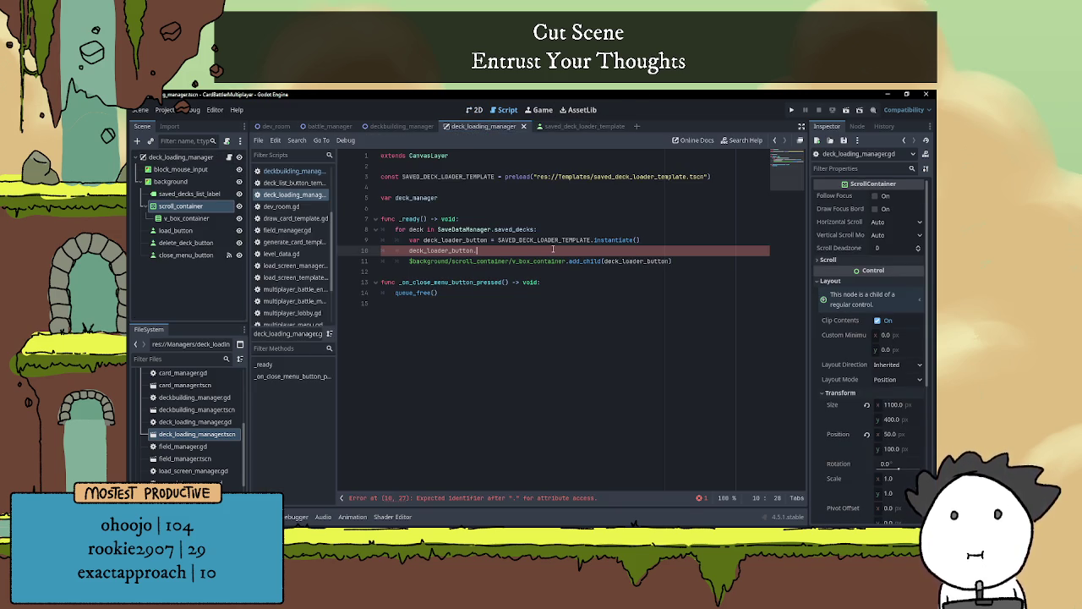
{"action": "type", "text": "text = "}
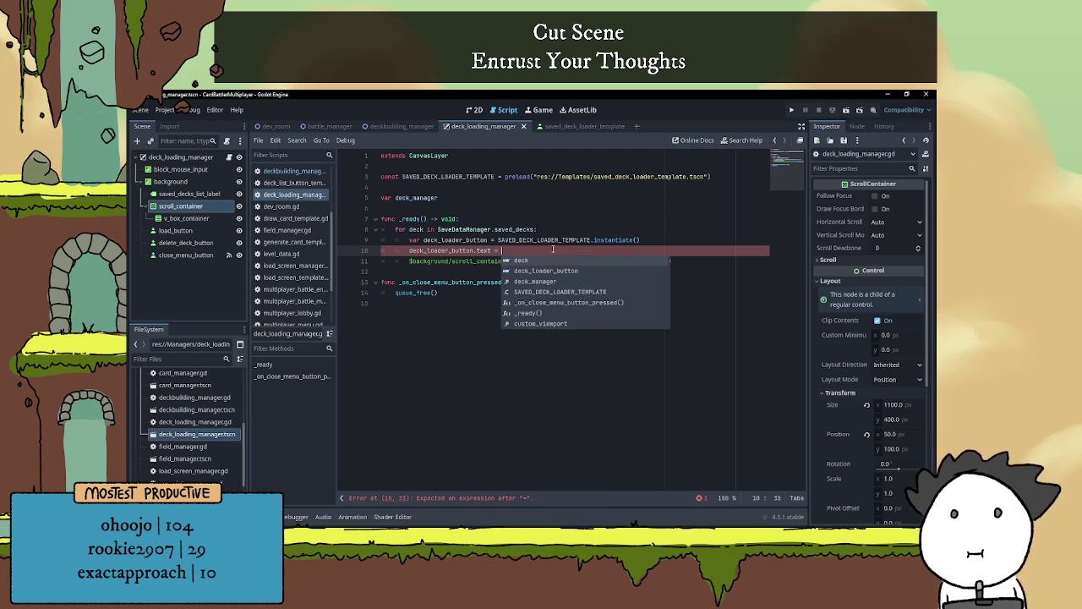
{"action": "type", "text": "deck"}
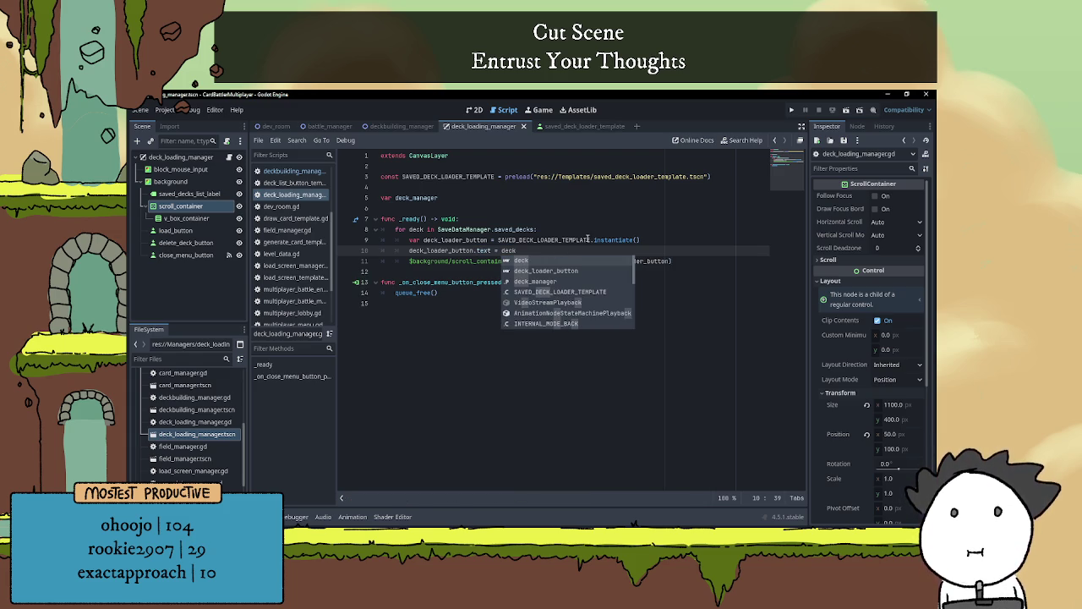
{"action": "key", "text": "Escape"}
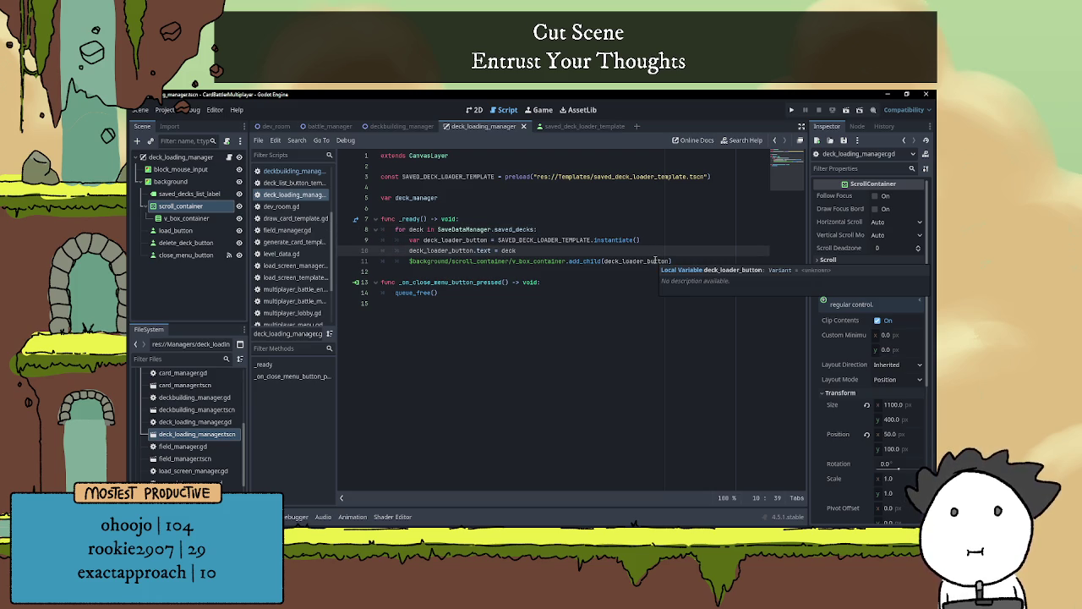
{"action": "left_click", "coordinate": [725, 258]}
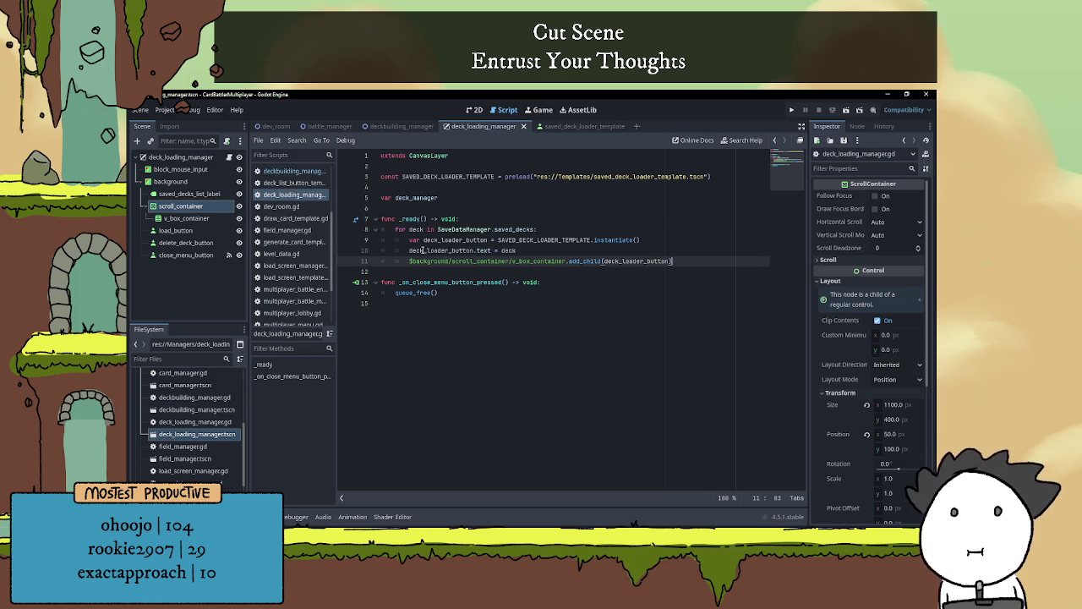
{"action": "left_click", "coordinate": [522, 250]}
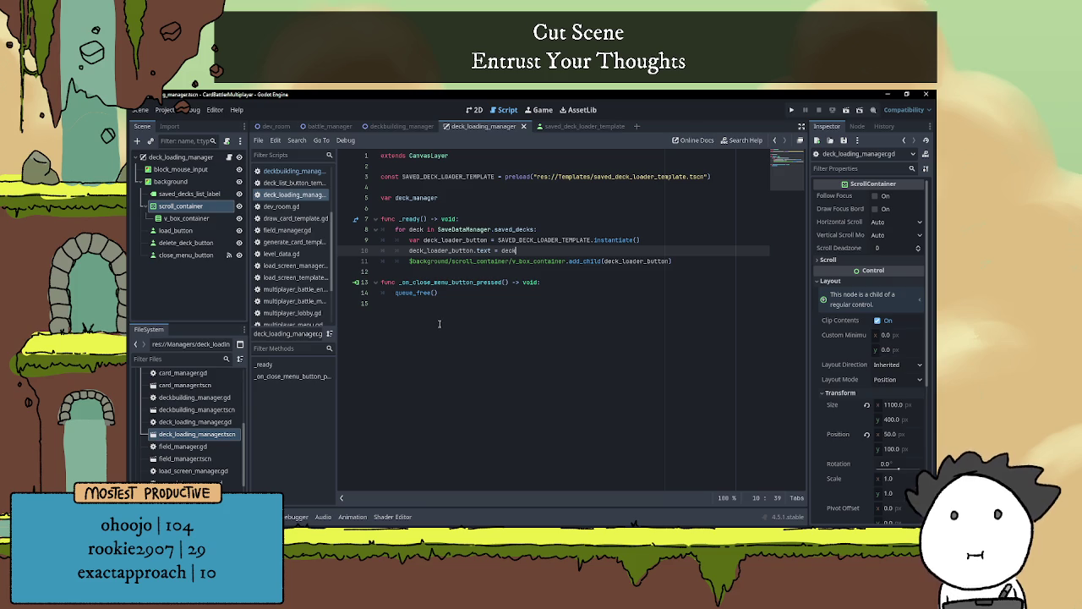
{"action": "key", "text": "alt+Tab"}
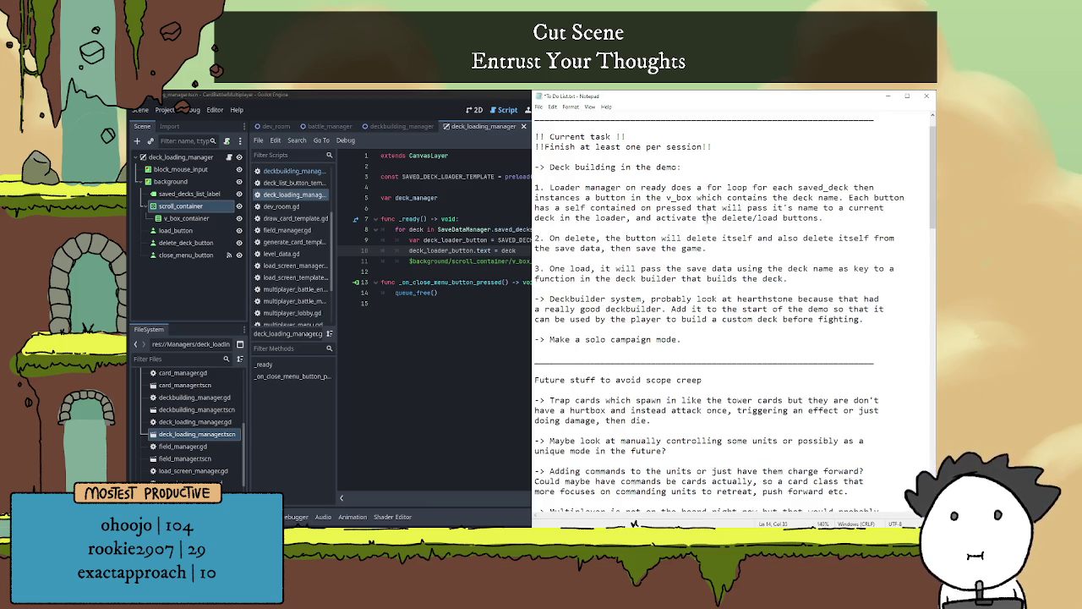
Change "it's" to "its" in the first task note, then return to Godot
{"action": "double_click", "coordinate": [824, 197]}
{"action": "left_click", "coordinate": [905, 197]}
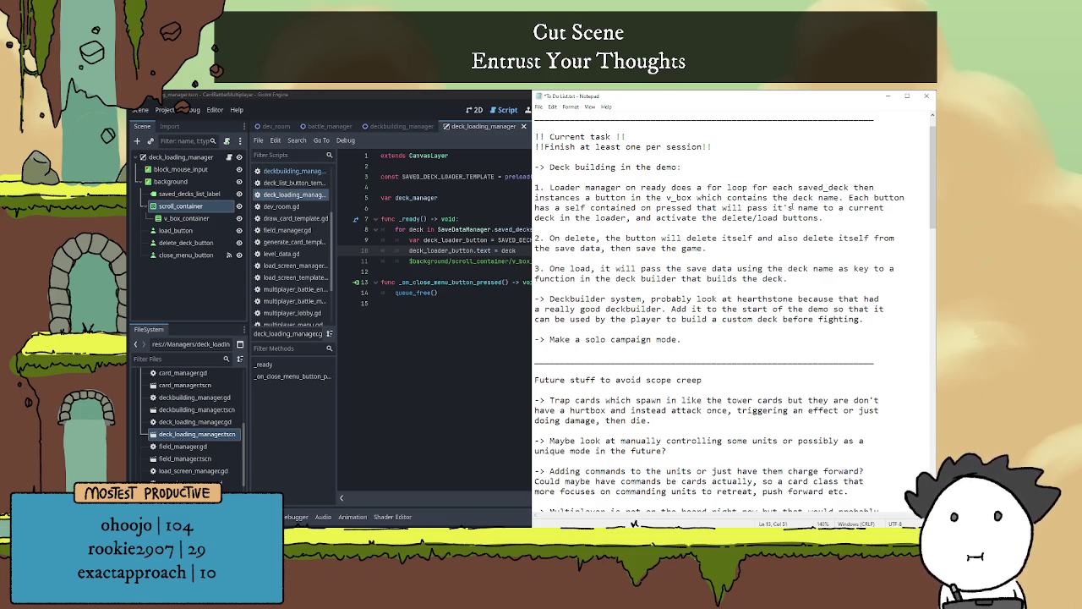
{"action": "key", "text": "BackSpace"}
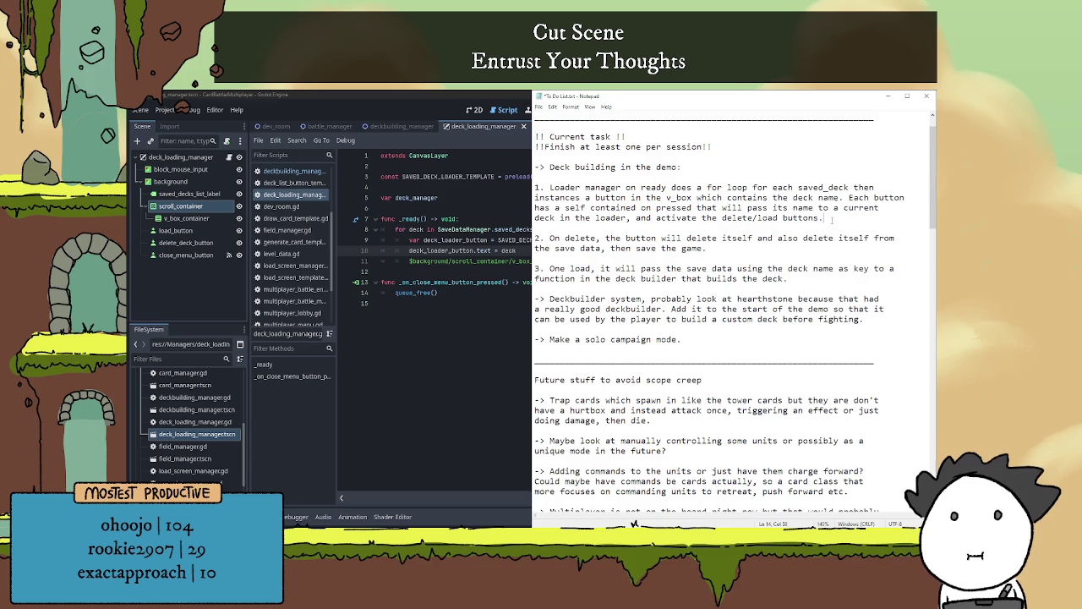
{"action": "left_click", "coordinate": [519, 250]}
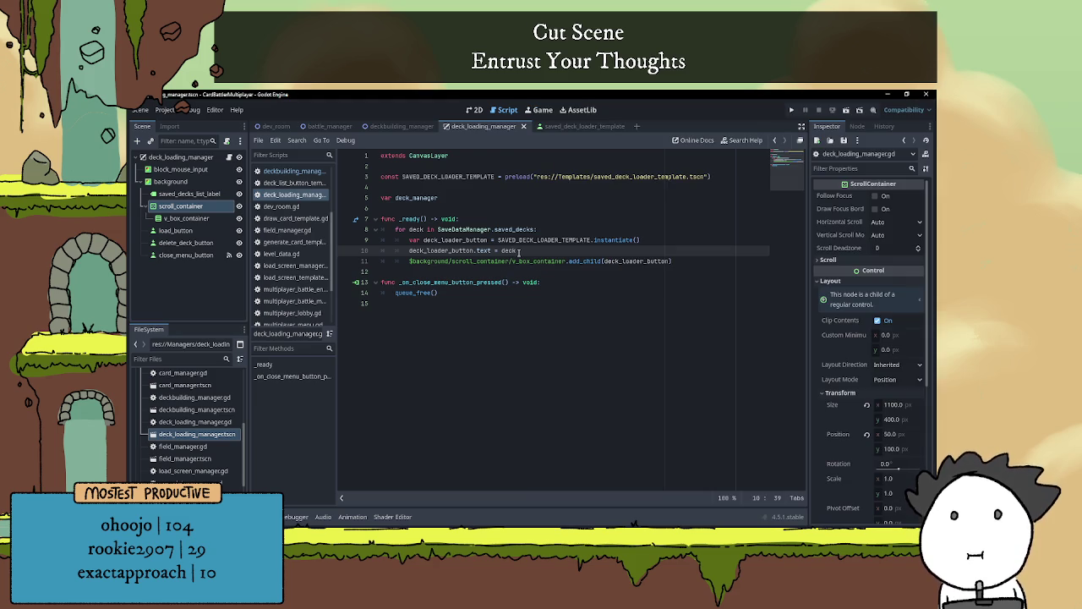
On line 10 of deck_loading_manager.gd, assign each deck to deck_loader_button.deck_name instead of text
{"action": "left_click", "coordinate": [650, 241]}
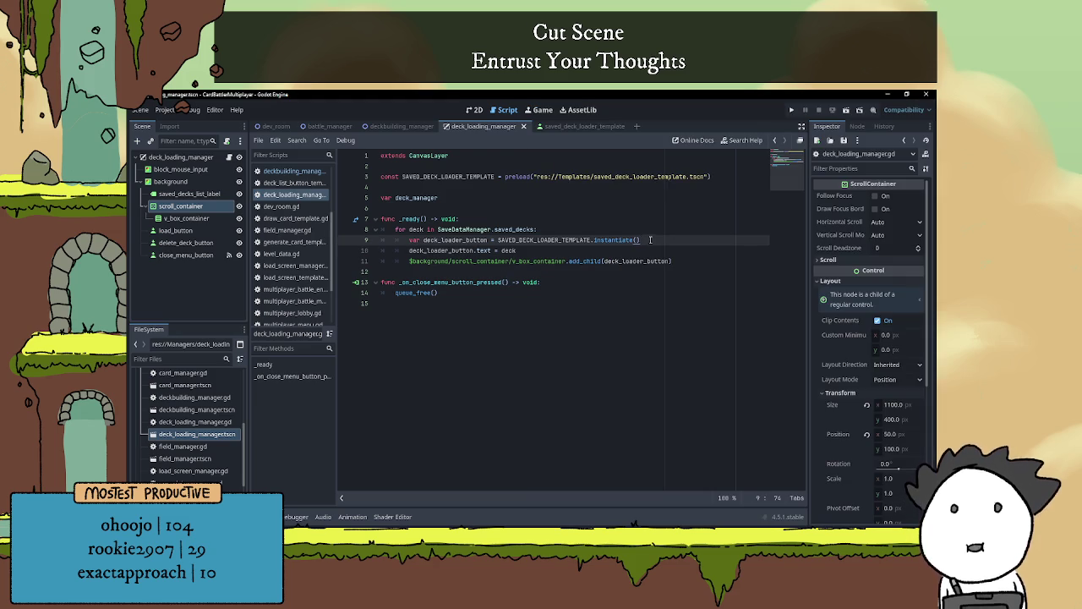
{"action": "key", "text": "Return"}
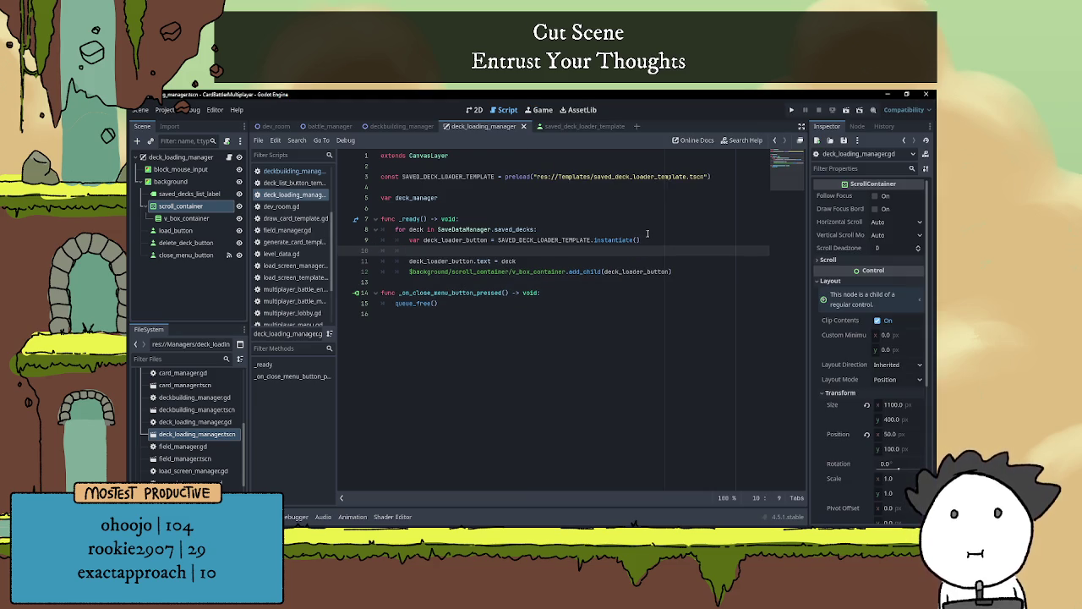
{"action": "key", "text": "ctrl+z"}
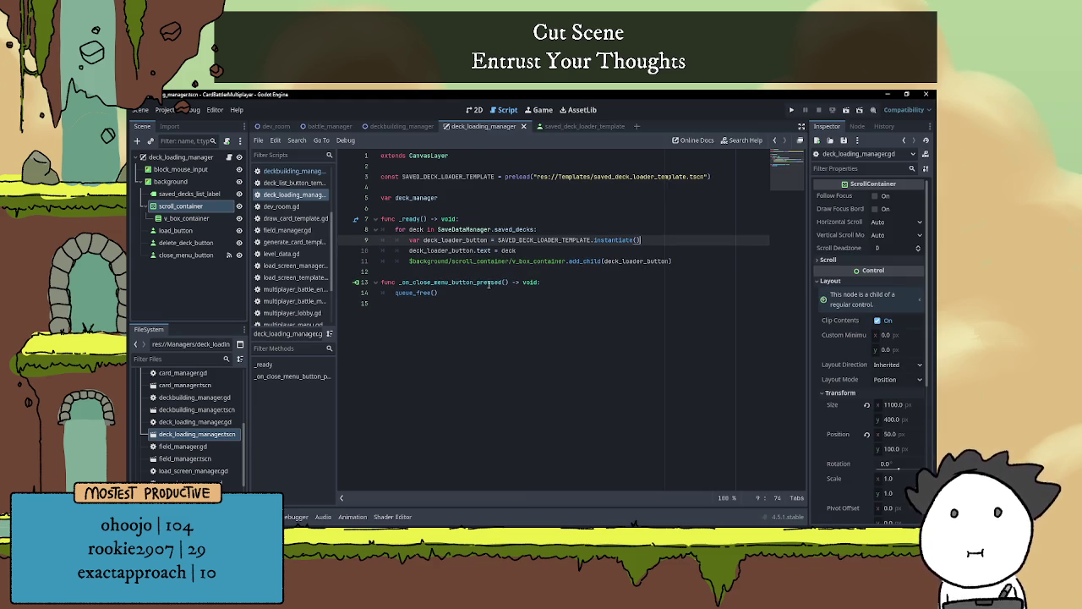
{"action": "double_click", "coordinate": [484, 250]}
{"action": "type", "text": "deck_name"}
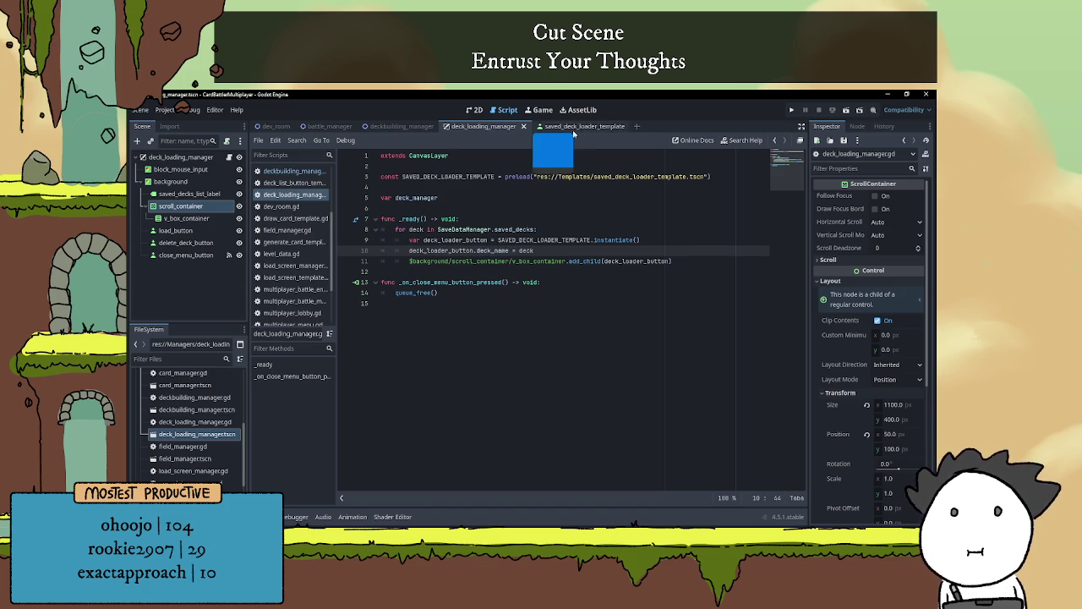
{"action": "left_click", "coordinate": [592, 177], "text": "ctrl"}
Declare var deck_name: String = "" in the saved_deck_loader_template script
{"action": "left_click", "coordinate": [219, 157]}
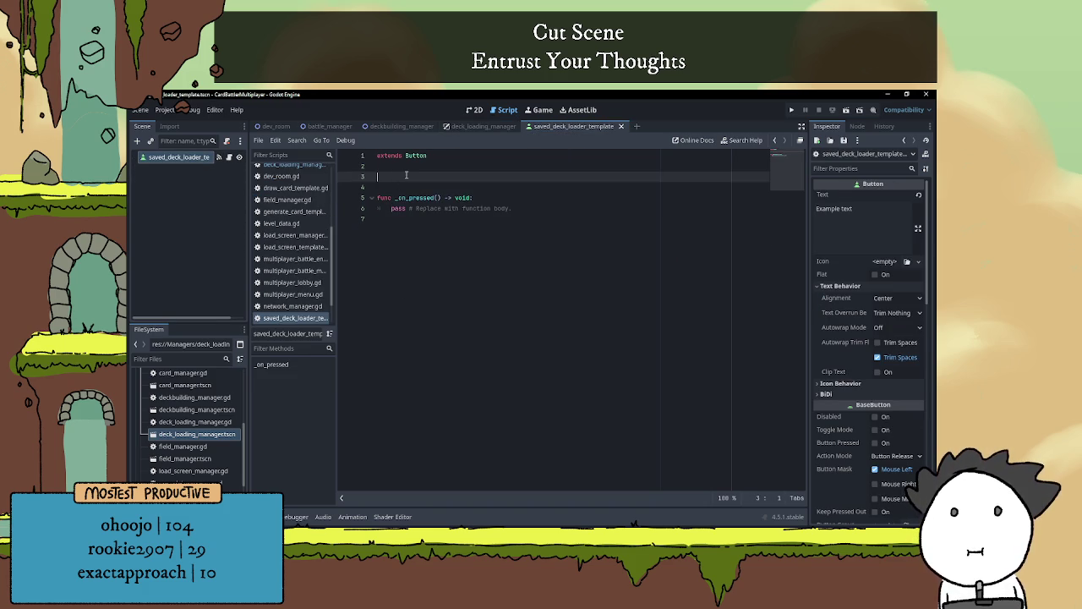
{"action": "type", "text": "var deck_name: "}
{"action": "type", "text": "String "}
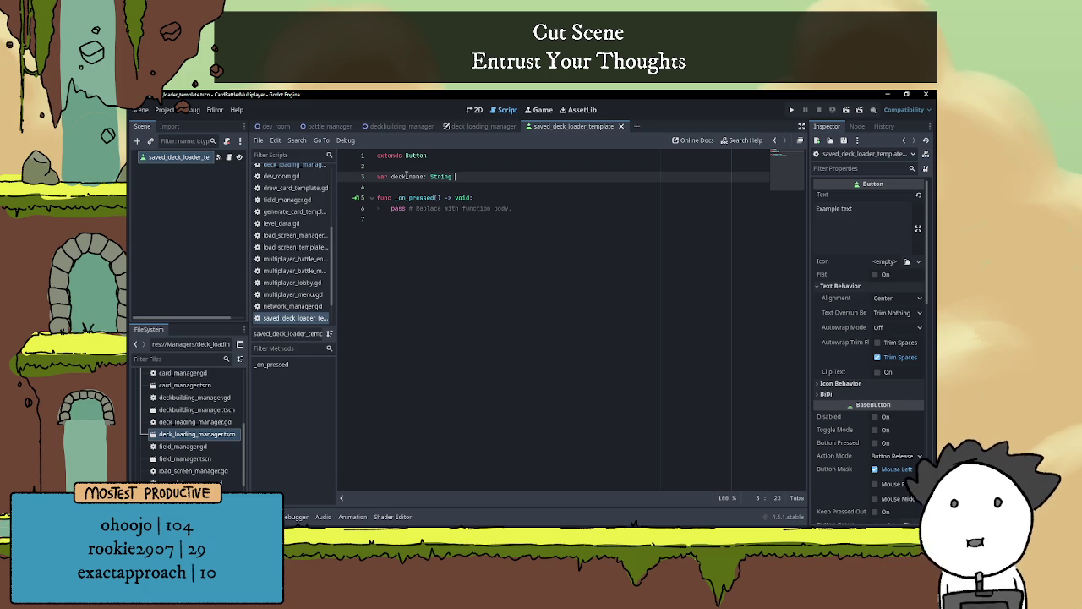
{"action": "type", "text": "= \"\""}
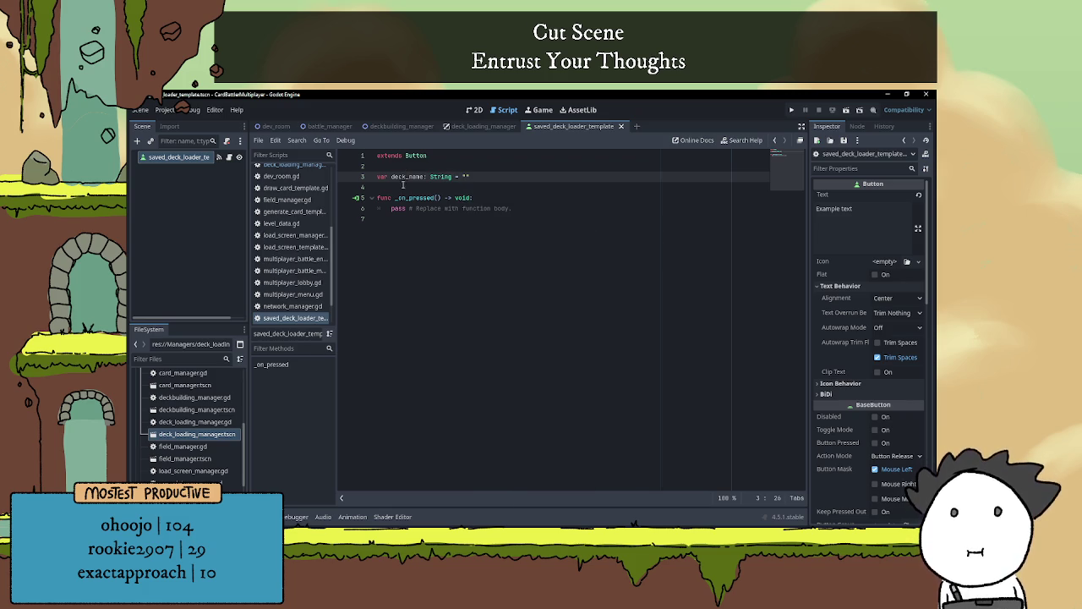
{"action": "left_click", "coordinate": [407, 186]}
{"action": "key", "text": "Return"}
{"action": "key", "text": "Return"}
{"action": "key", "text": "Up"}
Add a _ready() function that sets text = deck_name
{"action": "type", "text": "func"}
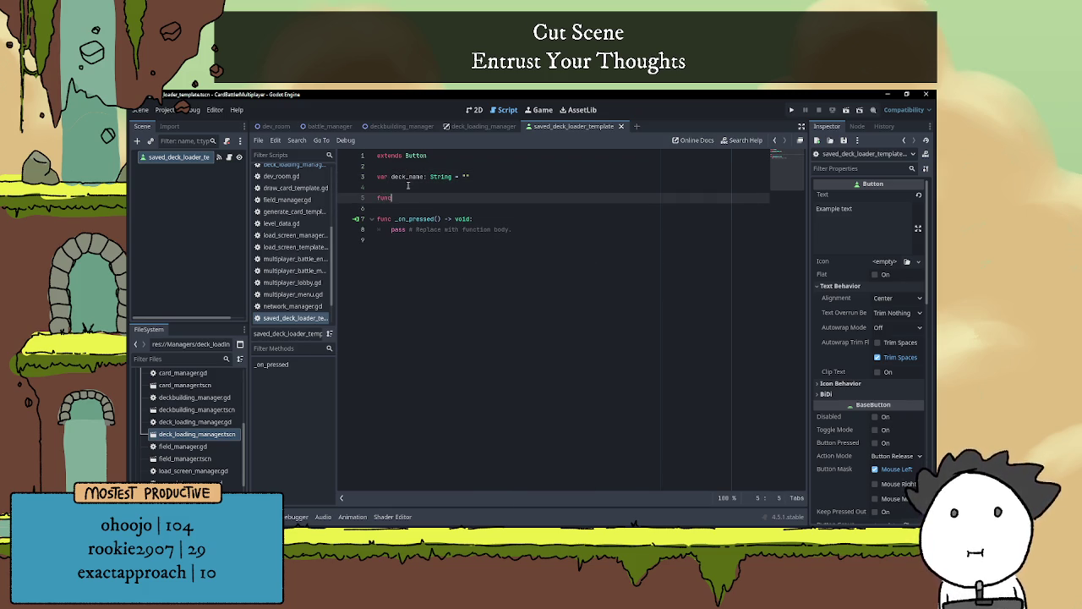
{"action": "type", "text": " _read"}
{"action": "key", "text": "Return"}
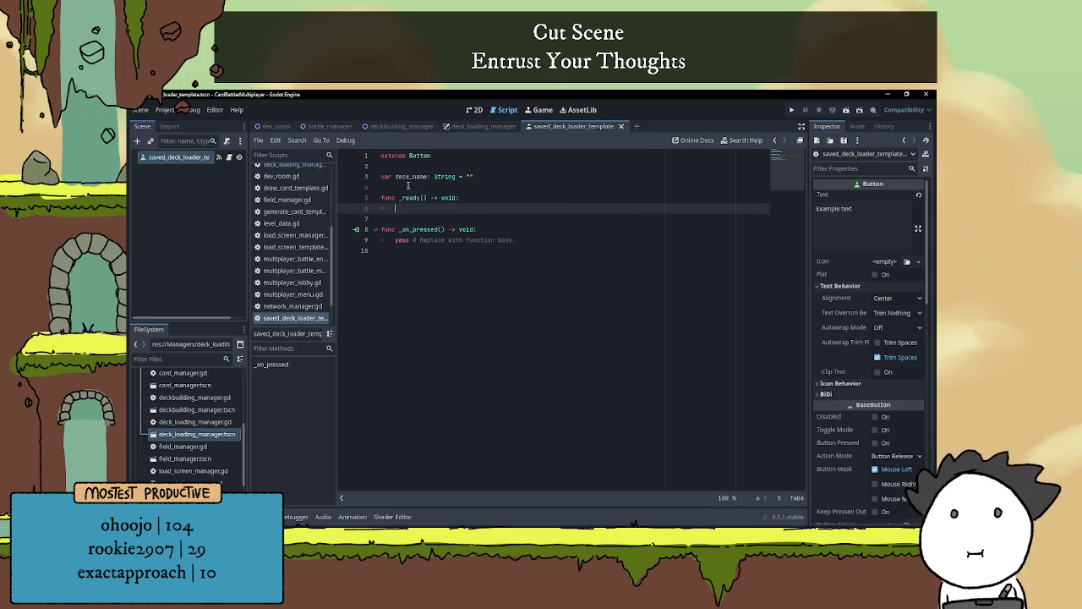
{"action": "type", "text": "de"}
{"action": "key", "text": "BackSpace"}
{"action": "key", "text": "BackSpace"}
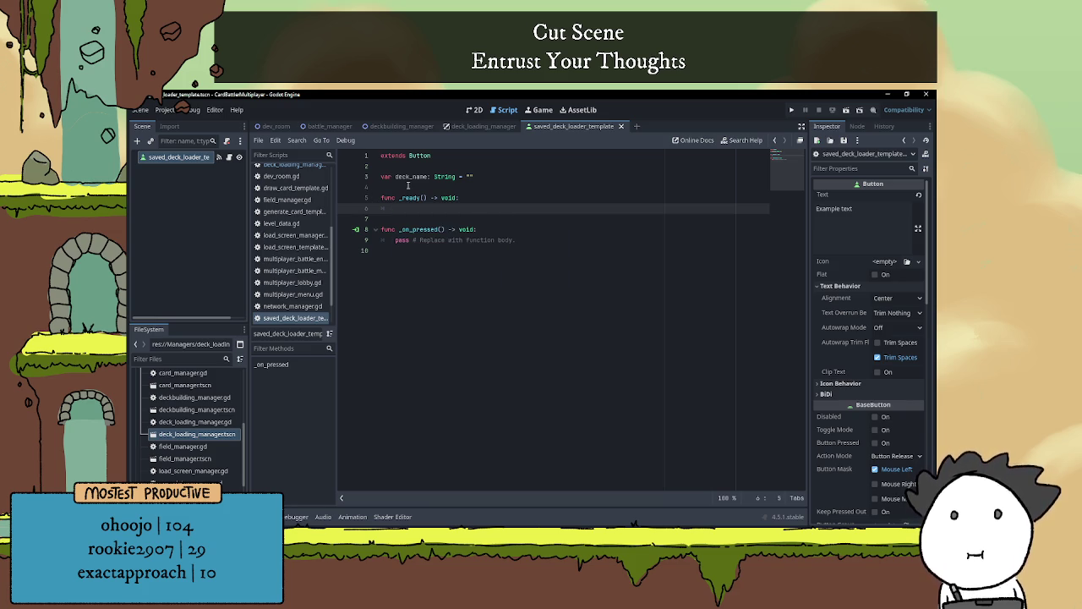
{"action": "type", "text": "te"}
{"action": "key", "text": "Return"}
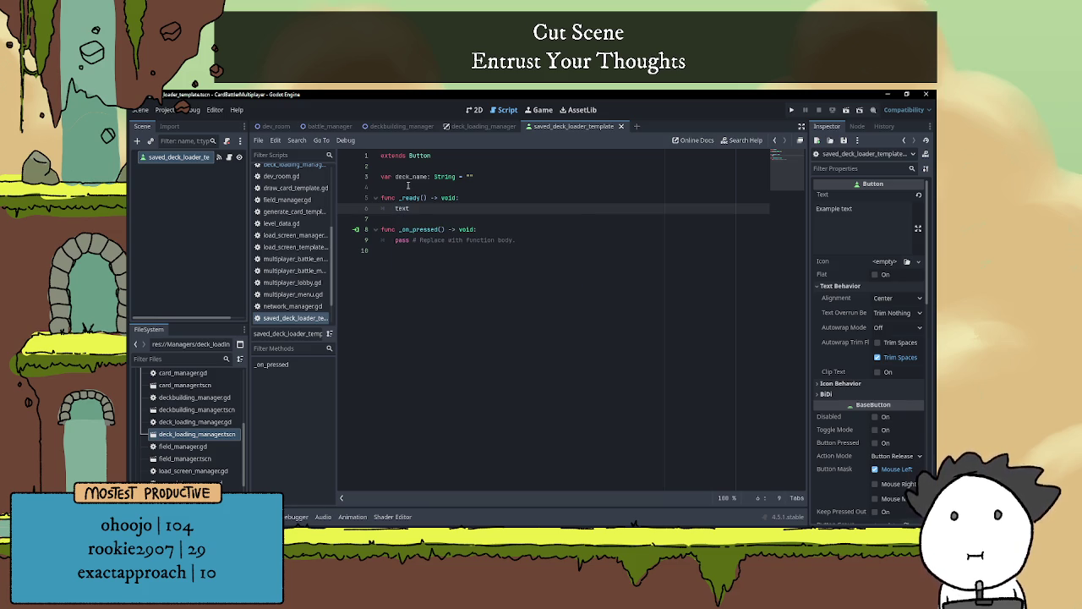
{"action": "type", "text": " = dec"}
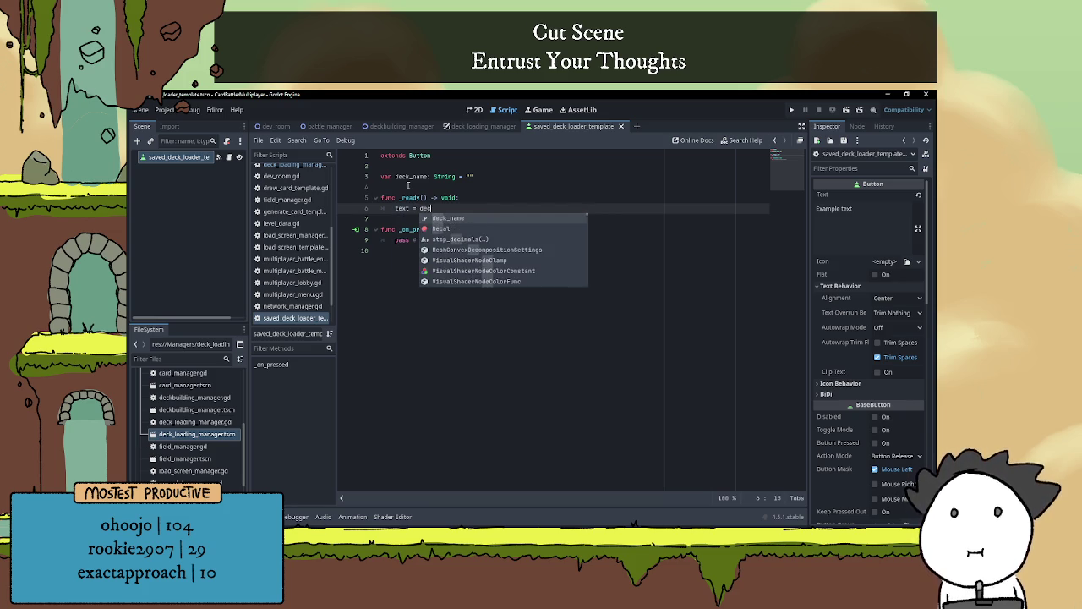
{"action": "key", "text": "Return"}
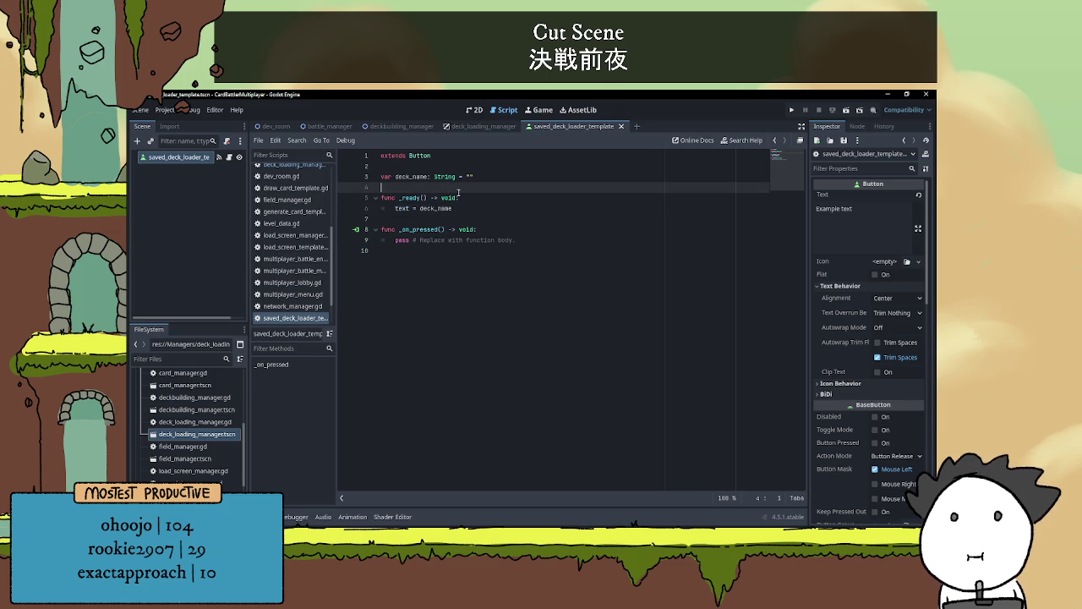
{"action": "key", "text": "Down"}
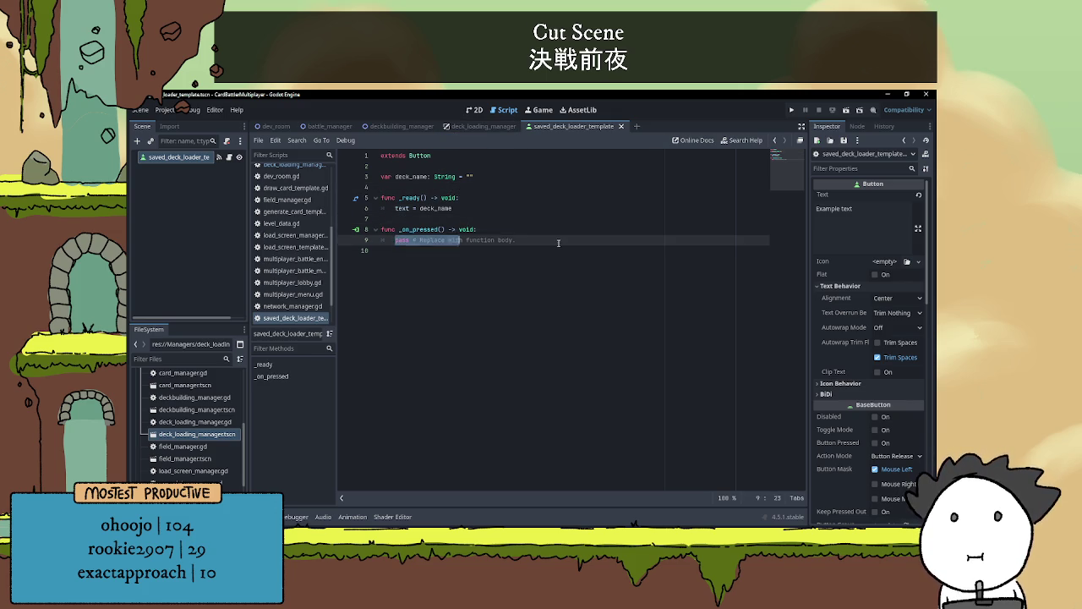
{"action": "left_click", "coordinate": [453, 208]}
{"action": "left_click", "coordinate": [473, 126]}
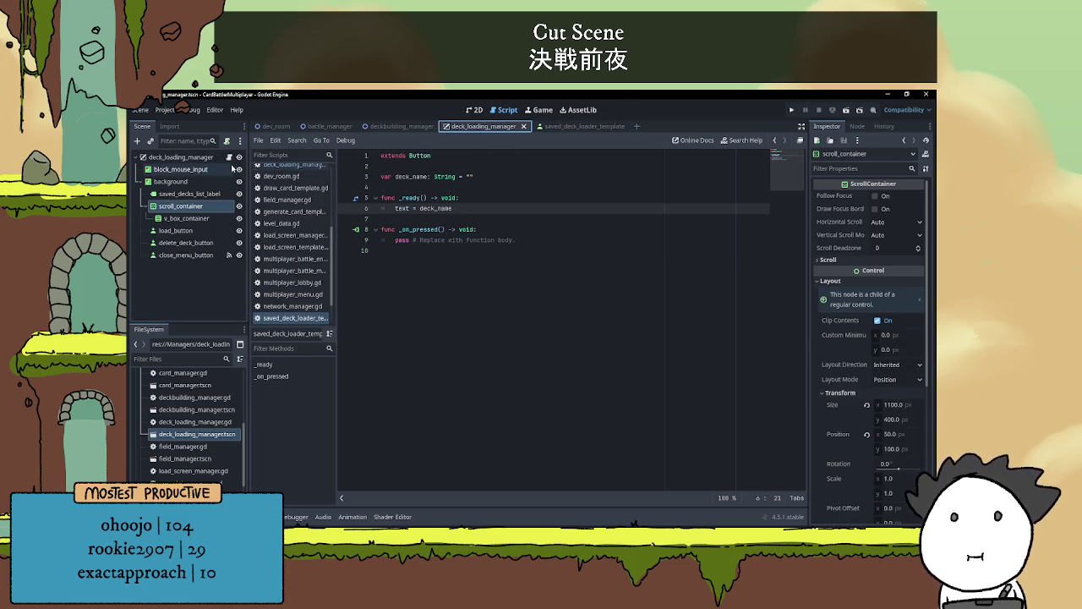
Review the deck_name assignment and the add_child call in deck_loading_manager.gd
{"action": "left_click", "coordinate": [321, 169]}
{"action": "left_click", "coordinate": [567, 248]}
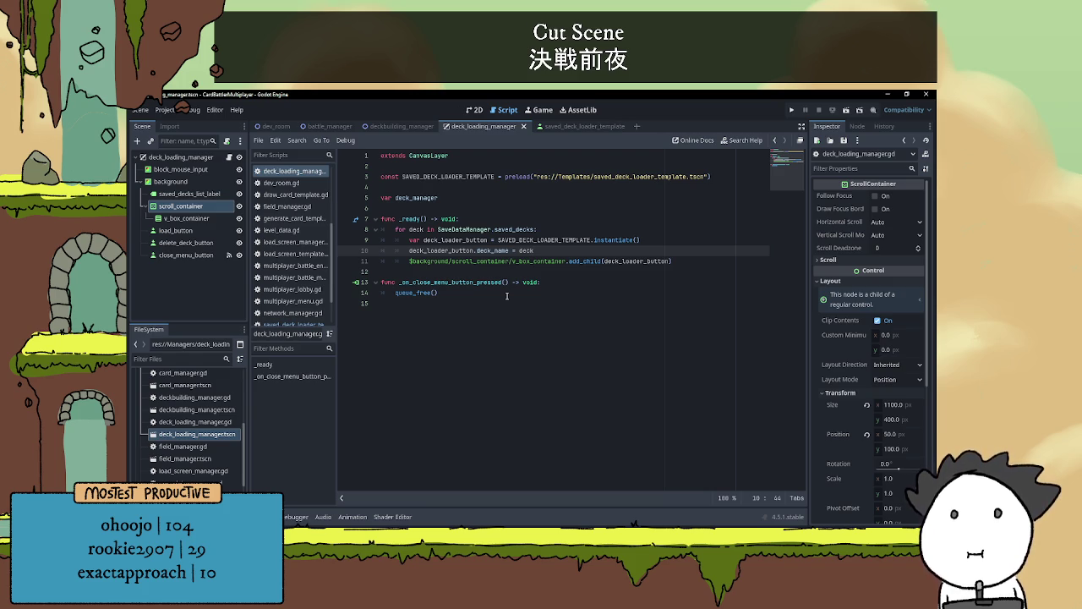
{"action": "double_click", "coordinate": [488, 250]}
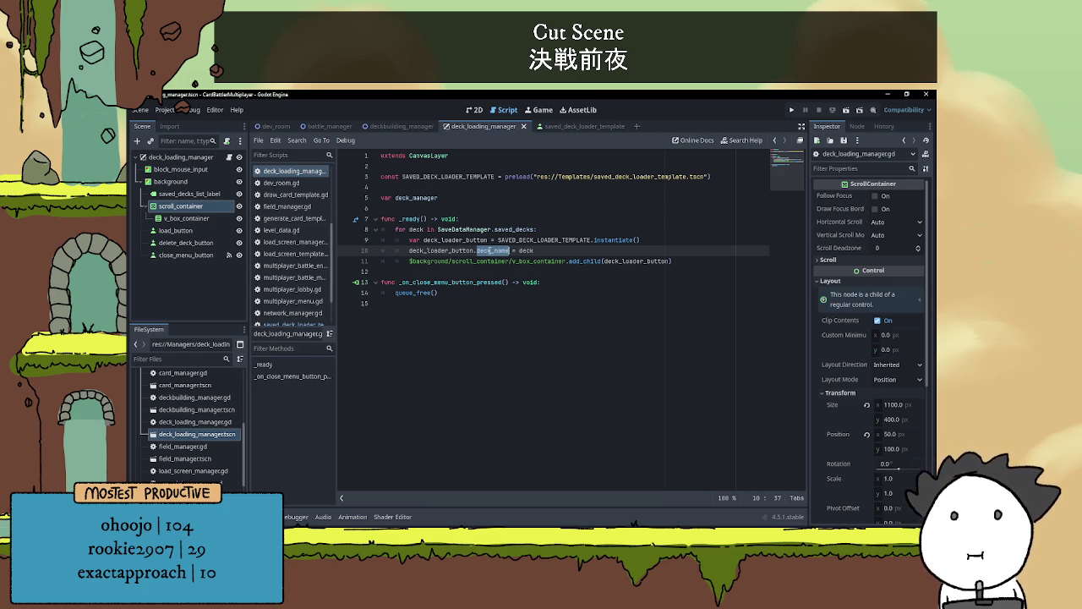
{"action": "key", "text": "End"}
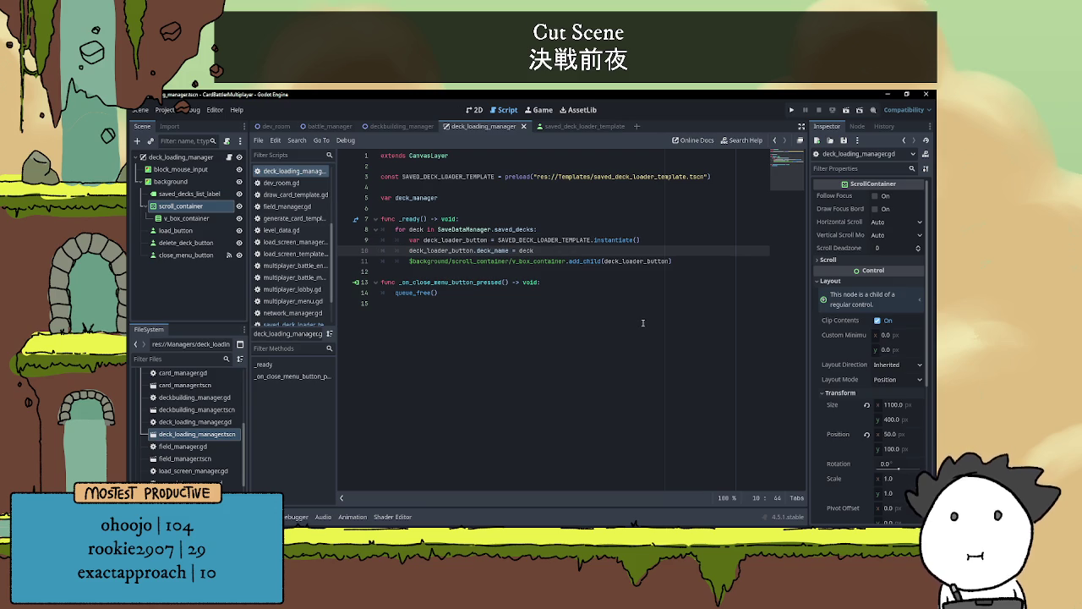
{"action": "left_click", "coordinate": [701, 263]}
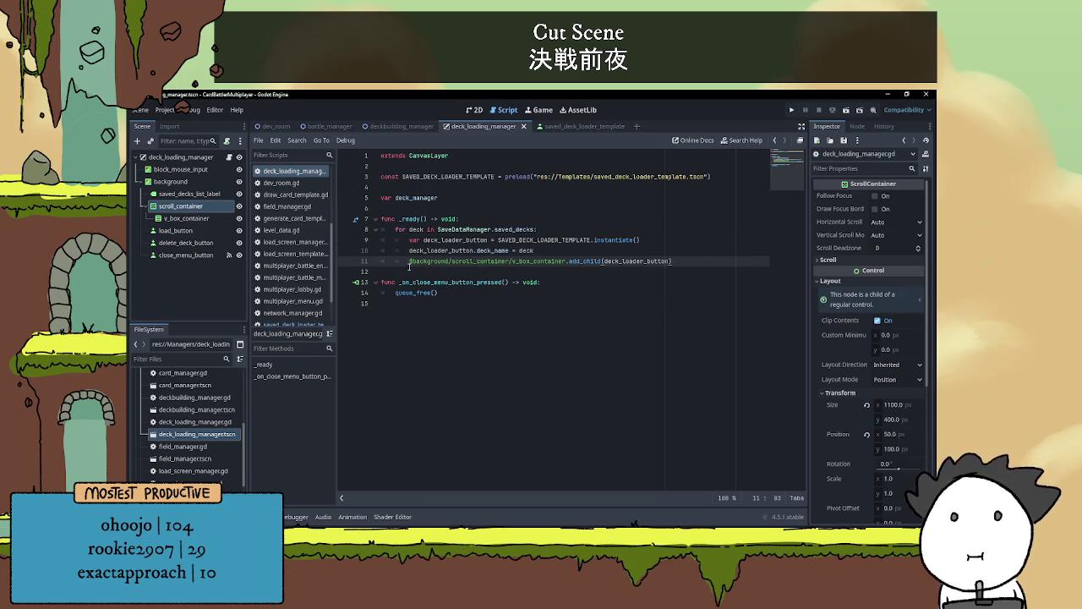
{"action": "left_click_drag", "start_coordinate": [410, 261], "coordinate": [646, 261]}
{"action": "key", "text": "shift+End"}
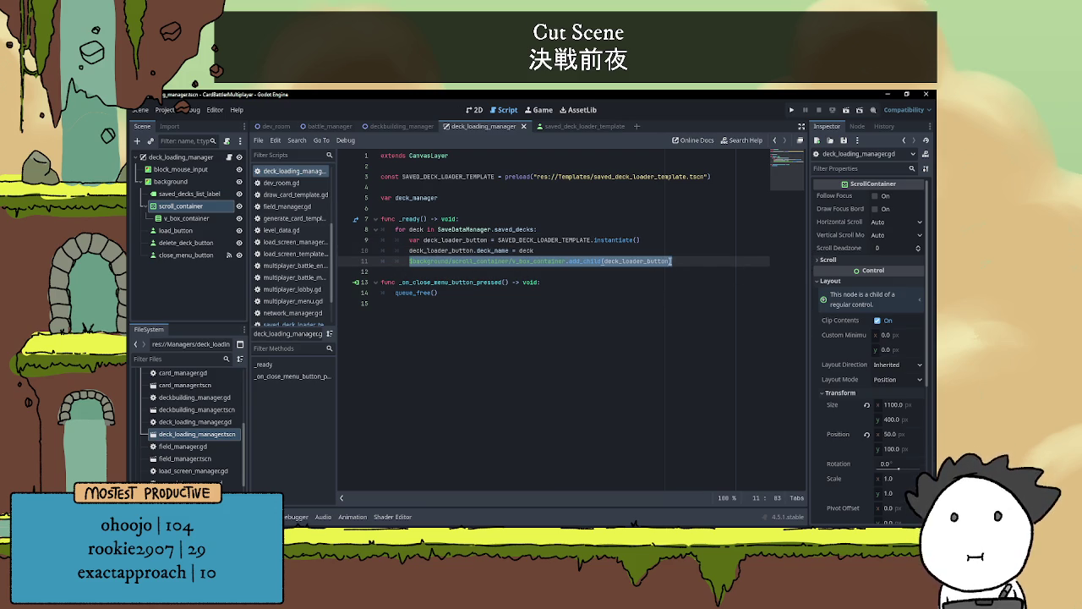
{"action": "left_click", "coordinate": [704, 269]}
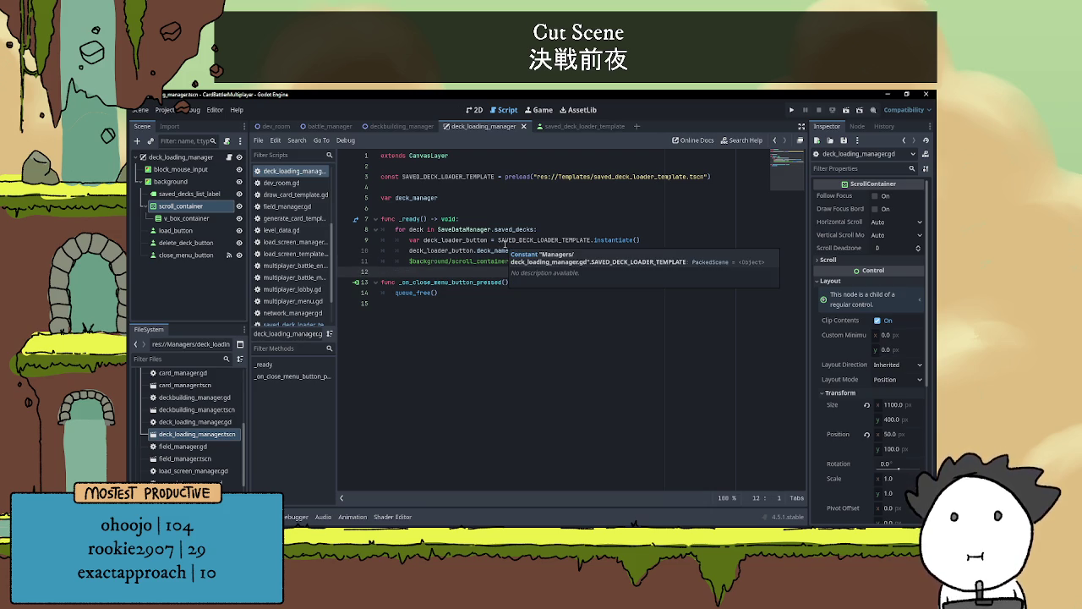
Recheck line 10, then run the deckbuilding_manager scene to test
{"action": "left_click", "coordinate": [530, 210]}
{"action": "left_click", "coordinate": [539, 217]}
{"action": "left_click", "coordinate": [595, 253]}
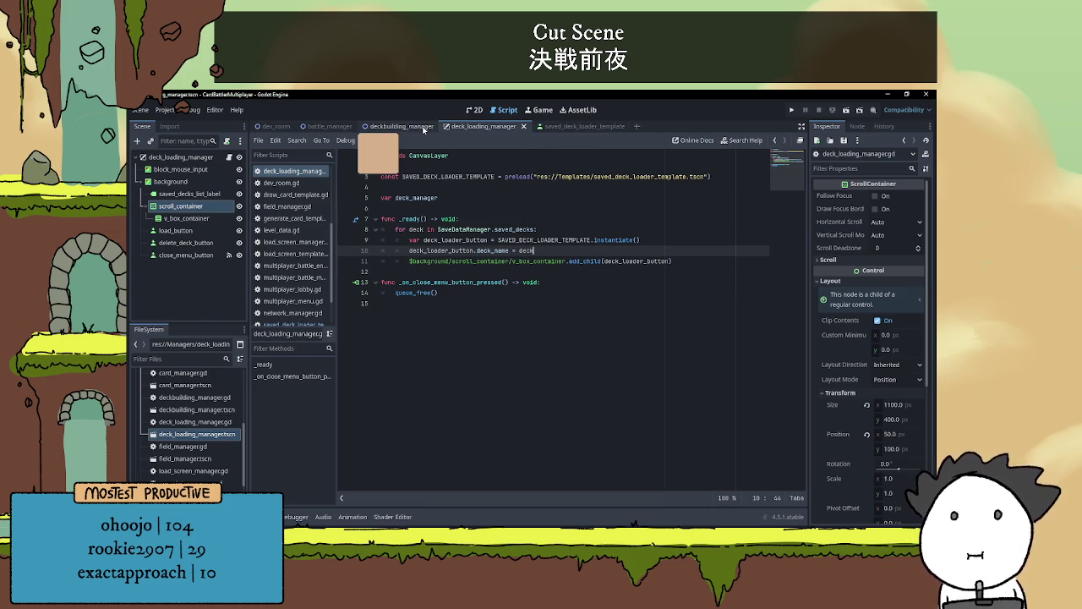
{"action": "left_click", "coordinate": [400, 126]}
{"action": "left_click", "coordinate": [845, 110]}
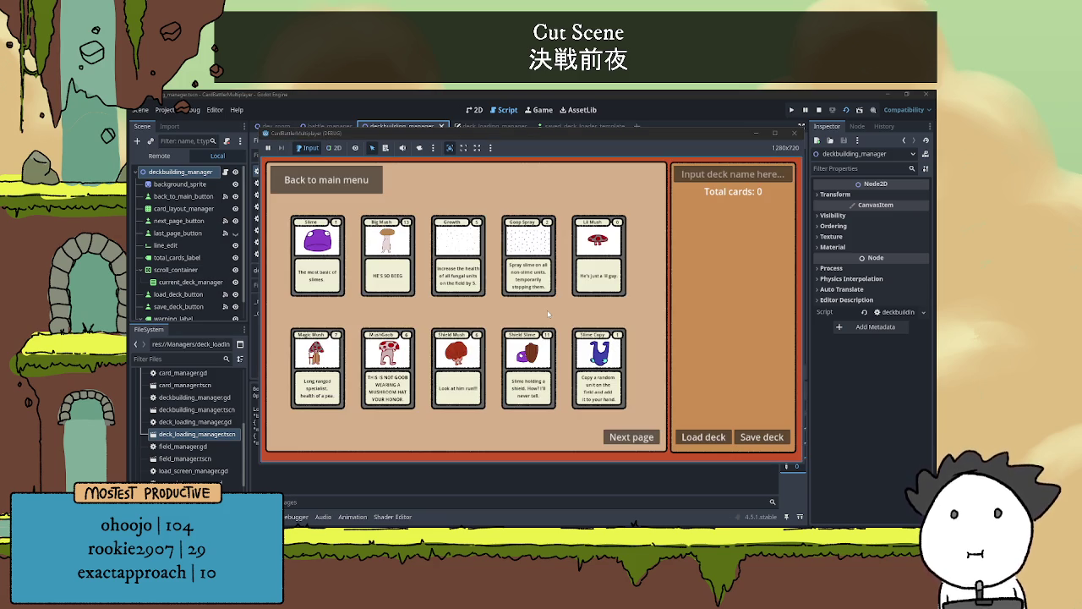
Check that Load deck lists the three saved decks by name, then close the popup and game
{"action": "left_click", "coordinate": [699, 438]}
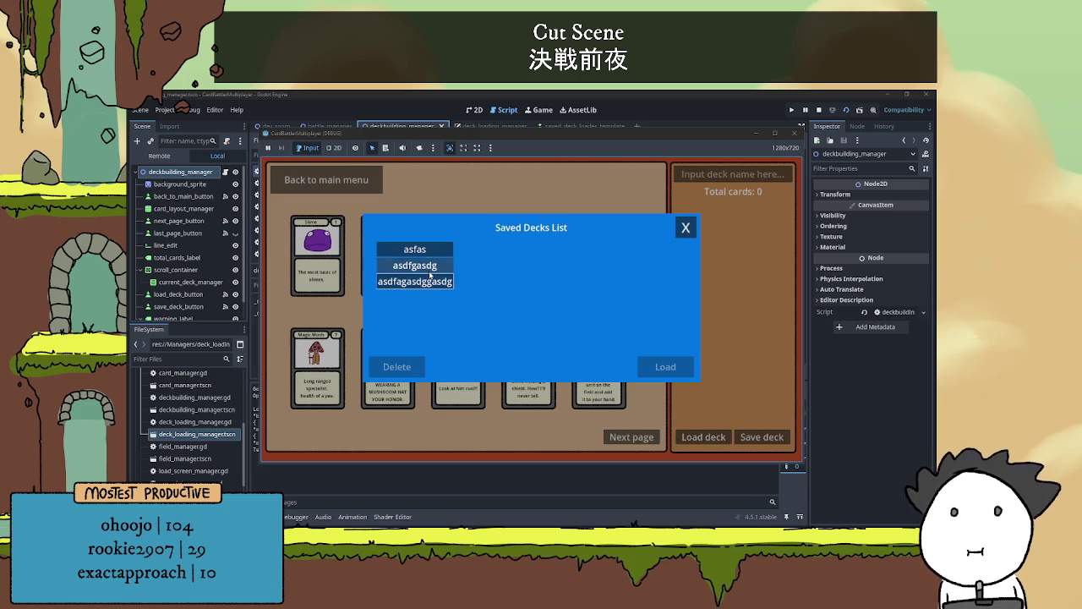
{"action": "left_click", "coordinate": [685, 228]}
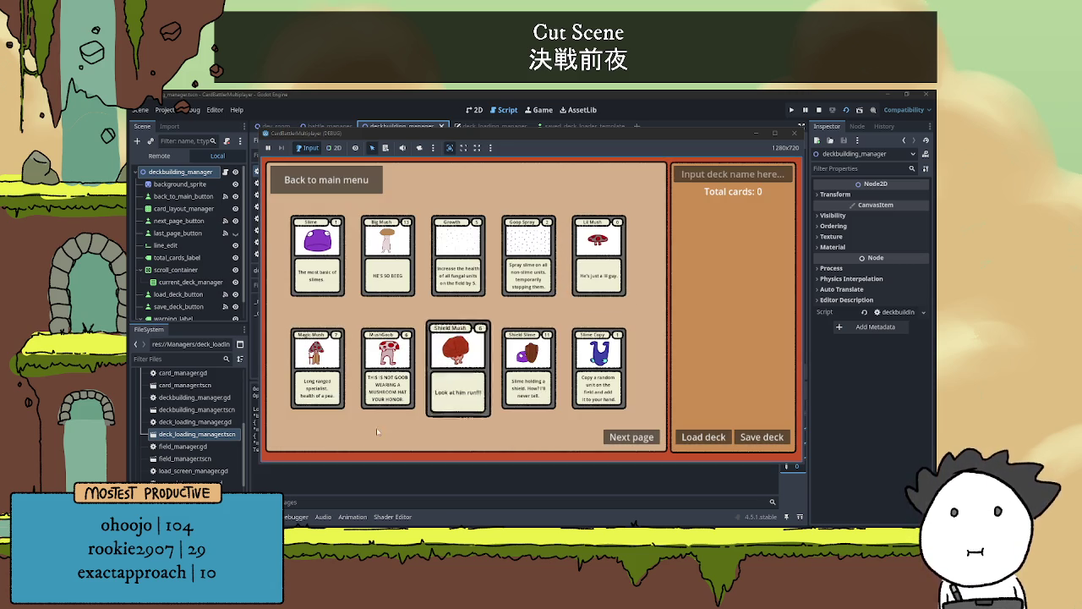
{"action": "key", "text": "F8"}
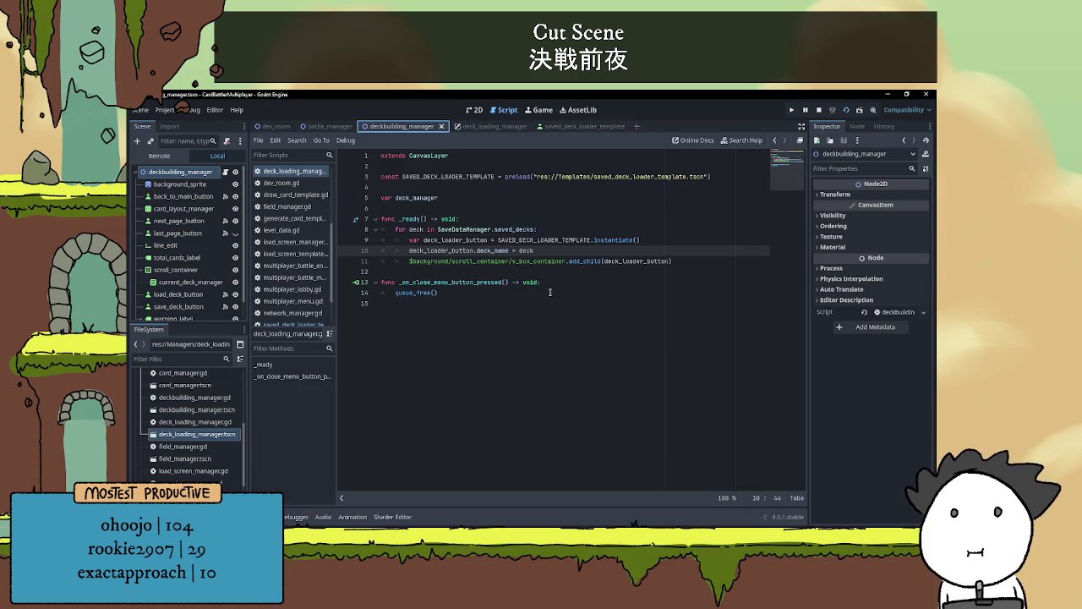
Select the Example text button in saved_deck_loader_template and set its anchors to Top Left
{"action": "left_click", "coordinate": [565, 127]}
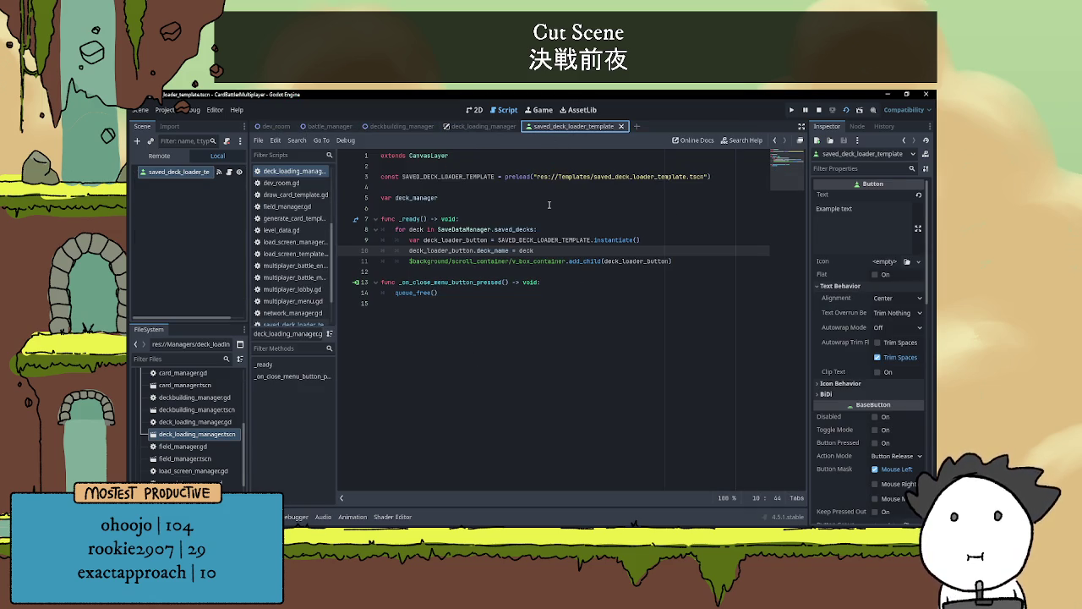
{"action": "left_click", "coordinate": [474, 109]}
{"action": "scroll", "coordinate": [577, 246], "scroll_direction": "down", "scroll_amount": 3}
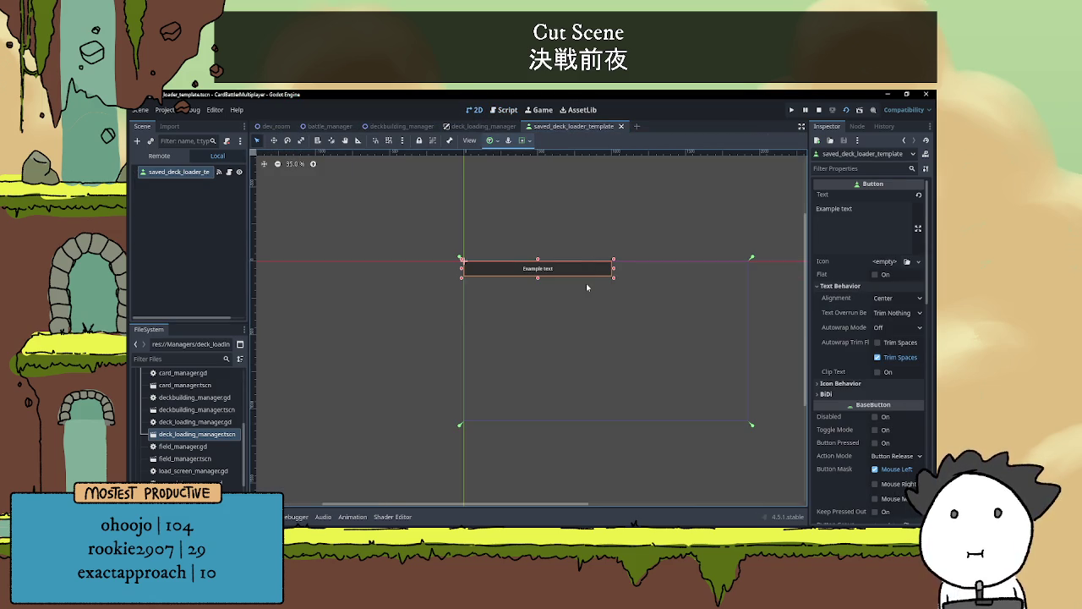
{"action": "left_click", "coordinate": [580, 278]}
{"action": "left_click", "coordinate": [580, 278]}
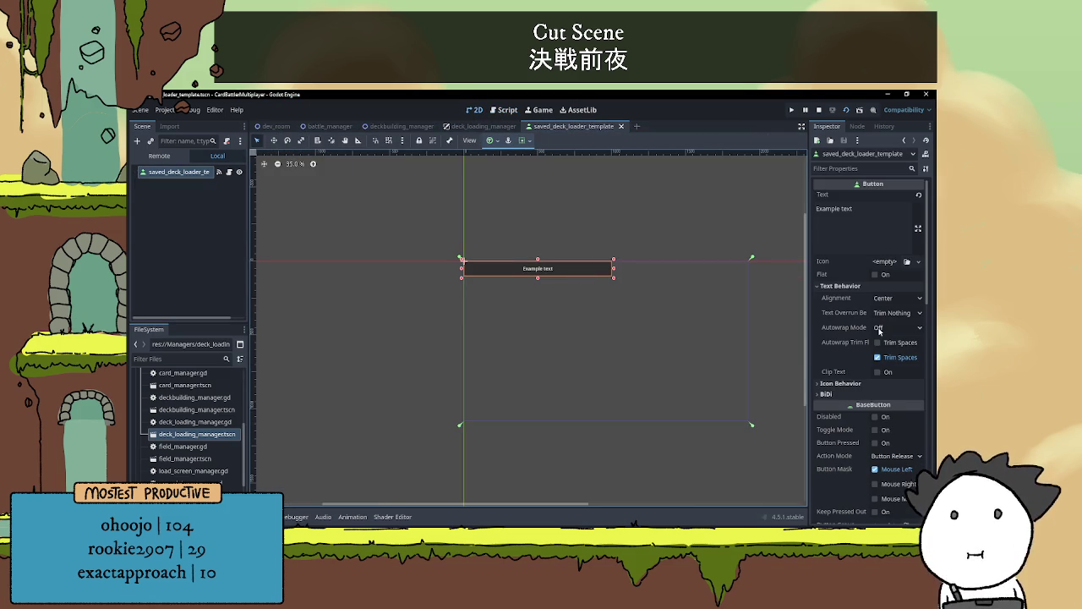
{"action": "scroll", "coordinate": [860, 331], "scroll_direction": "down", "scroll_amount": 3}
{"action": "scroll", "coordinate": [860, 330], "scroll_direction": "down", "scroll_amount": 3}
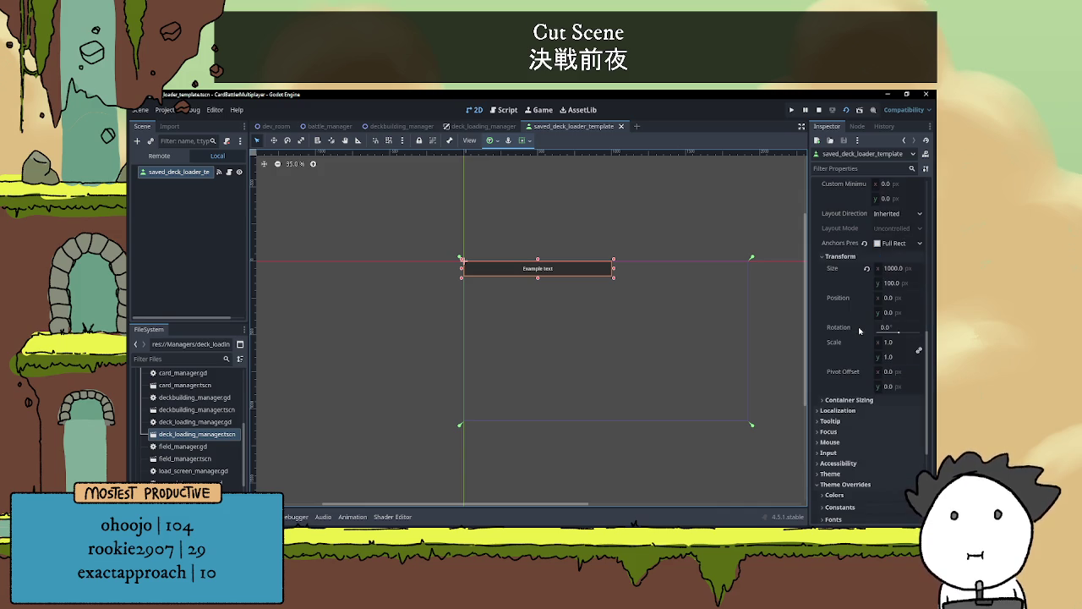
{"action": "mouse_move", "coordinate": [860, 330]}
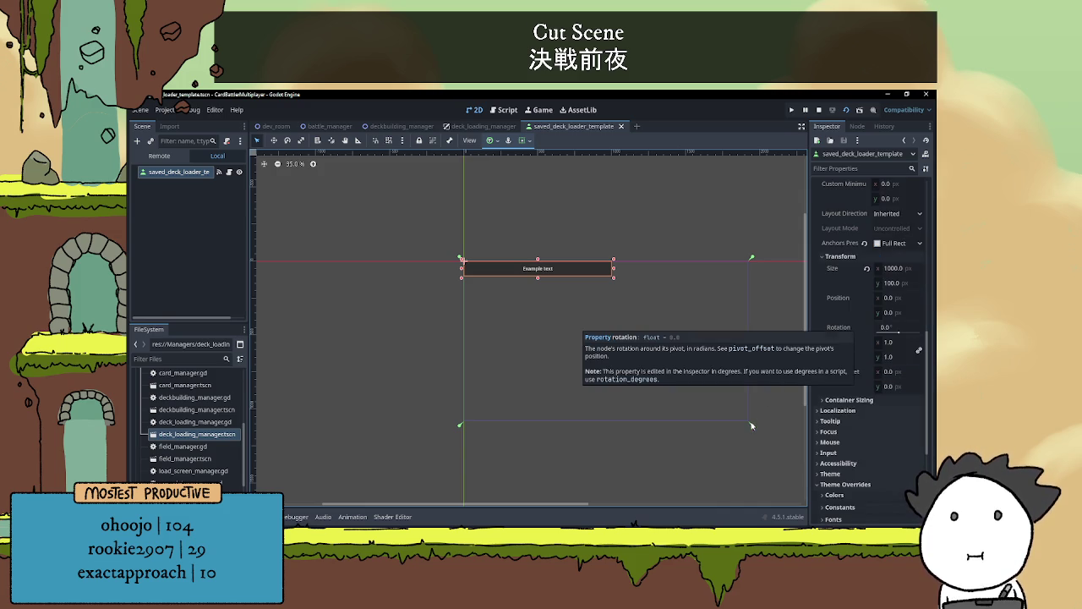
{"action": "left_click_drag", "start_coordinate": [752, 425], "coordinate": [464, 261]}
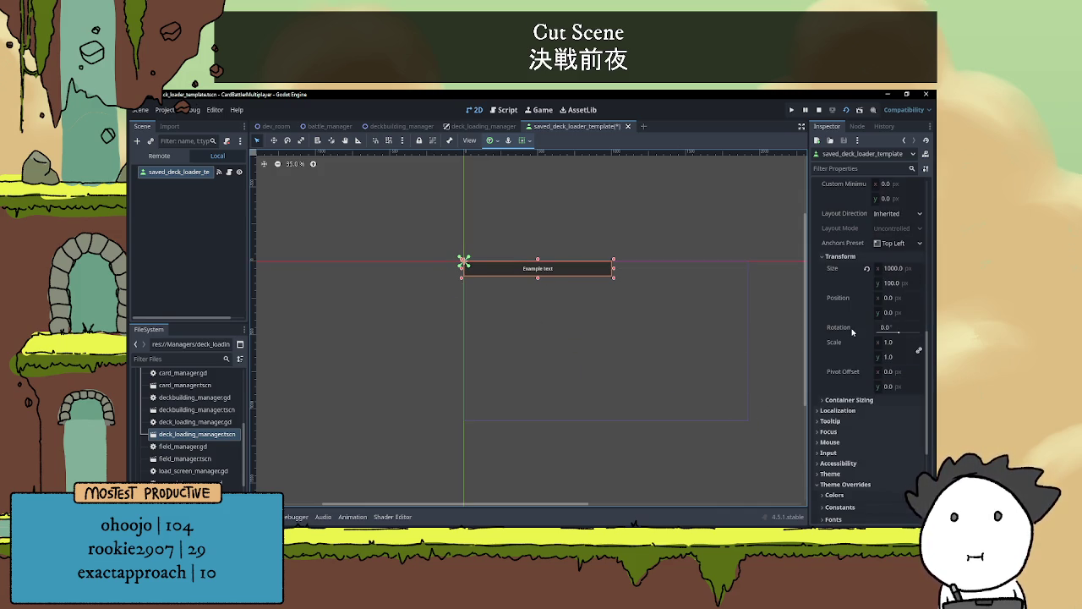
{"action": "scroll", "coordinate": [852, 331], "scroll_direction": "up", "scroll_amount": 5}
{"action": "scroll", "coordinate": [854, 333], "scroll_direction": "up", "scroll_amount": 5}
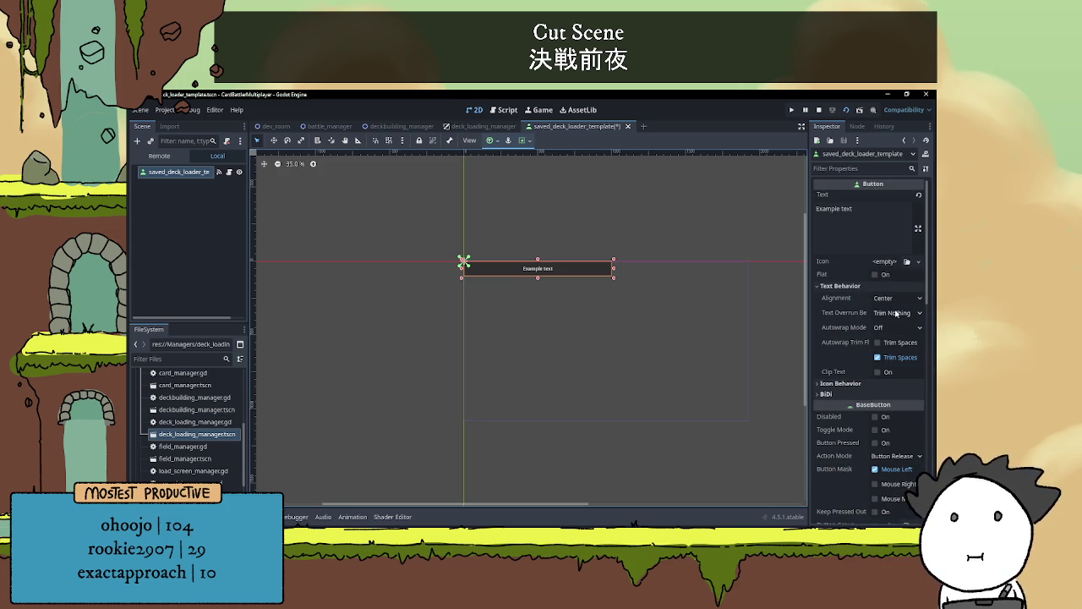
{"action": "scroll", "coordinate": [893, 313], "scroll_direction": "down", "scroll_amount": 1}
{"action": "scroll", "coordinate": [891, 313], "scroll_direction": "down", "scroll_amount": 2}
{"action": "left_click", "coordinate": [845, 256]}
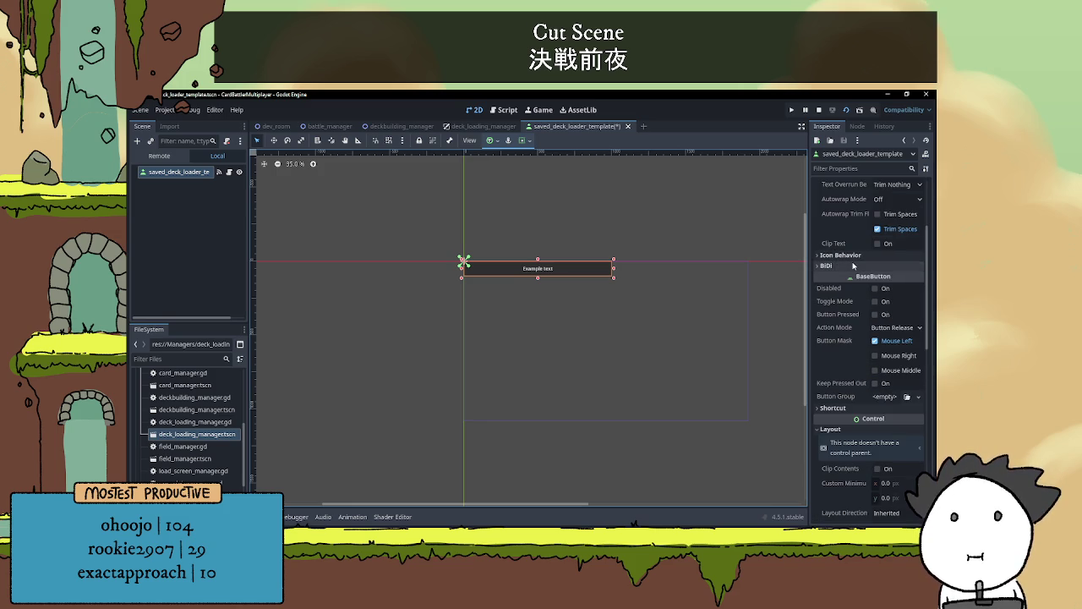
{"action": "left_click", "coordinate": [846, 256]}
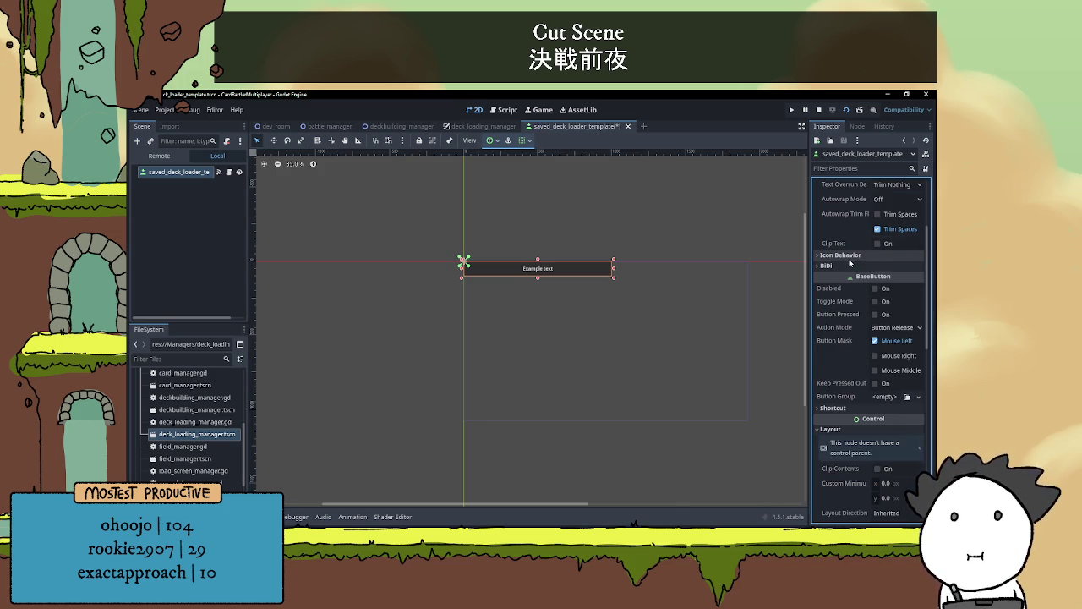
Set the button's Custom Minimum Size x to 1000 px and save the template scene
{"action": "scroll", "coordinate": [871, 330], "scroll_direction": "down", "scroll_amount": 2}
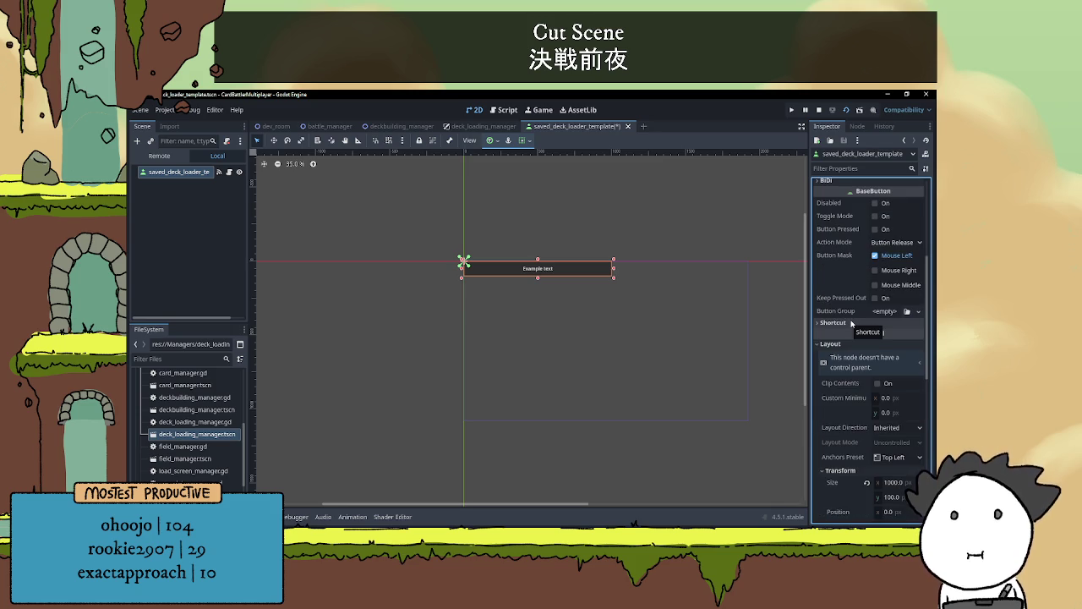
{"action": "scroll", "coordinate": [856, 323], "scroll_direction": "down", "scroll_amount": 3}
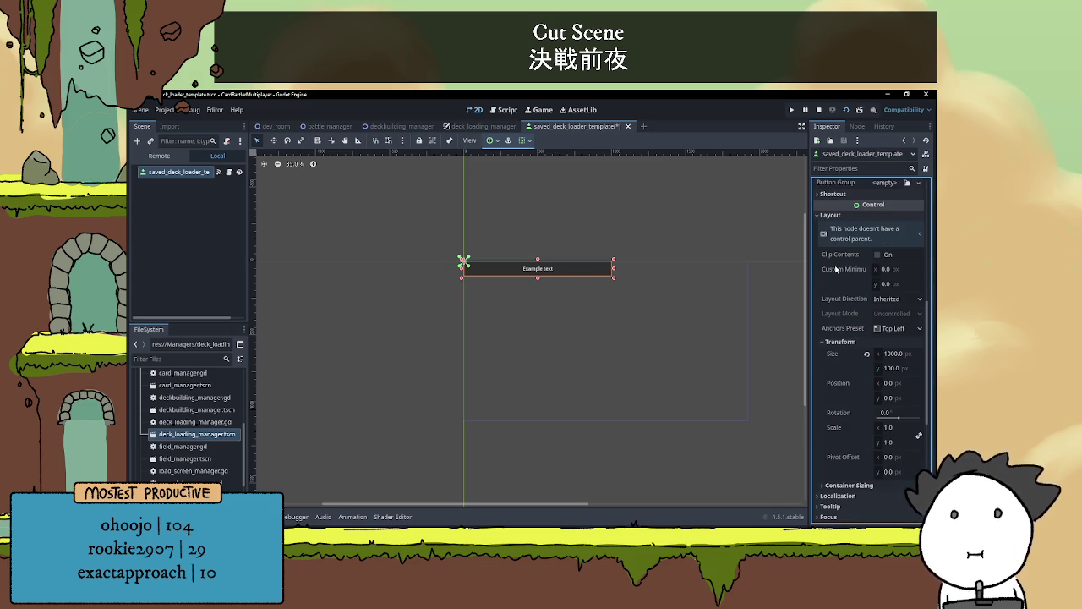
{"action": "mouse_move", "coordinate": [835, 270]}
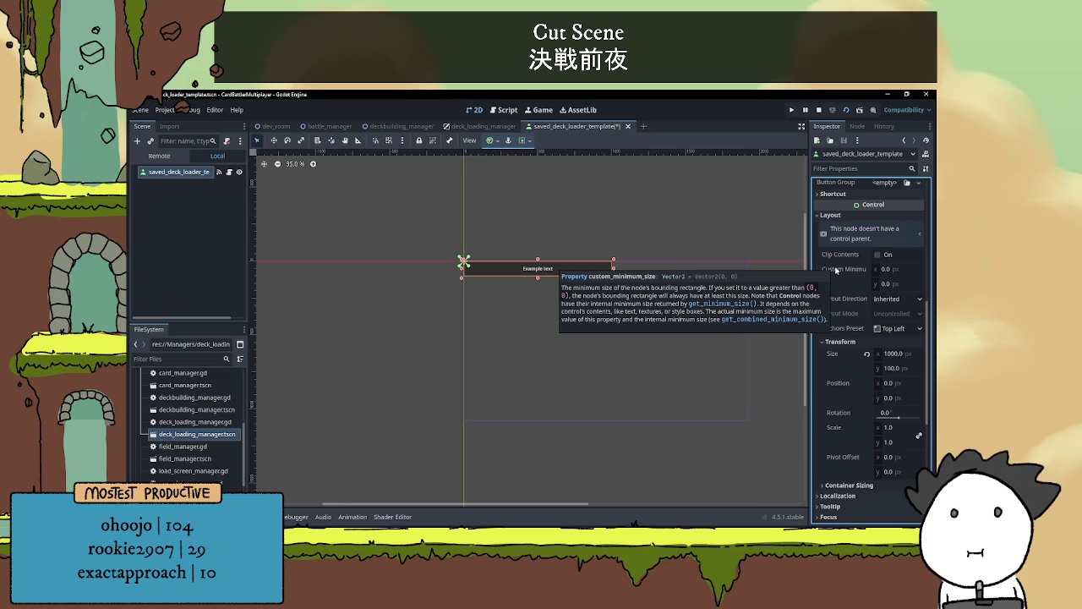
{"action": "scroll", "coordinate": [846, 275], "scroll_direction": "down", "scroll_amount": 1}
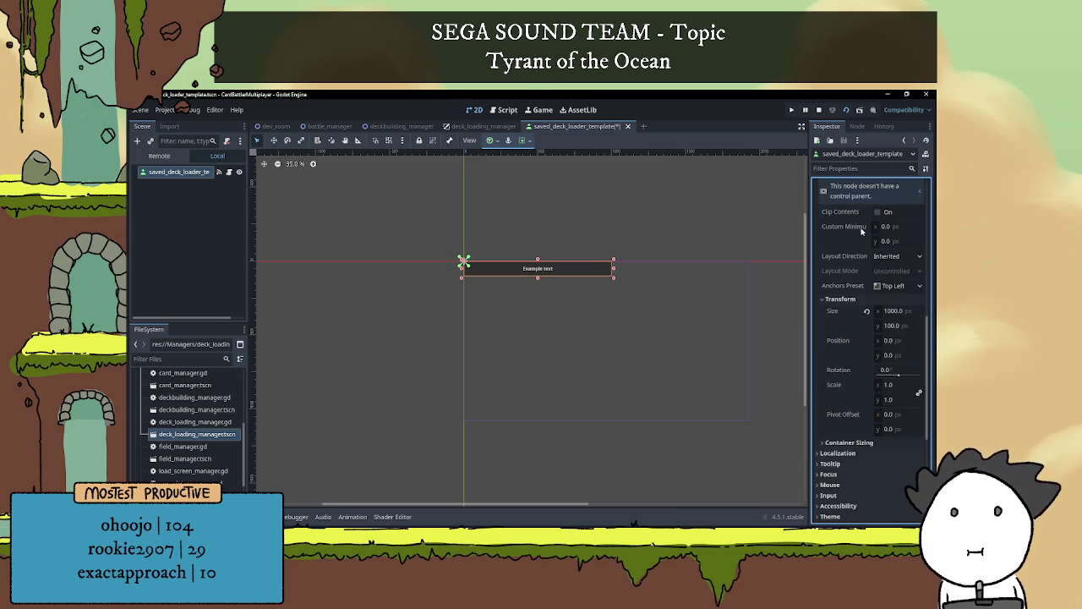
{"action": "mouse_move", "coordinate": [858, 232]}
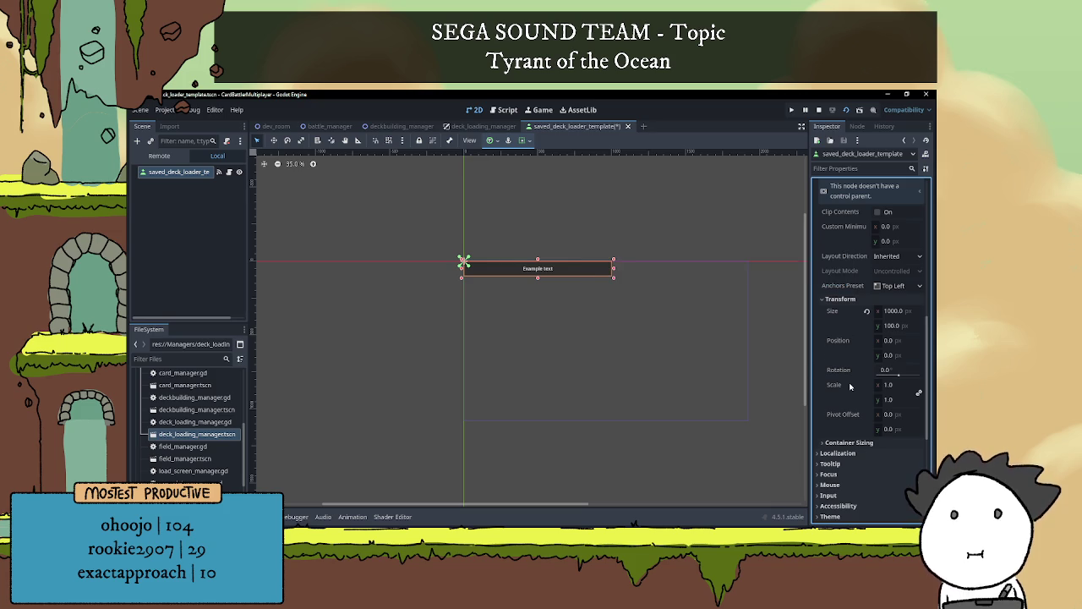
{"action": "scroll", "coordinate": [849, 373], "scroll_direction": "down", "scroll_amount": 2}
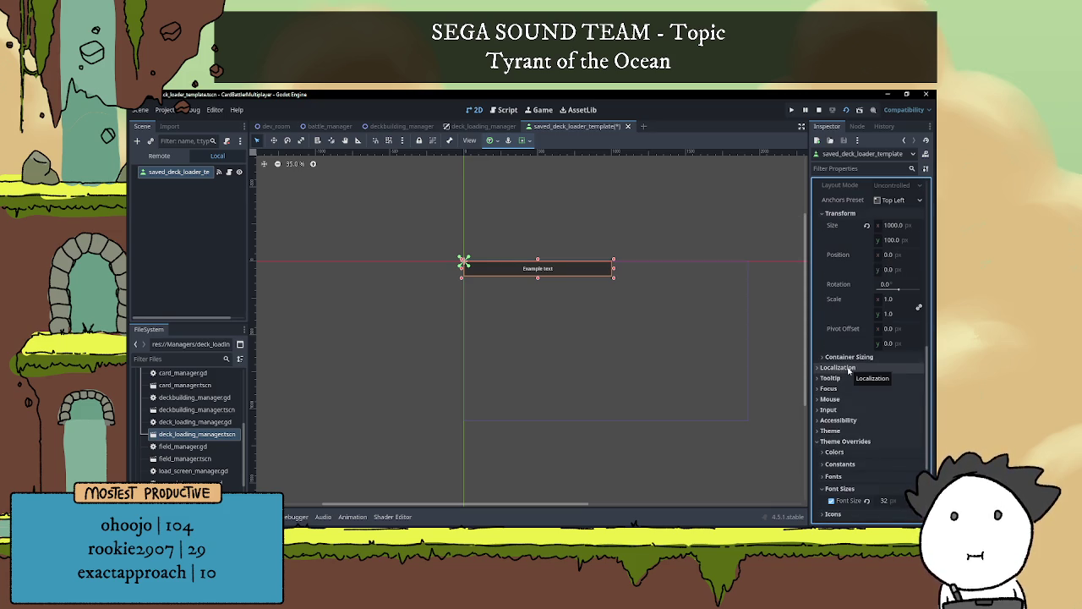
{"action": "scroll", "coordinate": [852, 339], "scroll_direction": "up", "scroll_amount": 2}
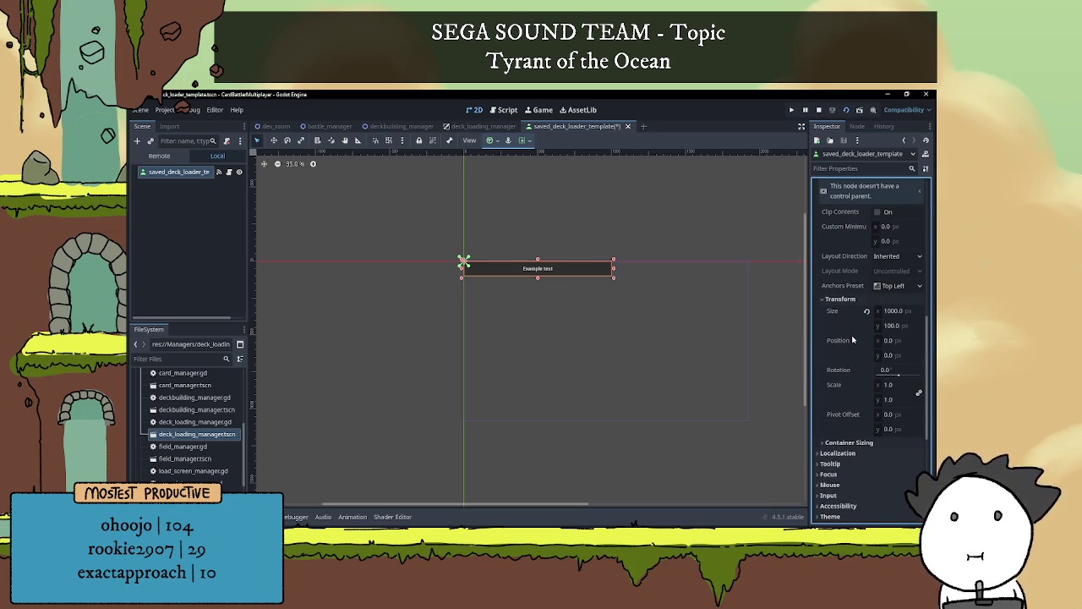
{"action": "mouse_move", "coordinate": [855, 324]}
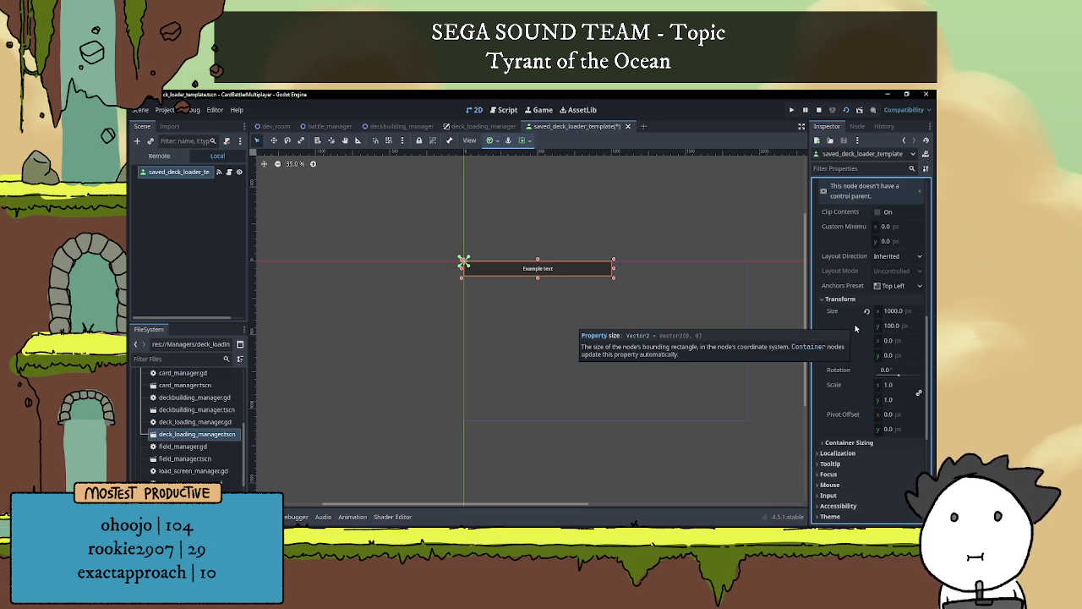
{"action": "left_click", "coordinate": [898, 225]}
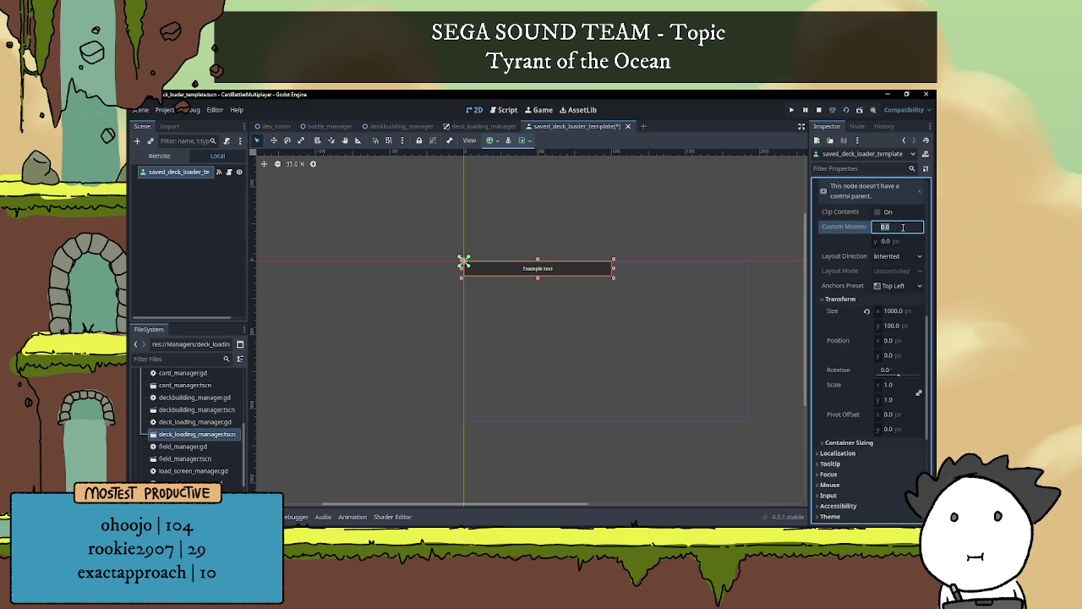
{"action": "type", "text": "1000"}
{"action": "key", "text": "Return"}
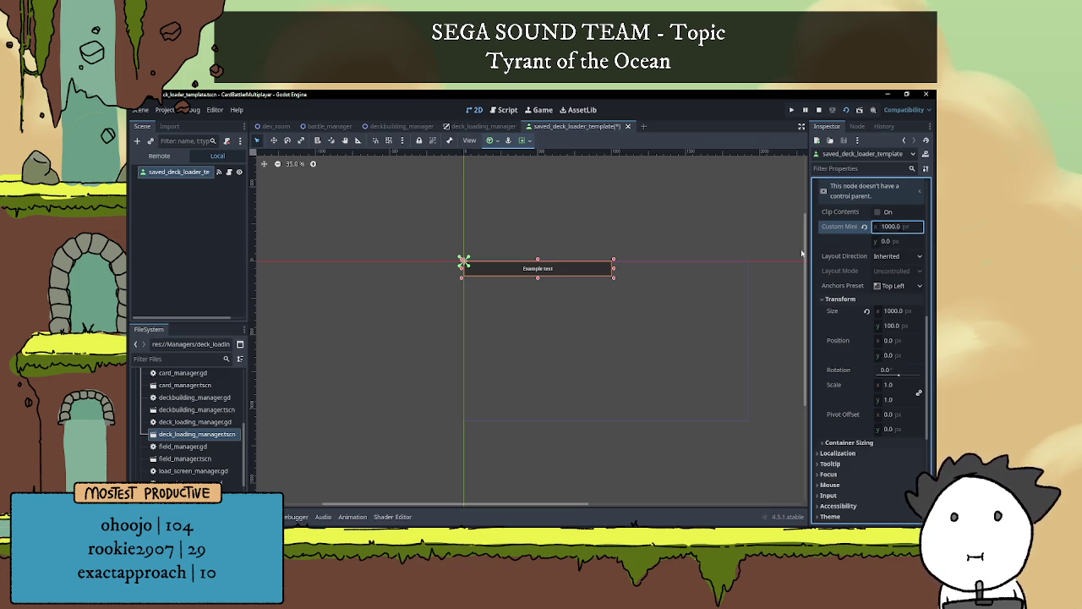
{"action": "left_click", "coordinate": [725, 260]}
{"action": "key", "text": "ctrl+s"}
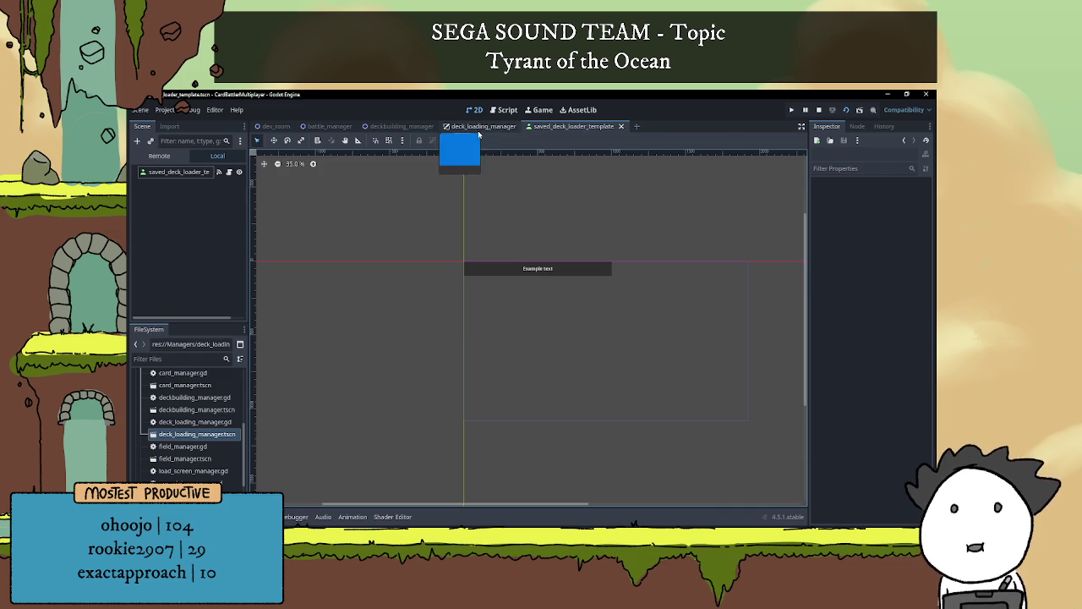
Run the deckbuilding_manager scene, confirm Load deck shows three wide deck-name buttons, then stop it
{"action": "left_click", "coordinate": [479, 127]}
{"action": "left_click", "coordinate": [412, 127]}
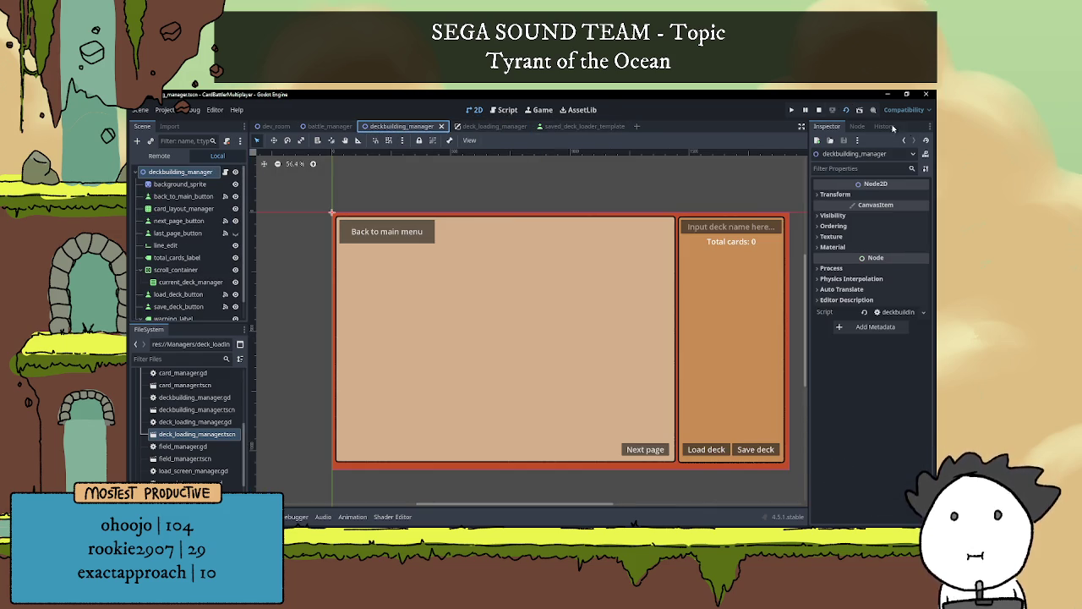
{"action": "left_click", "coordinate": [821, 113]}
{"action": "left_click", "coordinate": [845, 110]}
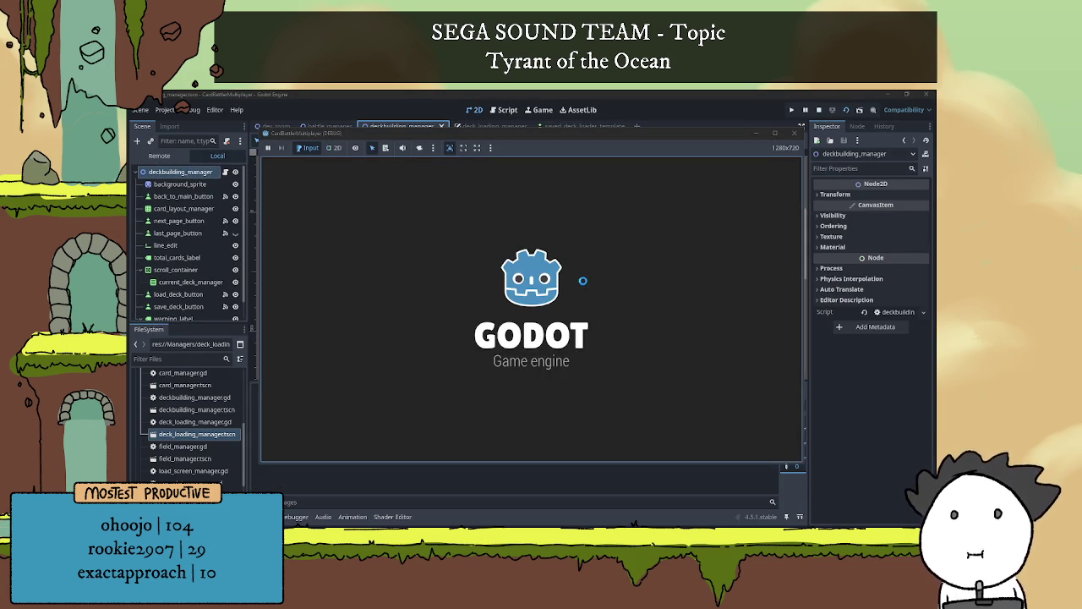
{"action": "left_click", "coordinate": [709, 437]}
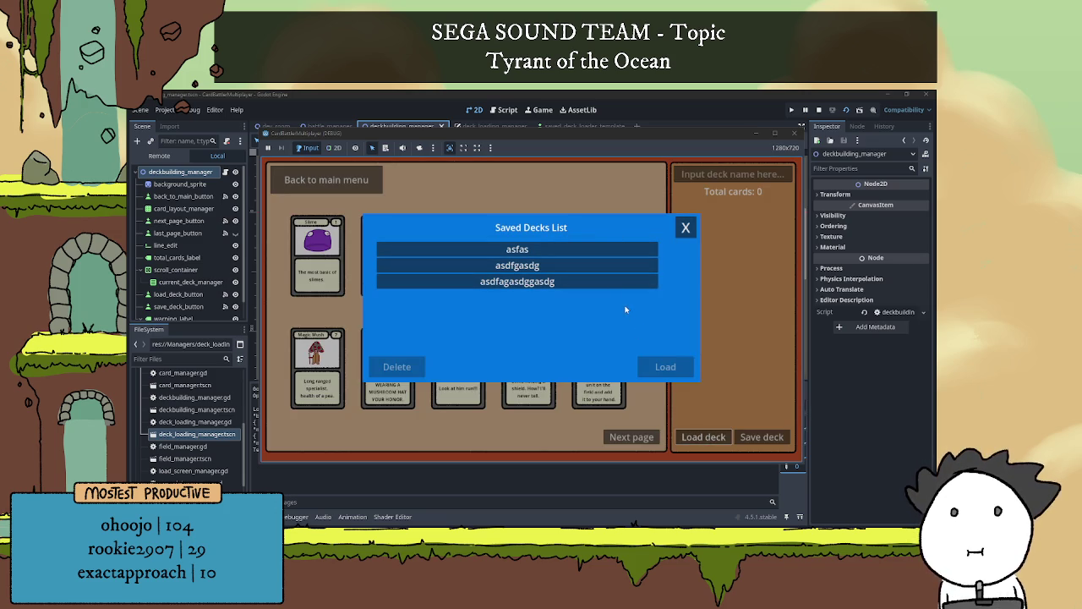
{"action": "left_click", "coordinate": [688, 226]}
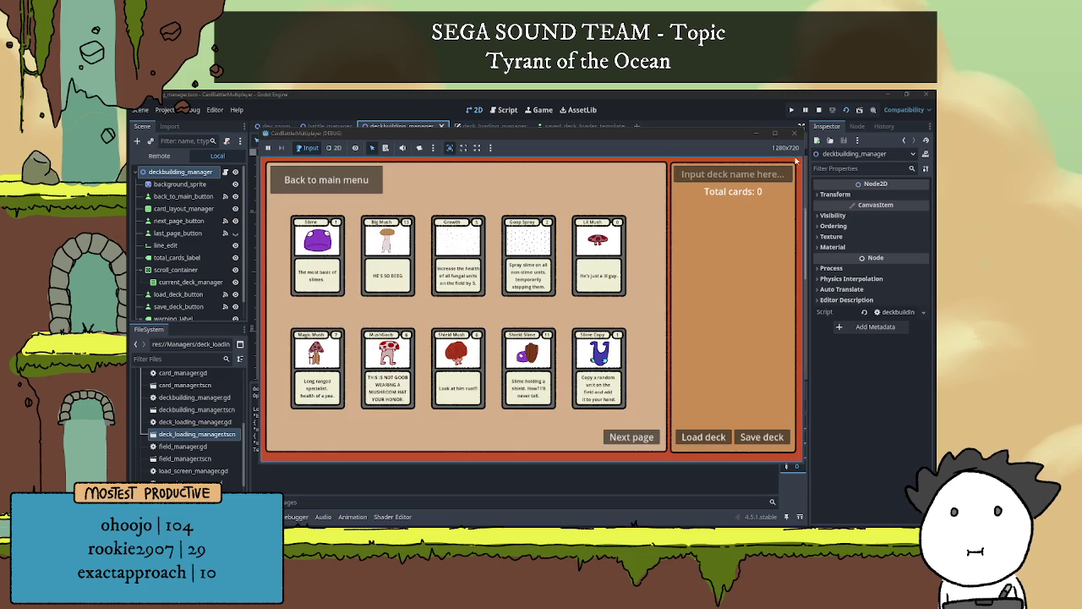
{"action": "key", "text": "F8"}
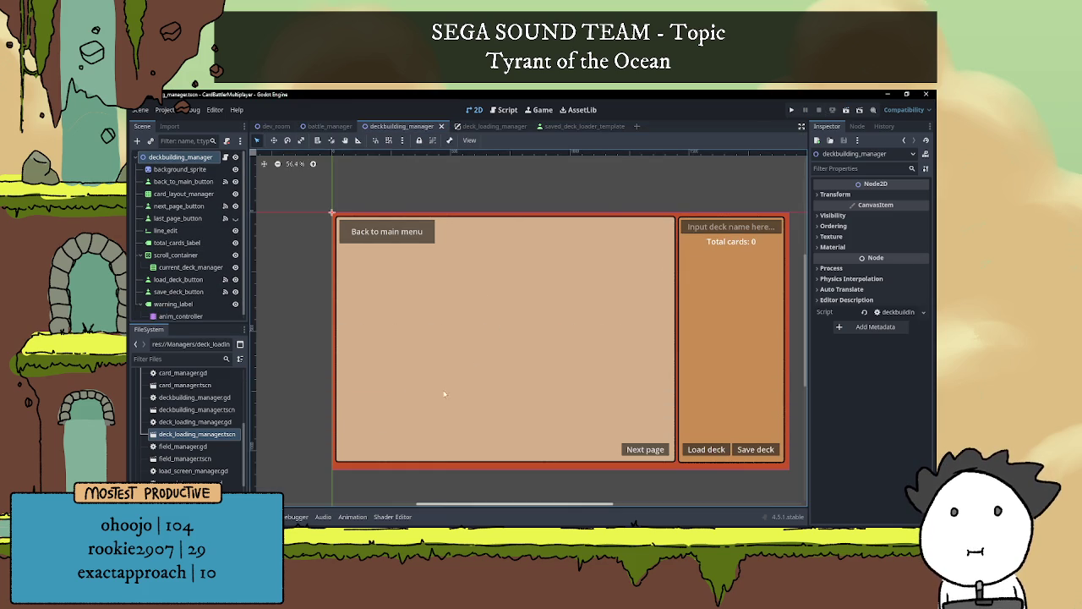
{"action": "left_click", "coordinate": [506, 110]}
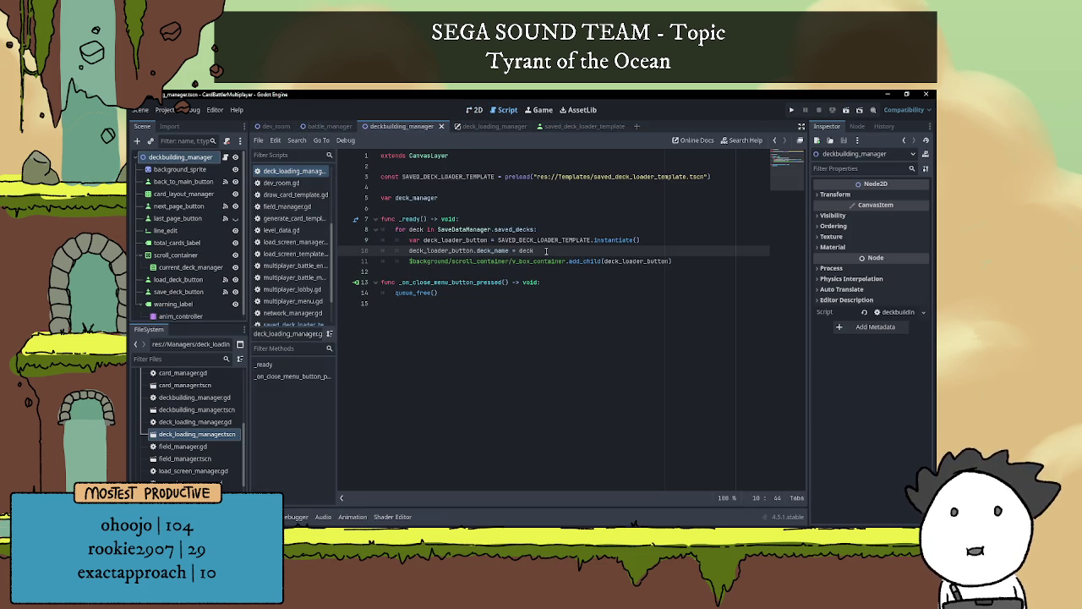
In saved_deck_loader_template, start editing the button's Size width value to 100.0
{"action": "left_click", "coordinate": [584, 126]}
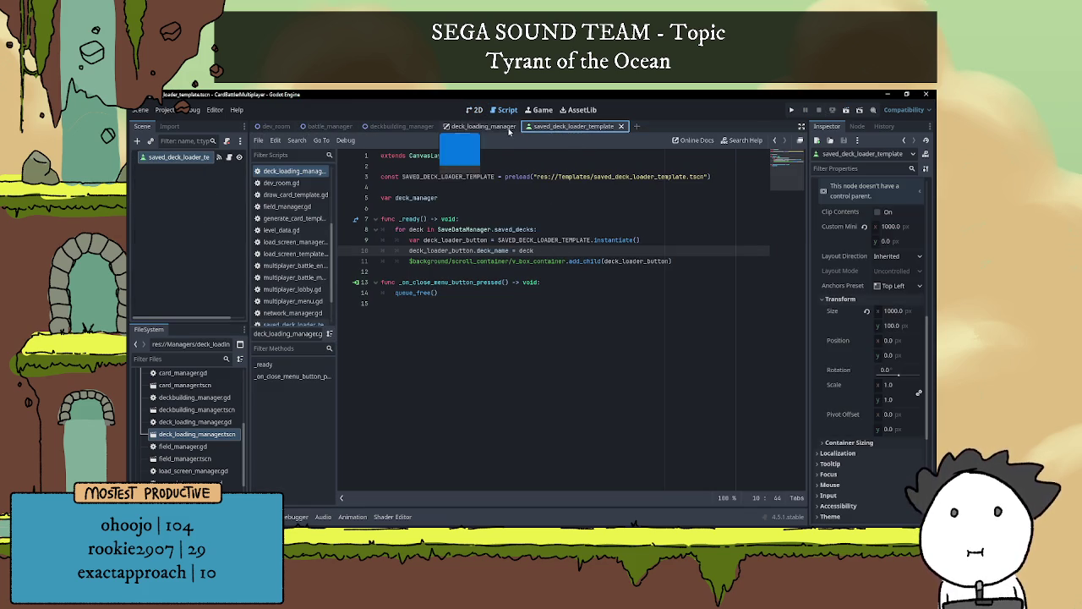
{"action": "left_click", "coordinate": [890, 312]}
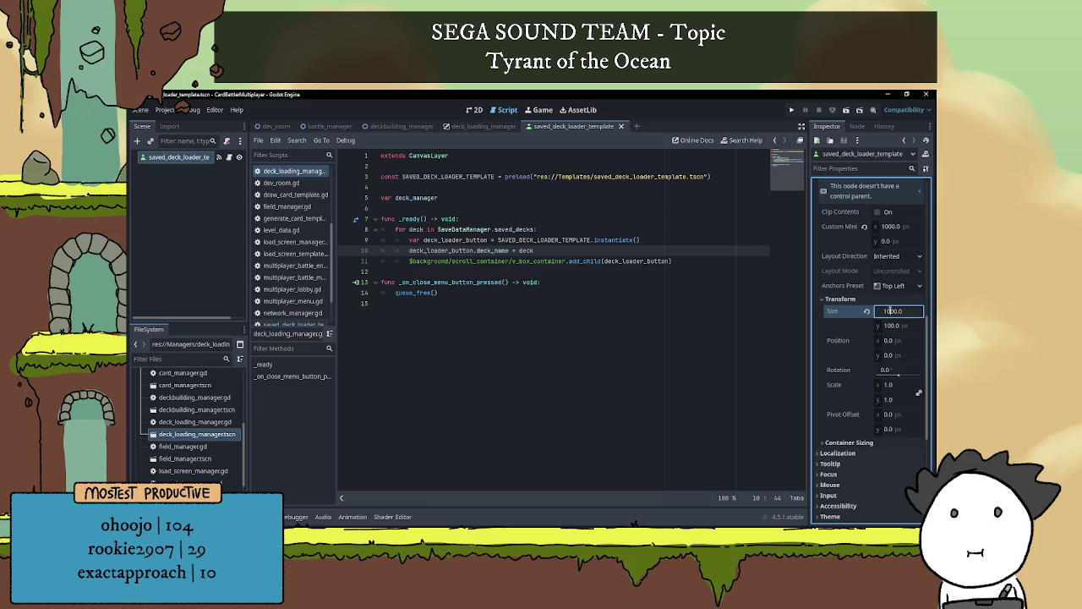
{"action": "key", "text": "BackSpace"}
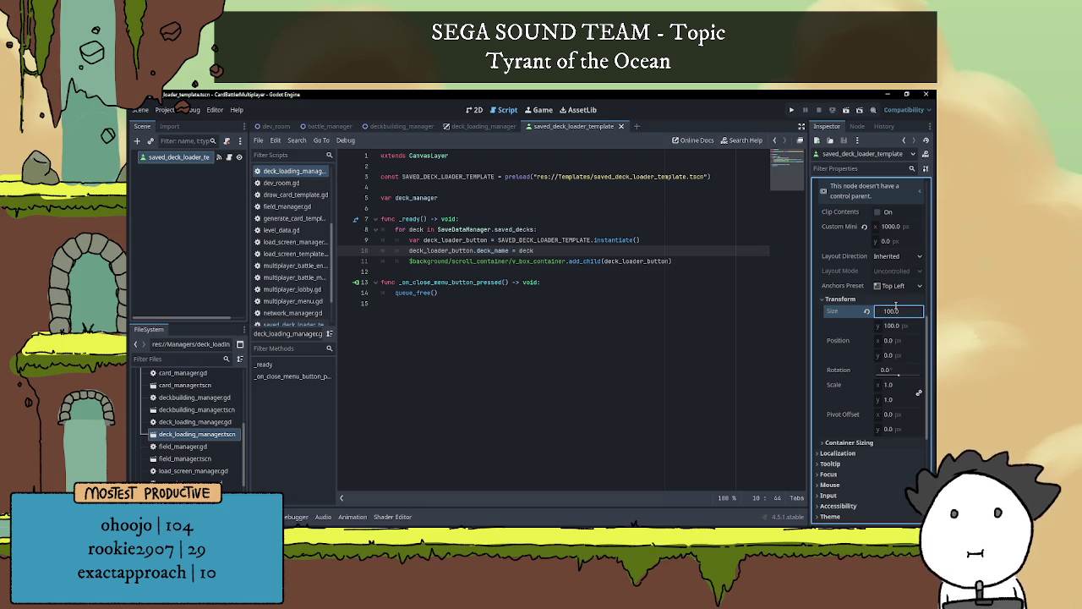